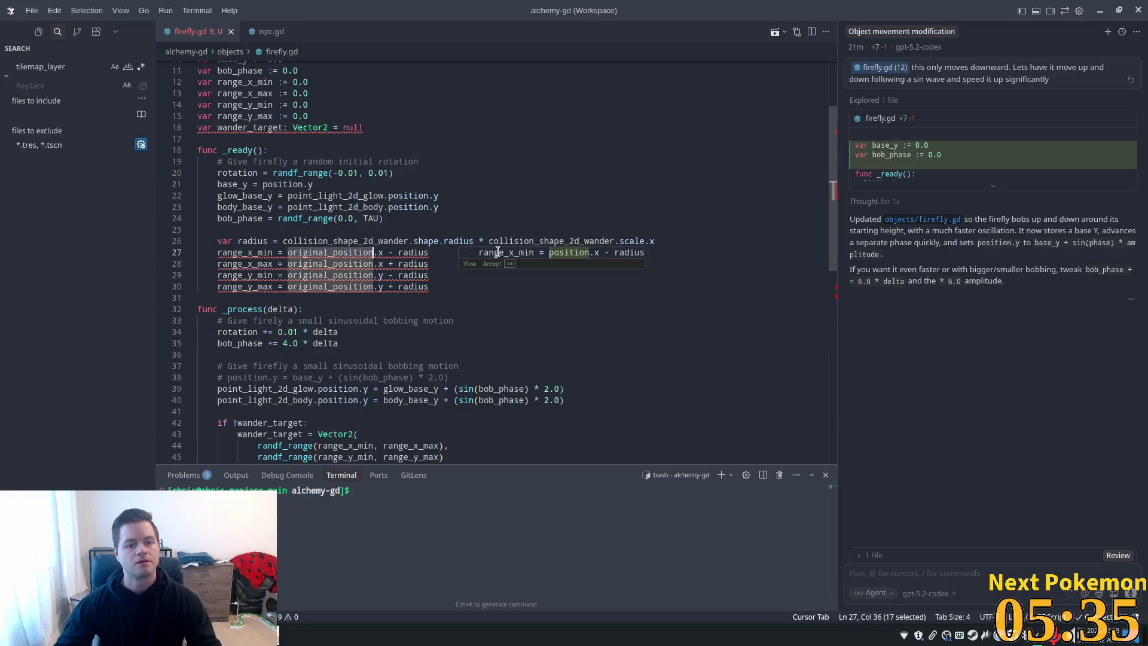
Copy the original_position = position line from npc.gd's _ready code
scroll(419, 239, "up", 2)
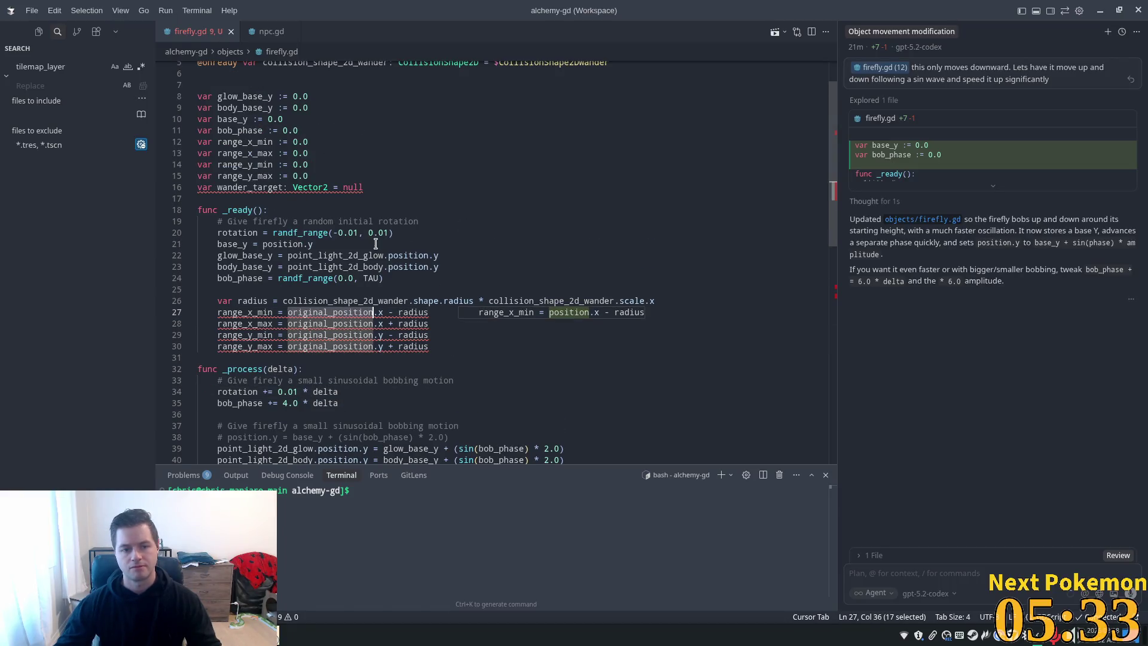
left_click(346, 200)
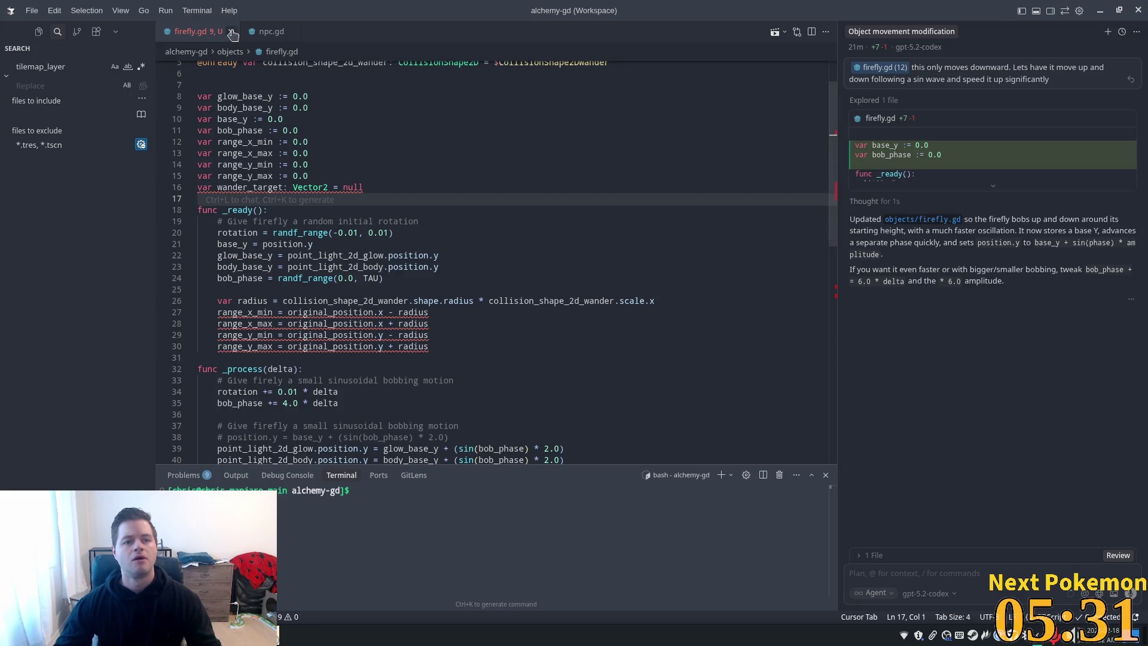
key("ctrl+Tab")
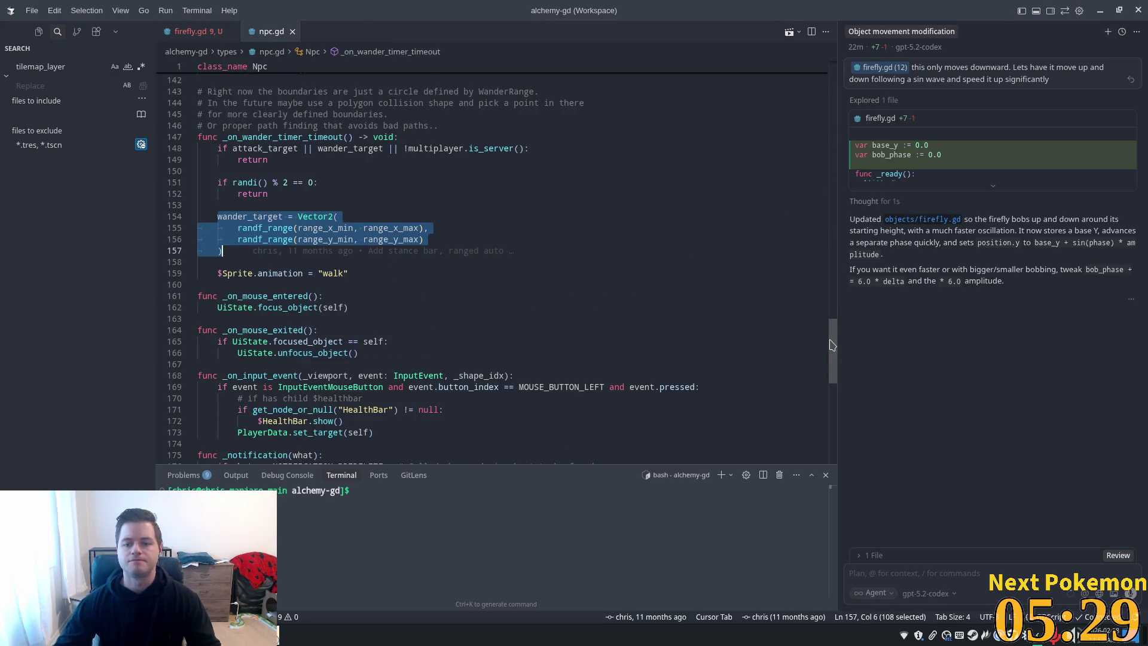
left_click(833, 139)
left_click(267, 252)
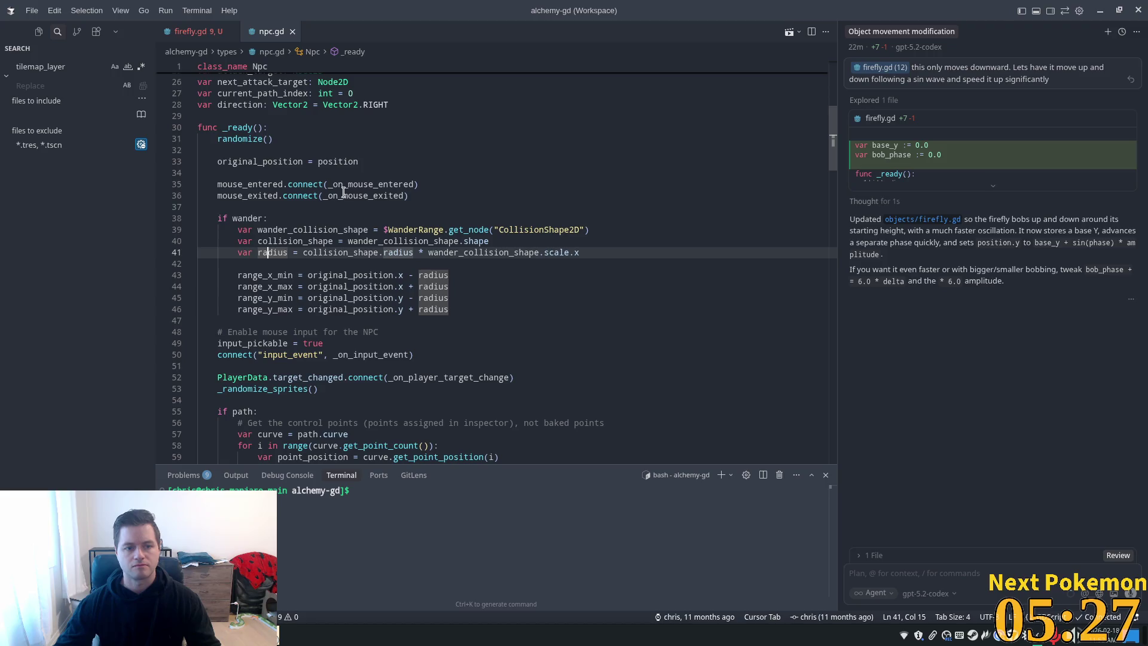
left_click_drag(360, 161, 222, 161)
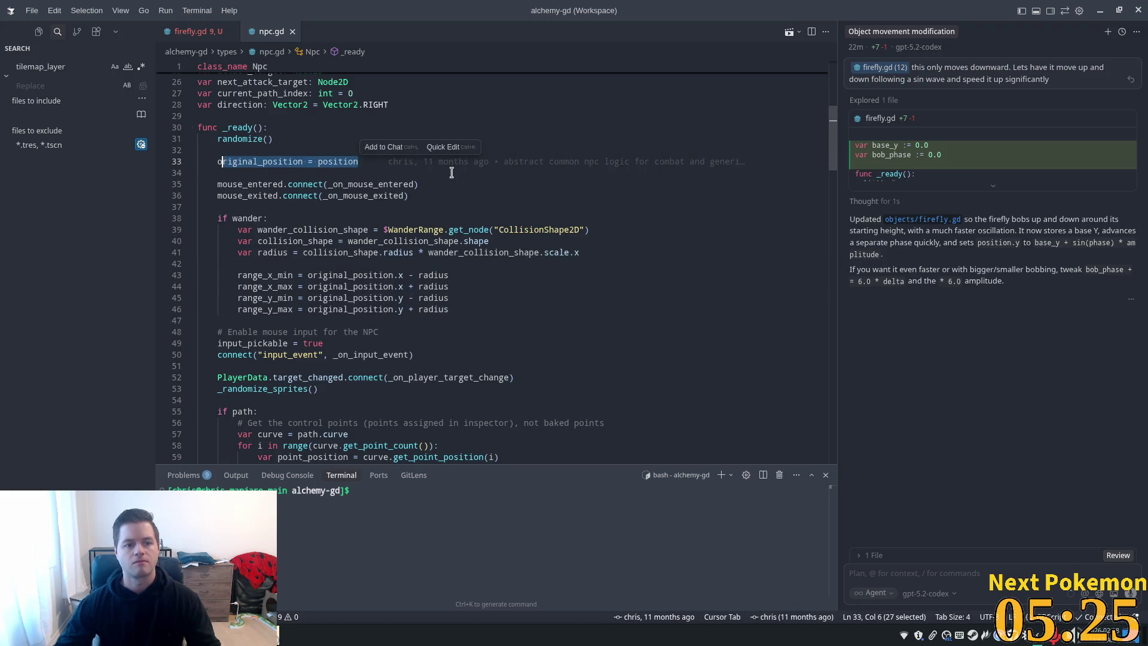
Paste original_position = position into firefly.gd's _ready, declare it as Vector2, and default wander_target to Vector2.ZERO
left_click(183, 31)
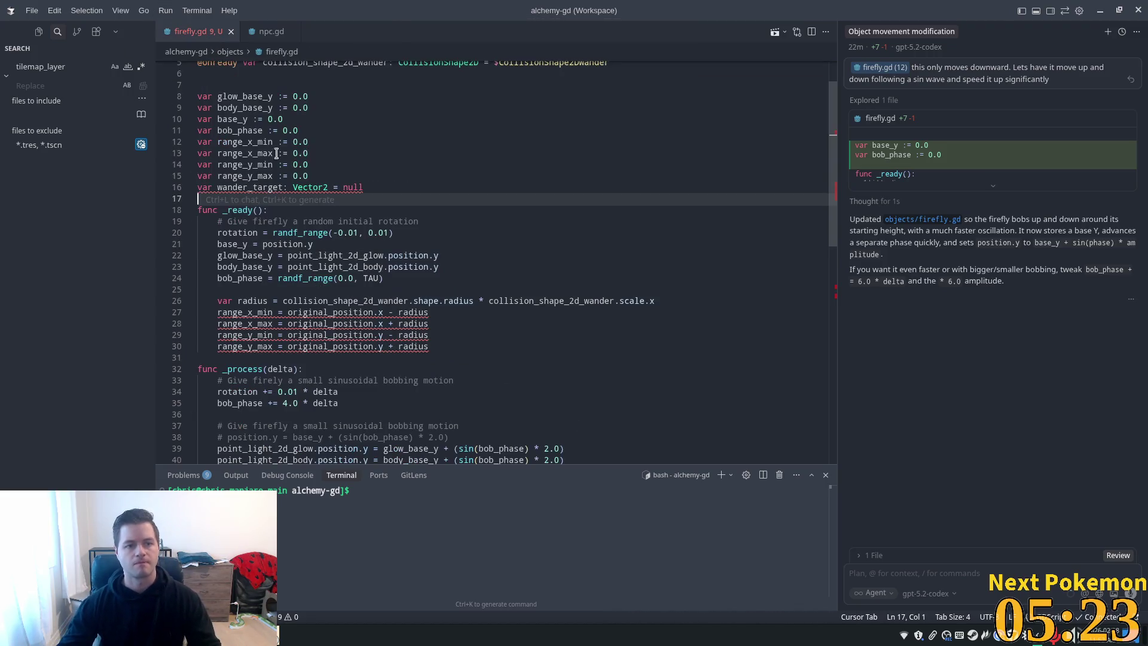
left_click(289, 211)
key("Return")
type("original_position = position")
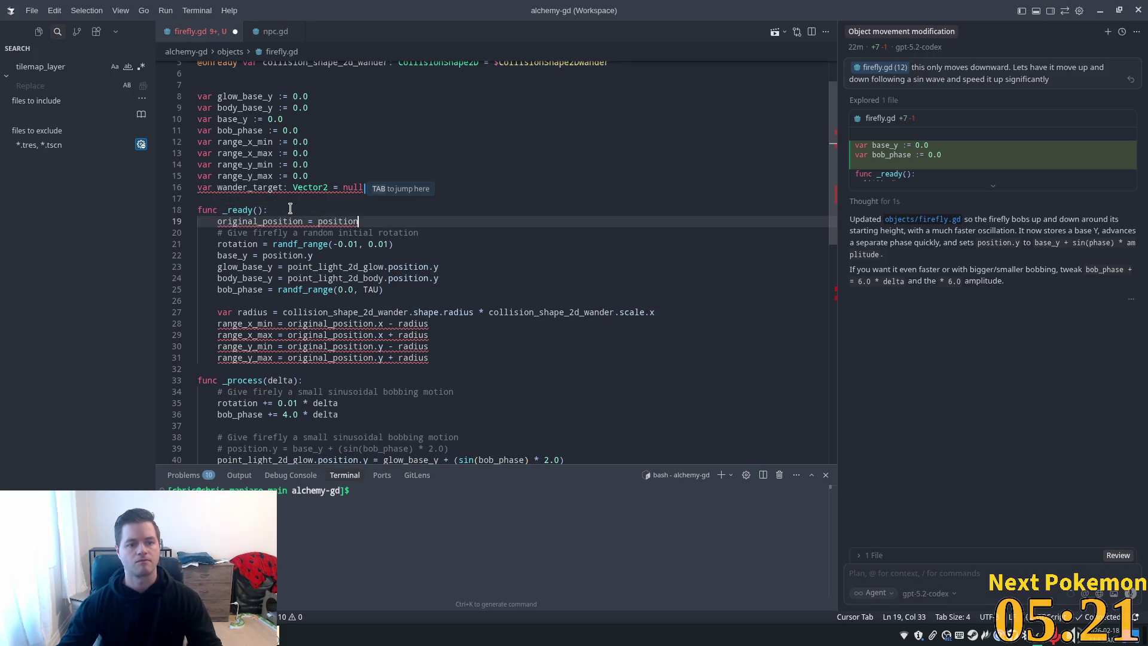
key("Return")
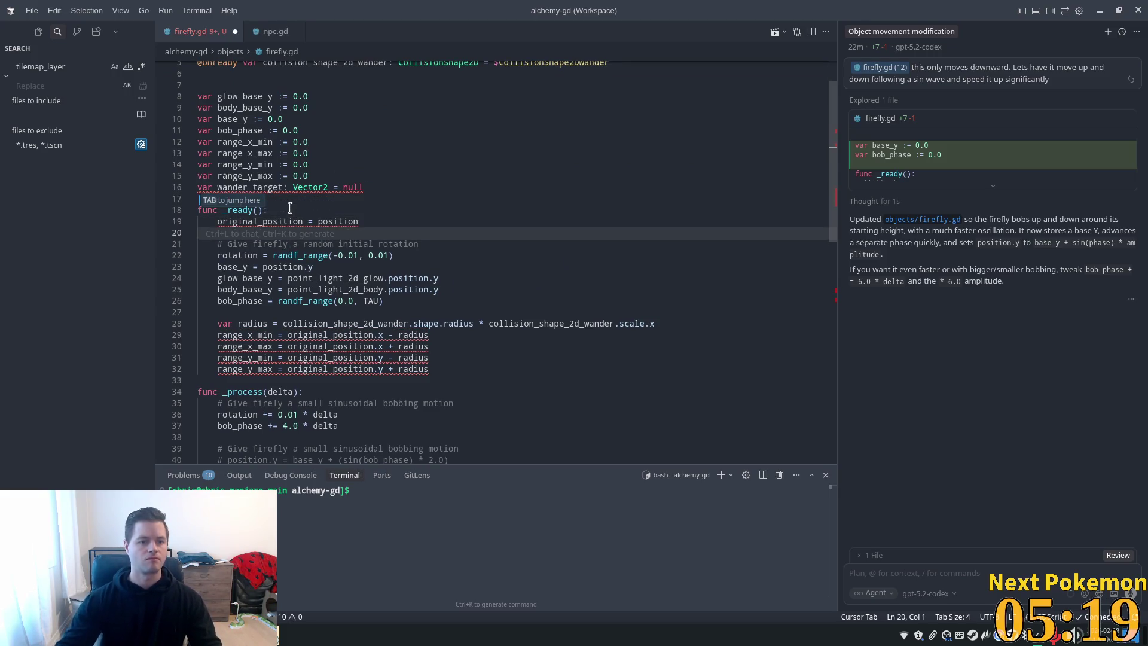
key("Tab")
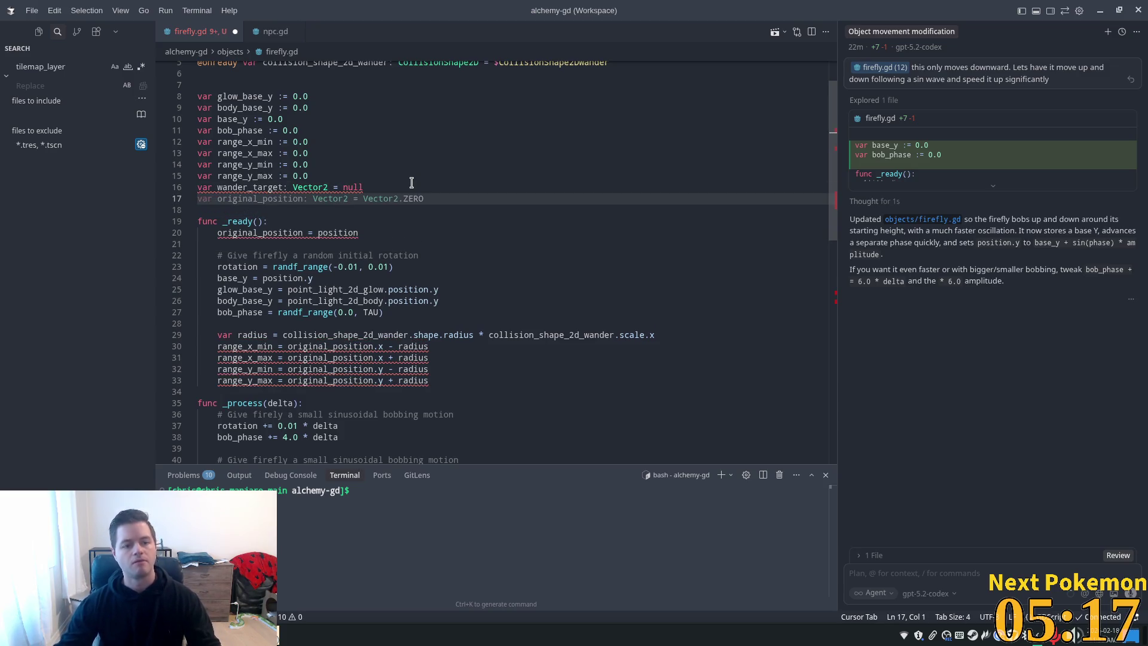
key("Tab")
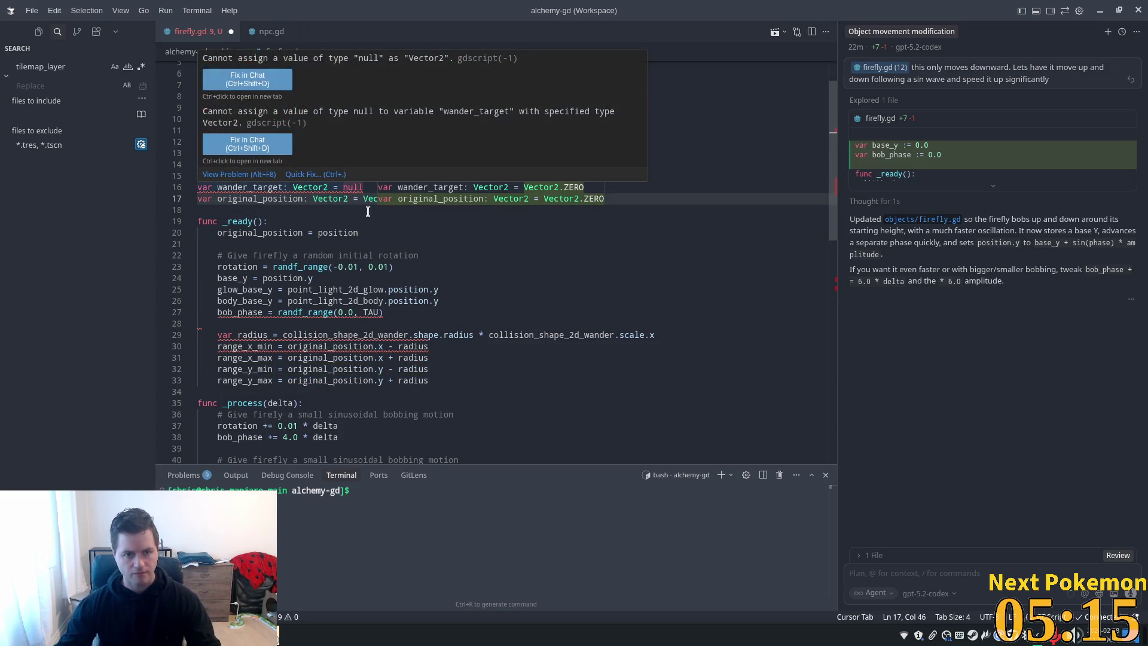
key("Tab")
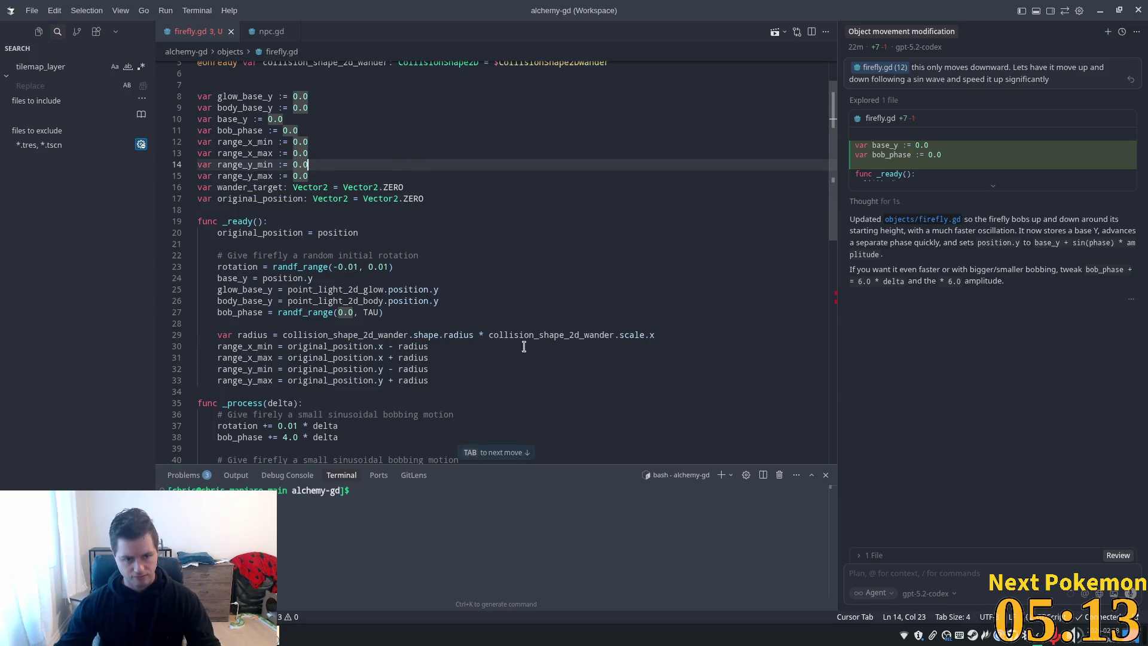
scroll(525, 340, "down", 7)
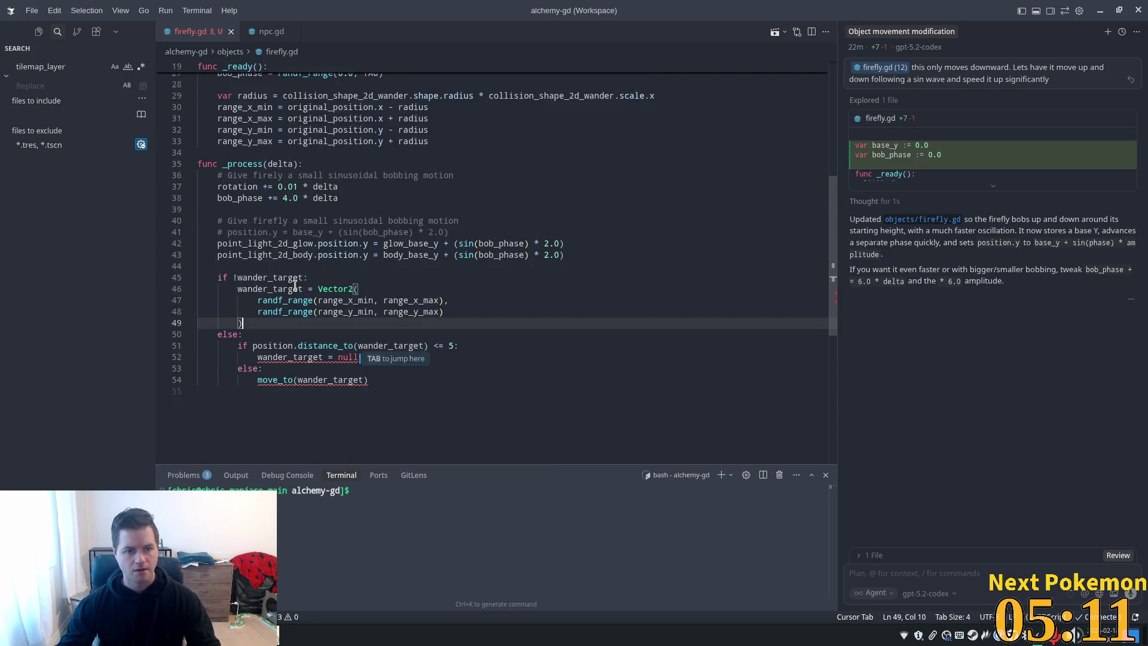
Change the 'if !wander_target' check to 'wander_target == Vector2.ZERO'
left_click(302, 278)
left_click(242, 277)
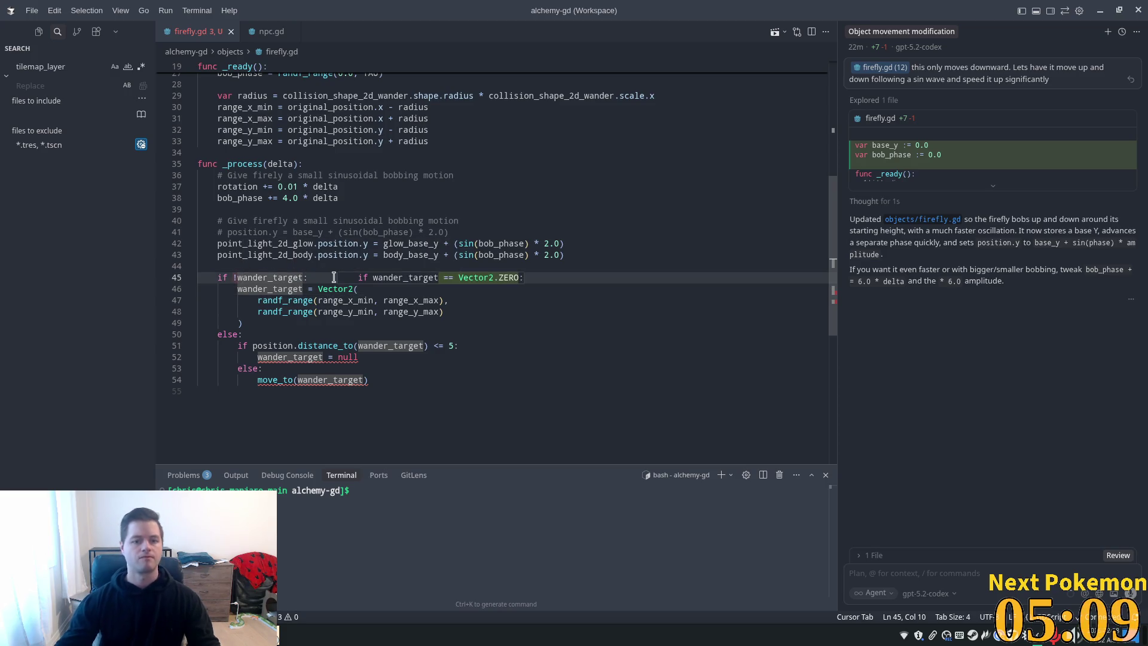
key("BackSpace")
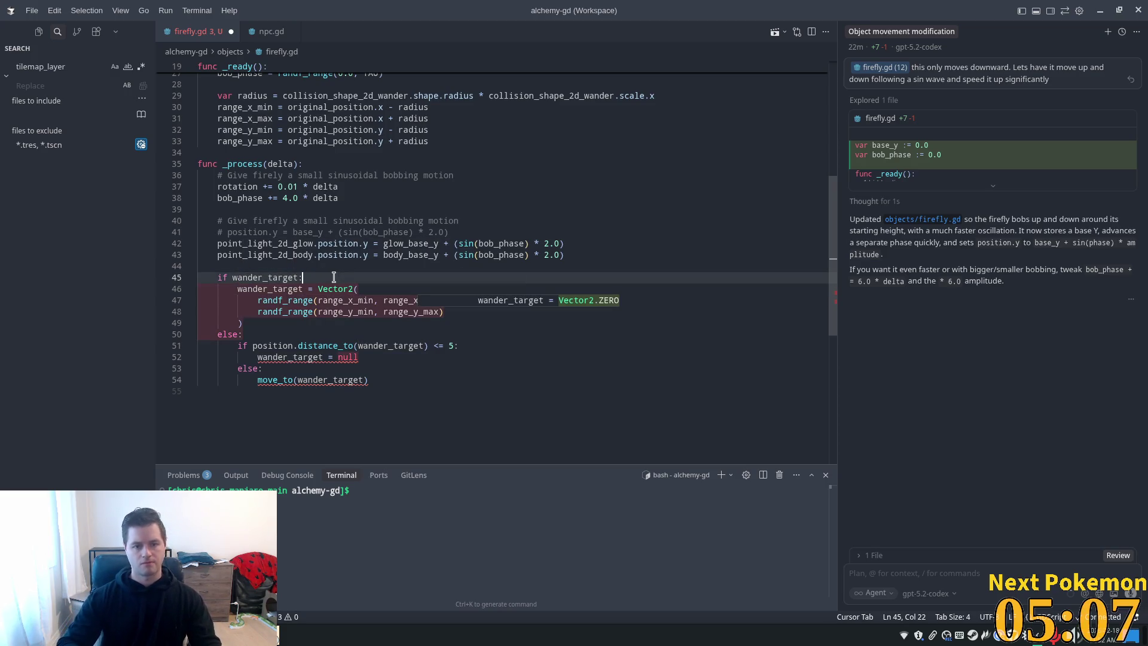
key("ctrl+Right")
type("=")
key("Tab")
key("Tab")
key("Tab")
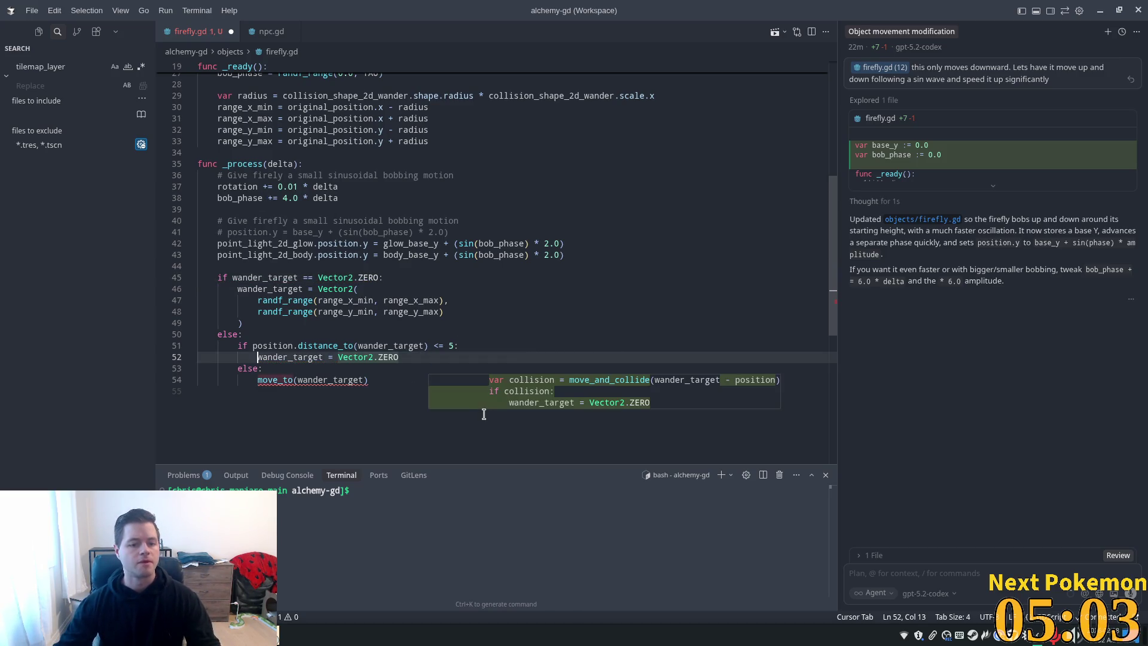
Accept the move_and_collide block replacing move_to, reject the other suggestions, and save firefly.gd
key("Tab")
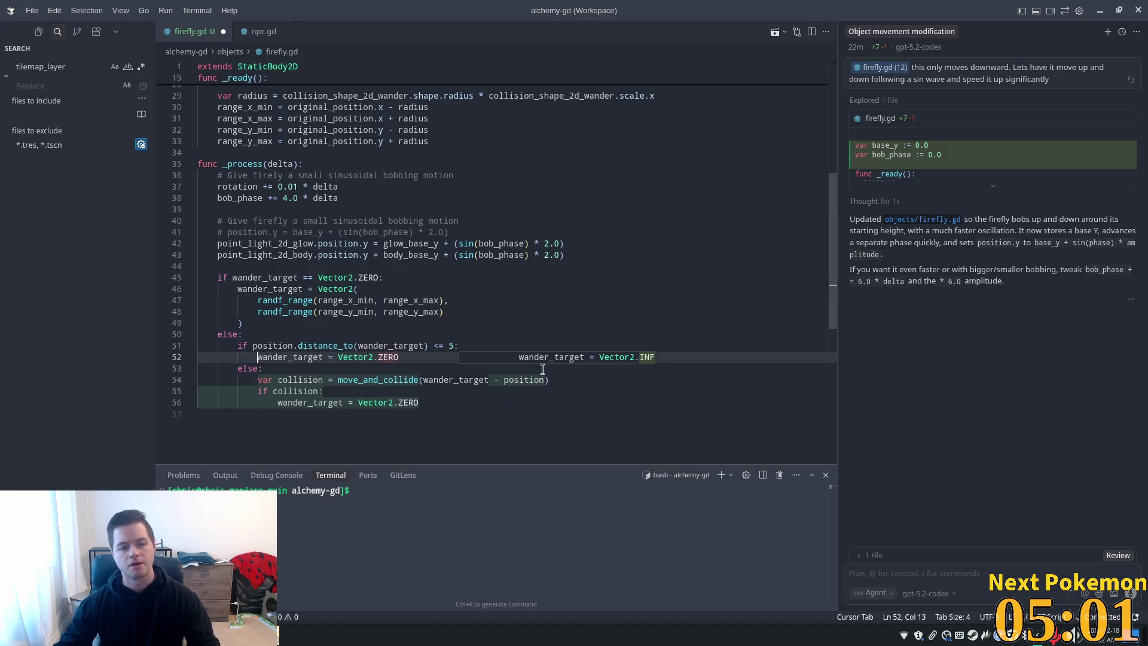
key("Escape")
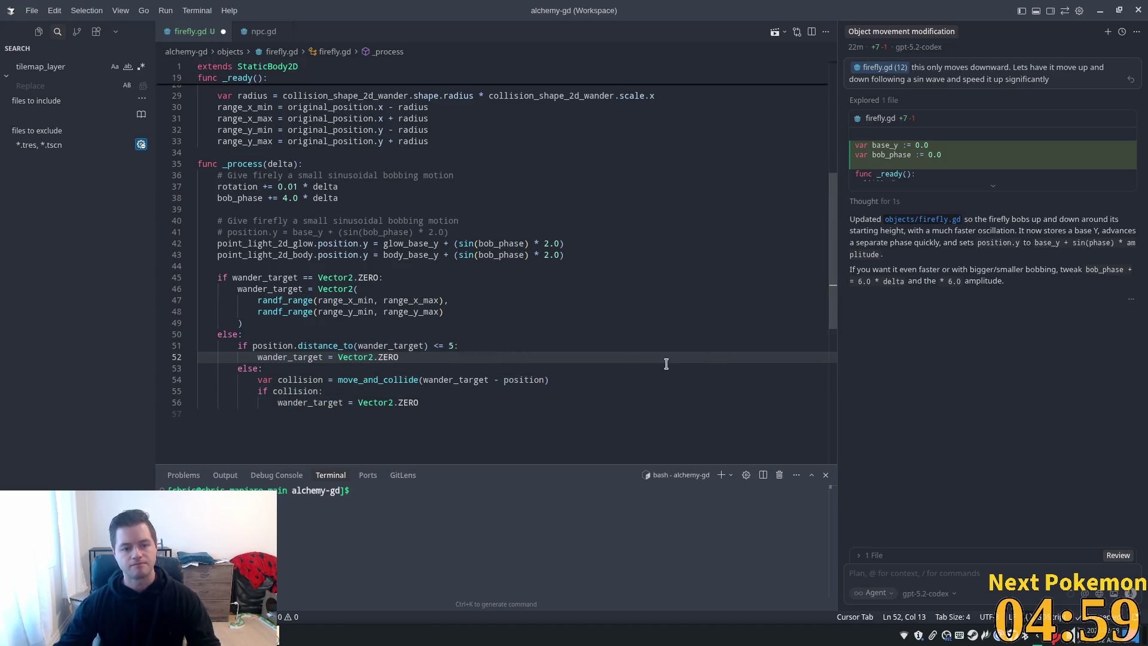
double_click(467, 380)
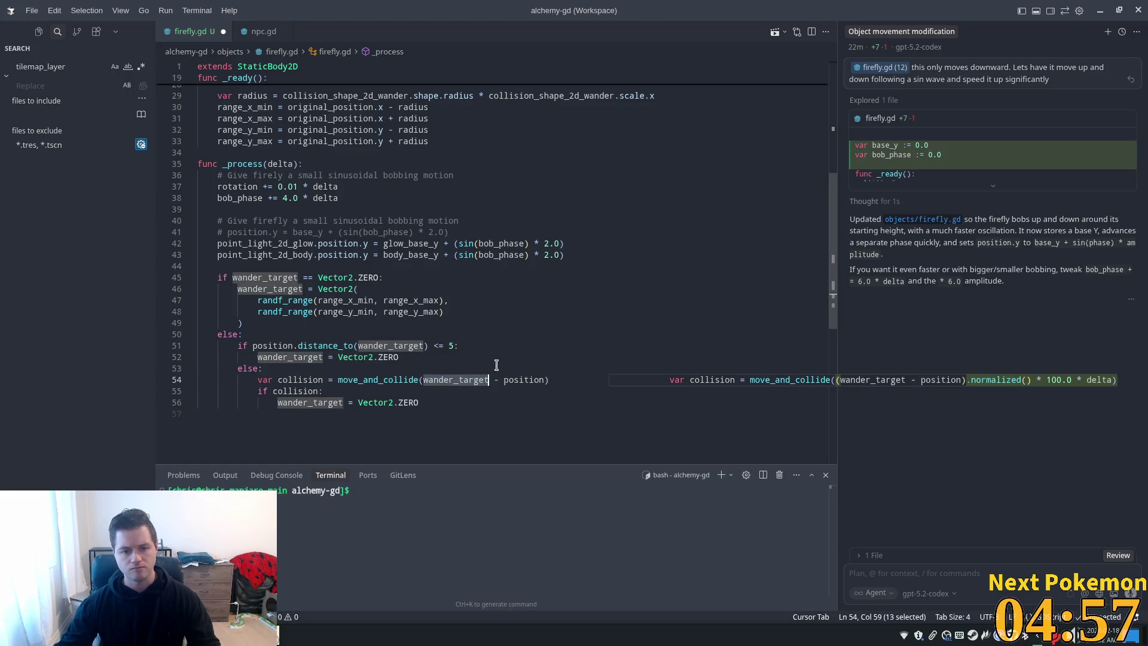
double_click(279, 392)
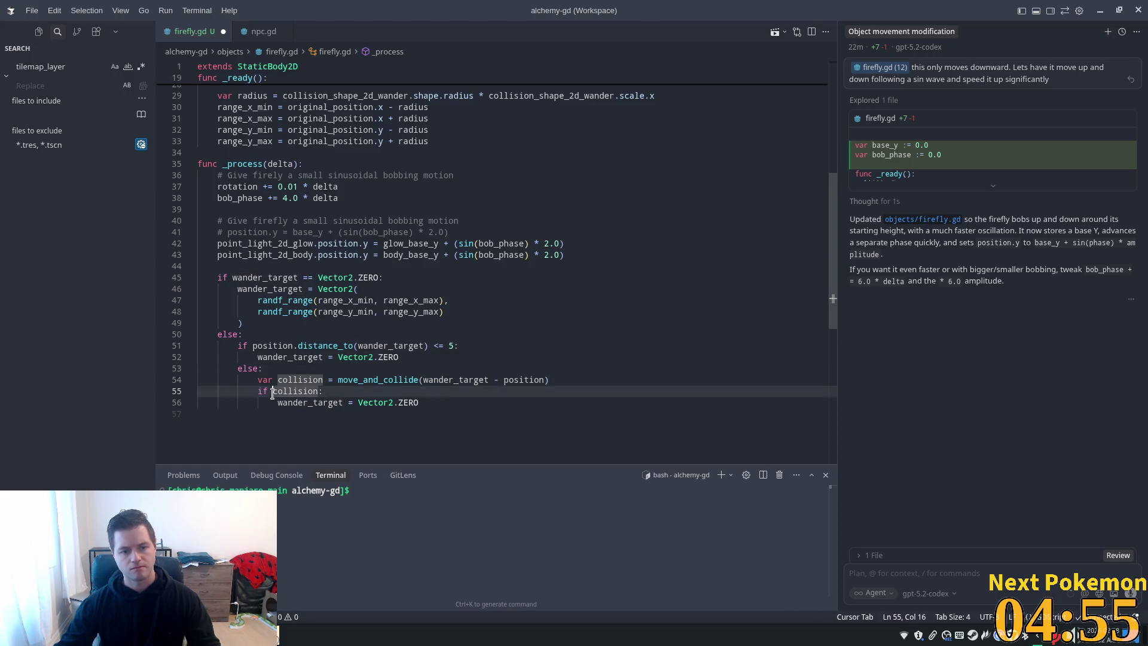
left_click(325, 414)
key("Tab")
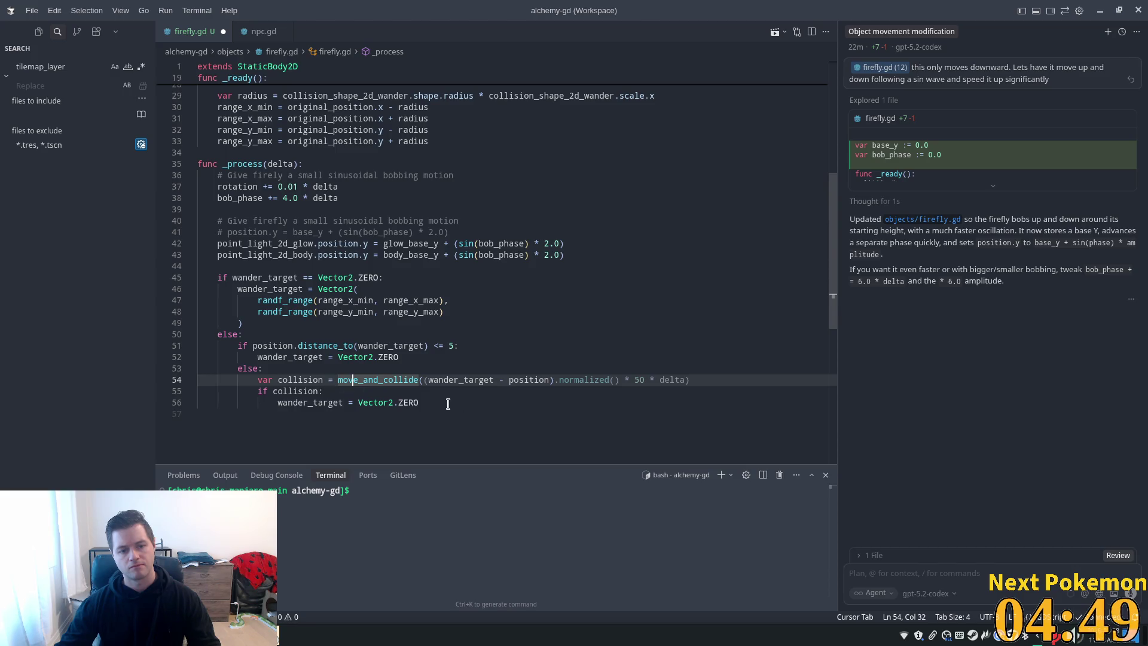
key("Escape")
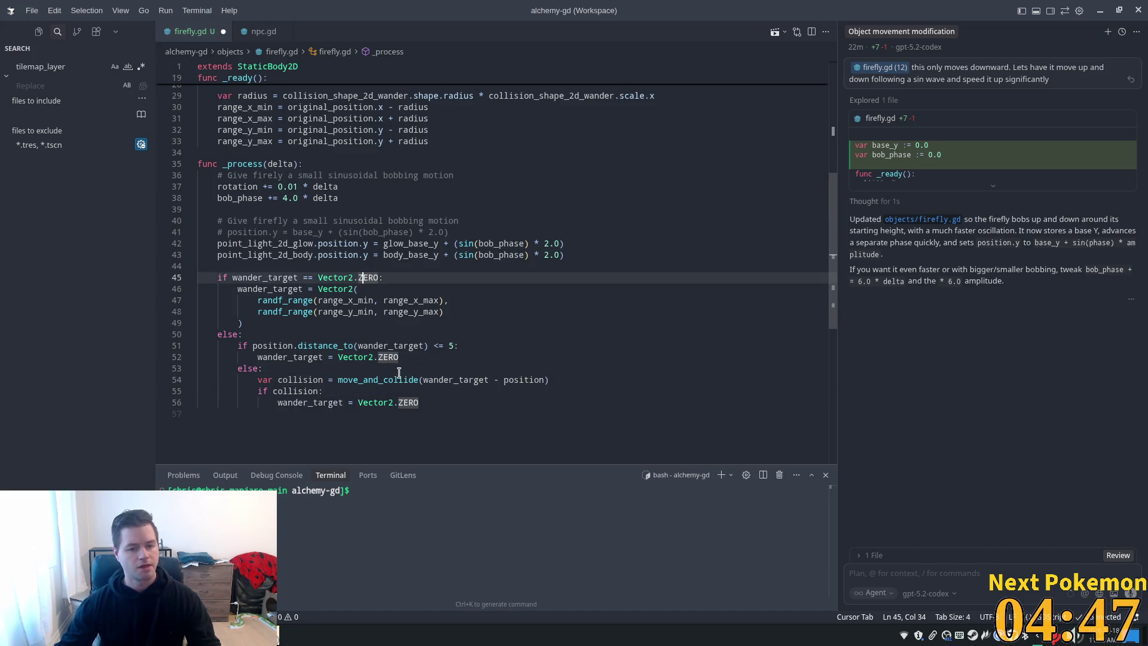
left_click(394, 392)
key("ctrl+s")
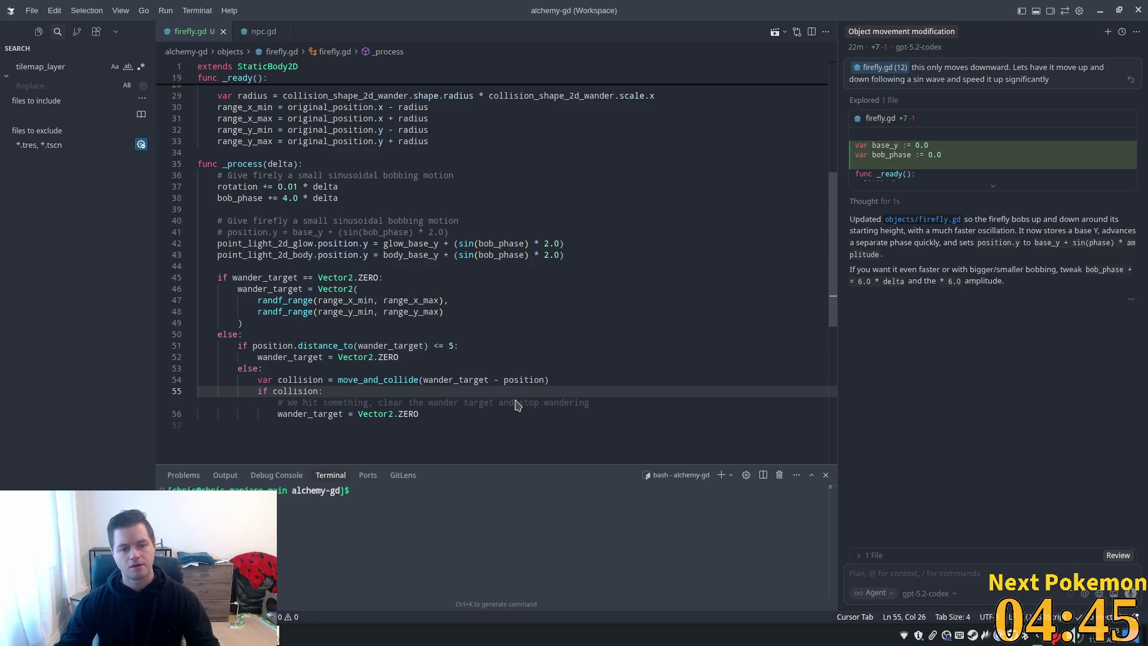
Read the move_and_collide documentation and select the wander_target reset-on-collision lines
left_click_drag(200, 342, 401, 358)
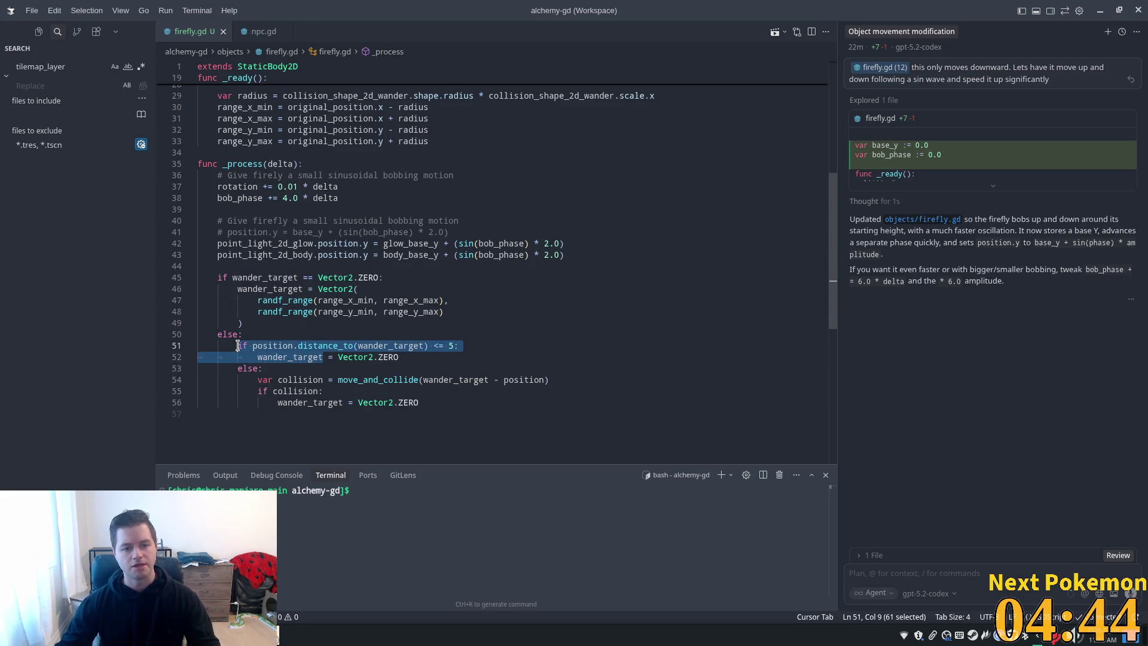
left_click(389, 369)
double_click(398, 379)
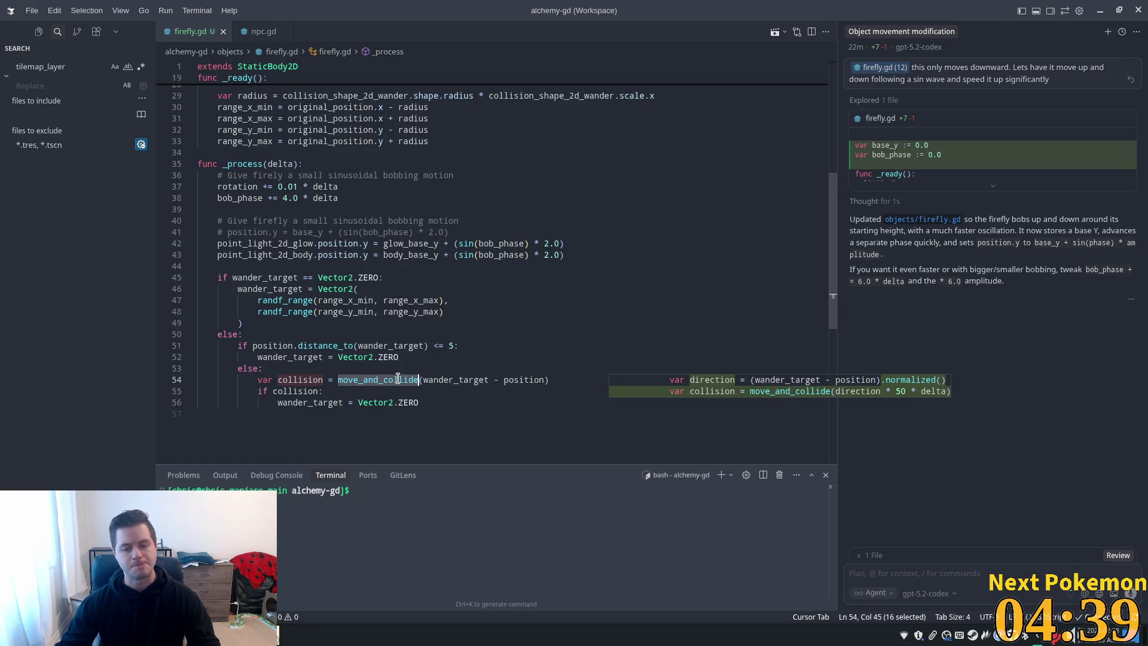
mouse_move(397, 379)
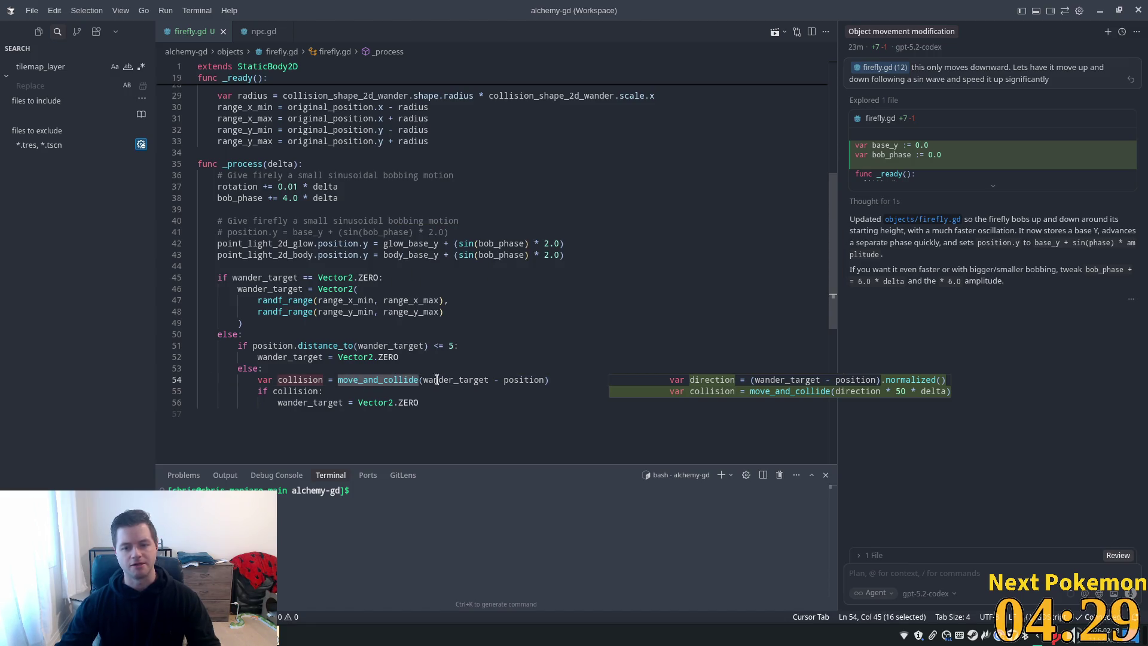
left_click(378, 381)
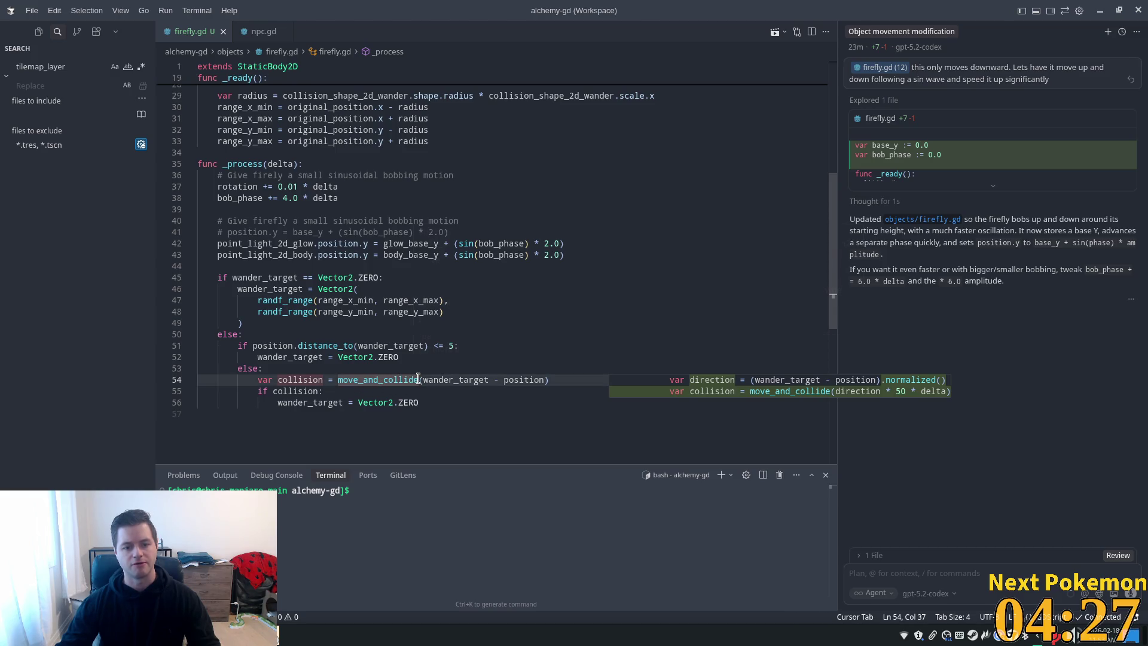
key("shift+Right")
key("shift+Right")
key("shift+Right")
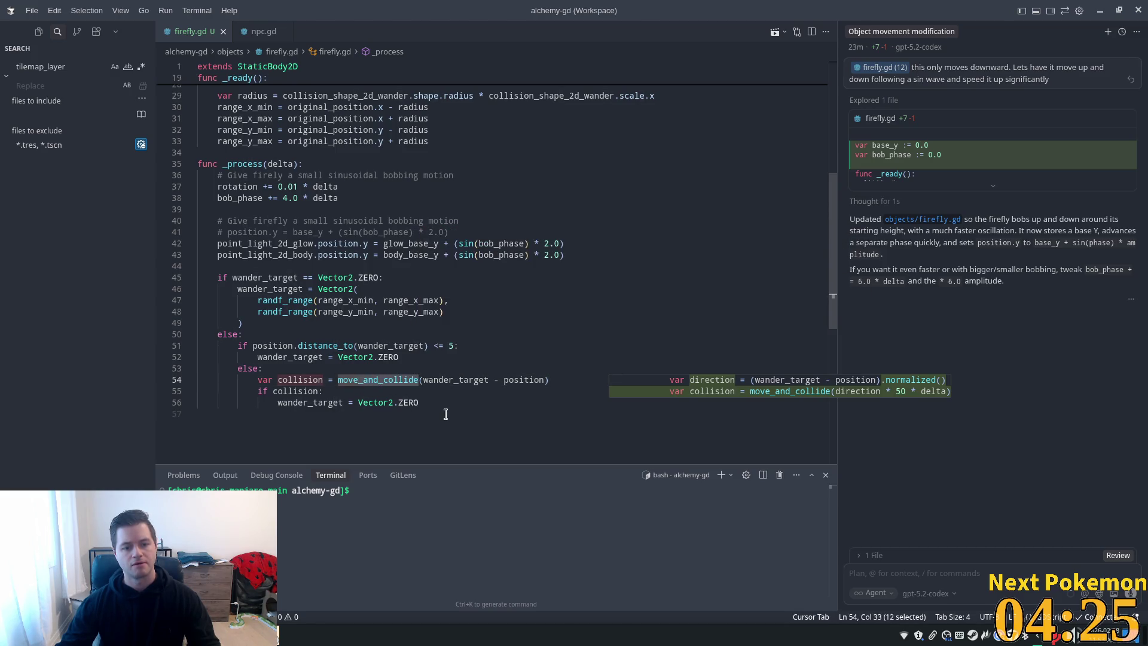
left_click(445, 412)
left_click_drag(434, 403, 147, 396)
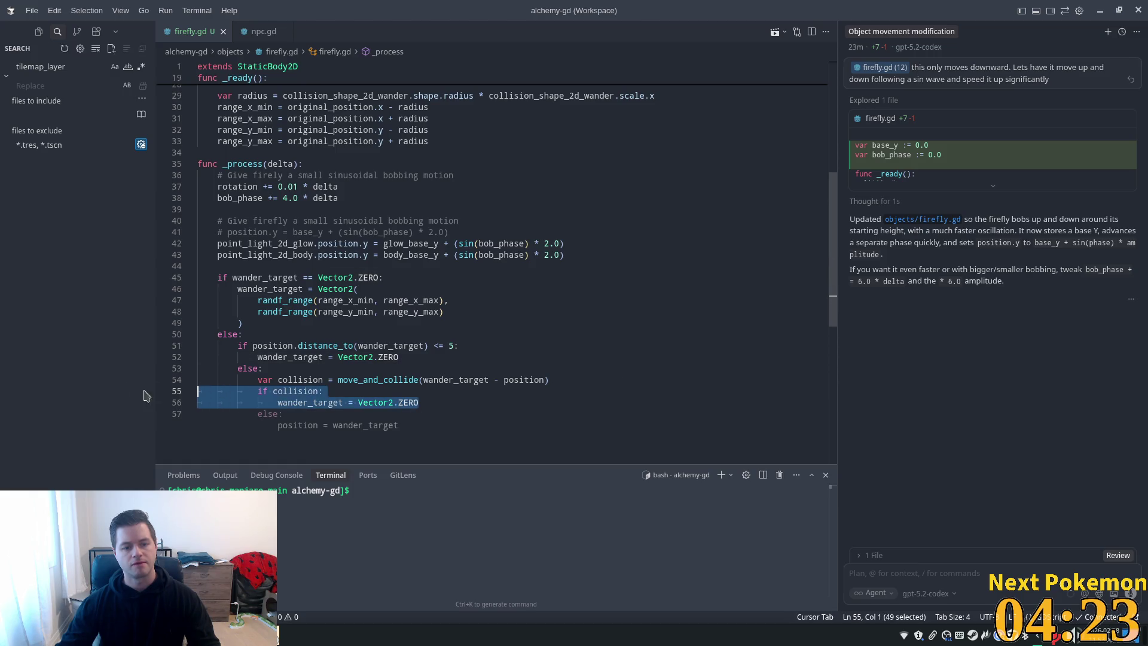
Delete the collision check lines, try move_to in place of move_and_collide, then undo it
key("BackSpace")
key("BackSpace")
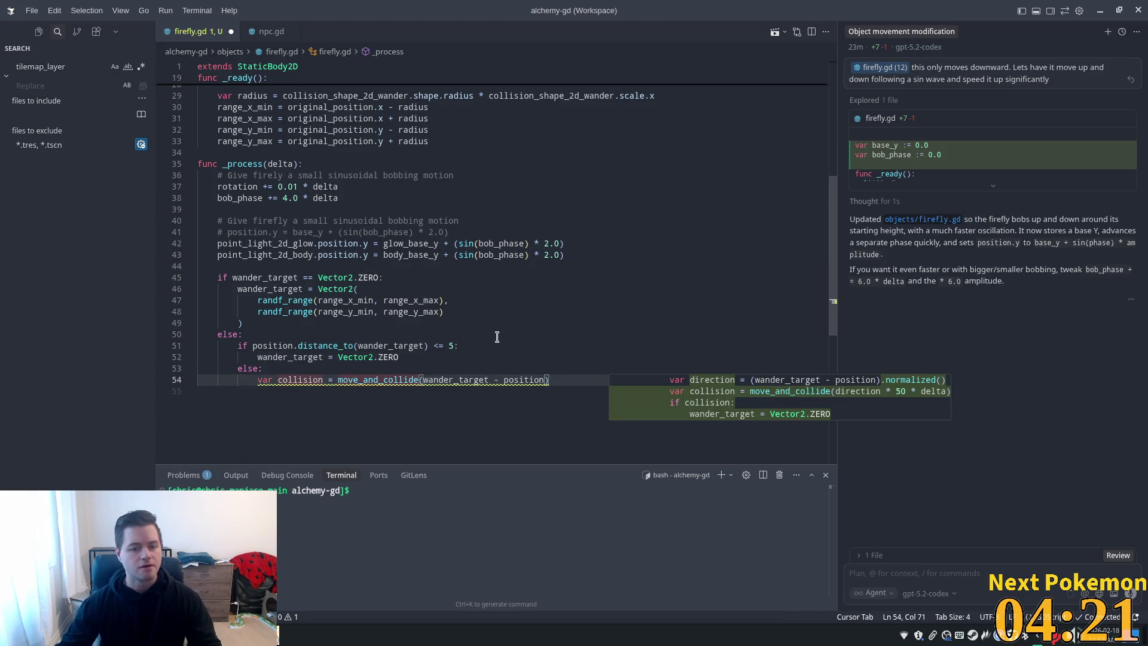
left_click(374, 381)
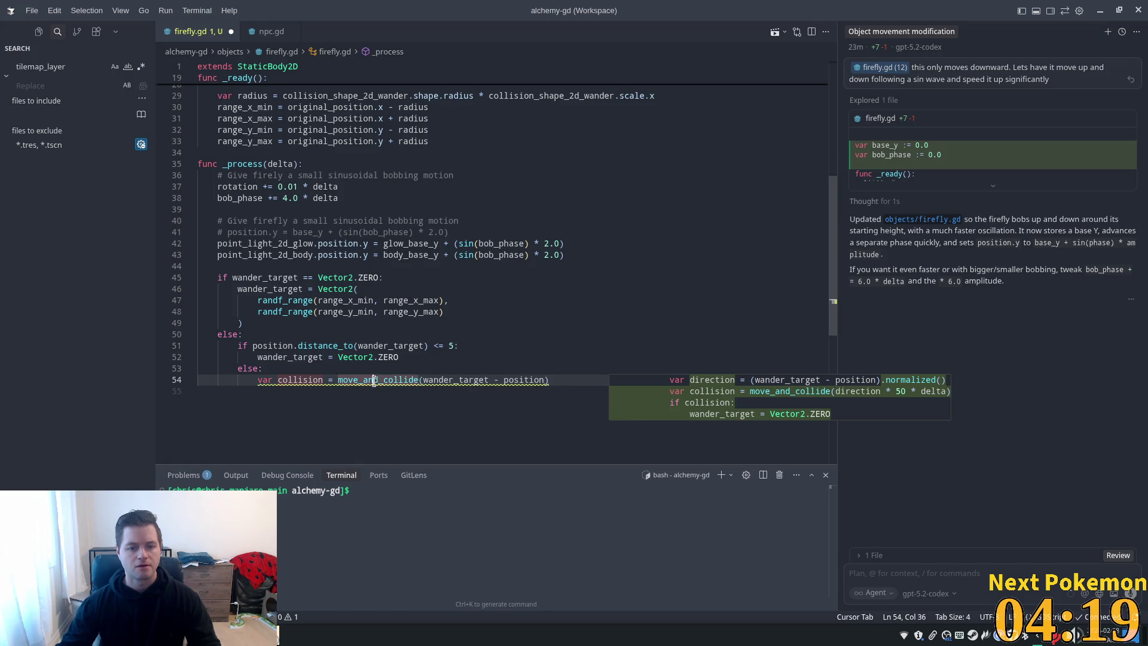
left_click_drag(414, 380, 366, 381)
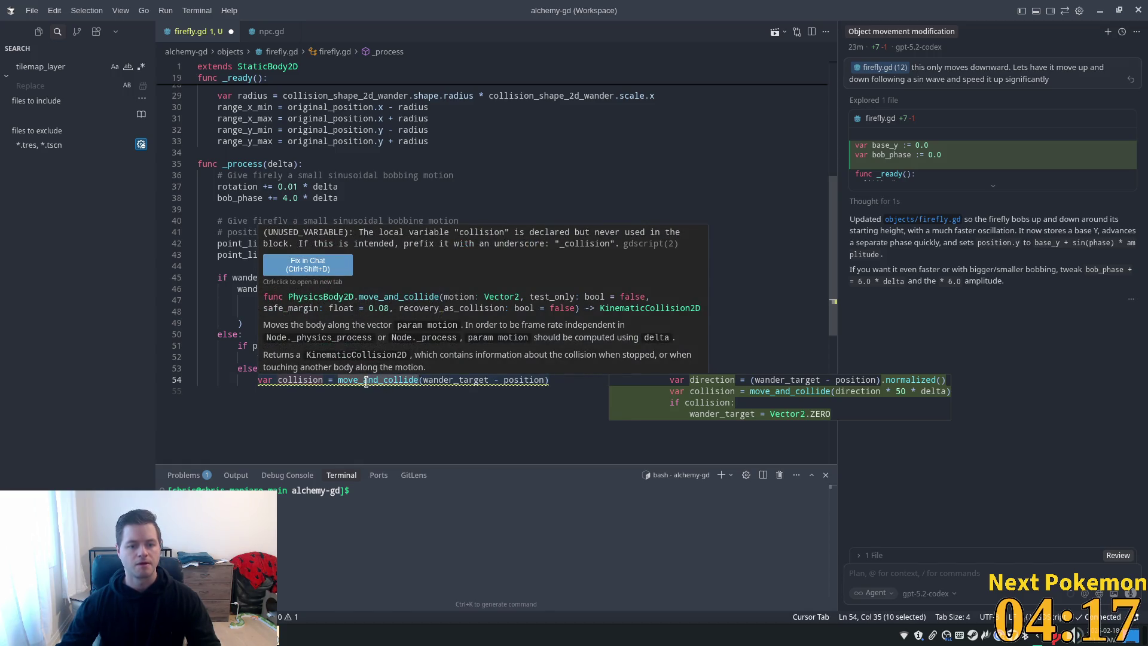
type("to")
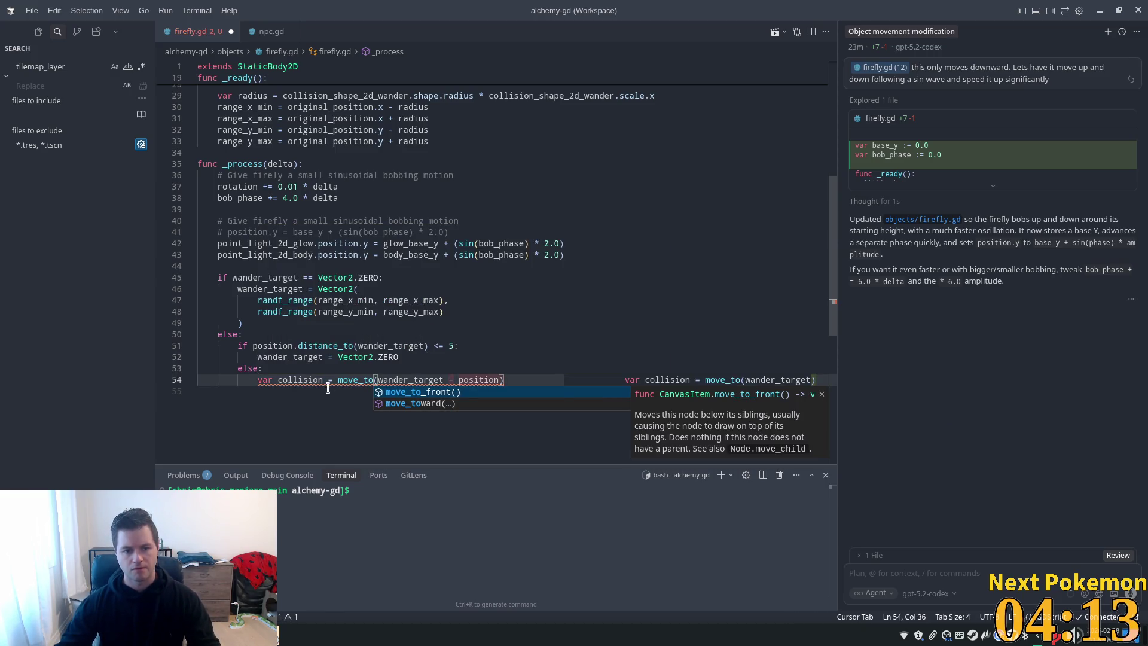
mouse_move(334, 381)
key("ctrl+z")
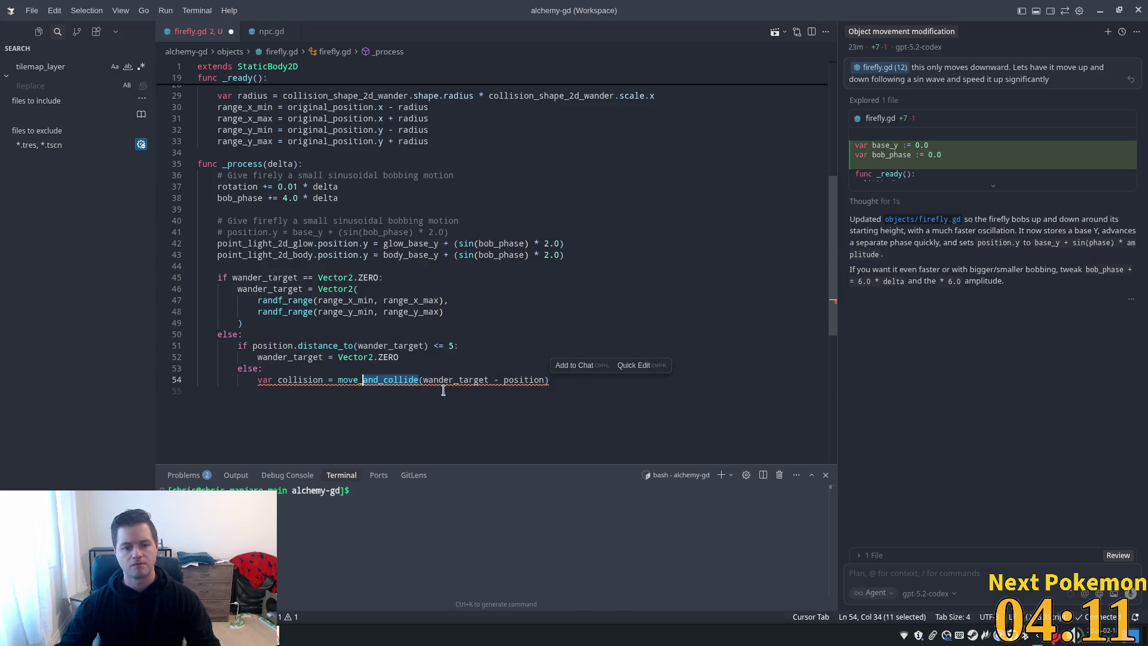
Remove the unused 'var collision = ' assignment so line 54 calls move_and_collide directly
left_click(392, 345)
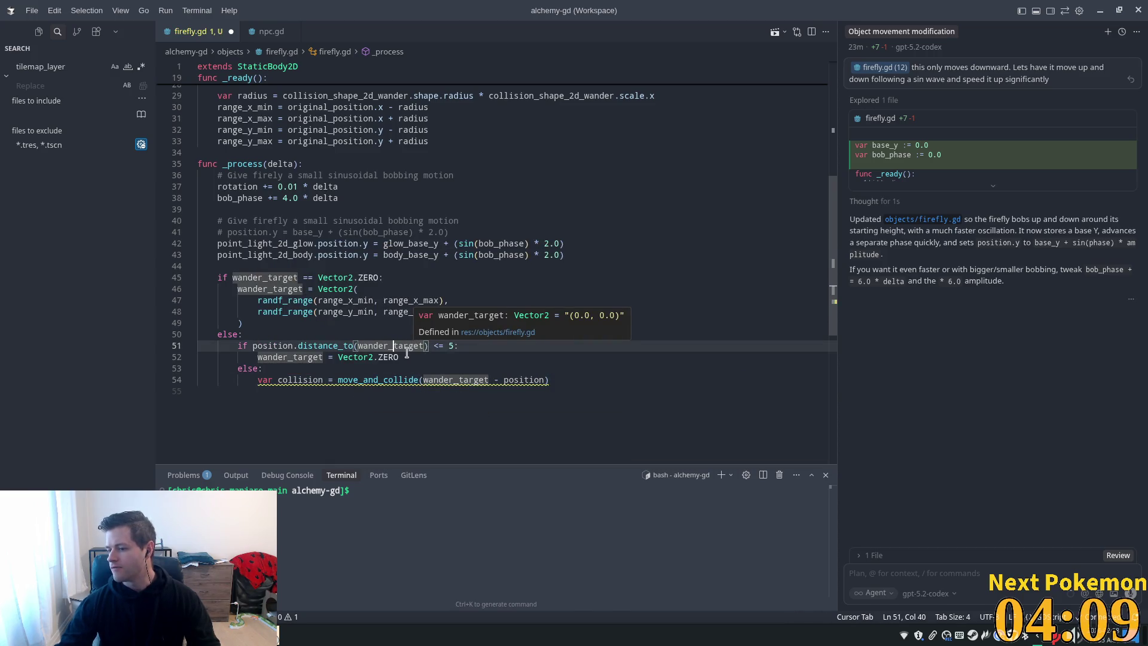
mouse_move(375, 354)
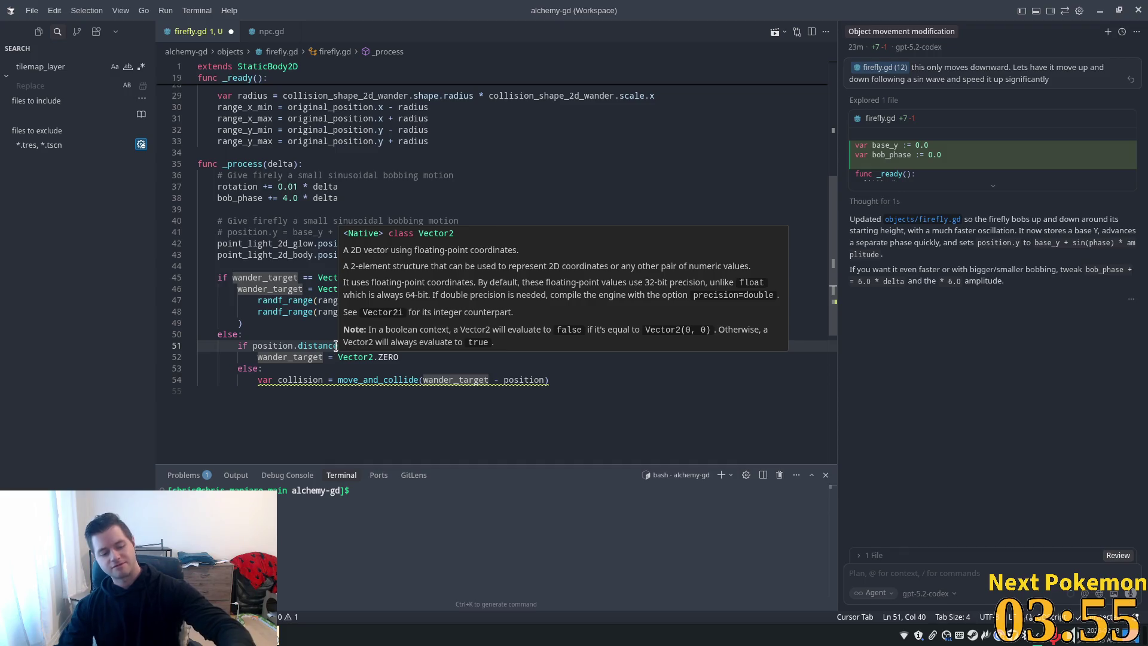
key("Down")
key("Home")
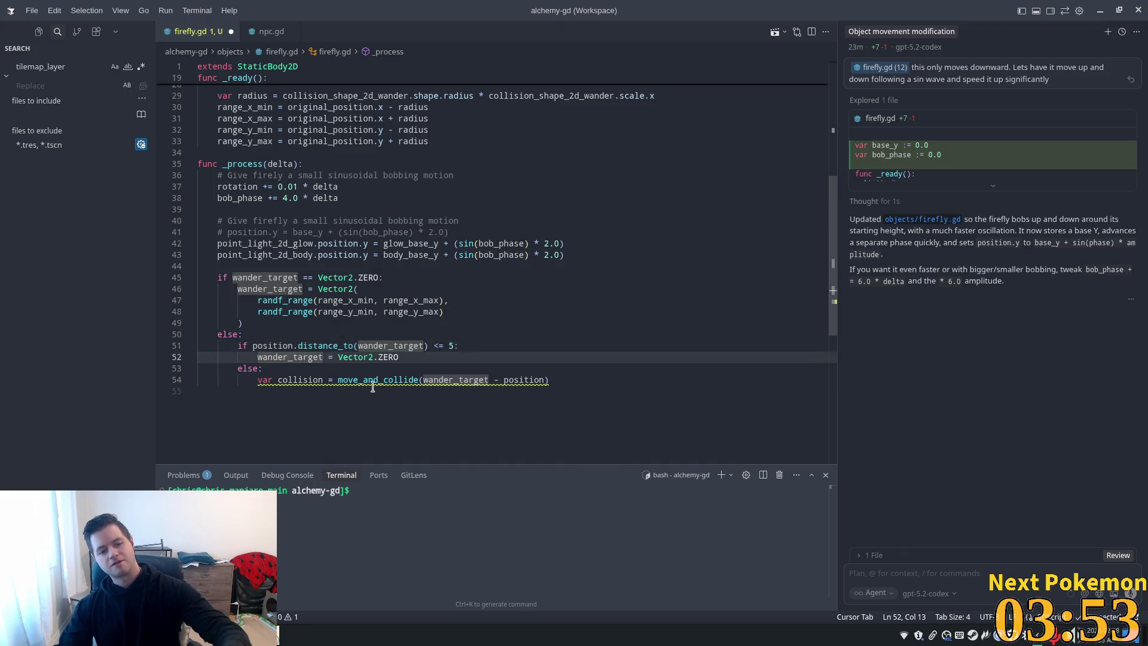
left_click(371, 379)
key("Tab")
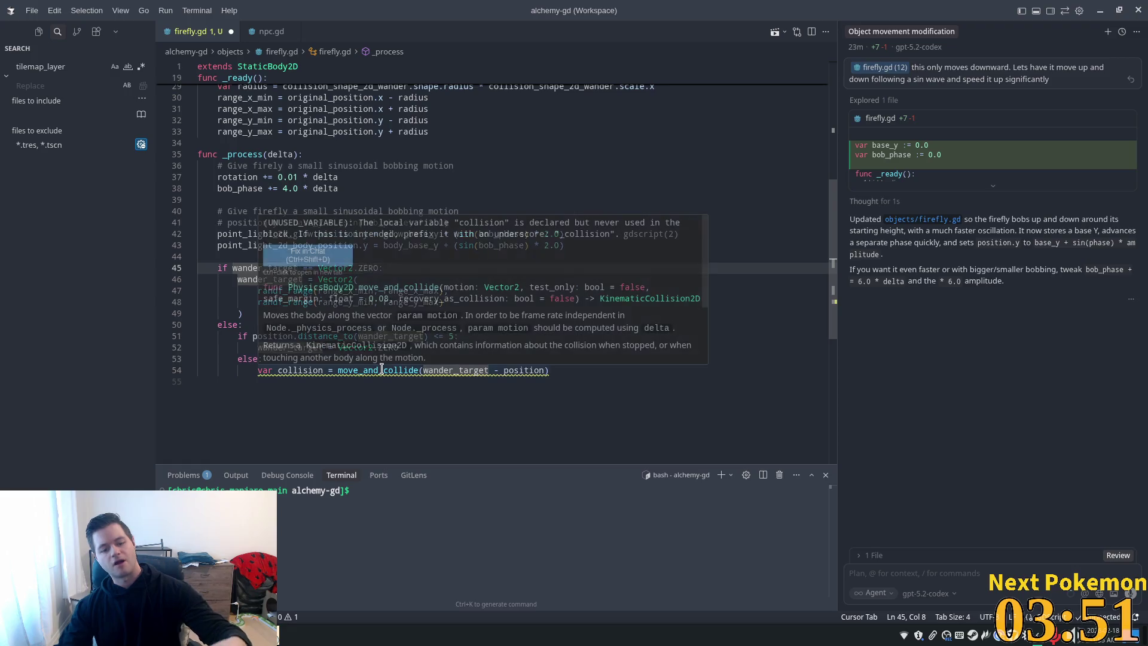
left_click(421, 325)
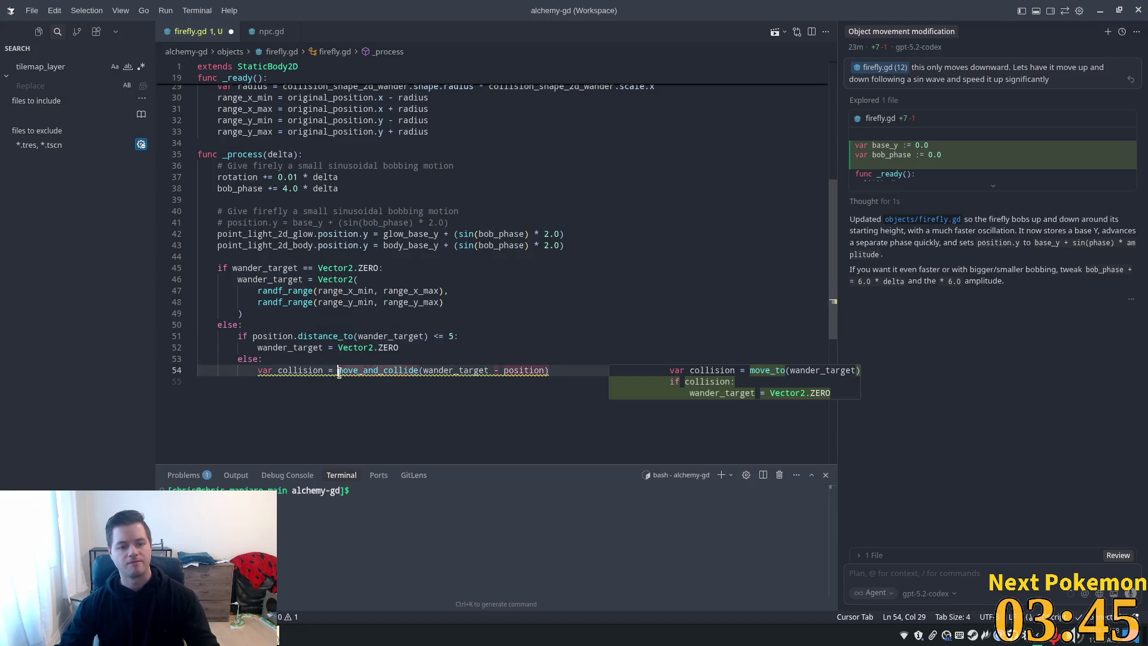
left_click_drag(338, 369, 257, 369)
key("BackSpace")
Review line 51 and the move_and_collide documentation card before going to Godot
left_click(383, 336)
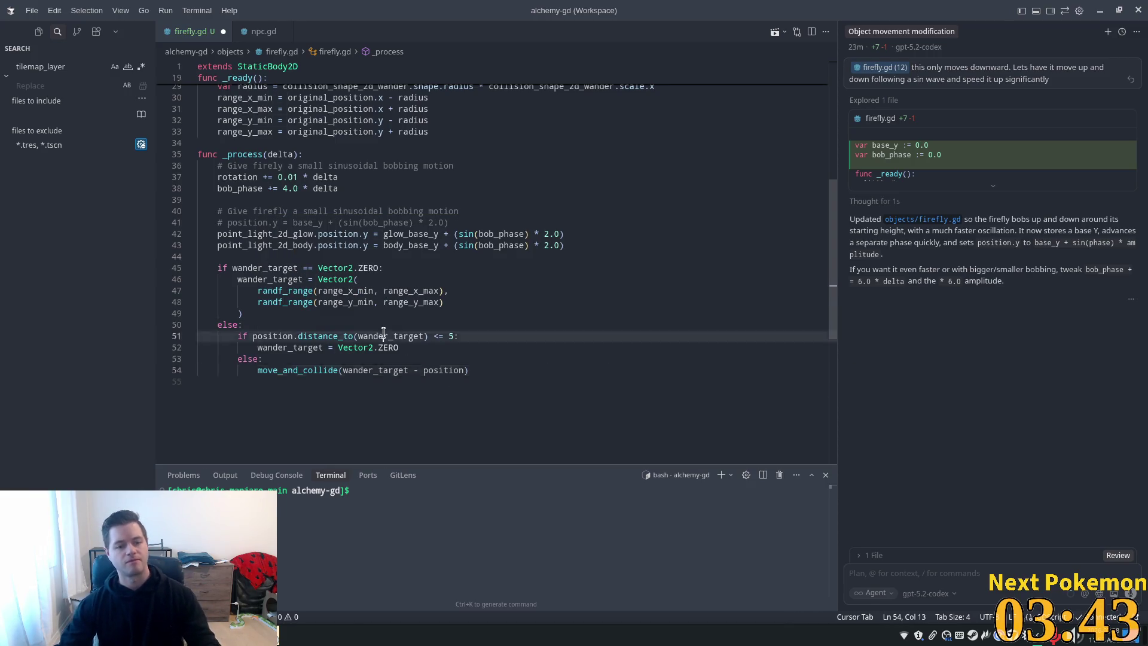
left_click(528, 338)
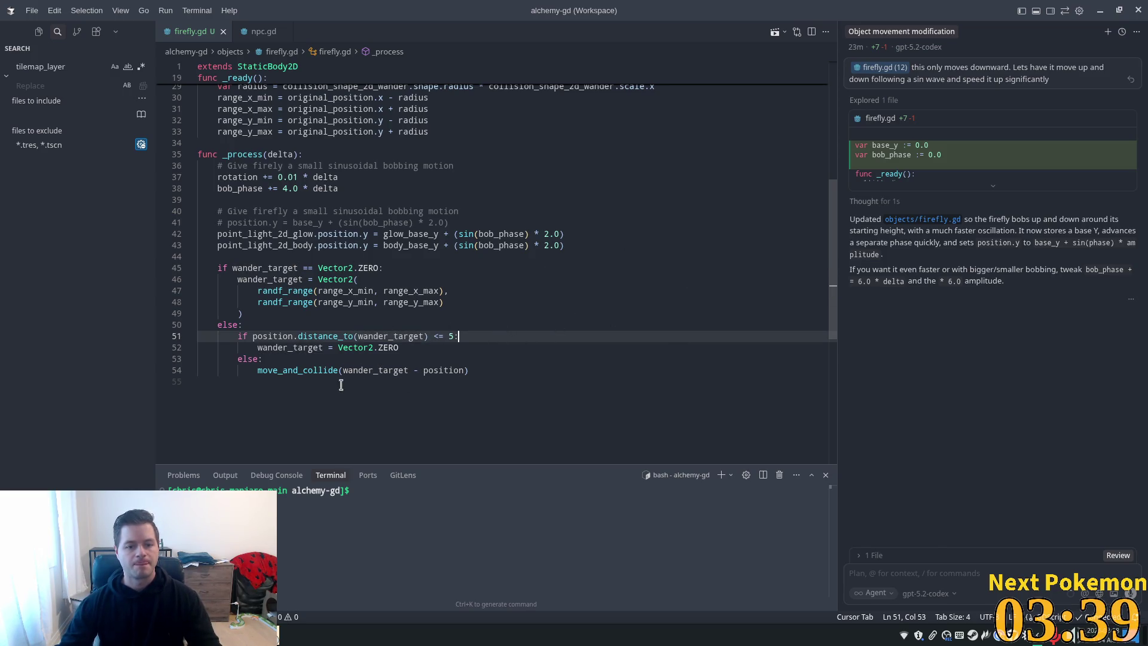
mouse_move(301, 371)
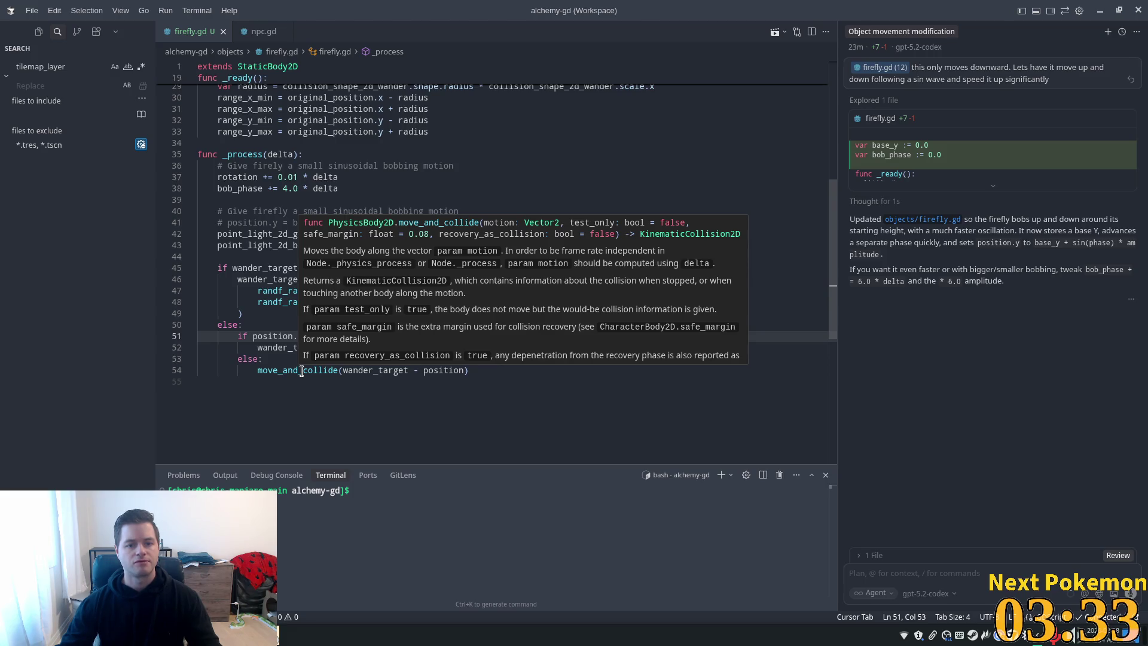
left_click(542, 396)
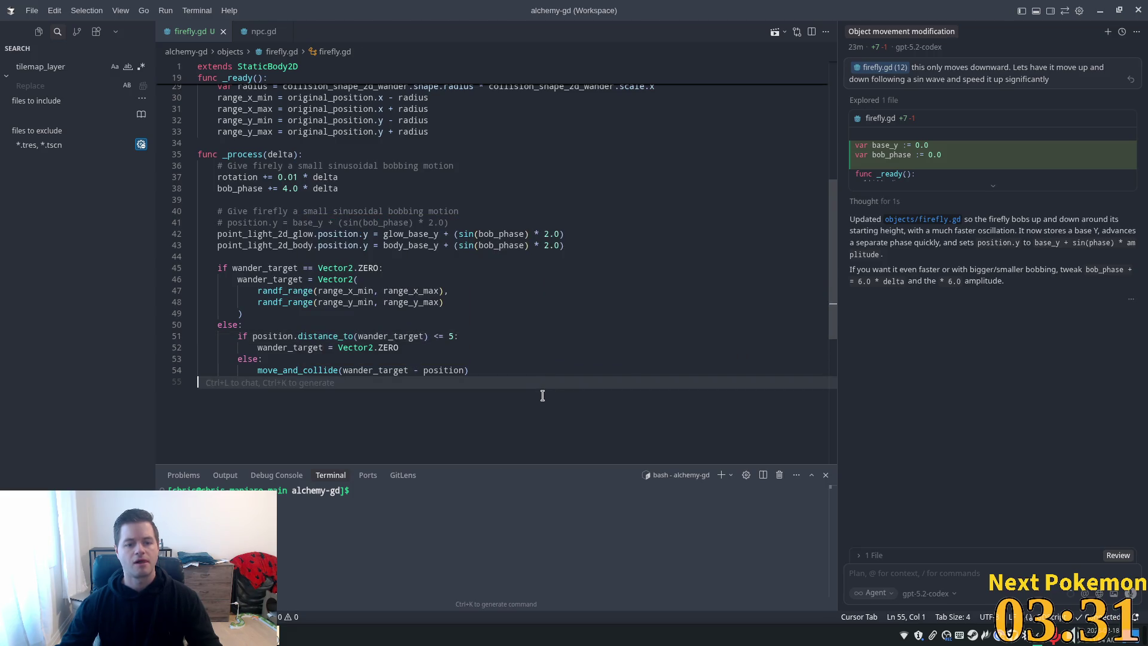
key("alt+Tab")
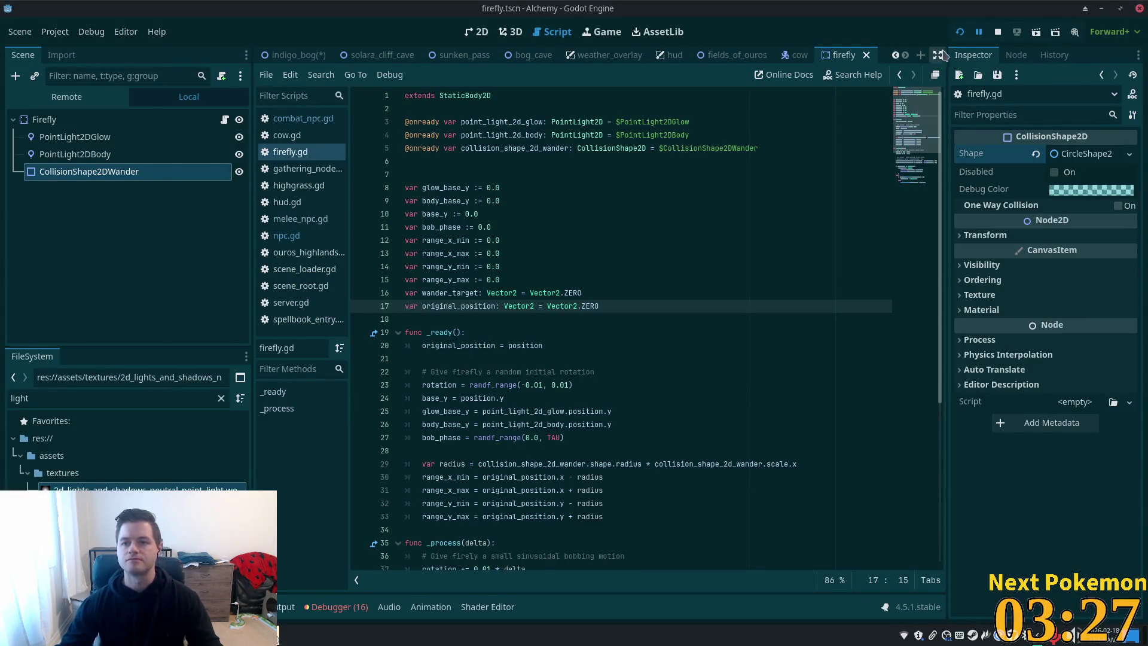
Run the project, move the game window aside, walk the player right, then stop the game
left_click(960, 33)
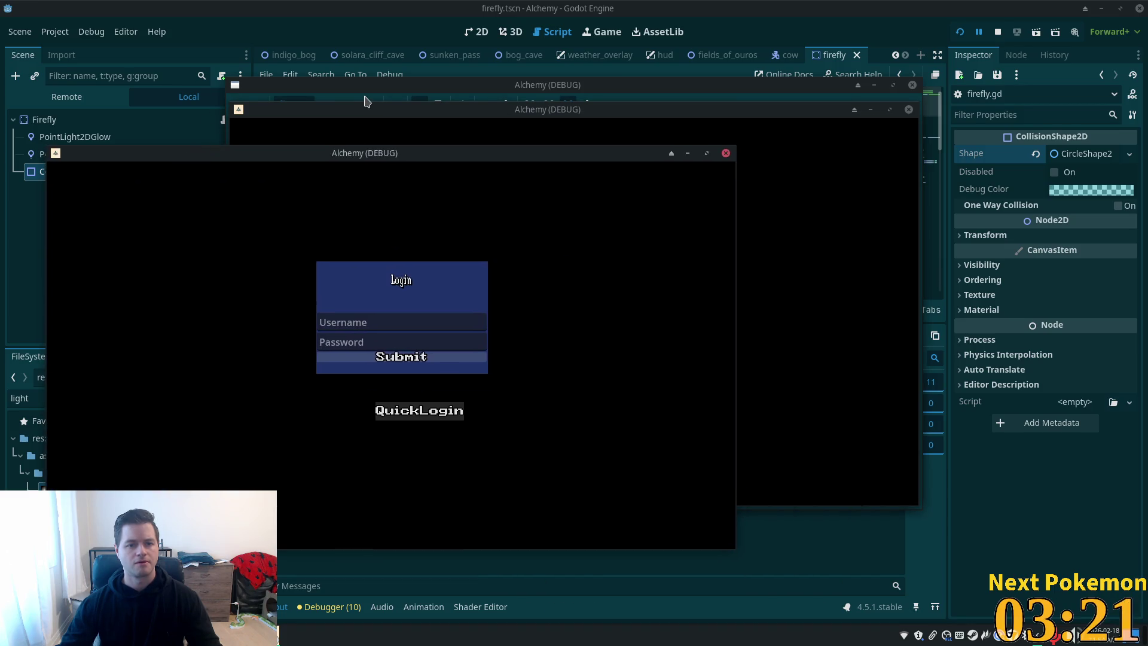
left_click_drag(364, 111, 576, 209)
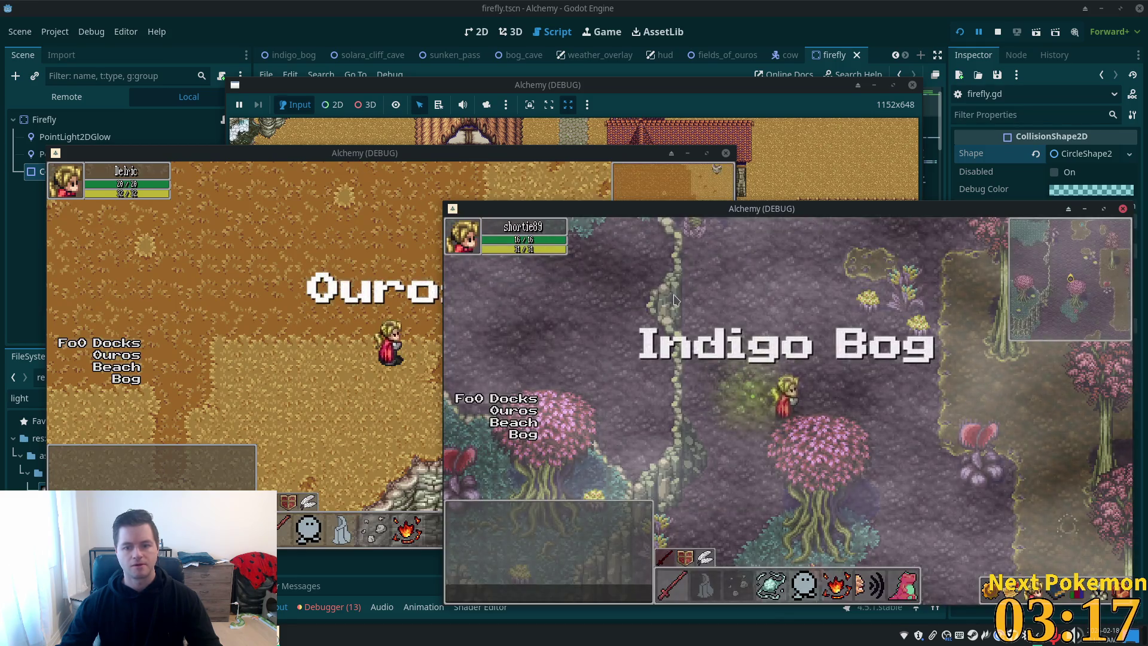
key("d")
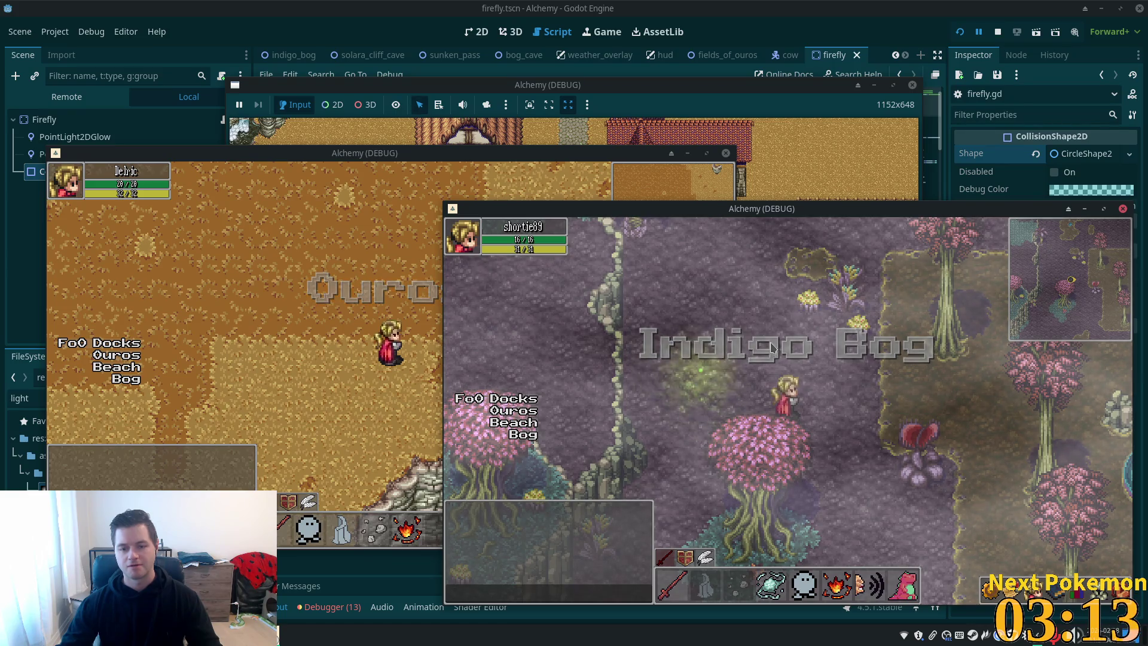
left_click(996, 38)
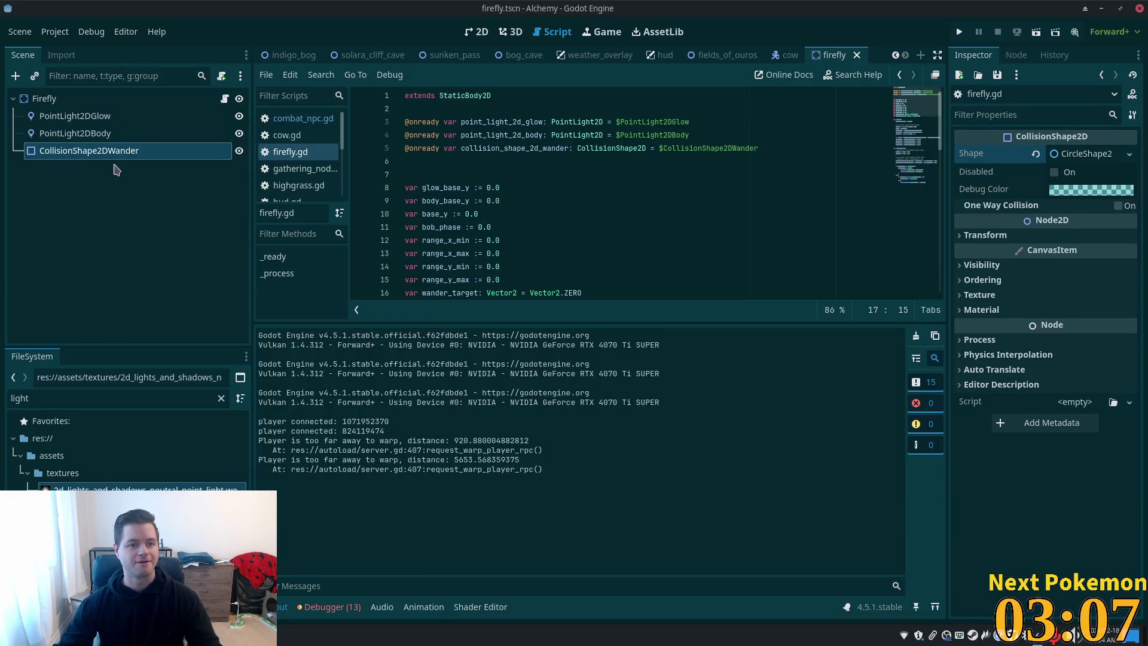
Drag CollisionShape2DWander's radius outward in the 2D view to widen the wander area, then save
left_click(74, 133)
left_click(83, 150)
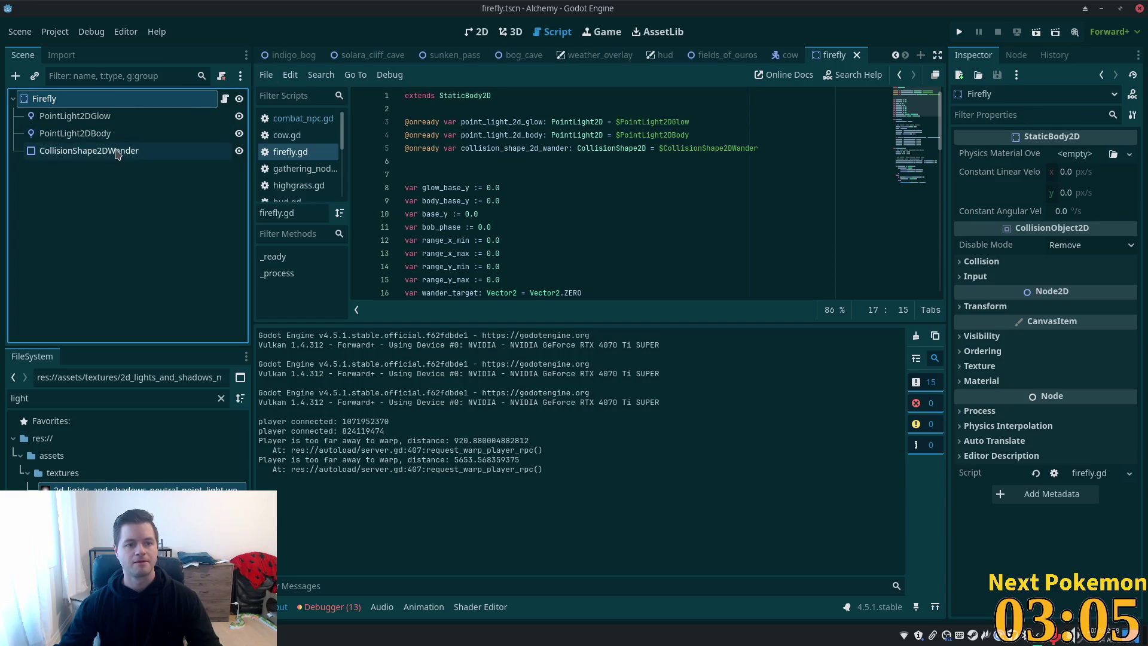
left_click(477, 32)
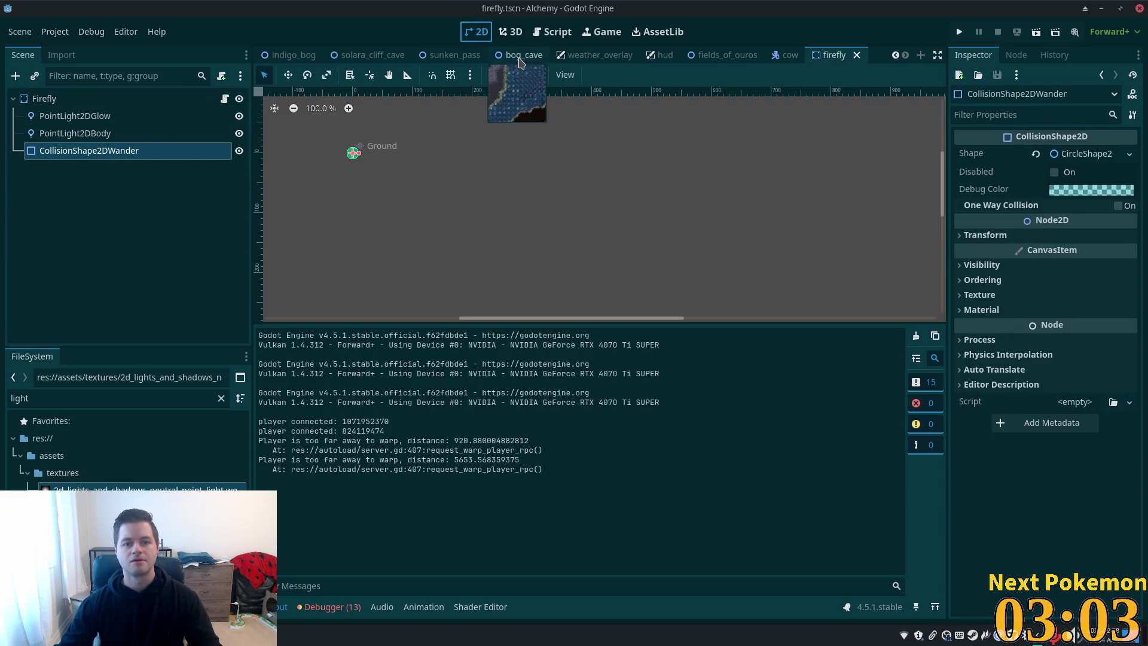
scroll(397, 167, "up", 5)
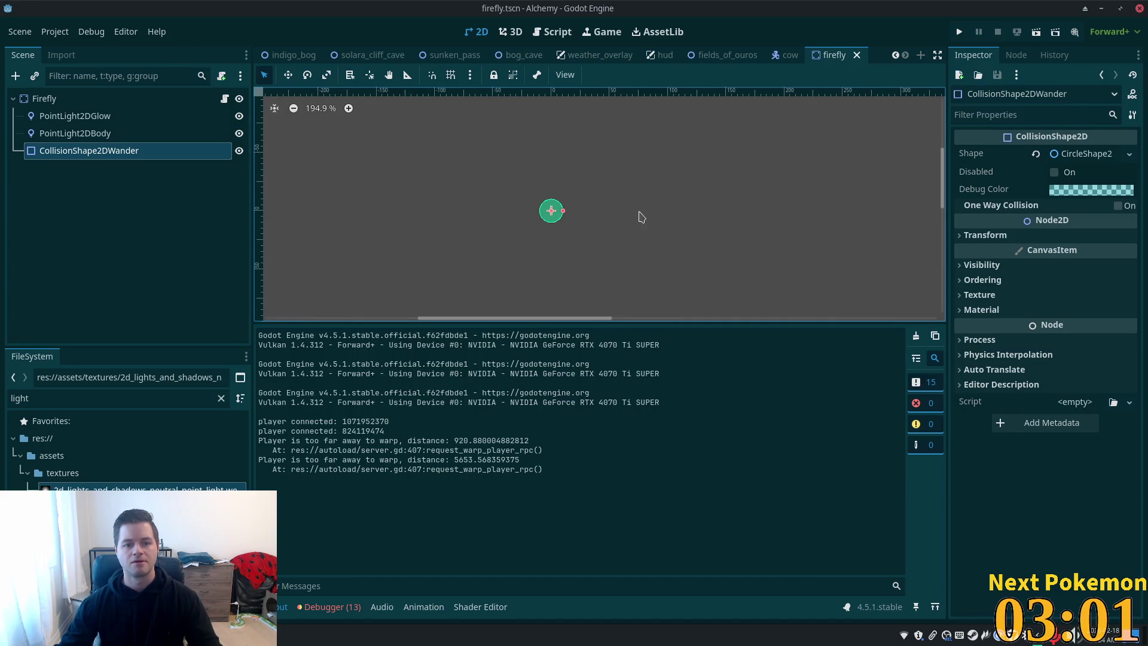
left_click_drag(607, 199, 680, 207)
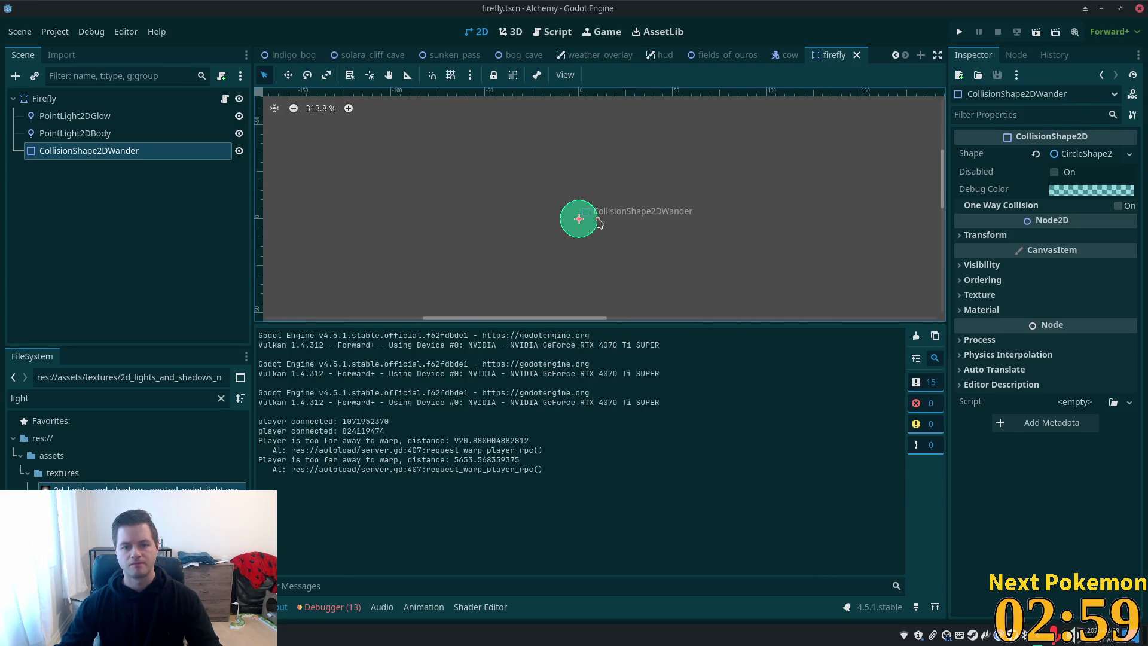
left_click_drag(598, 220, 817, 223)
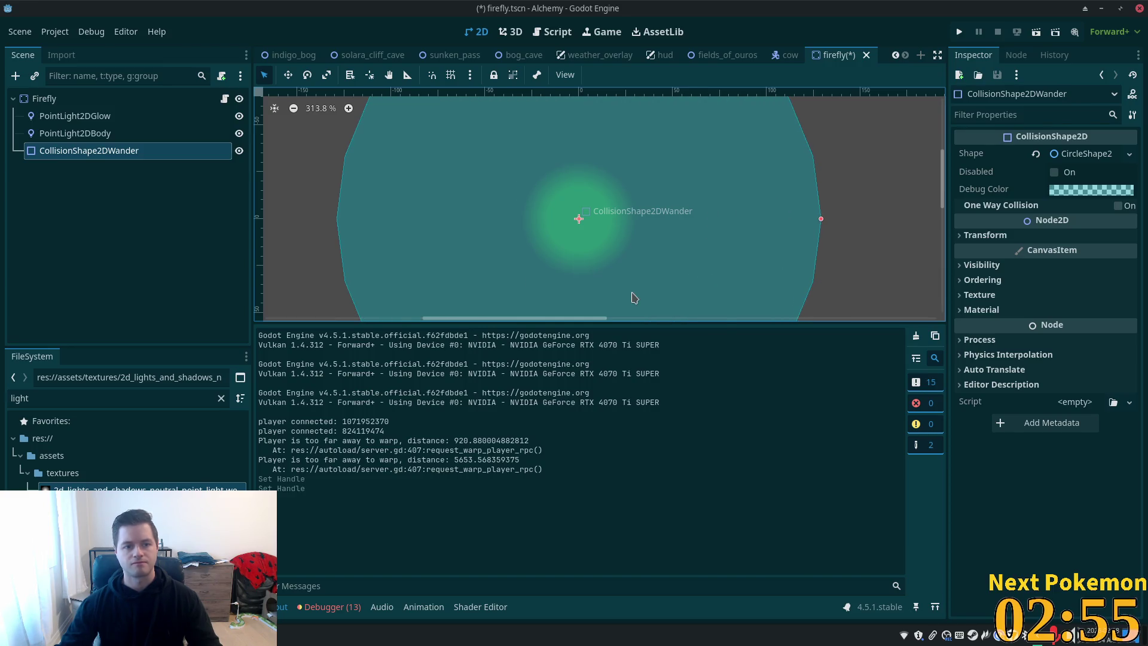
key("ctrl+s")
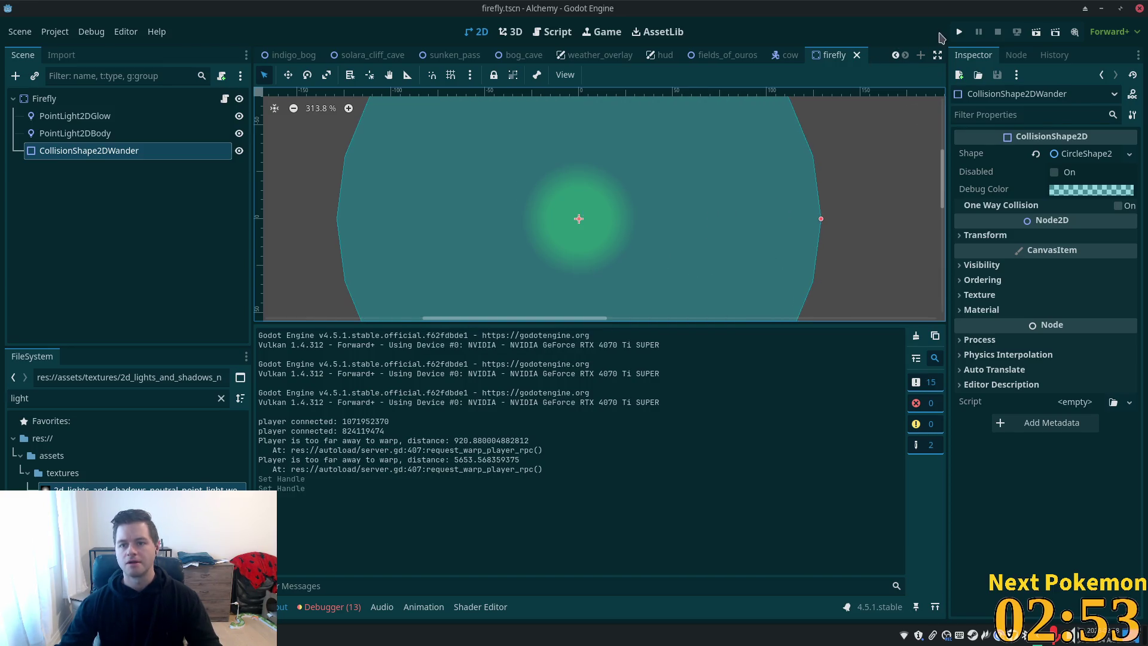
Playtest Indigo Bog, walking the player north, south and east, then close the game and return to Cursor
left_click(959, 32)
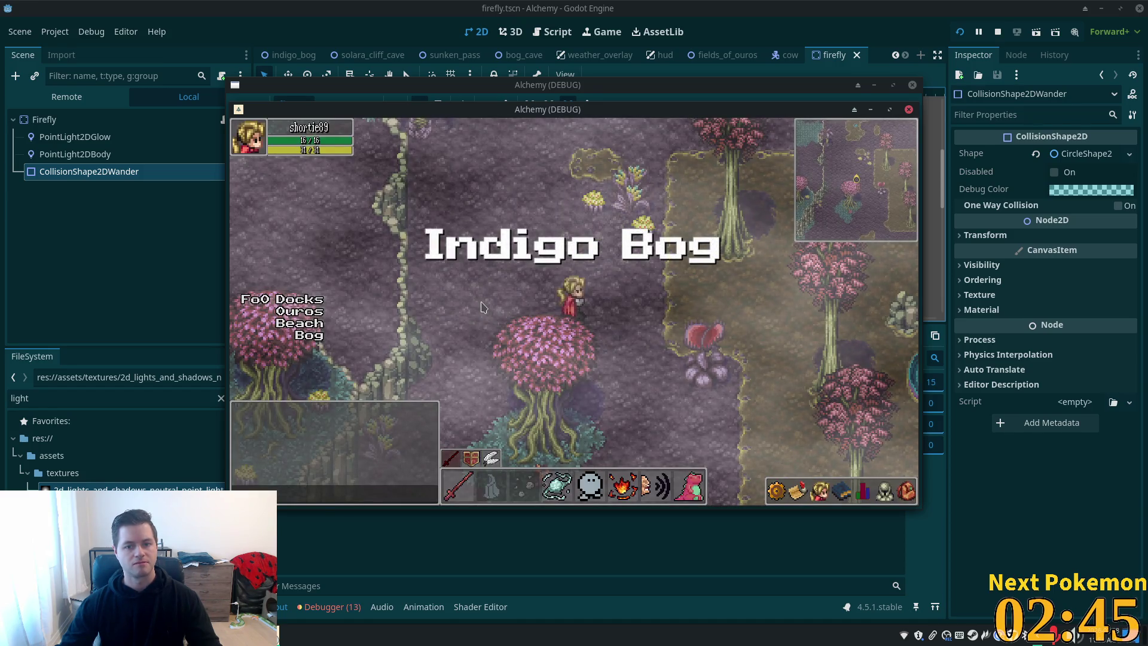
key("w")
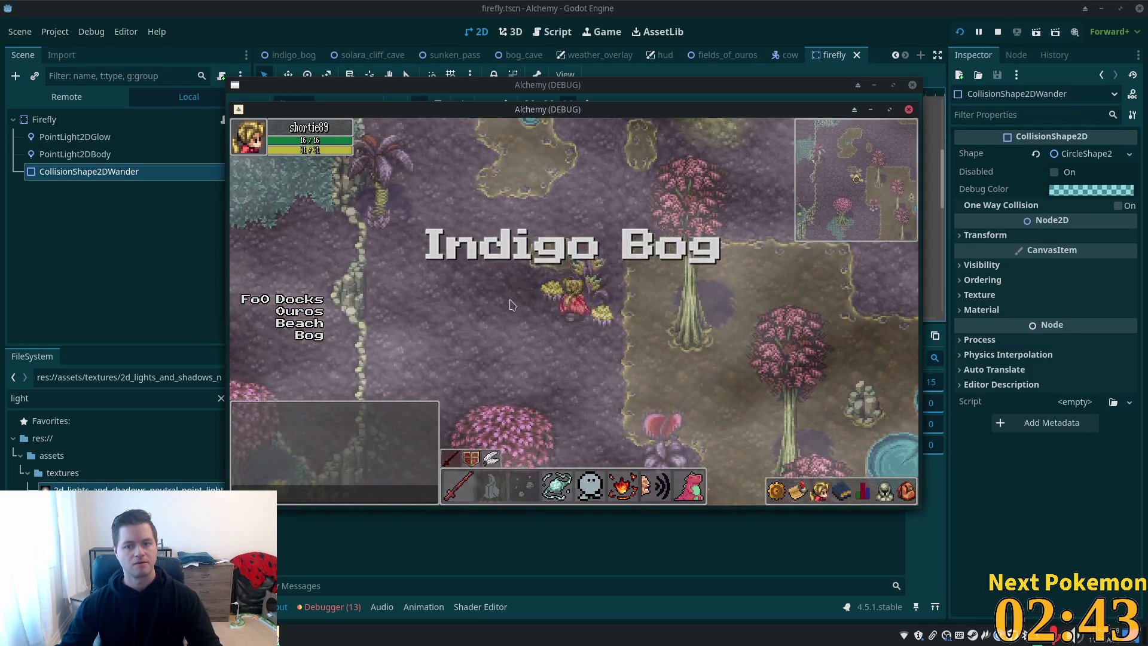
key("w")
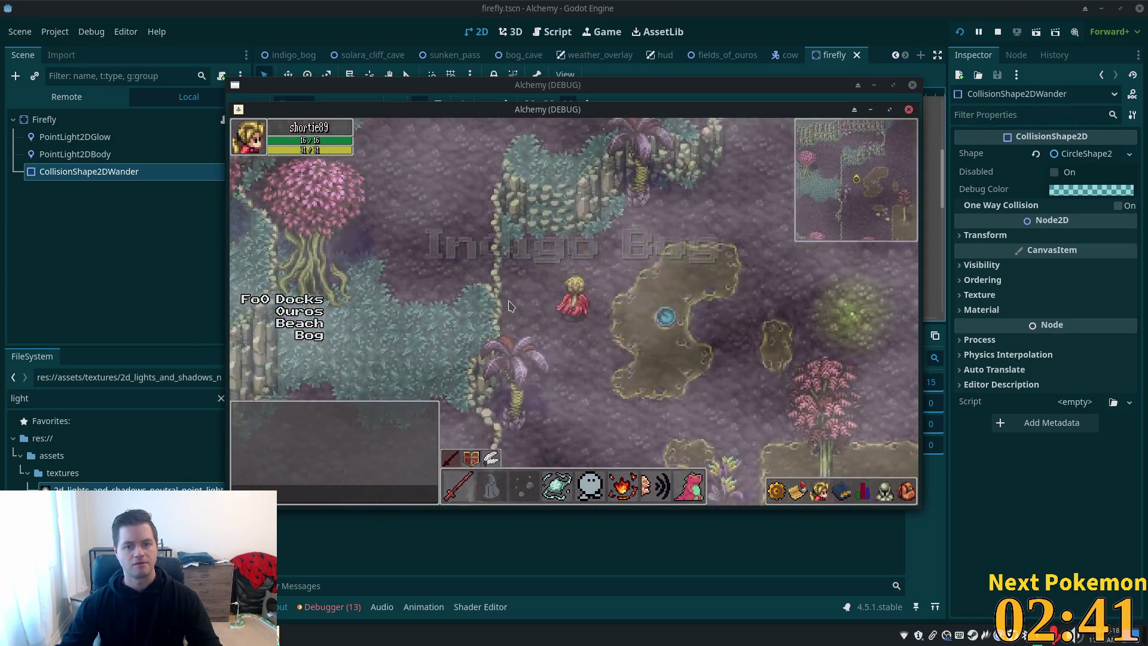
key("w")
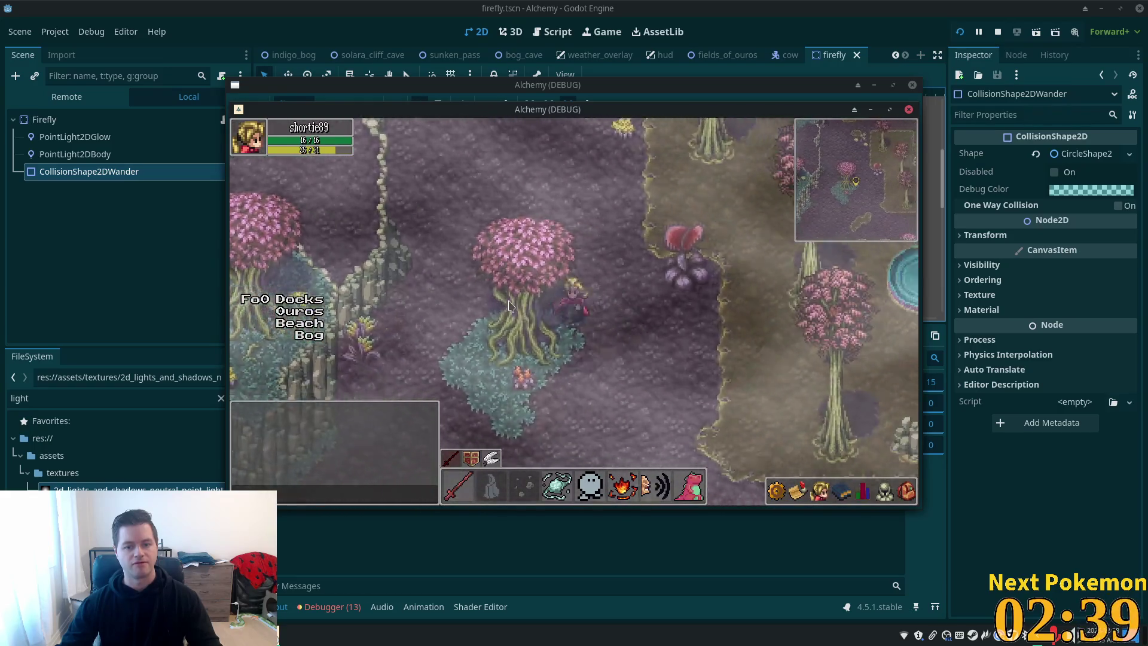
key("w")
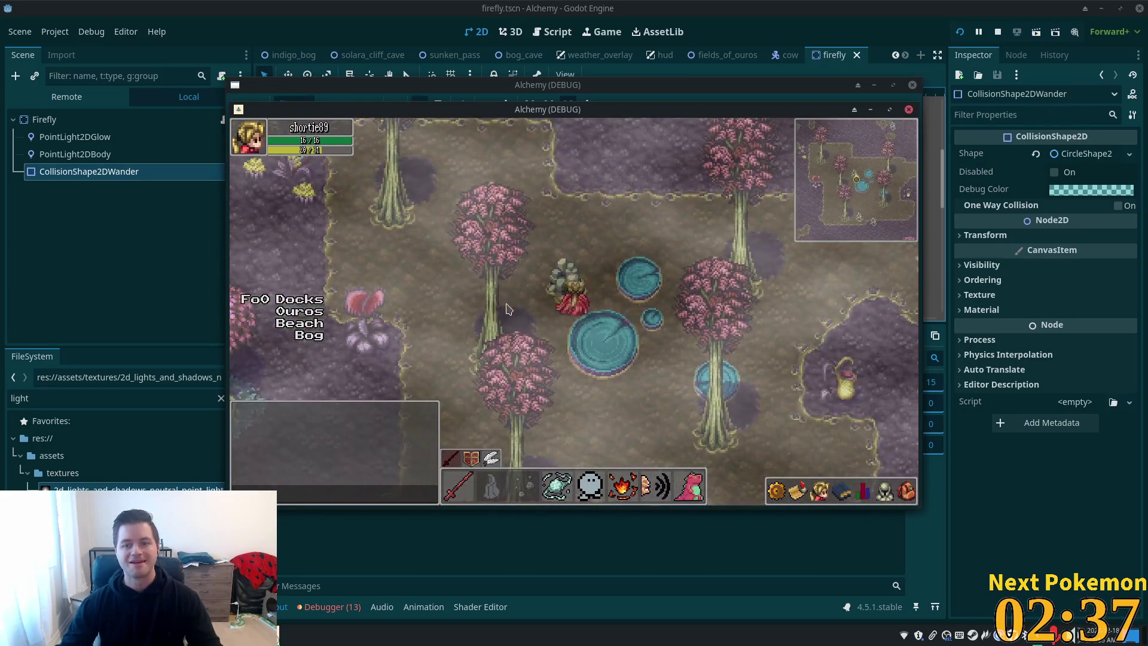
key("w")
key("s")
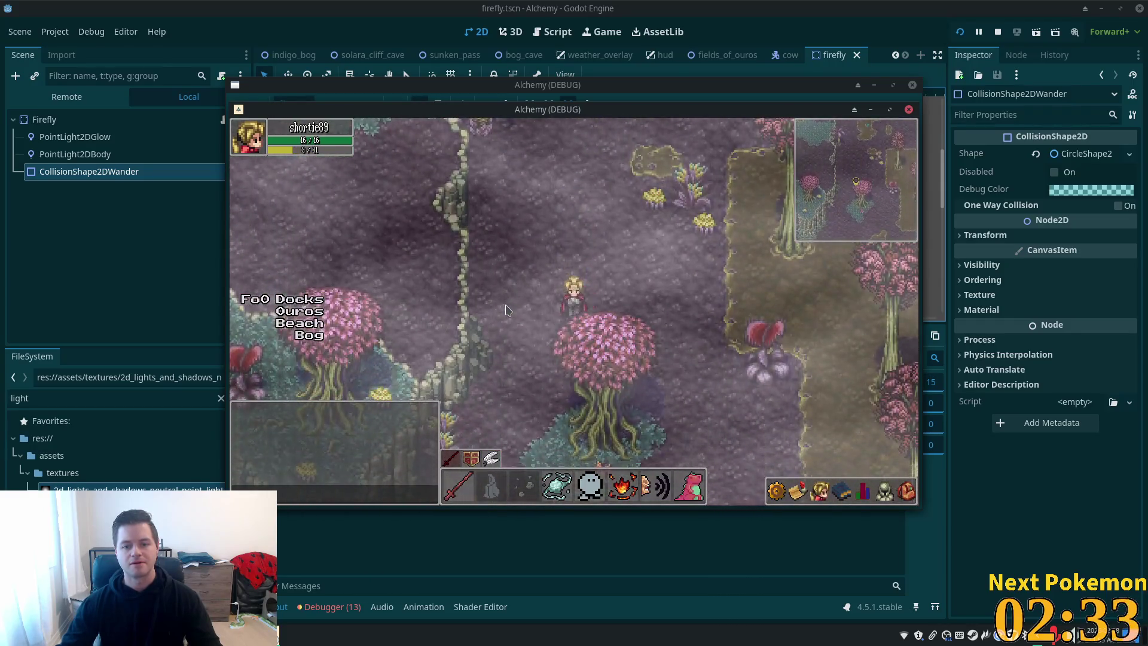
key("d")
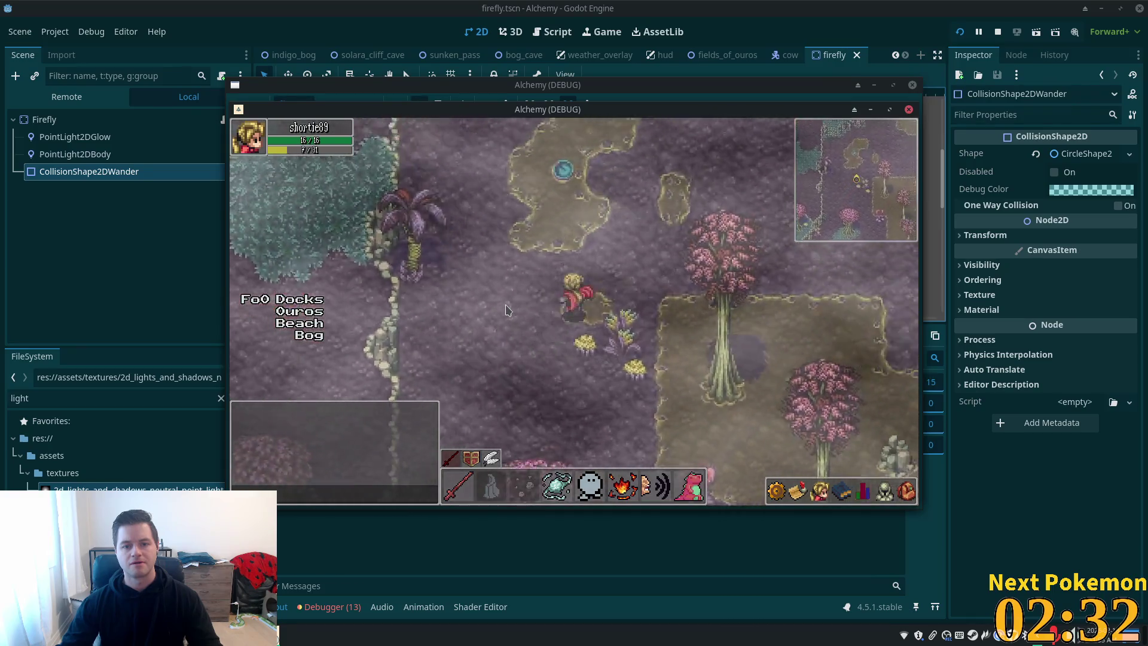
key("s")
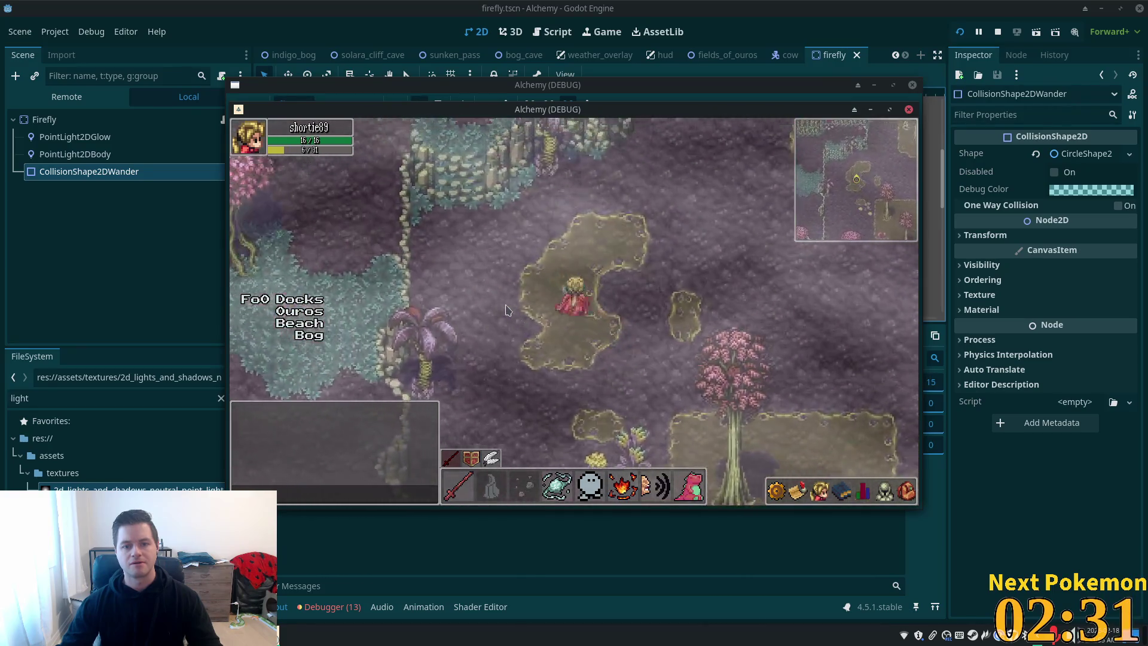
key("s")
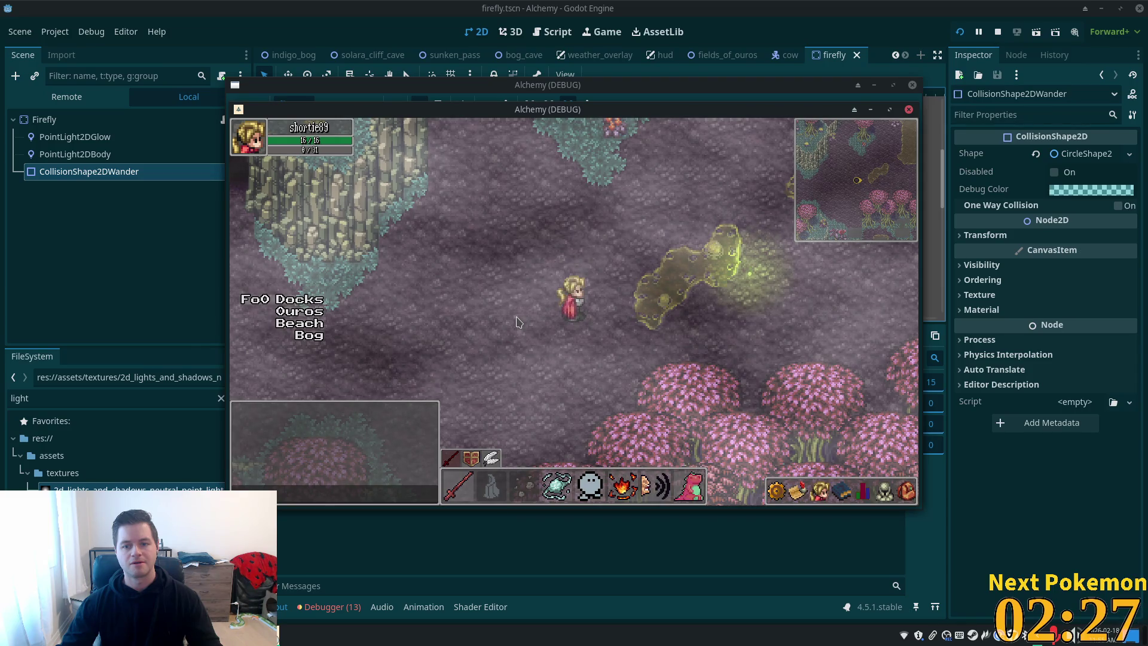
key("F8")
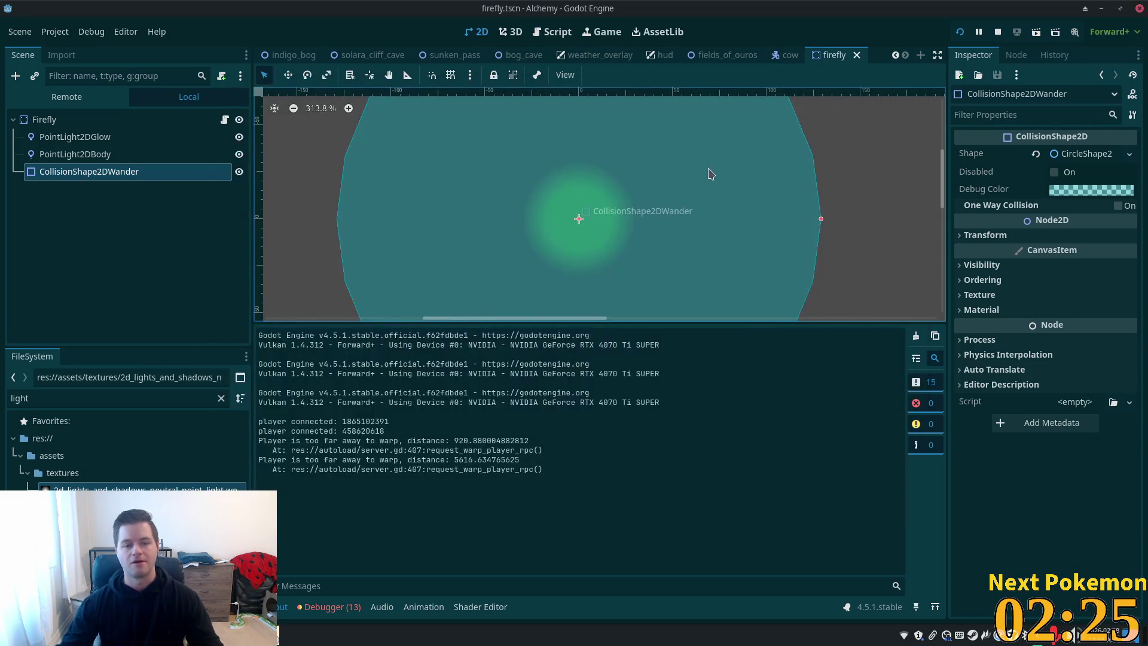
key("alt+Tab")
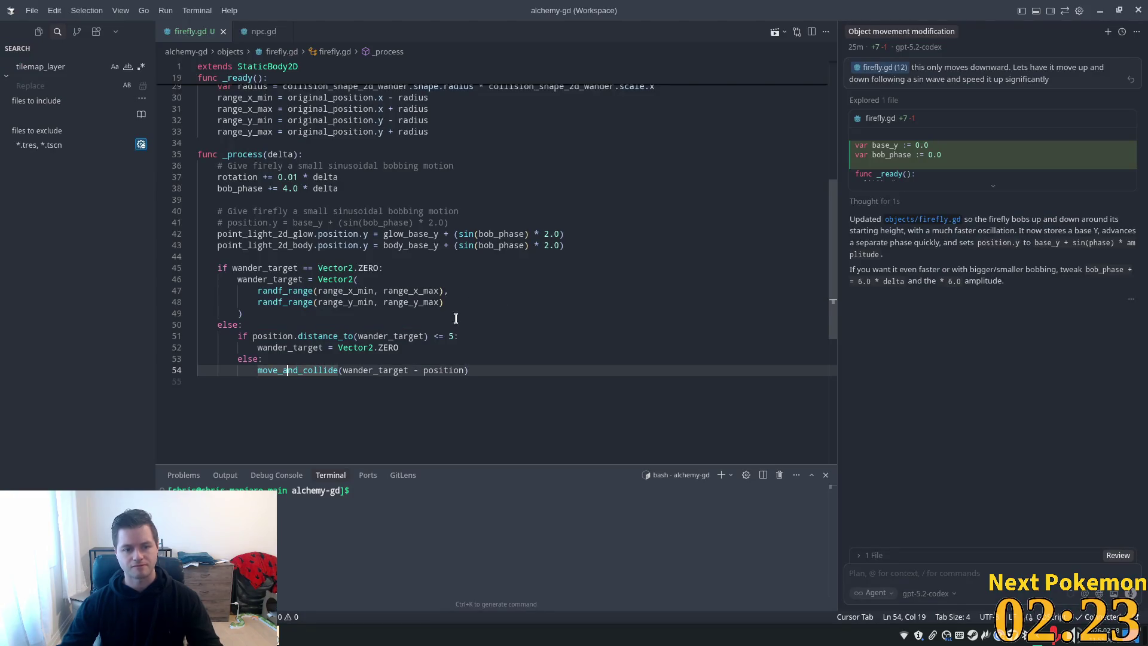
Replace move_and_collide with move_toward using the suggested normalized direction and 5.0 * delta, then save
left_click(341, 371)
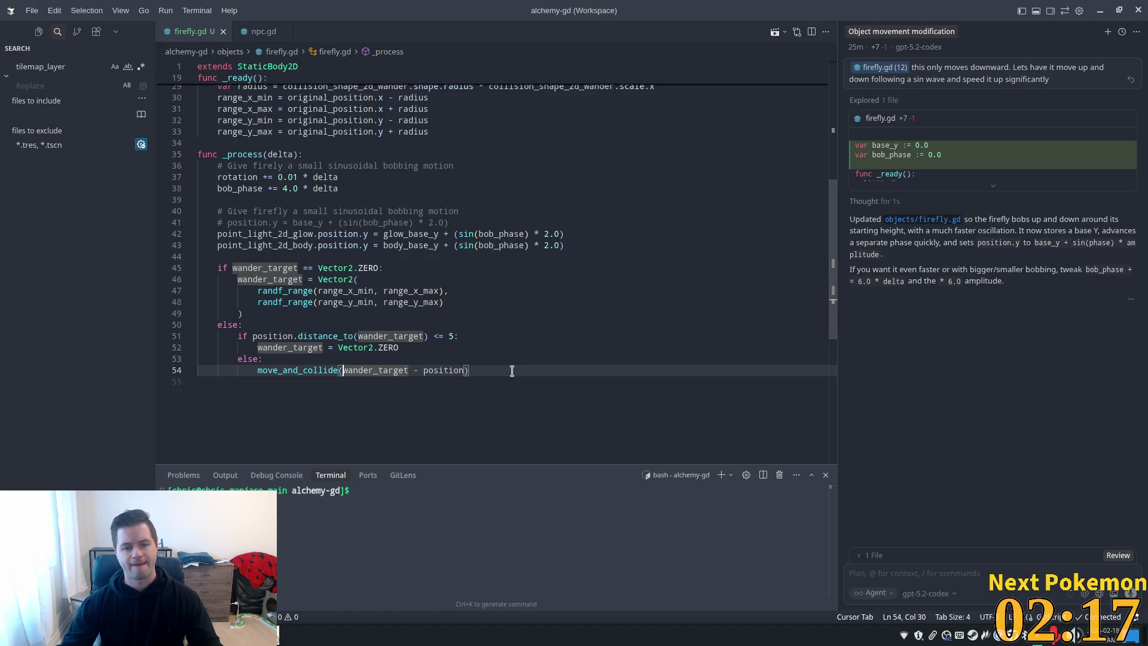
left_click_drag(512, 371, 314, 385)
double_click(273, 371)
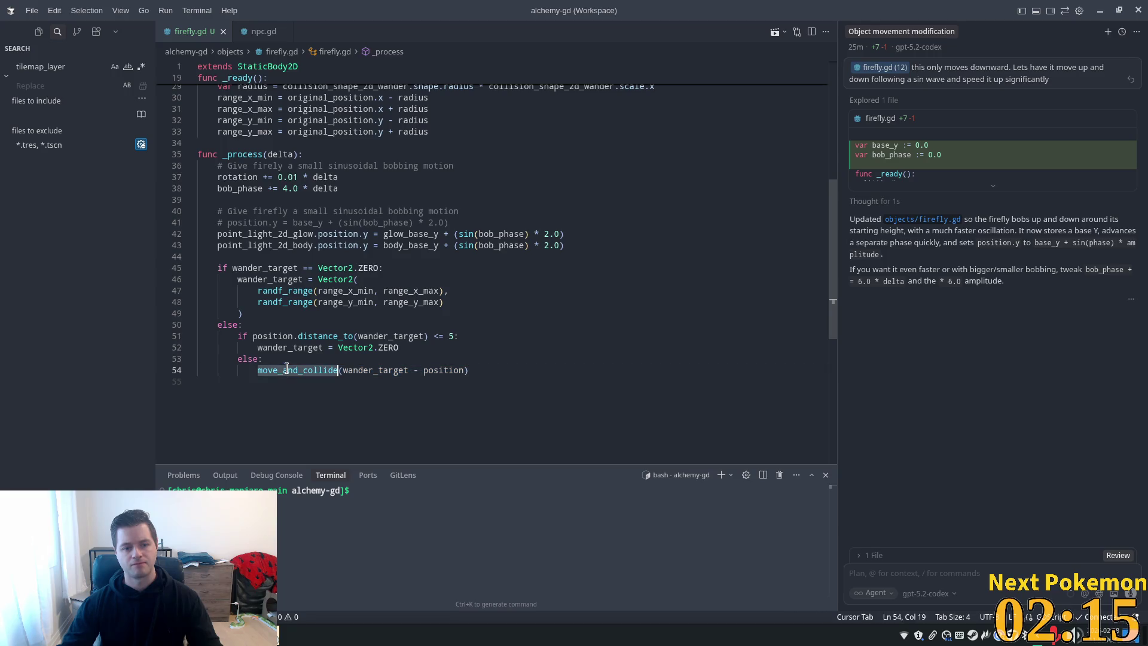
key("shift+Left")
key("shift+Left")
key("shift+Left")
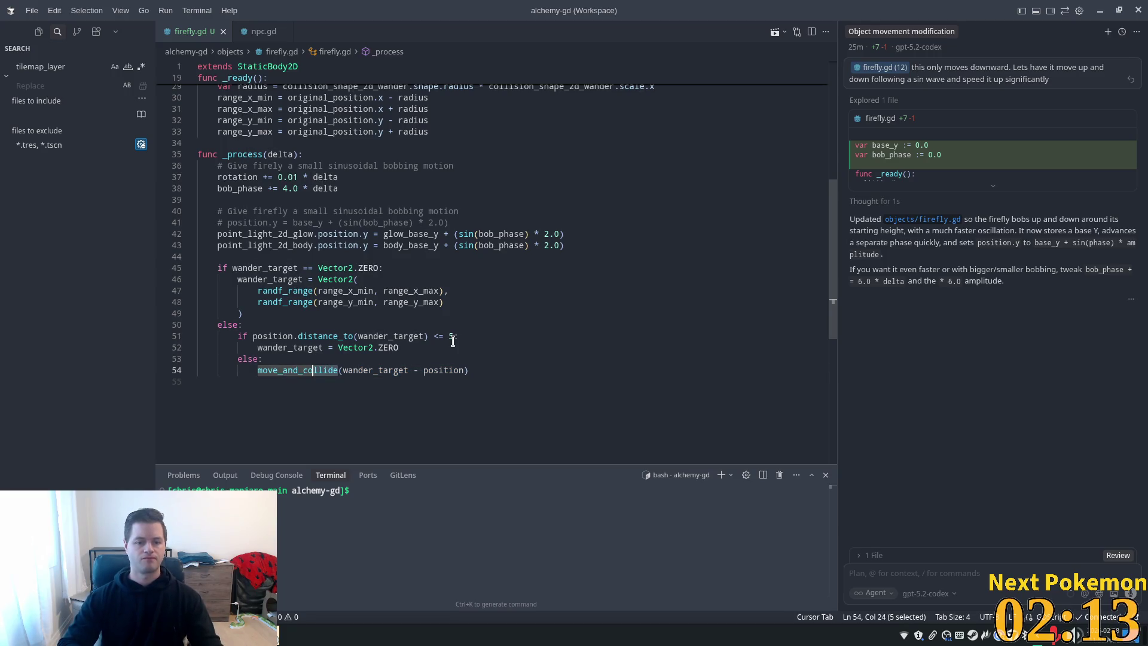
type("t")
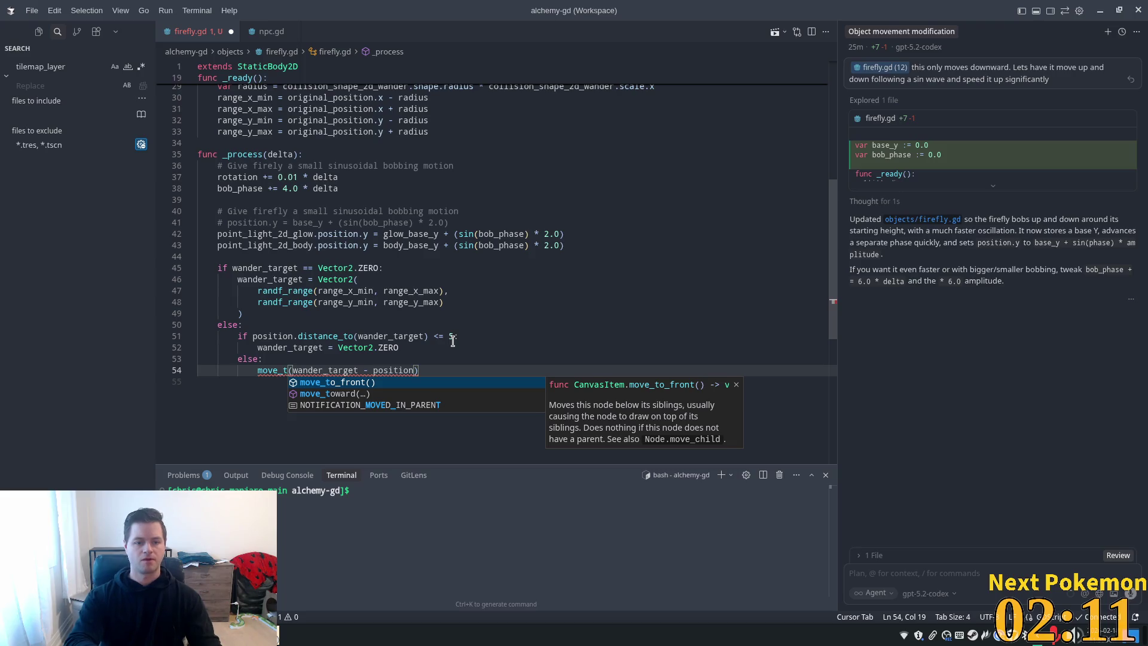
type("oward")
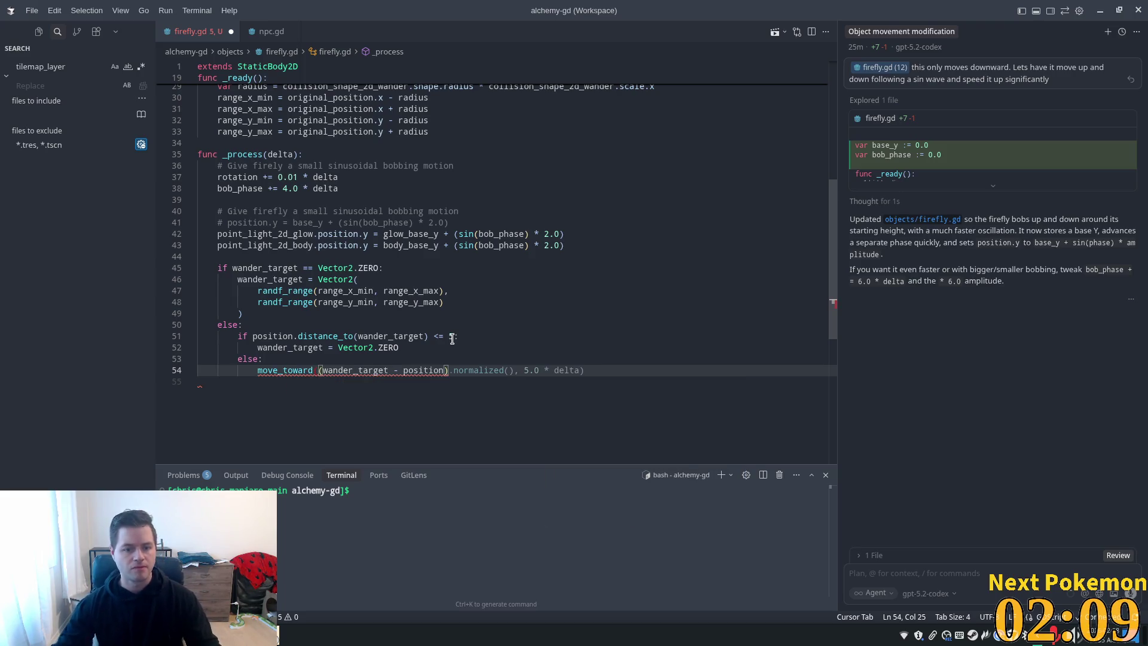
key("BackSpace")
type("(")
key("Tab")
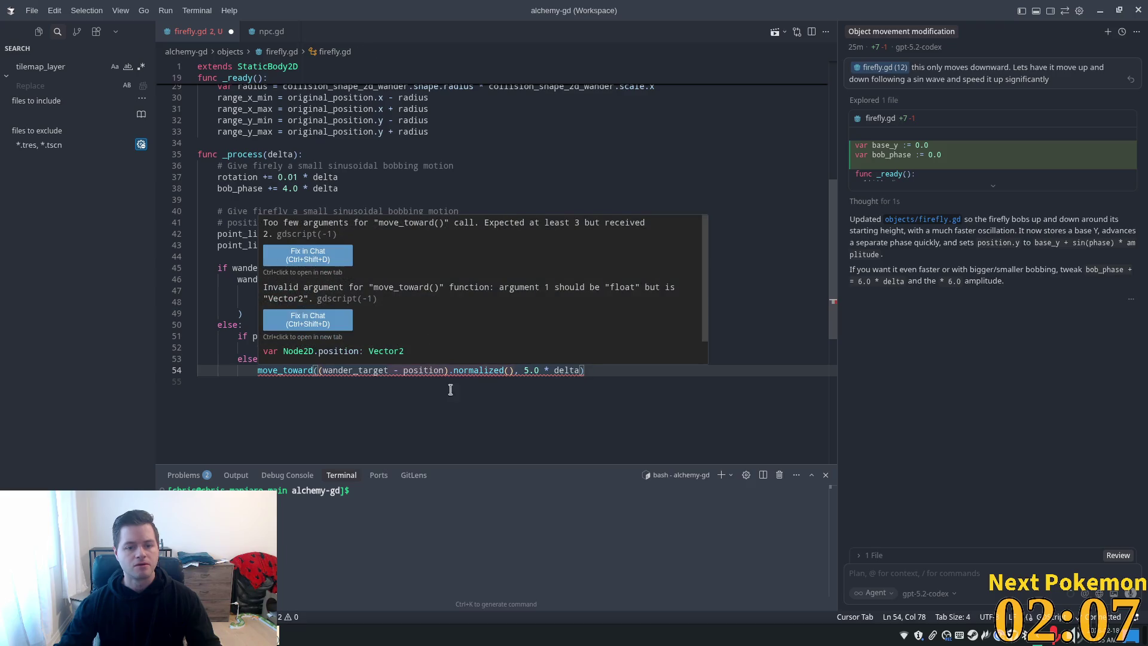
key("ctrl+s")
key("Down")
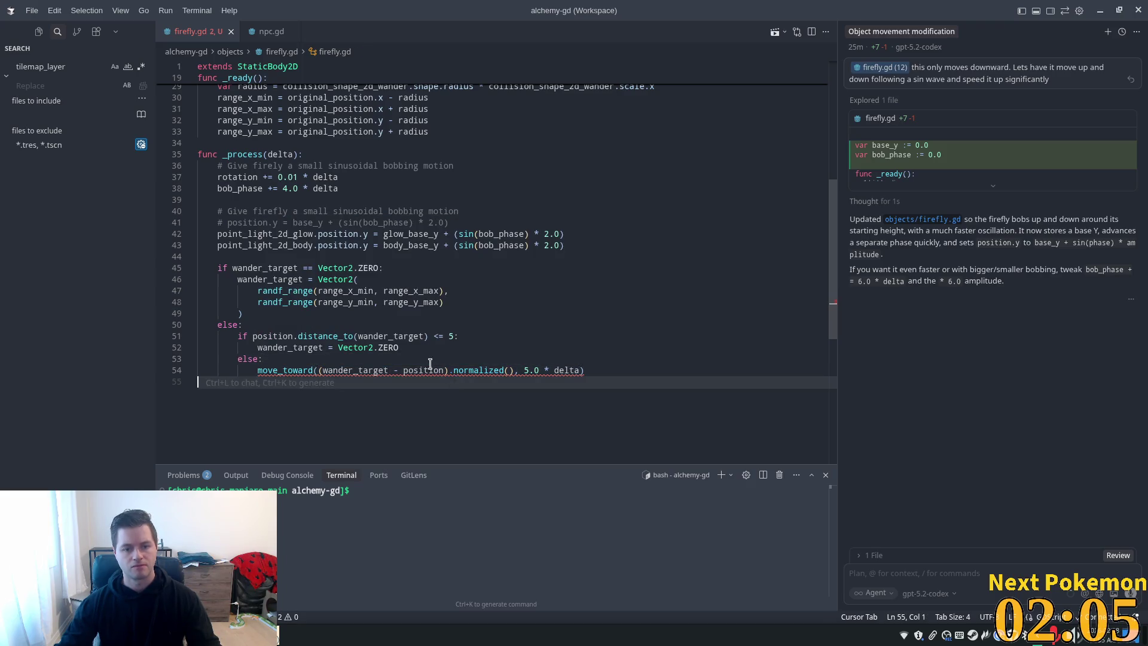
key("Up")
key("Up")
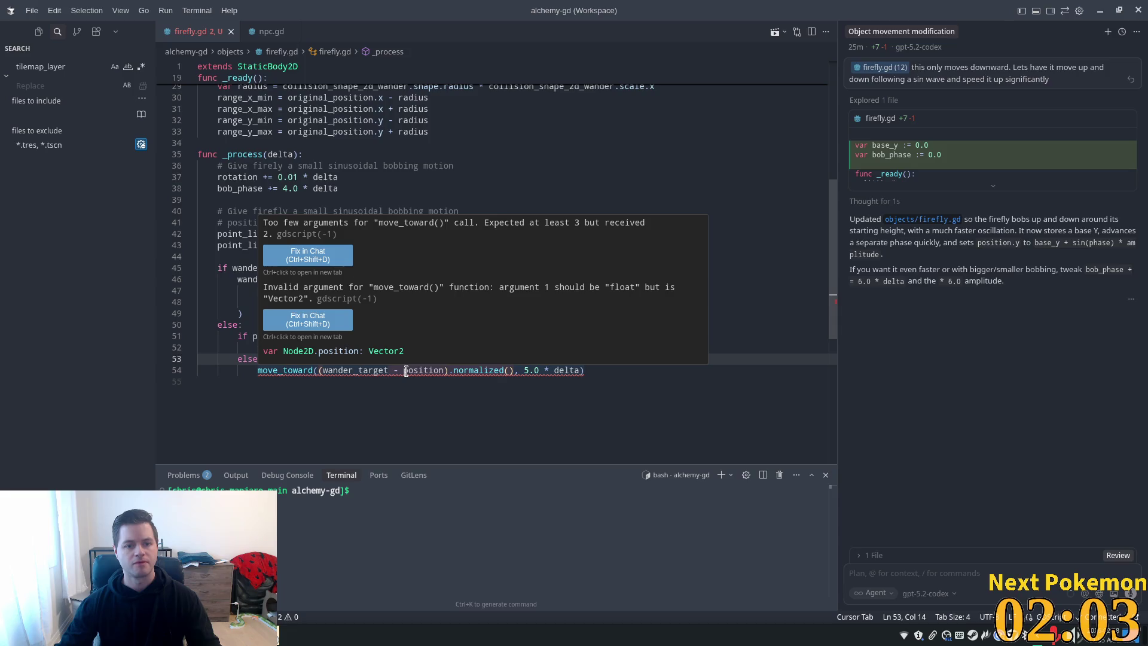
left_click(395, 375)
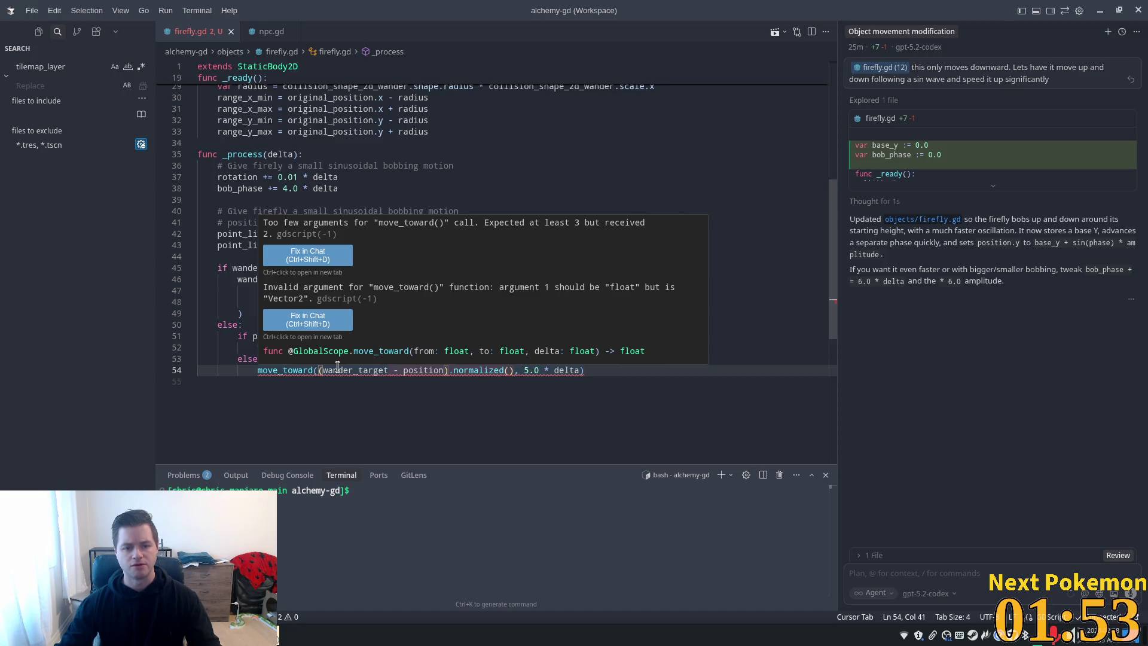
Rewrite the move_toward arguments as position, wander_target, 5.0 * delta
left_click(319, 370)
type("position")
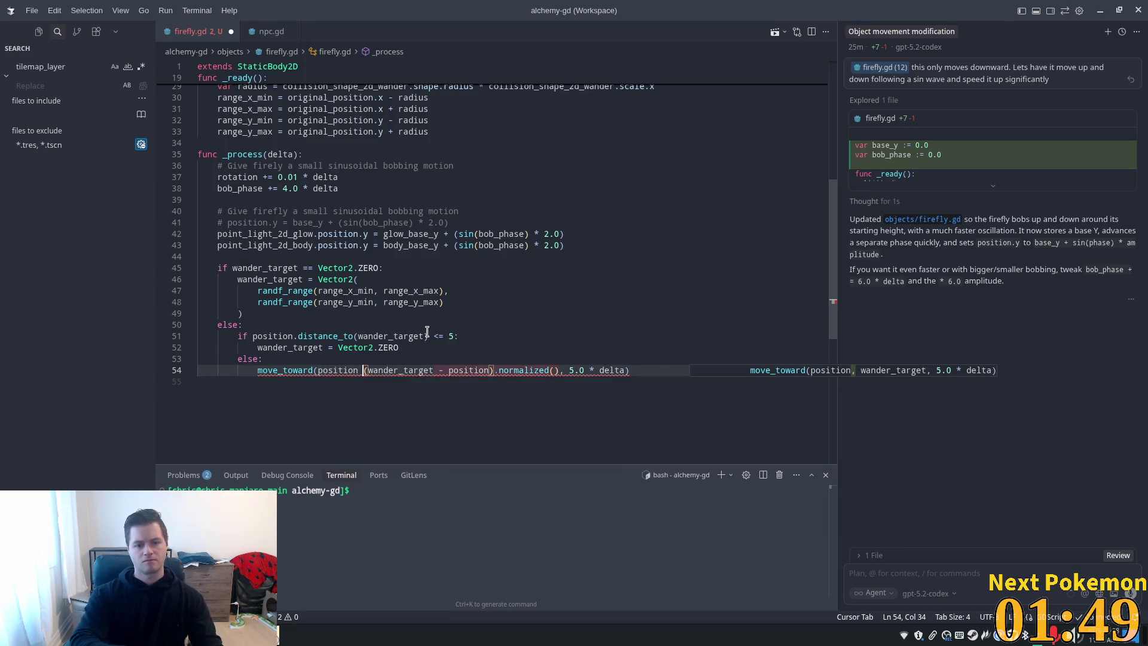
key("ctrl+shift+Right")
key("ctrl+shift+Right")
key("ctrl+shift+Right")
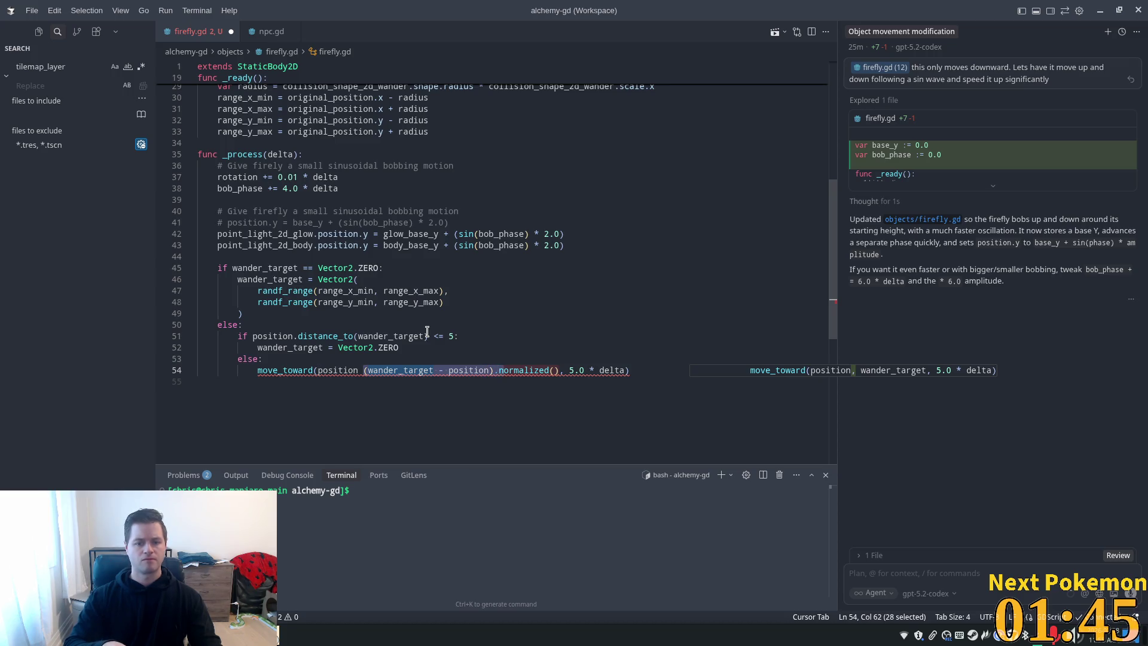
key("ctrl+shift+Right")
key("ctrl+shift+Right")
key("shift+Left")
key("BackSpace")
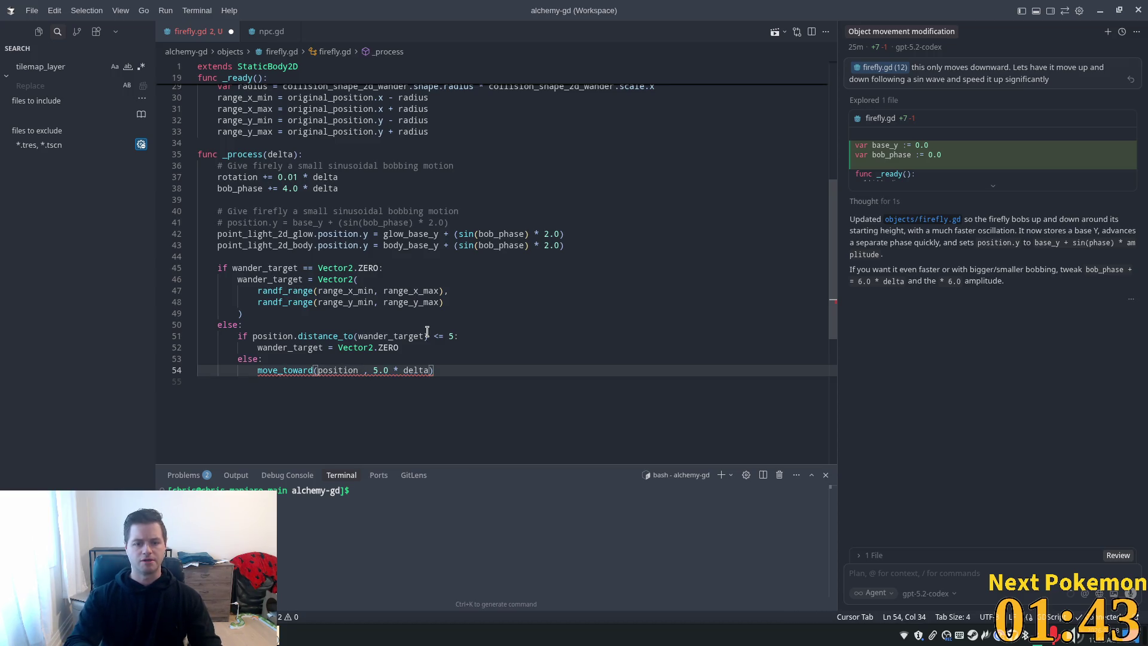
type(", ")
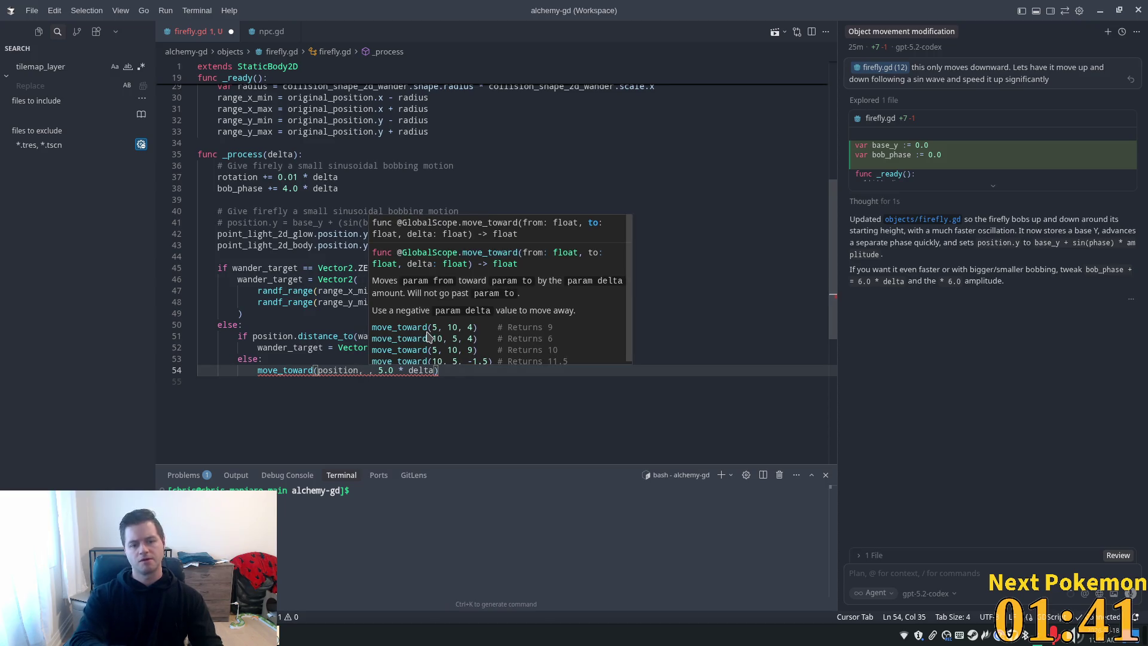
type("targ")
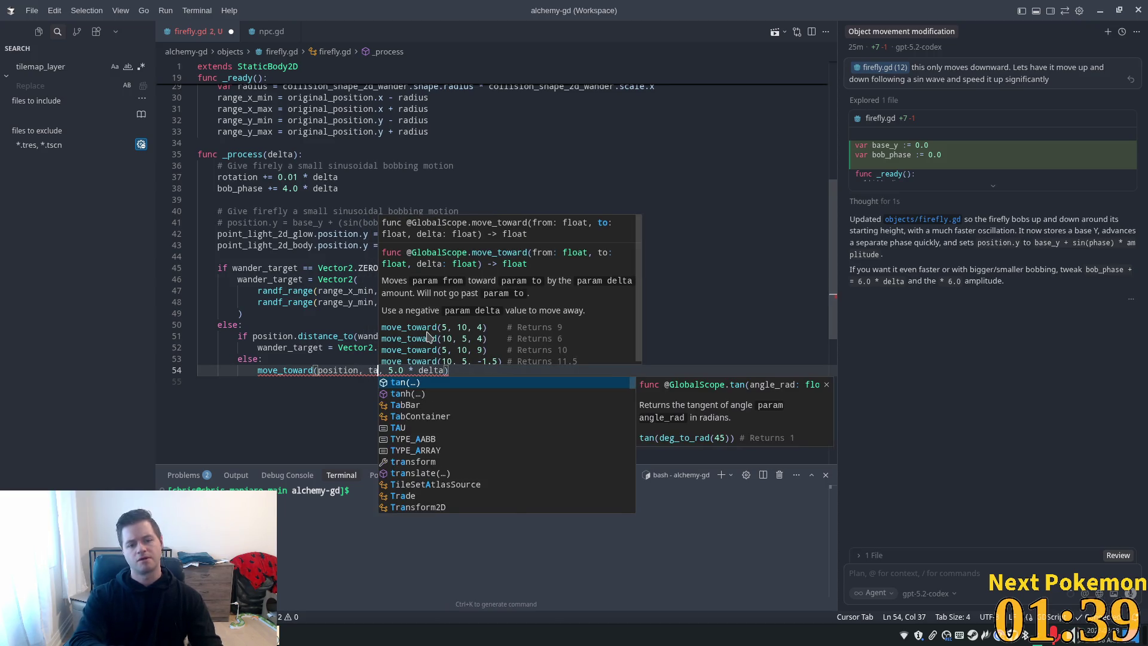
key("Tab")
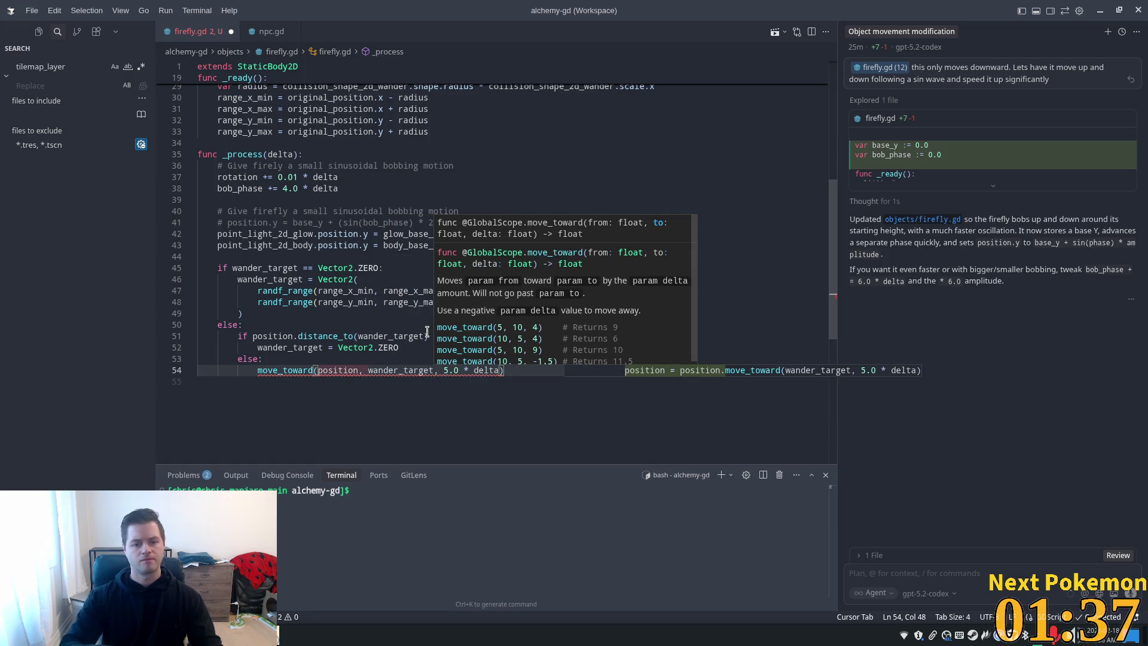
Read the float-argument errors on move_toward and highlight every use of wander_target
mouse_move(291, 371)
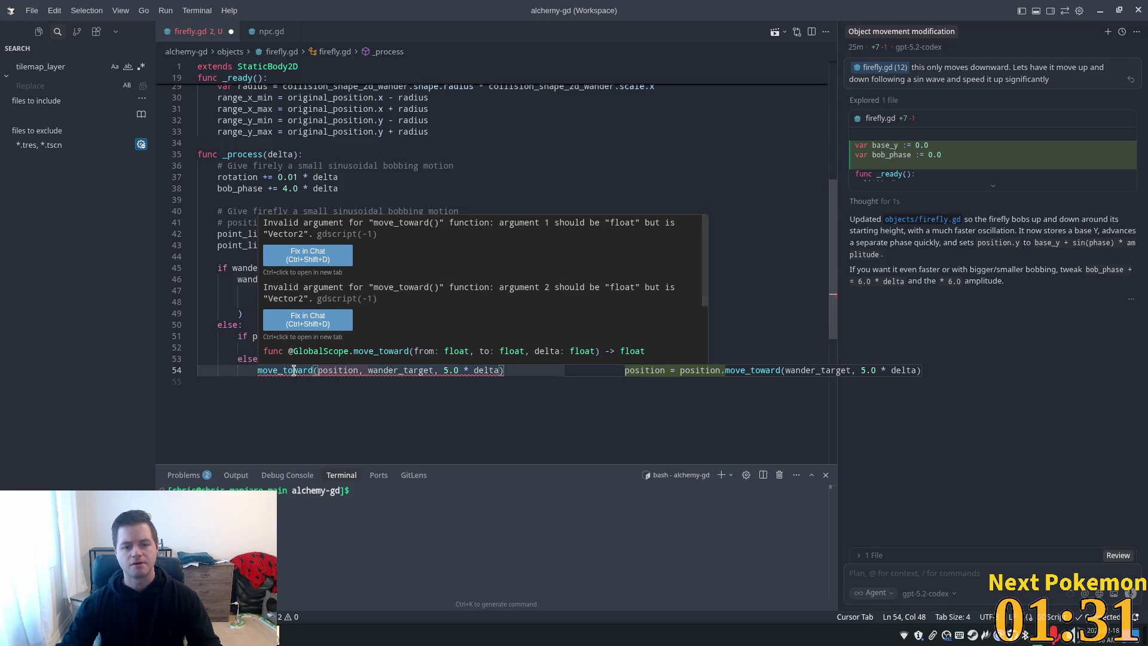
key("Down")
left_click(414, 367)
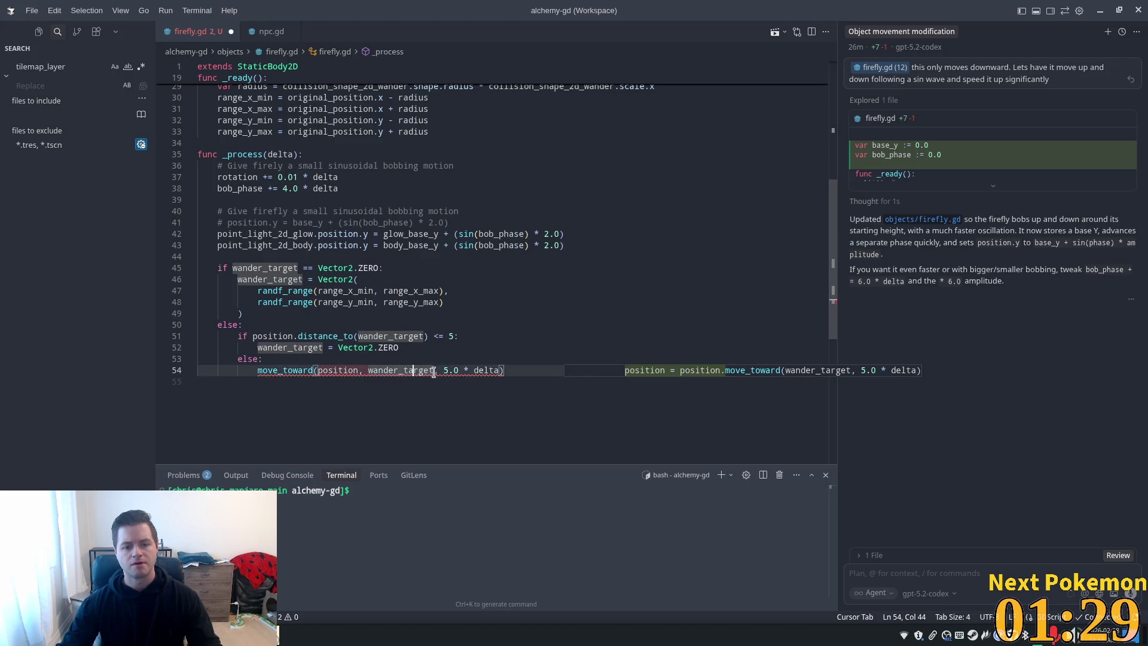
mouse_move(389, 371)
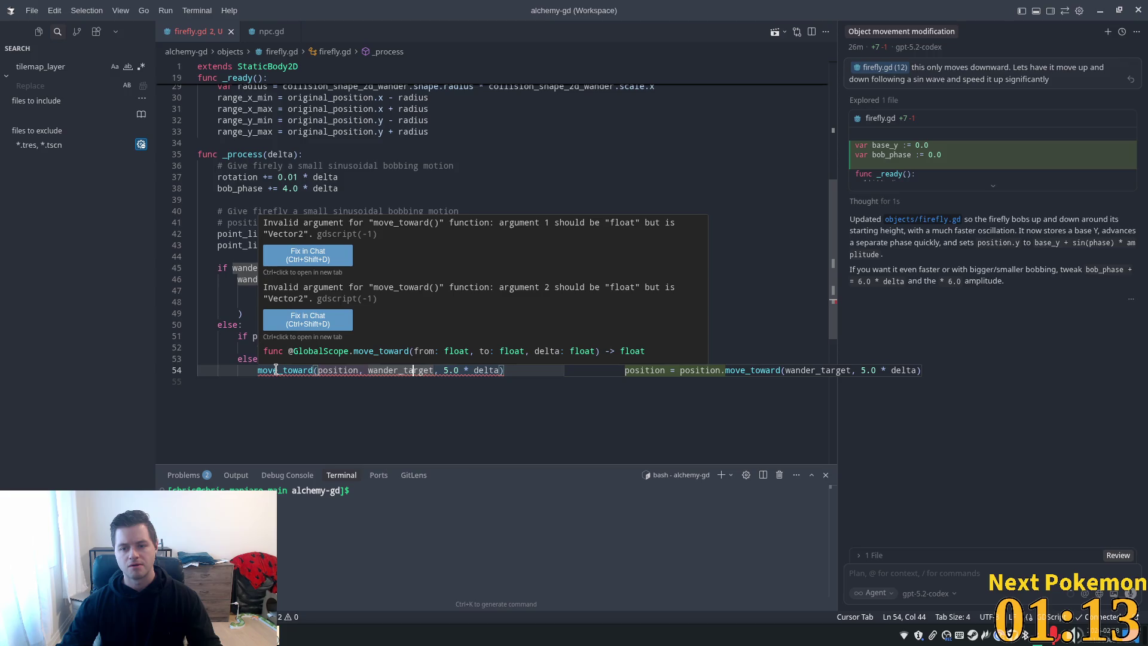
left_click(277, 370)
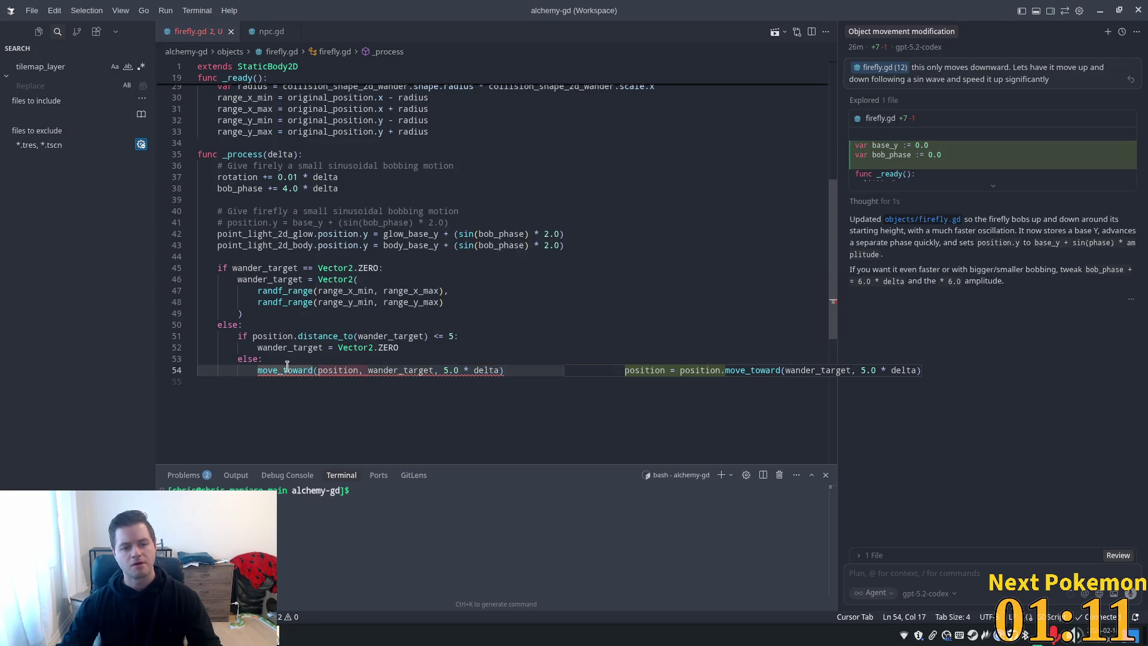
Open the move_toward docs, search the workspace for 'move_toward', and switch to npc.gd
left_click(287, 368, "ctrl")
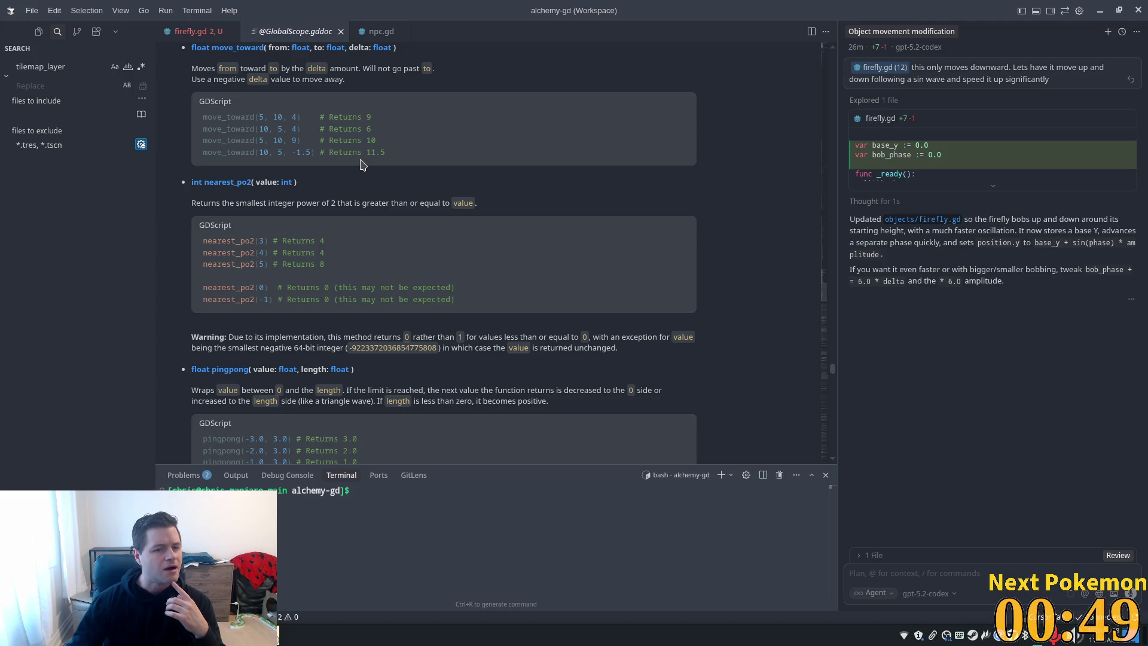
key("ctrl+shift+f")
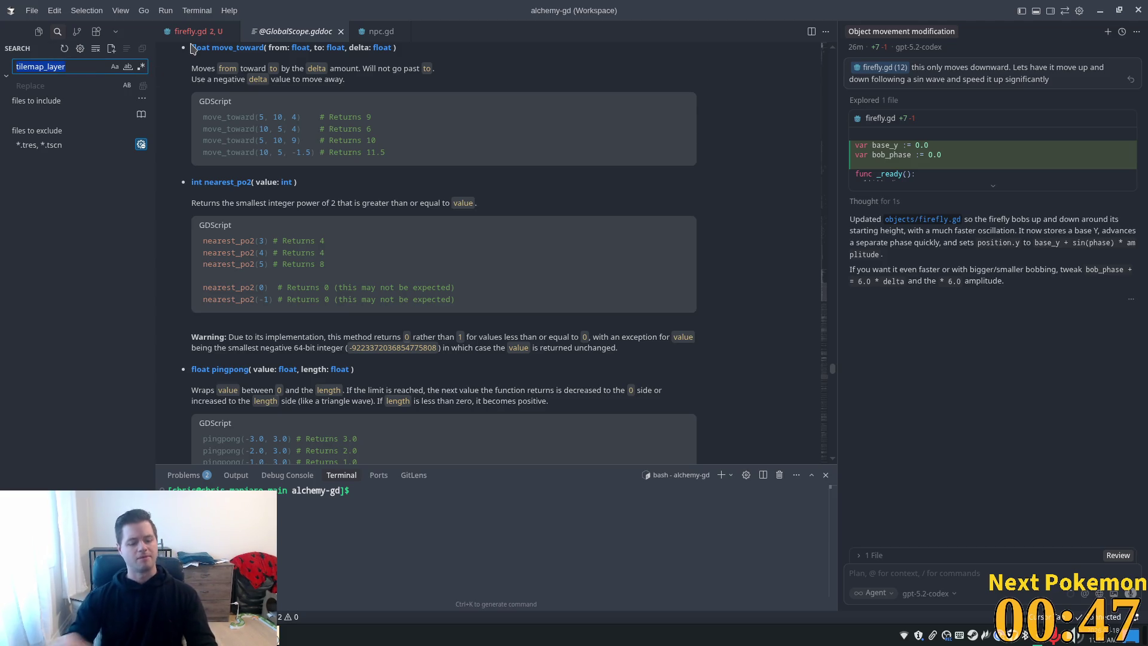
type("move_t")
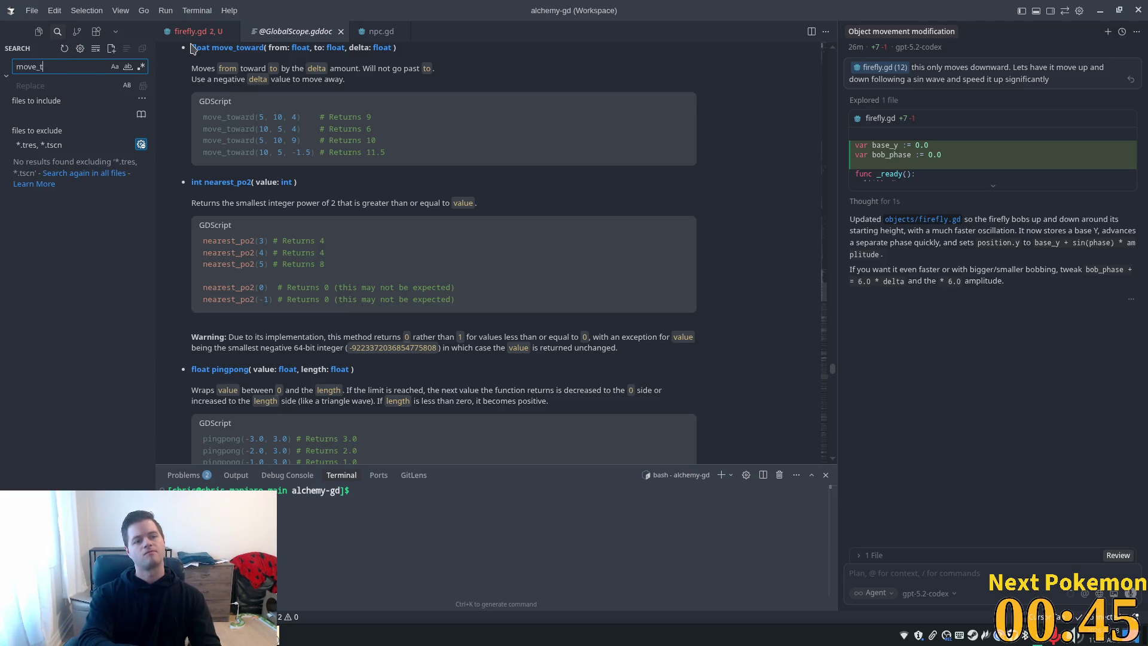
type("oward")
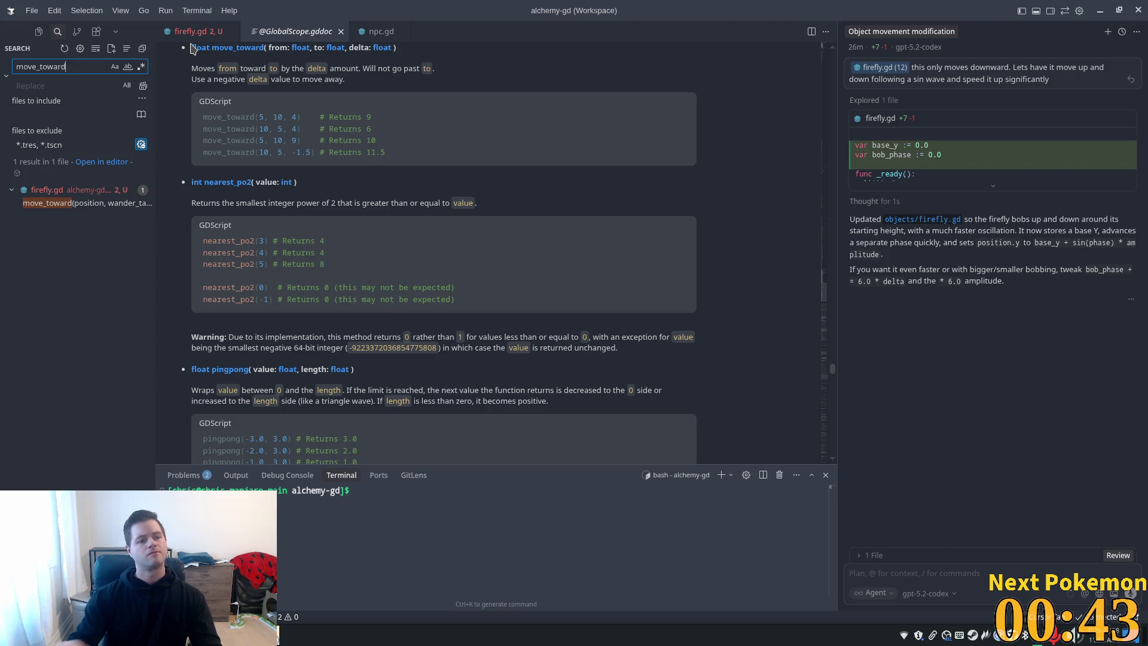
left_click(378, 32)
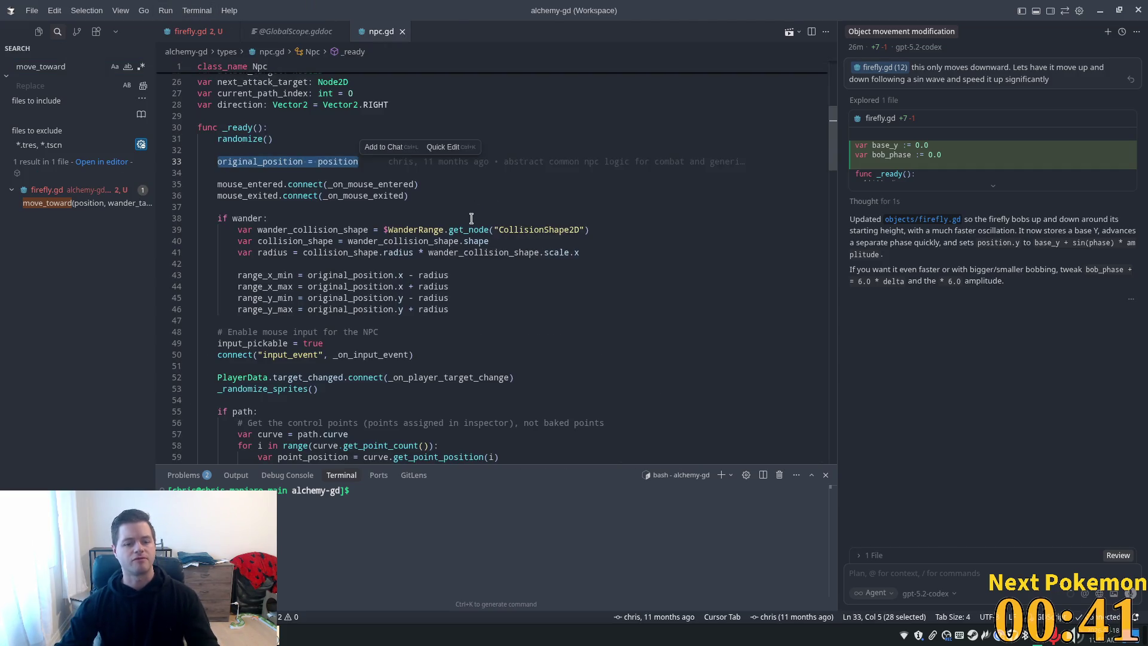
Scroll through npc.gd and mark the move_to call in its wander code
scroll(470, 220, "down", 5)
scroll(470, 221, "down", 1)
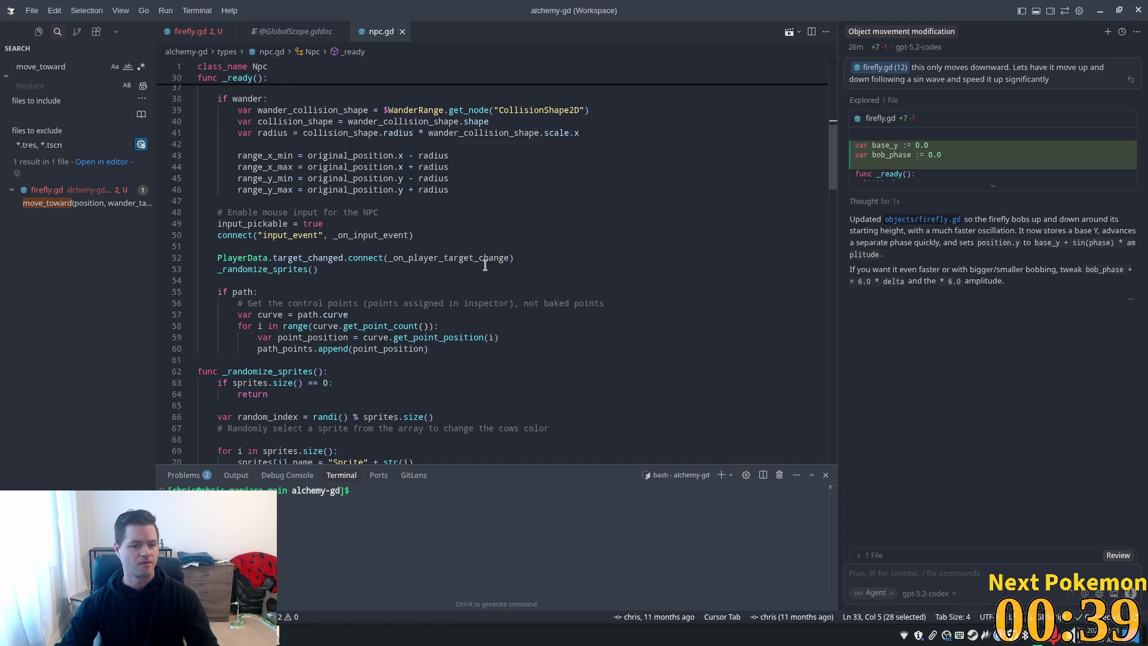
scroll(497, 259, "down", 2)
scroll(487, 265, "up", 6)
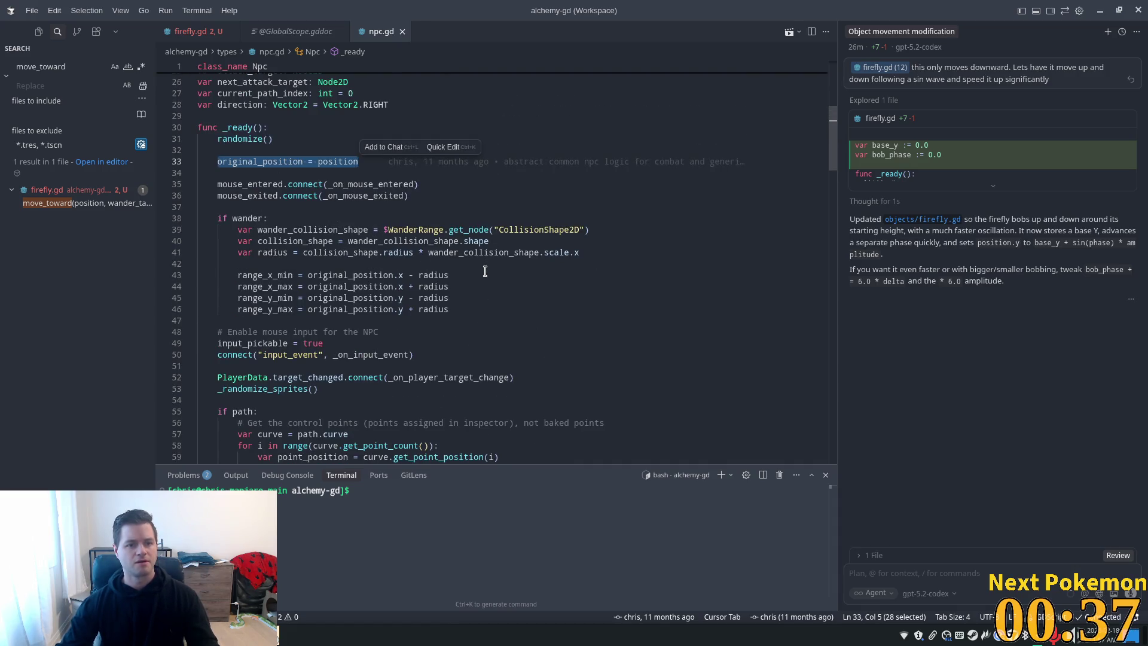
scroll(830, 174, "down", 4)
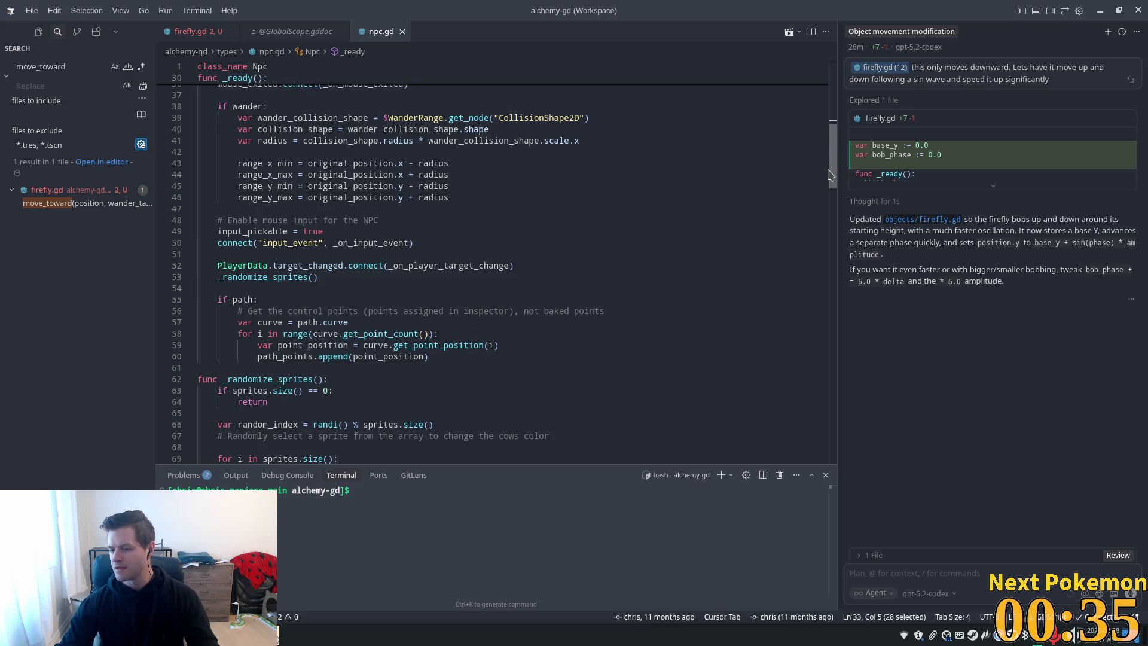
scroll(830, 178, "down", 1)
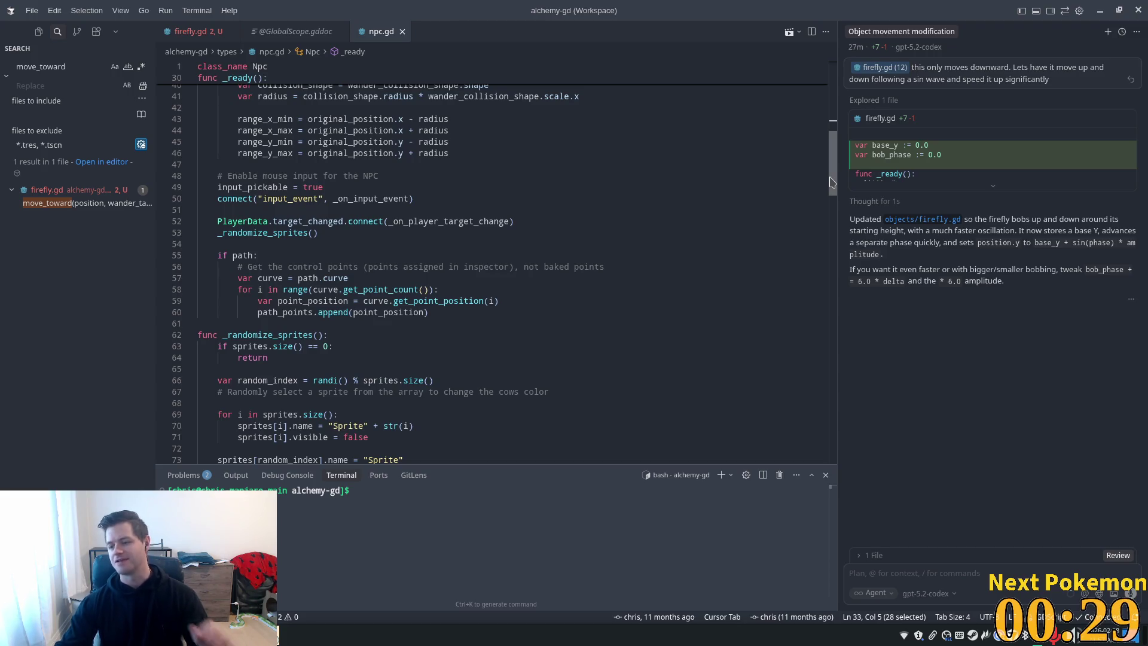
scroll(832, 180, "up", 1)
left_click_drag(833, 180, 846, 310)
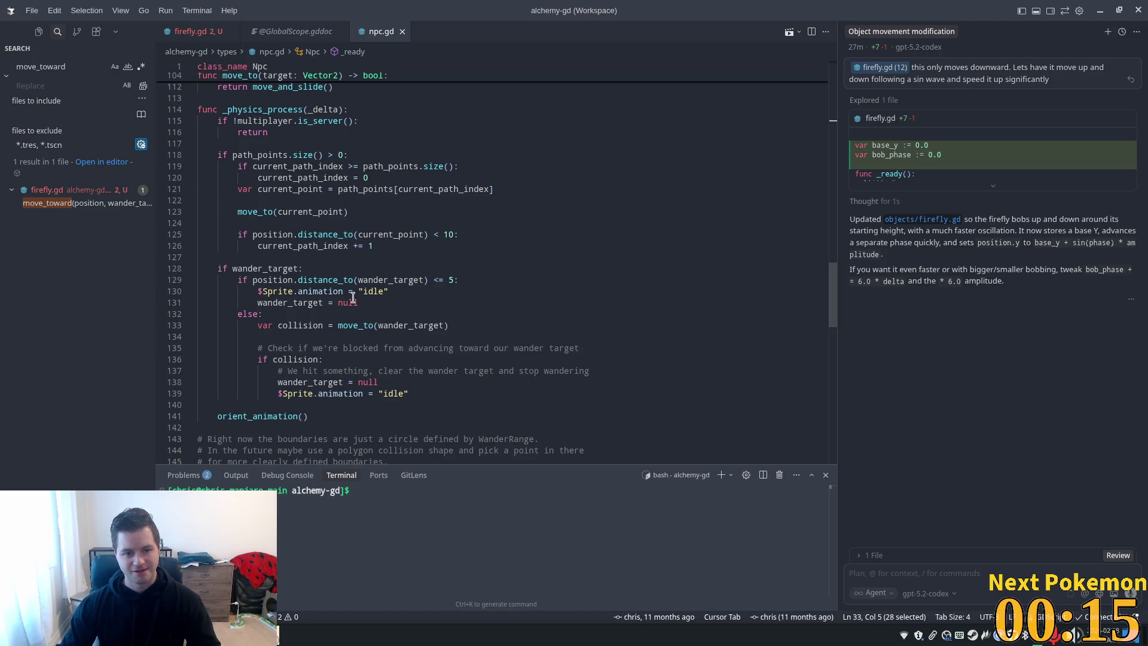
double_click(366, 325)
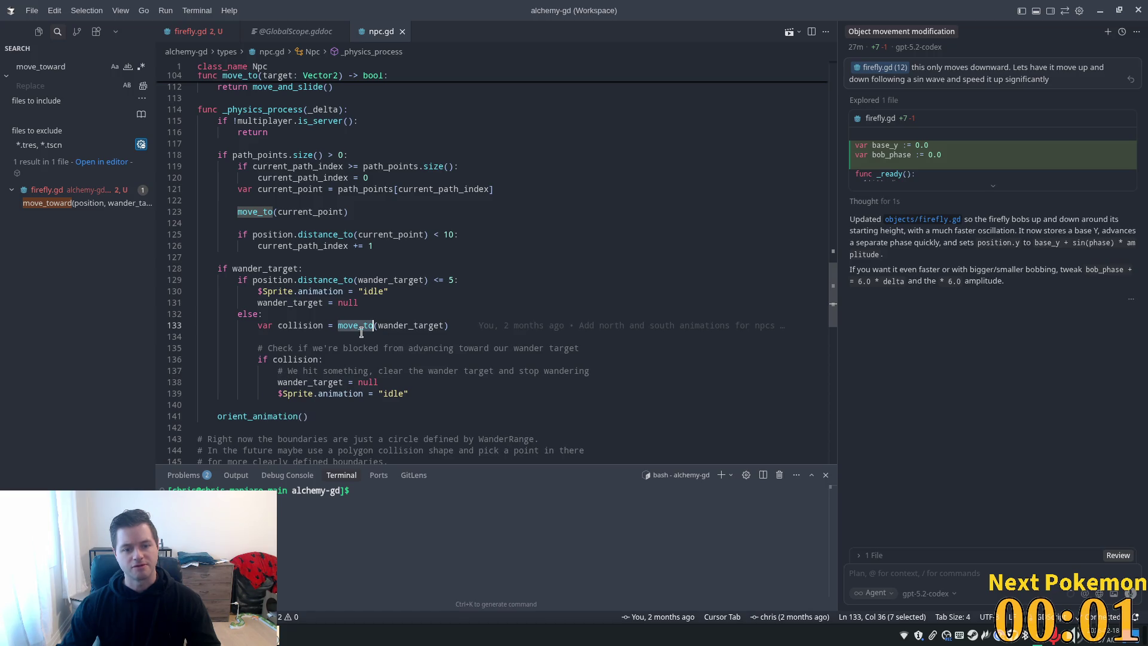
Review npc.gd's _physics_process, then return to firefly.gd
scroll(347, 356, "down", 4)
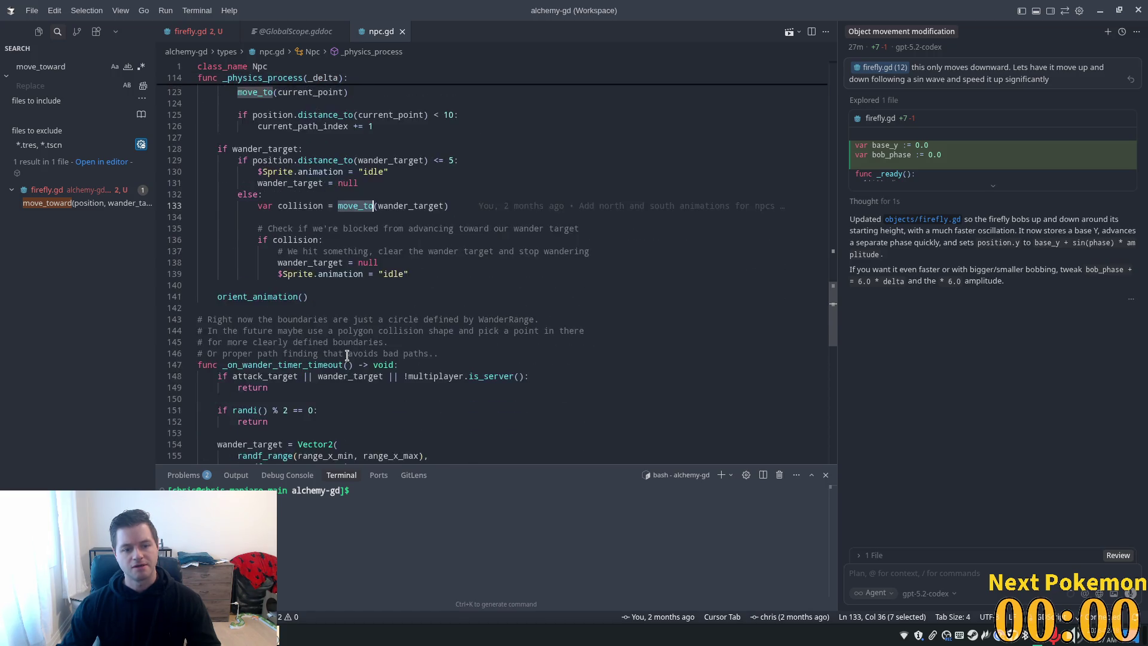
scroll(551, 357, "up", 5)
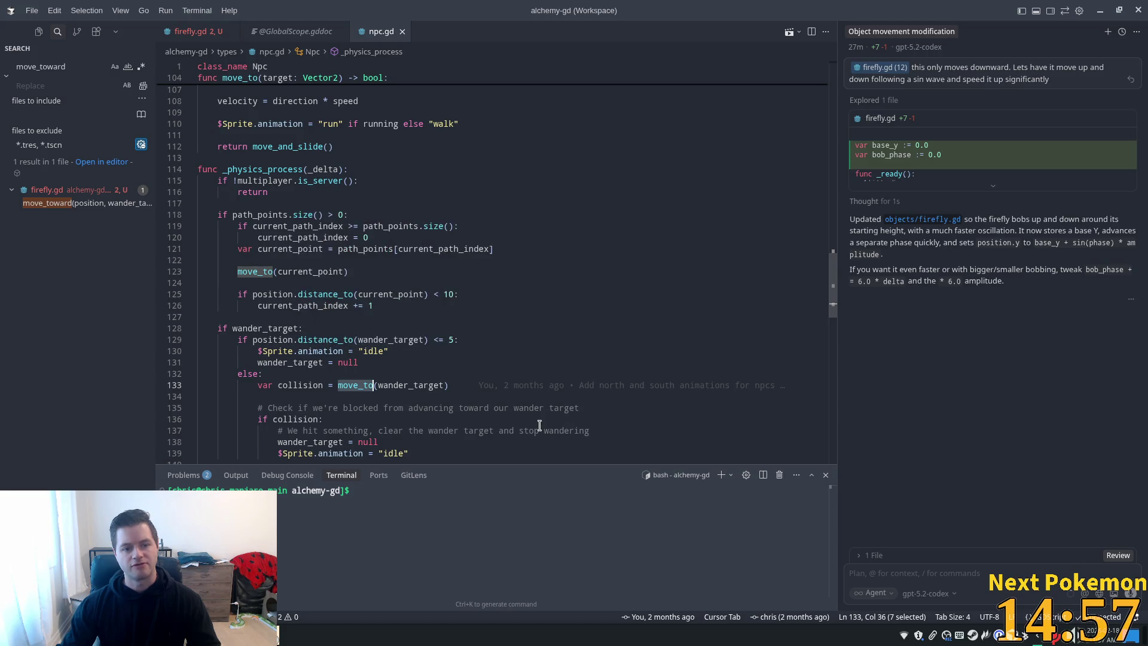
left_click_drag(834, 269, 837, 105)
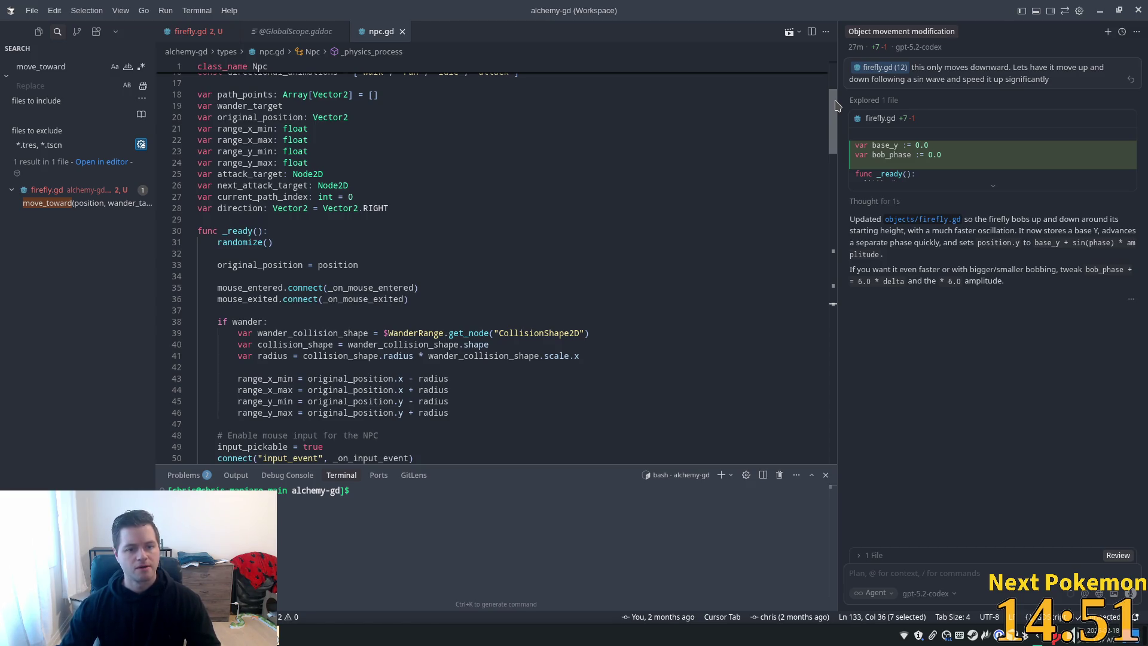
scroll(836, 105, "down", 3)
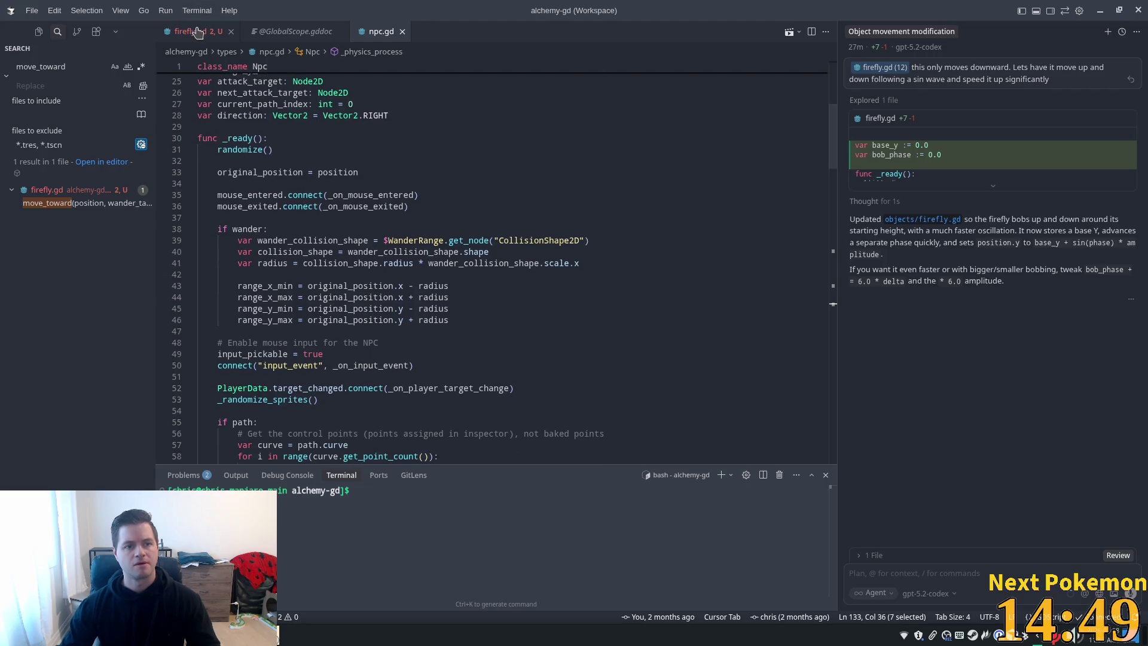
scroll(803, 171, "down", 5)
mouse_move(835, 166)
left_mouse_down()
mouse_move(837, 377)
mouse_move(824, 279)
left_mouse_up()
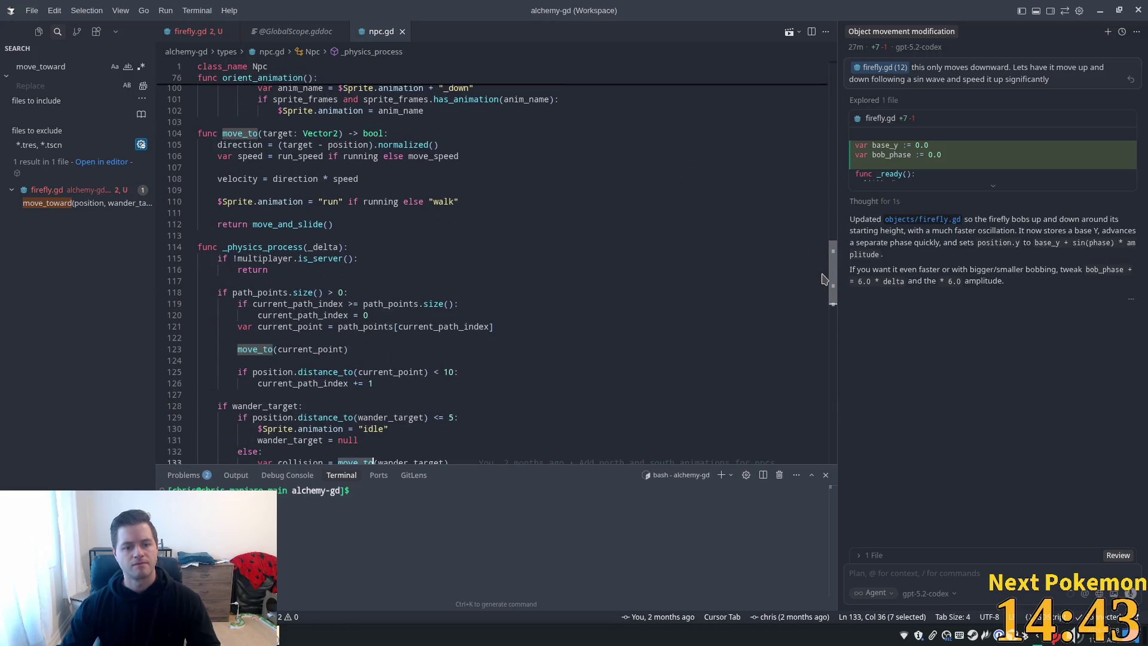
scroll(825, 281, "down", 2)
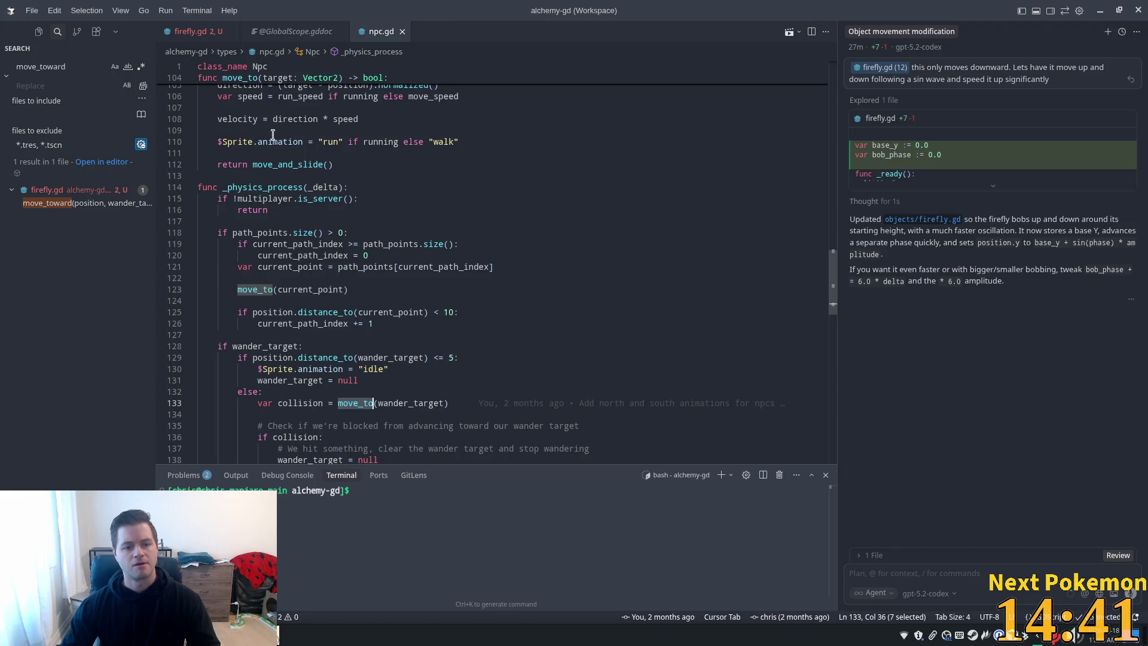
left_click(190, 31)
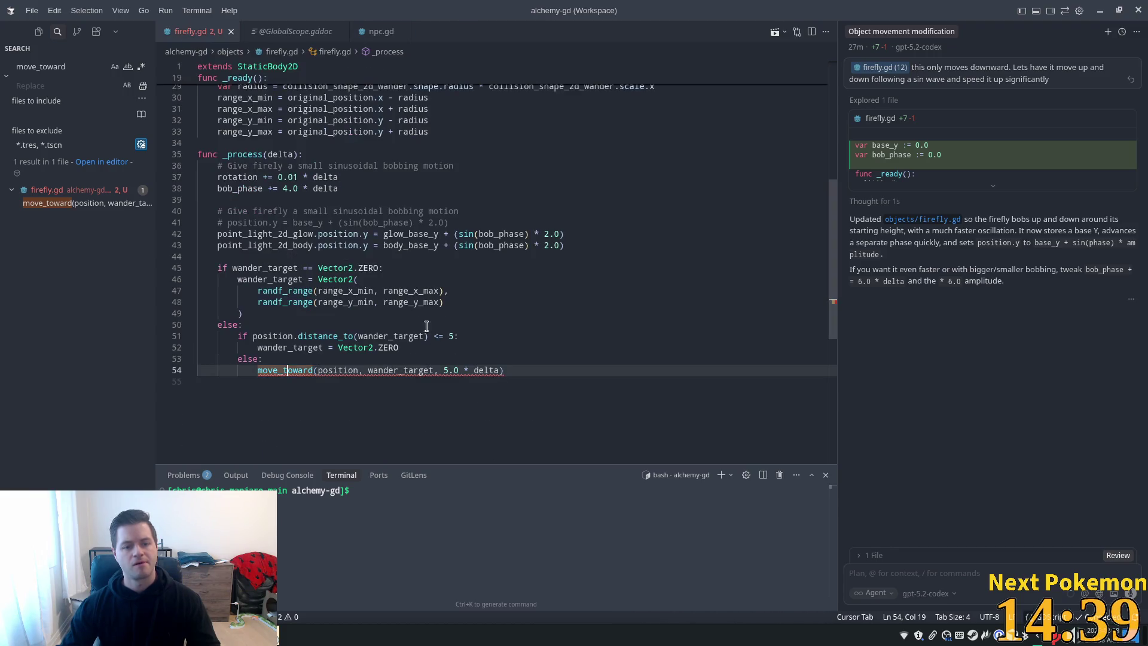
Rename the move_toward call in firefly.gd to move_to
left_click(485, 339)
left_click(303, 370)
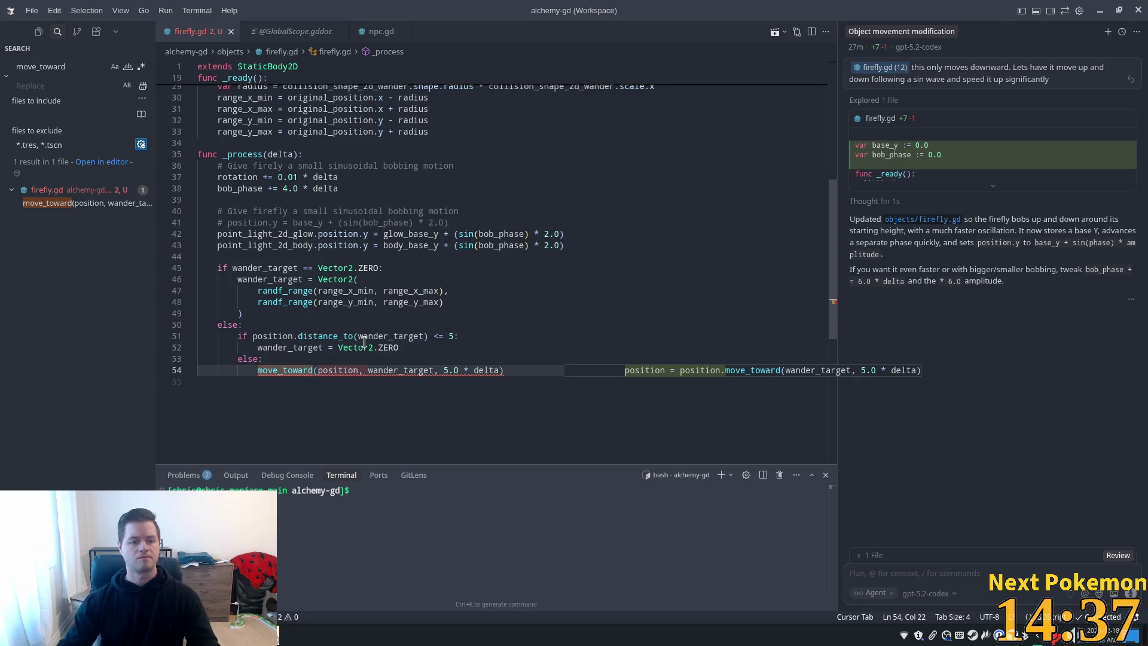
key("Home")
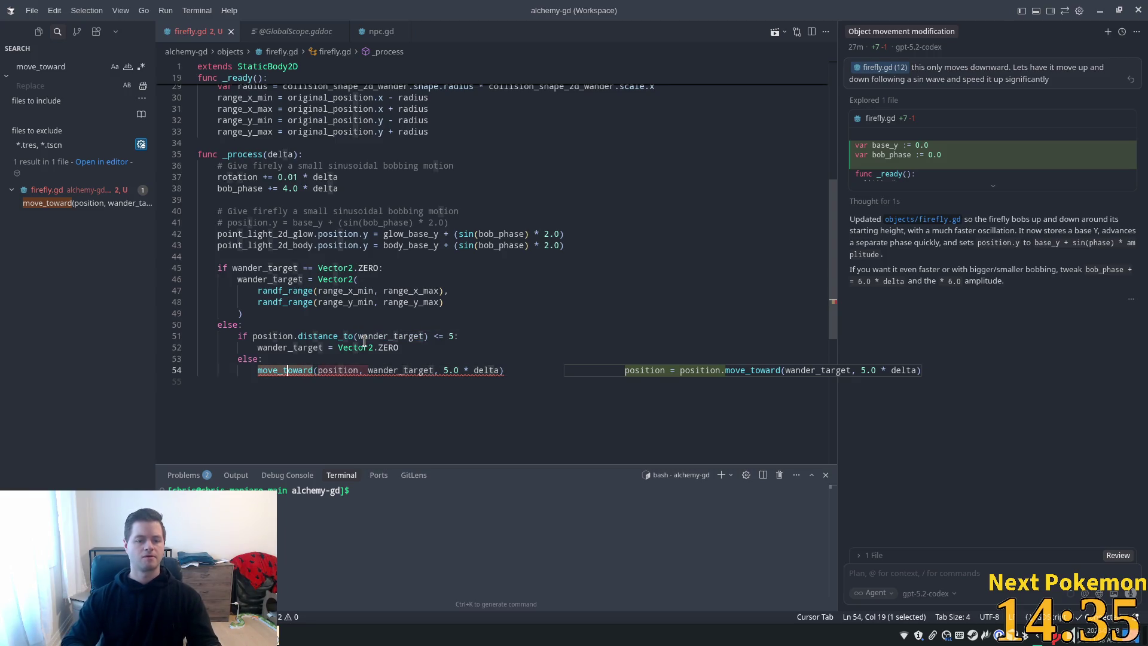
key("ctrl+shift+Right")
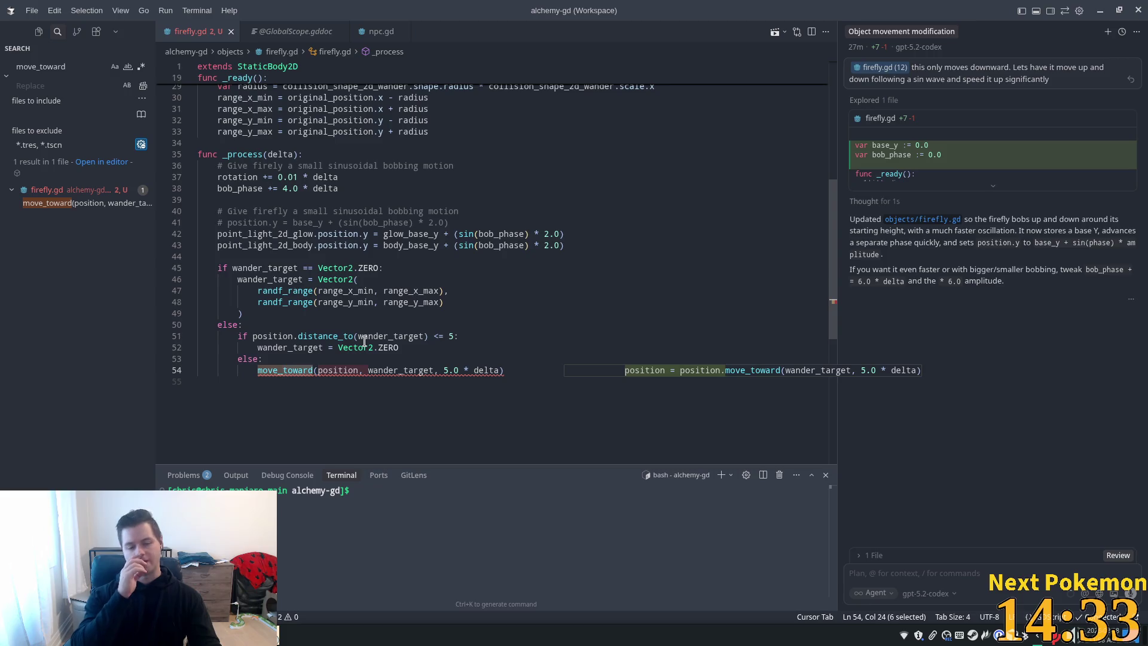
type("to")
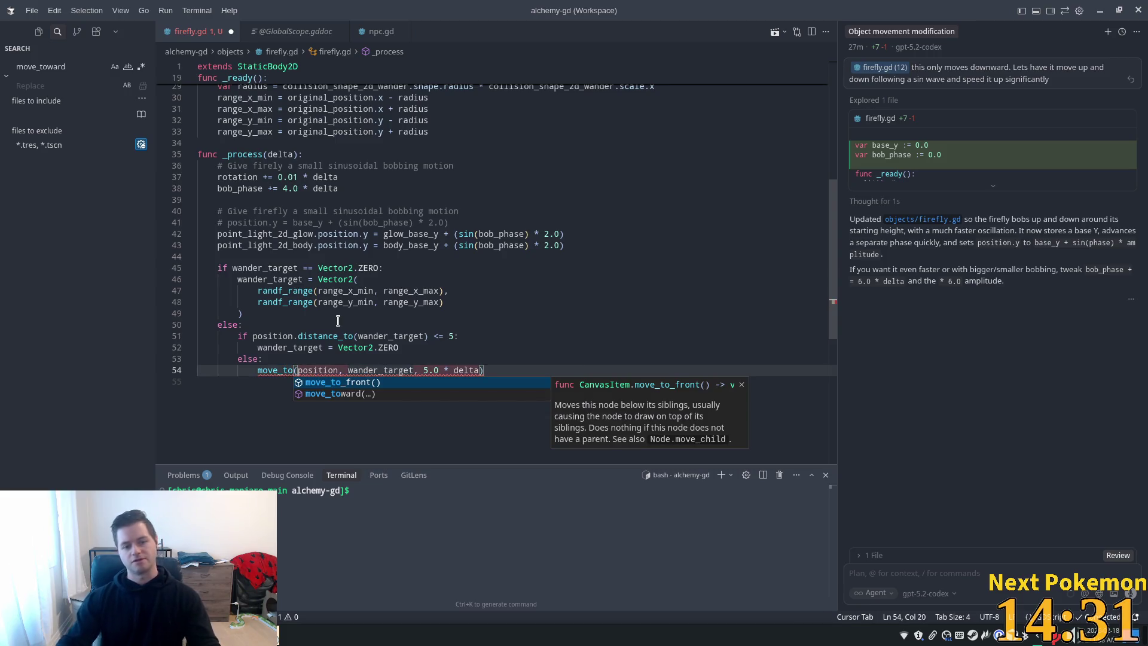
mouse_move(272, 367)
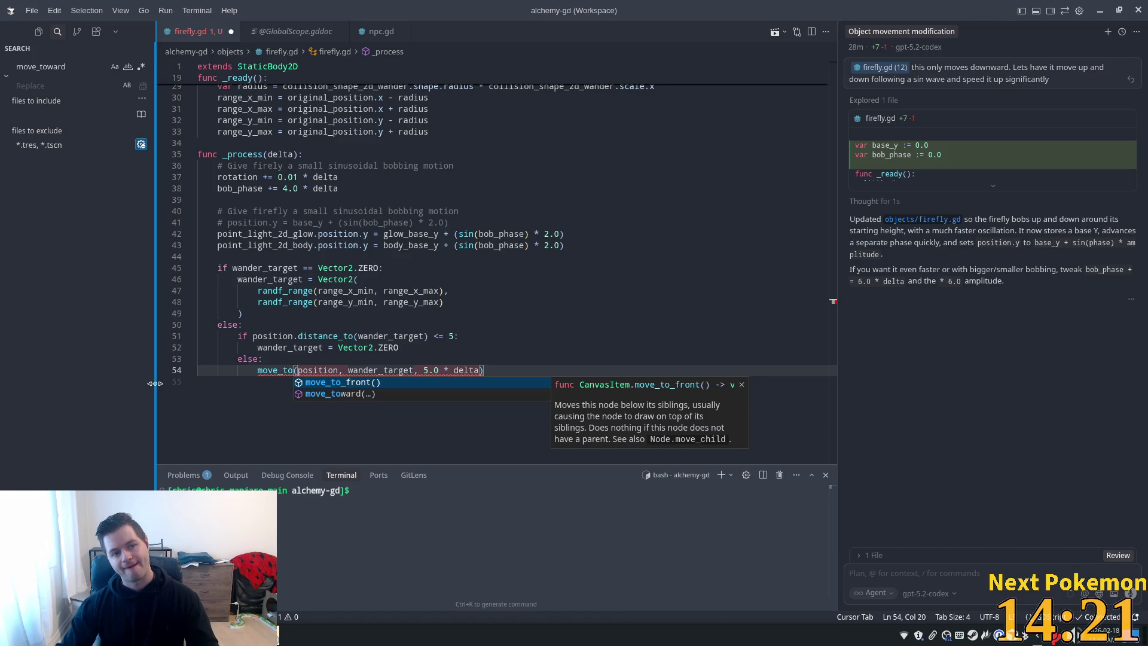
Replace firefly.gd's StaticBody2D base class with CharacterBody2D copied from npc.gd
scroll(833, 196, "up", 5)
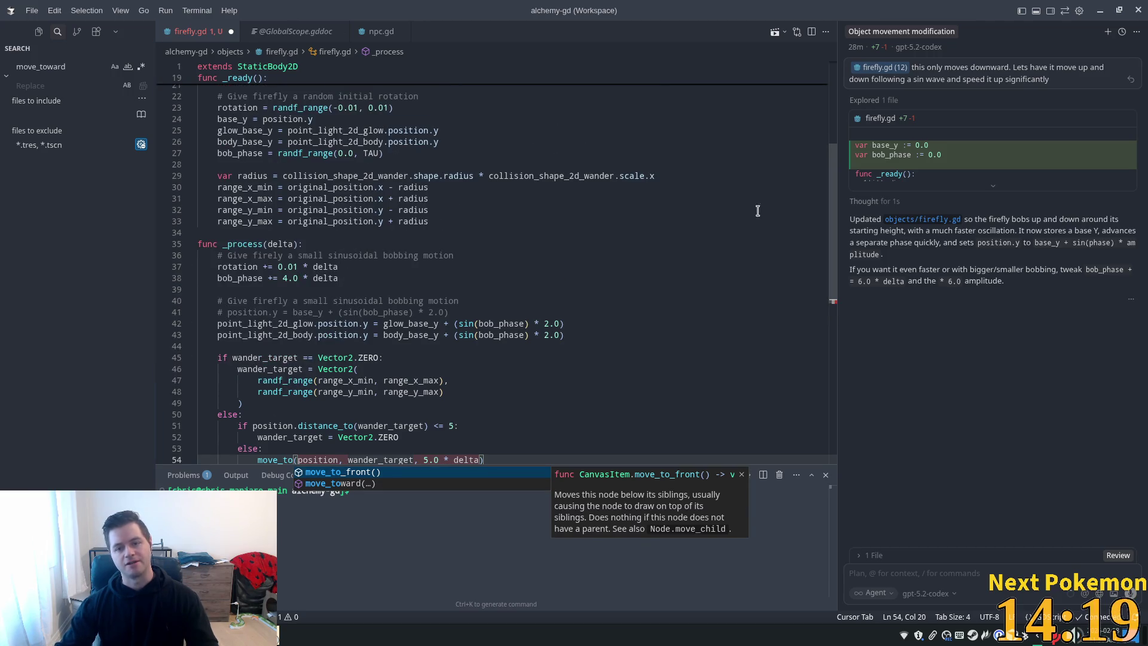
scroll(831, 196, "up", 6)
double_click(275, 66)
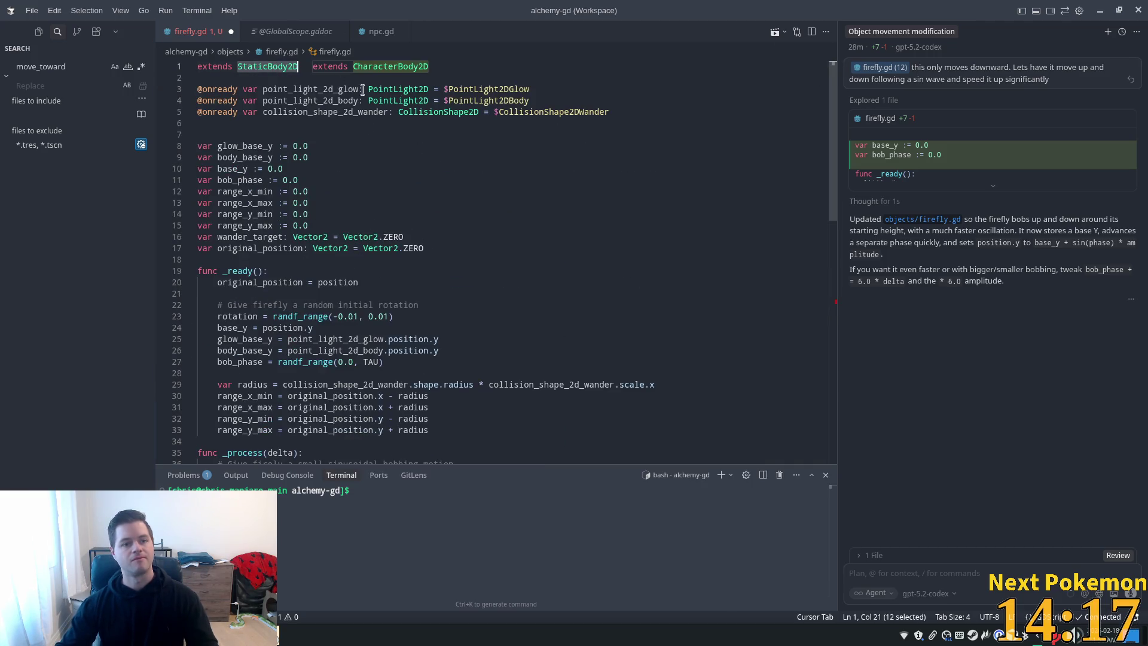
left_click(378, 31)
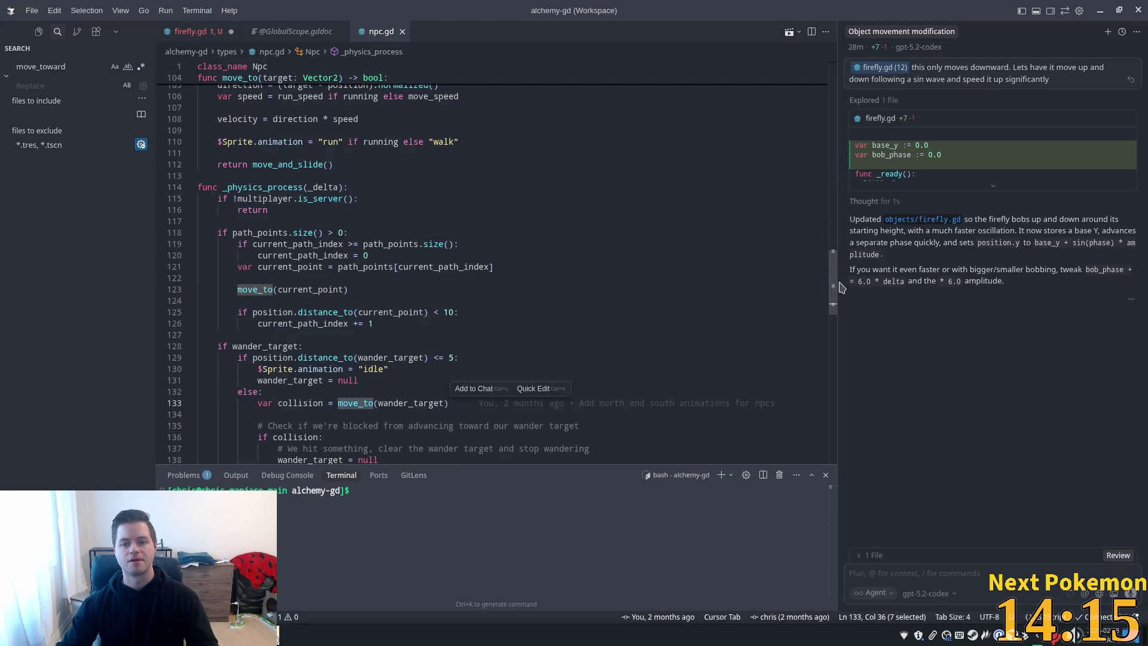
left_click_drag(834, 285, 833, 89)
double_click(275, 88)
key("ctrl+c")
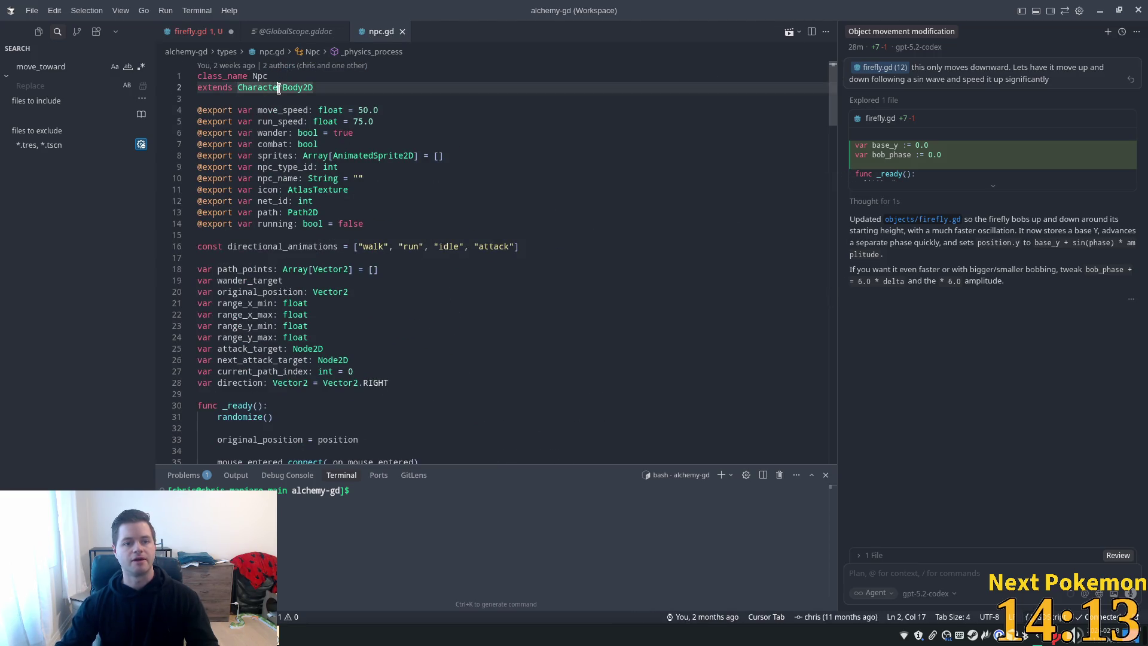
left_click(202, 34)
key("ctrl+v")
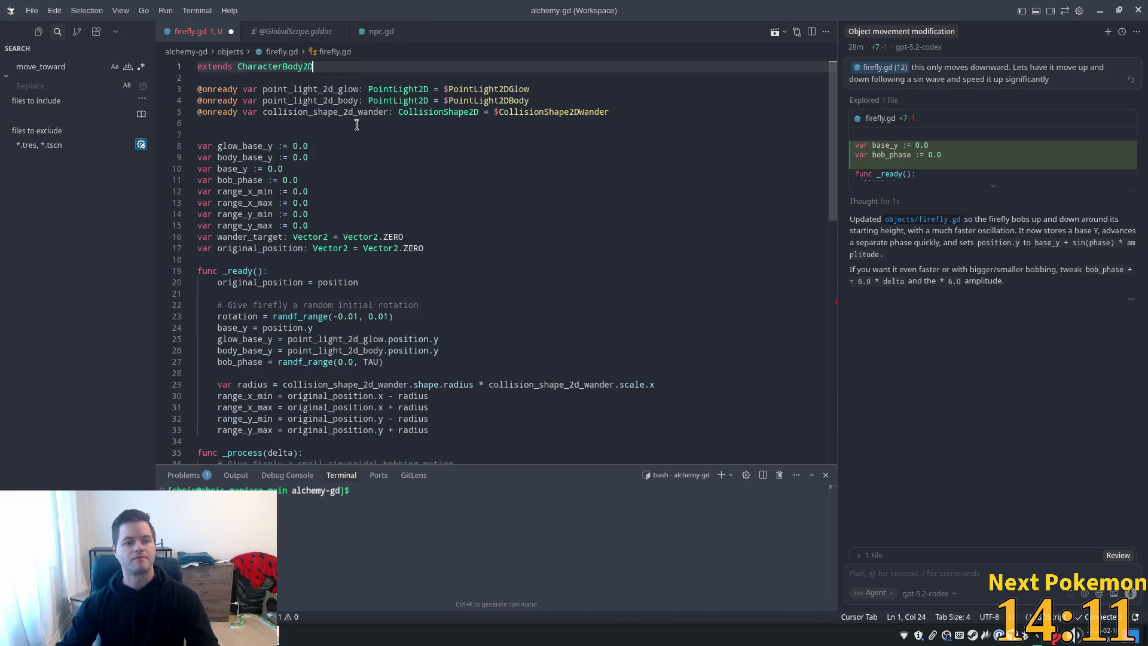
Delete the position and speed arguments from move_to on line 54 and save the script
mouse_move(825, 113)
left_mouse_down()
mouse_move(834, 469)
mouse_move(834, 410)
left_mouse_up()
left_click_drag(348, 209, 293, 209)
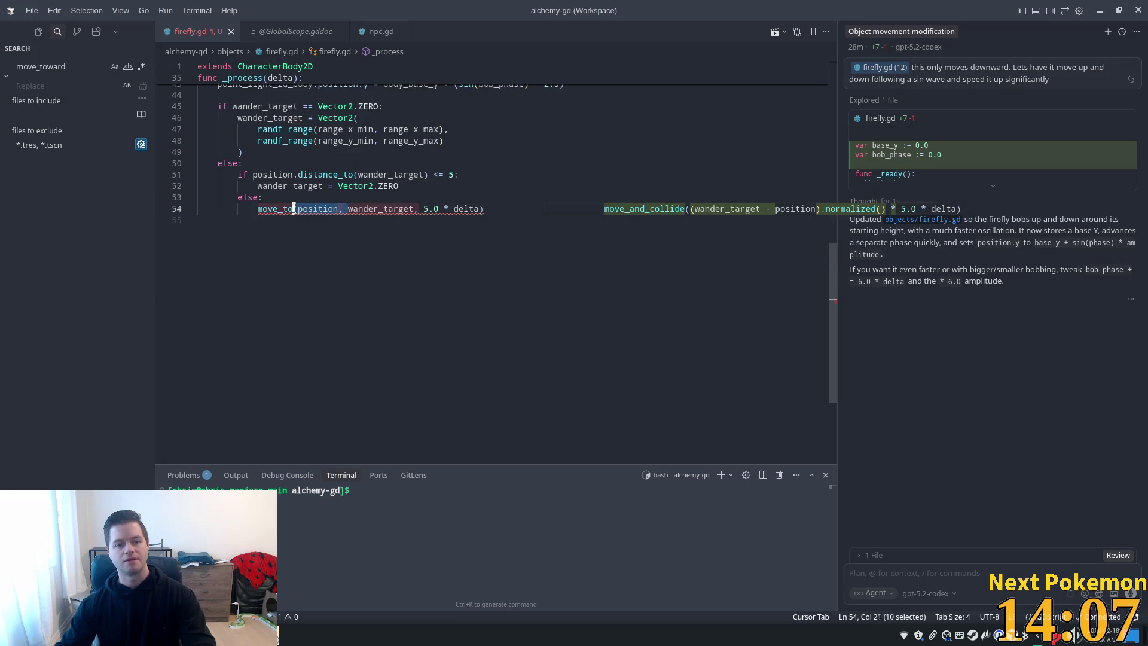
key("BackSpace")
left_click_drag(363, 209, 483, 209)
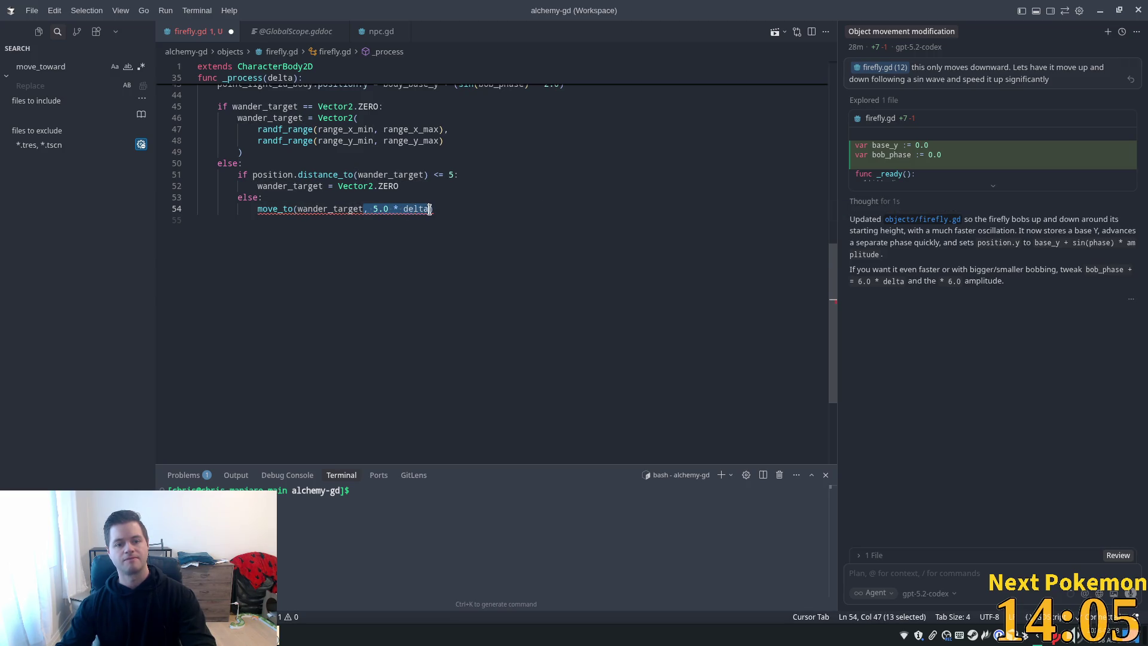
key("BackSpace")
key("ctrl+s")
left_click(401, 186)
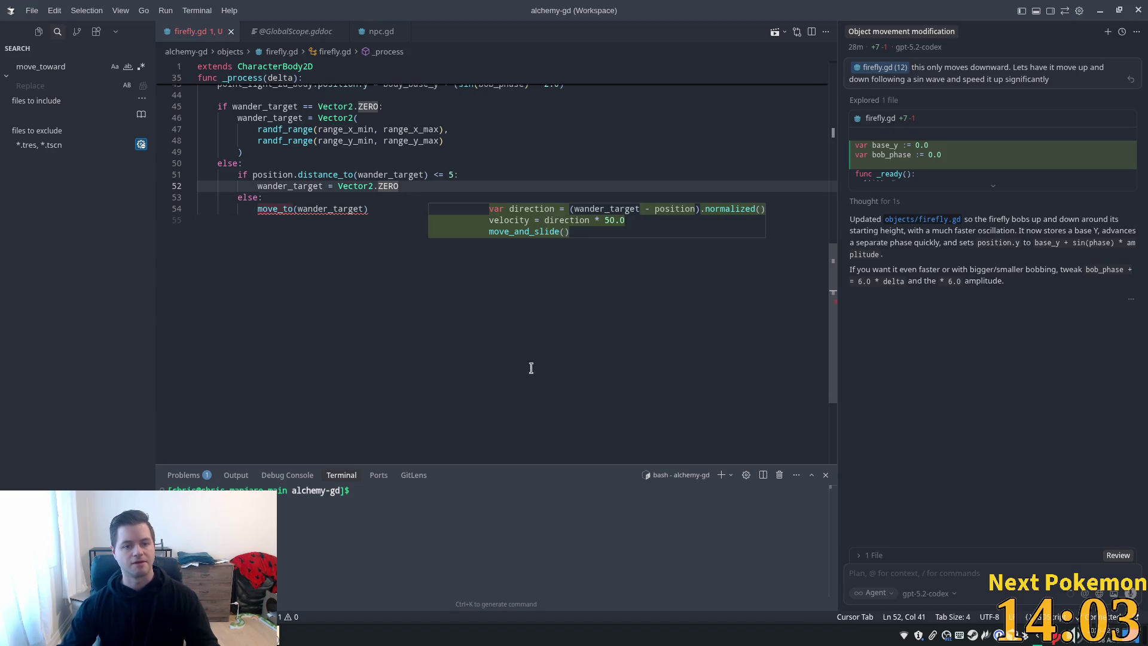
key("alt+Tab")
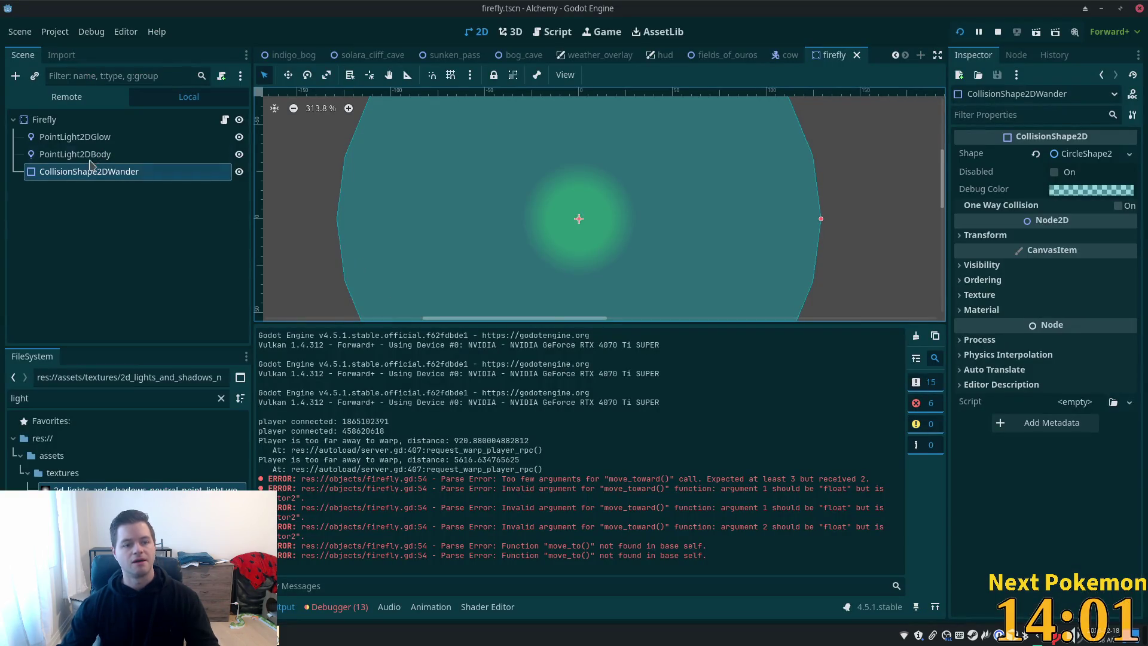
Change the Firefly root node's type to CharacterBody2D and save the scene
right_click(64, 121)
left_click(141, 360)
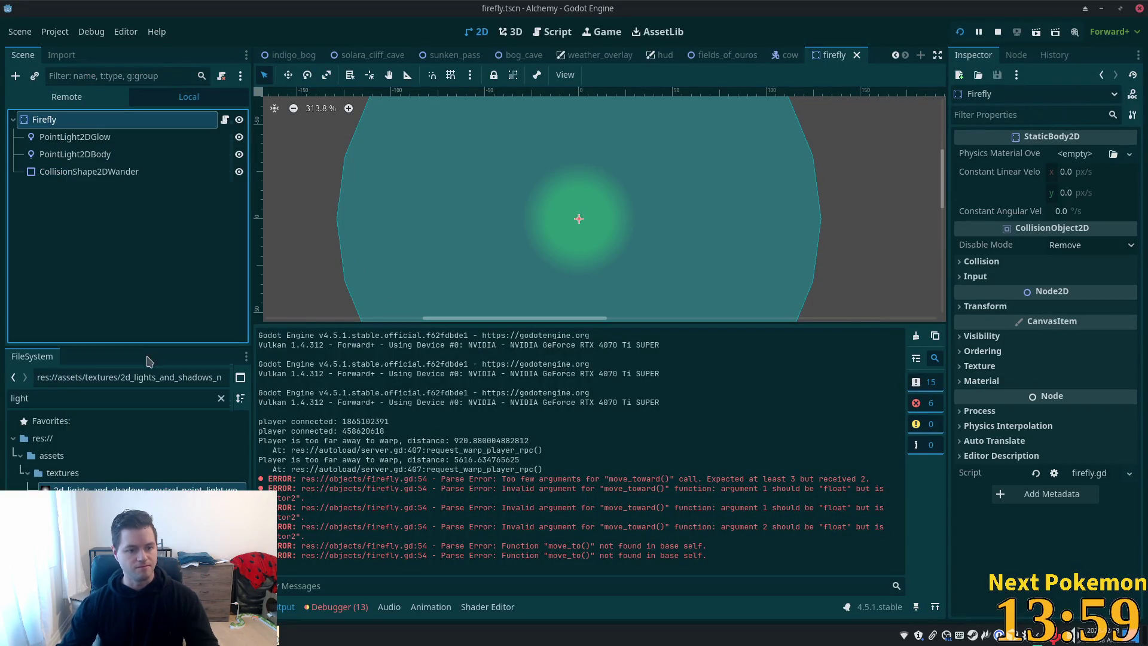
type("chara")
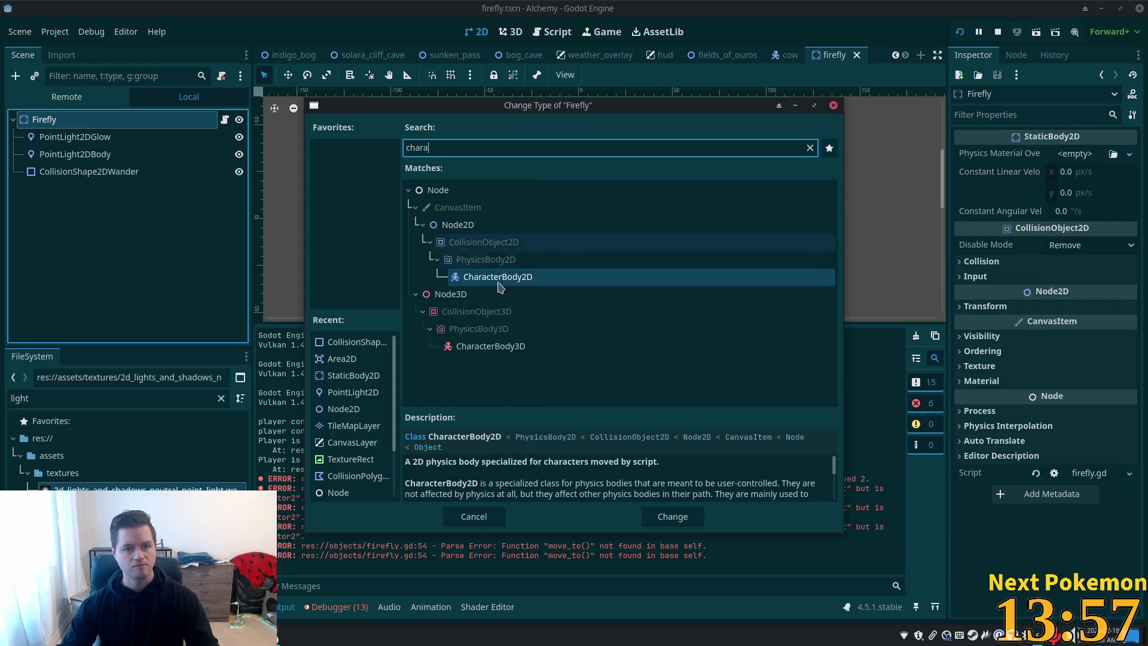
left_click(473, 282)
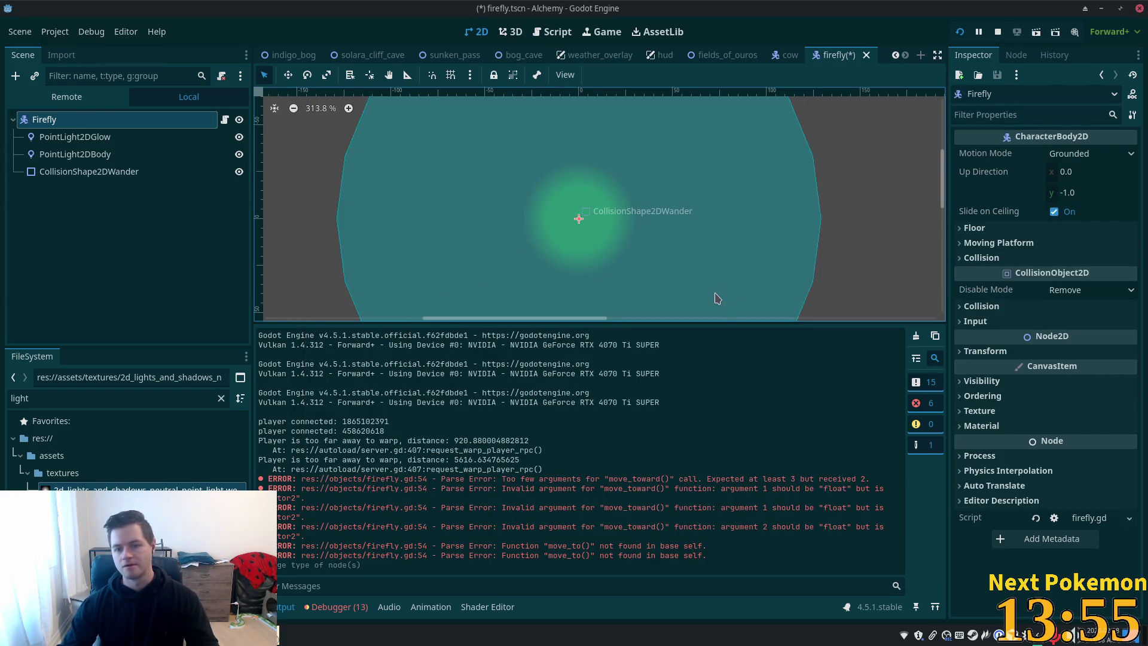
key("ctrl+s")
Clear collision layer 1 and mask 1 on Firefly, then save again
left_click(981, 305)
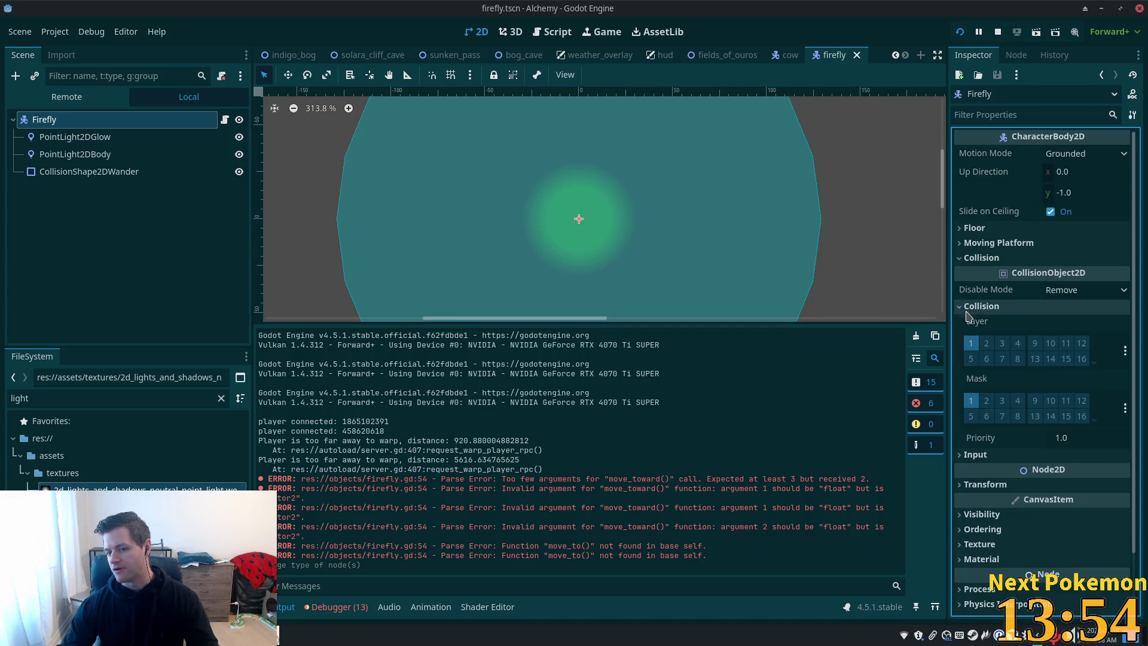
left_click(970, 343)
left_click(971, 400)
key("ctrl+s")
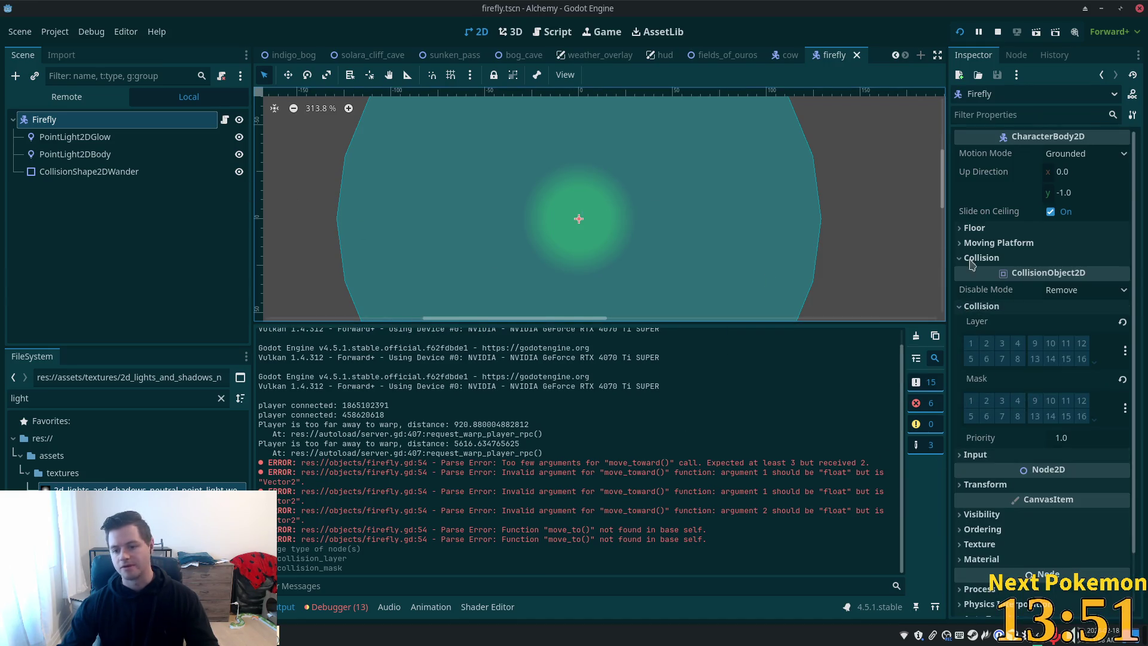
Restart the game, inspect the move_to() not-found error on line 54, and save
left_click(964, 33)
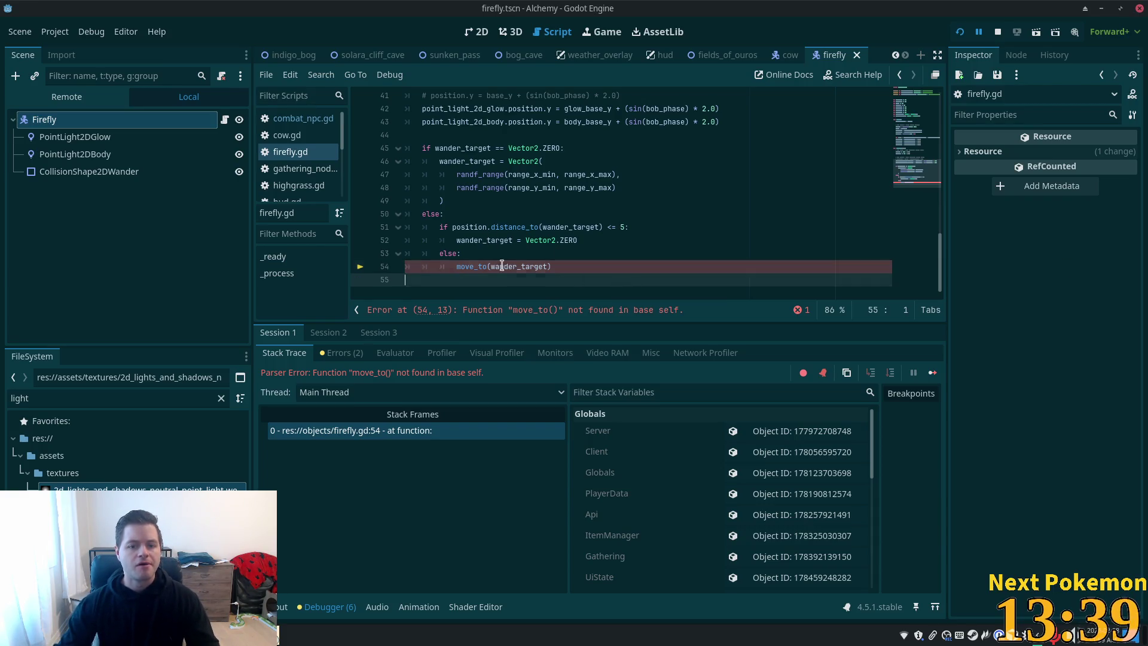
left_click(478, 267)
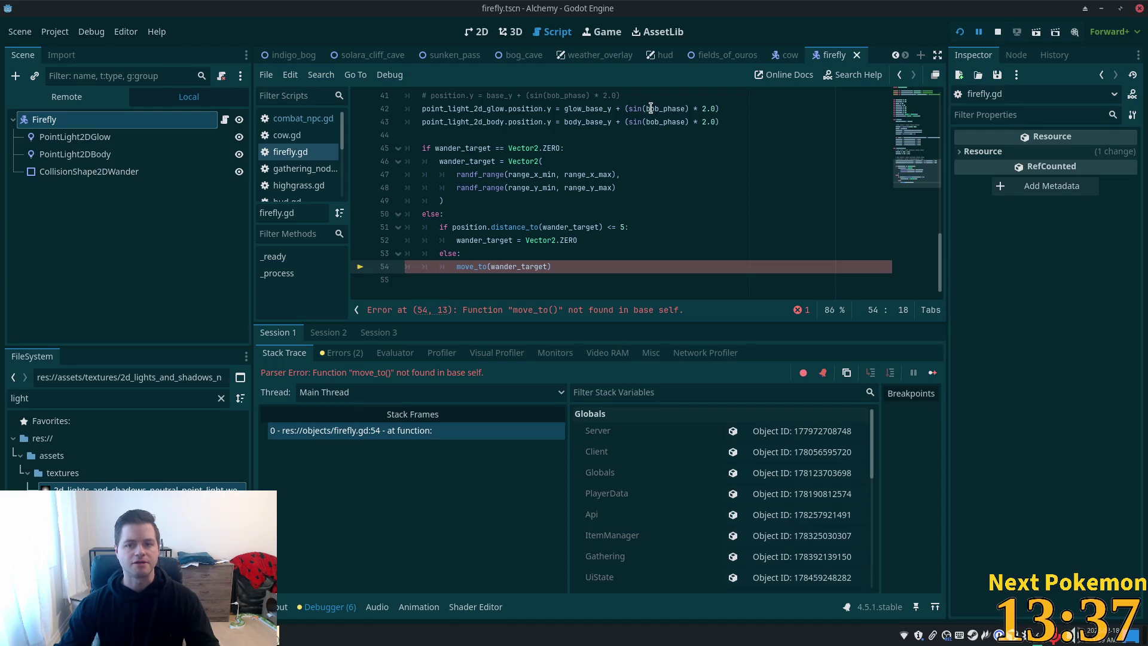
left_click(477, 275)
key("ctrl+s")
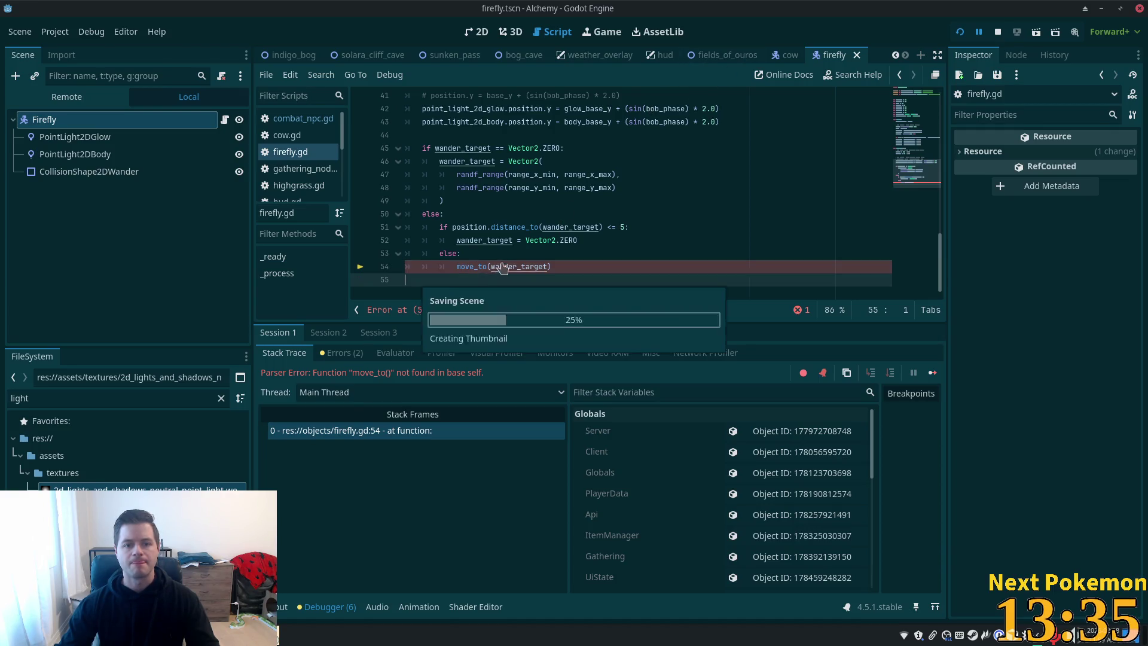
Scroll to the top of firefly.gd and select its CharacterBody2D base class
scroll(920, 158, "up", 5)
left_click_drag(920, 158, 921, 80)
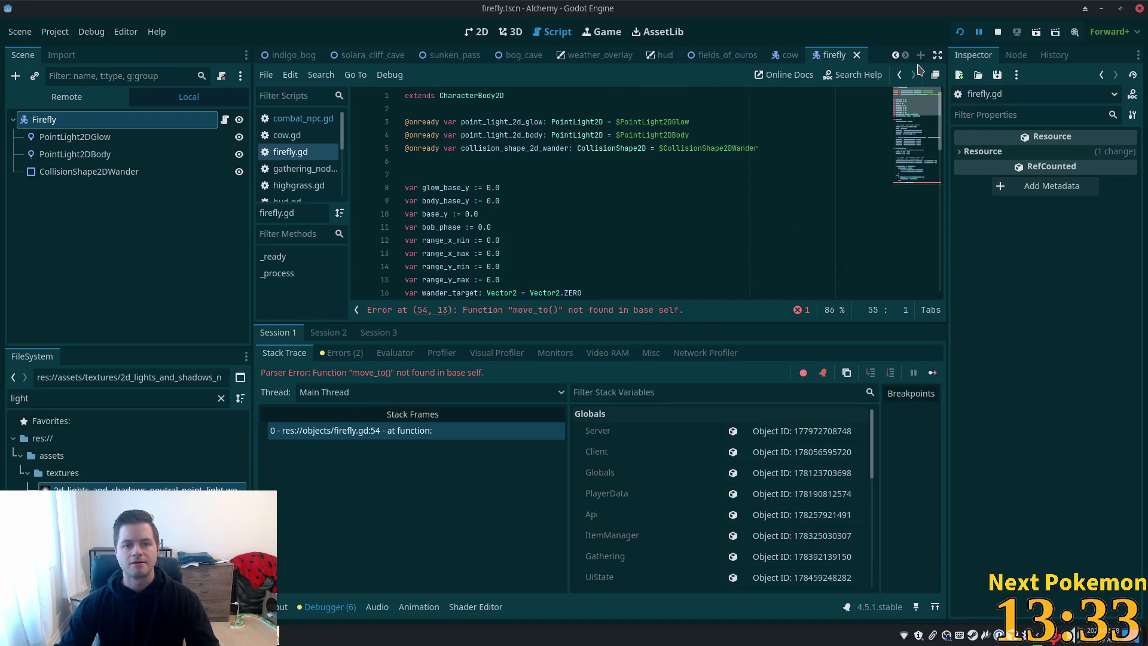
double_click(443, 97)
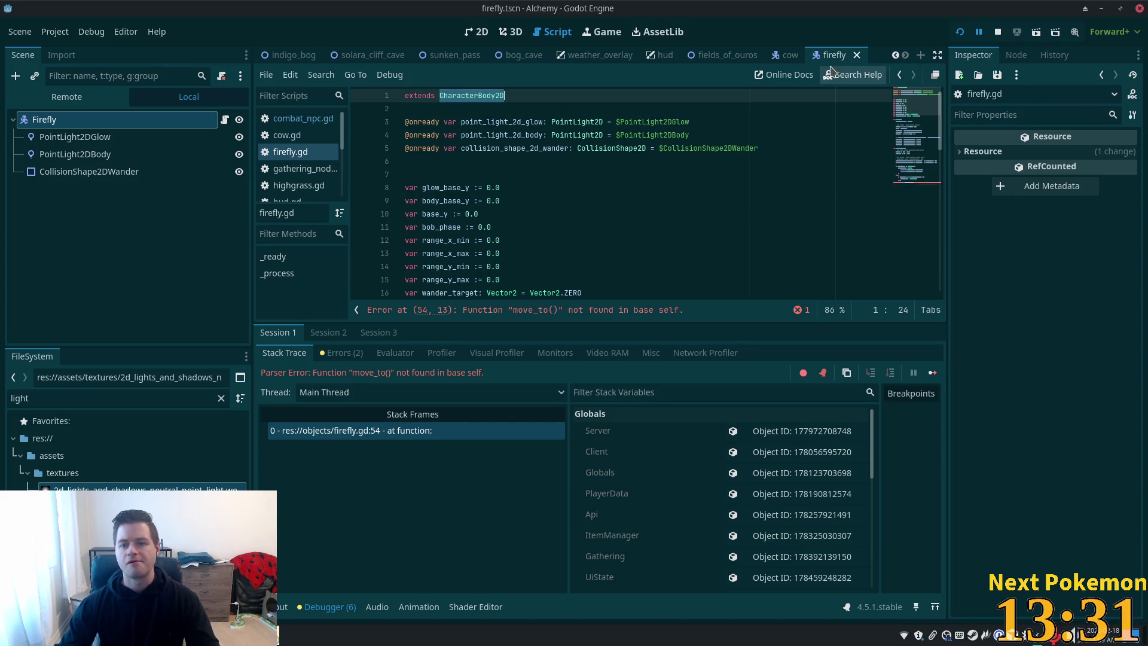
key("alt+Tab")
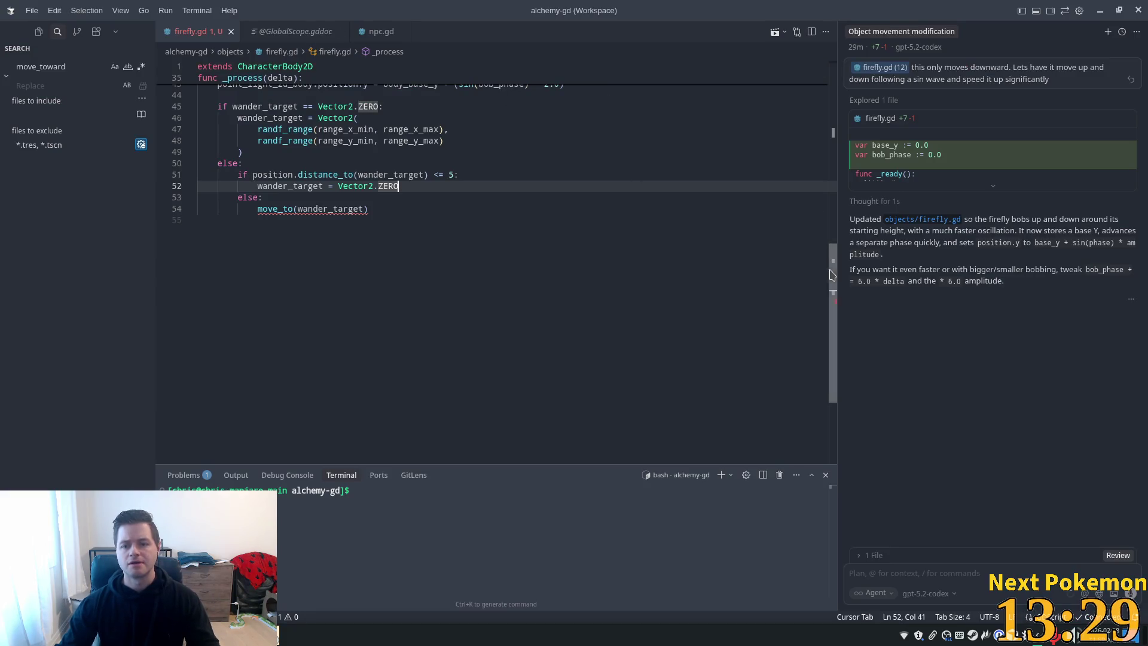
Switch to npc.gd in Cursor and search the file for 'move_to'
left_click_drag(832, 281, 824, 13)
double_click(282, 66)
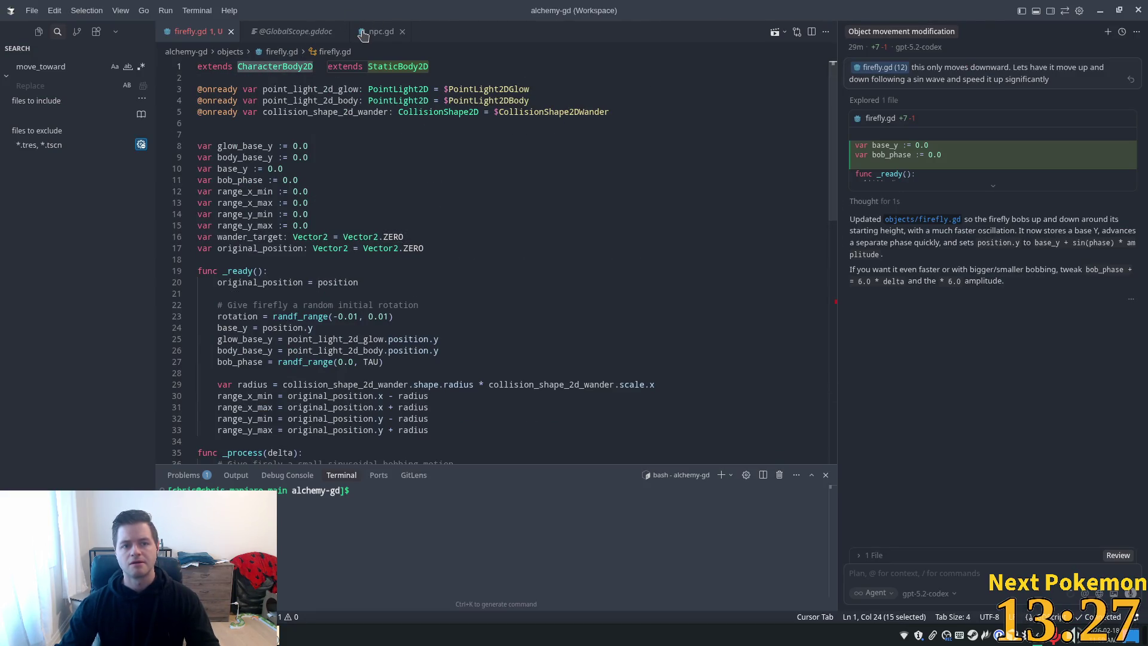
key("ctrl+Tab")
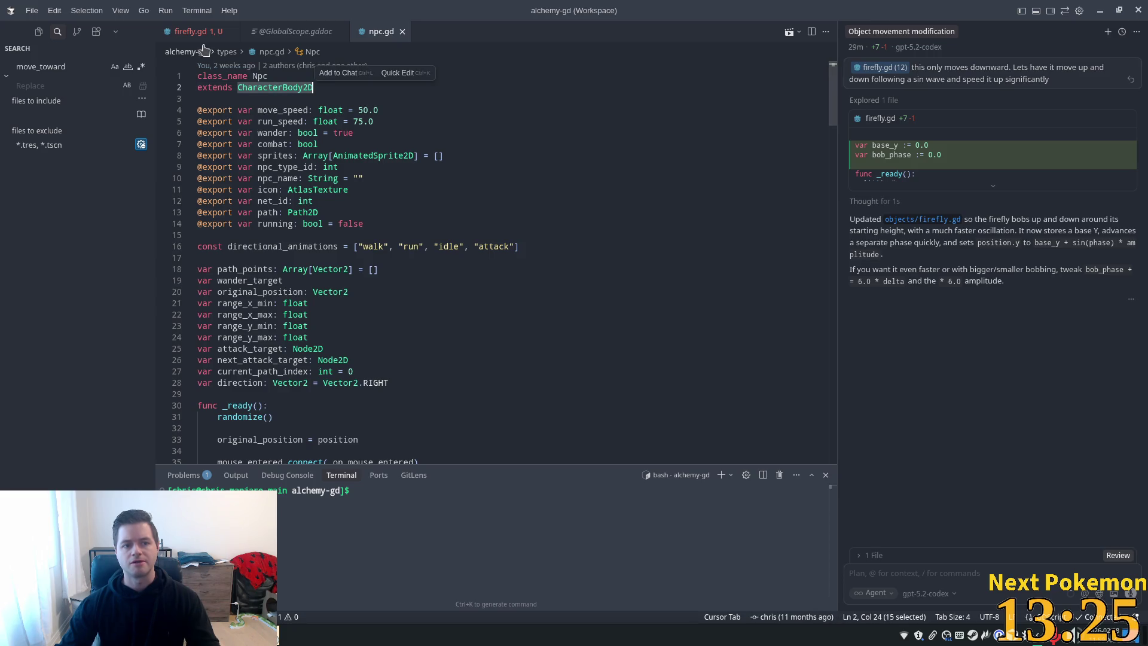
key("BackSpace")
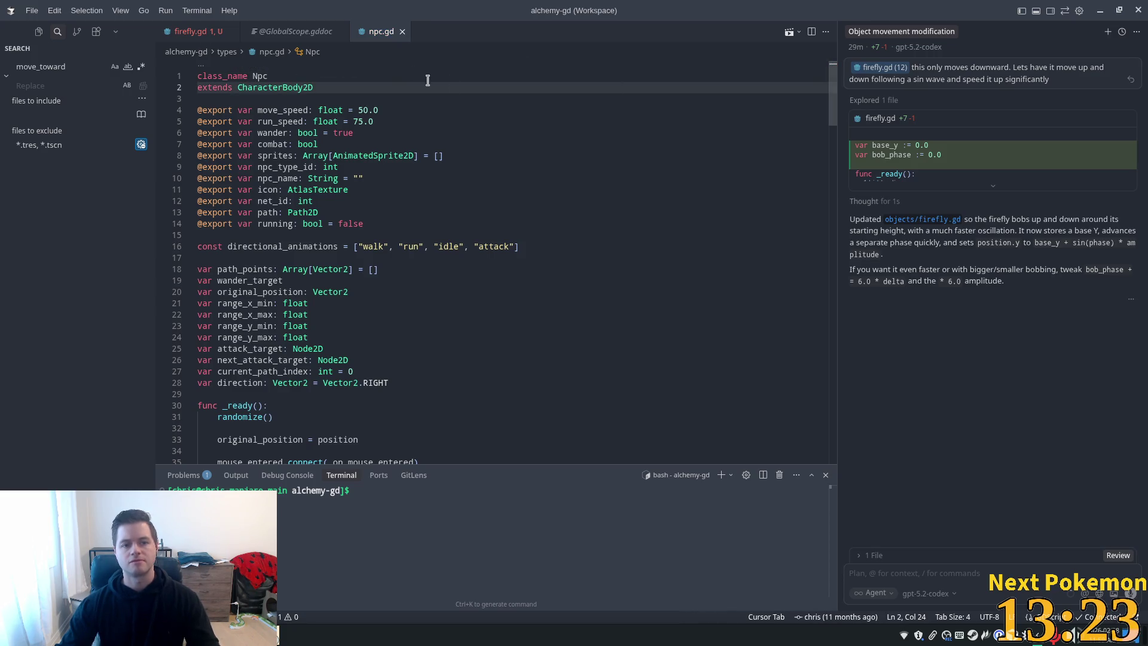
key("ctrl+f")
type("move")
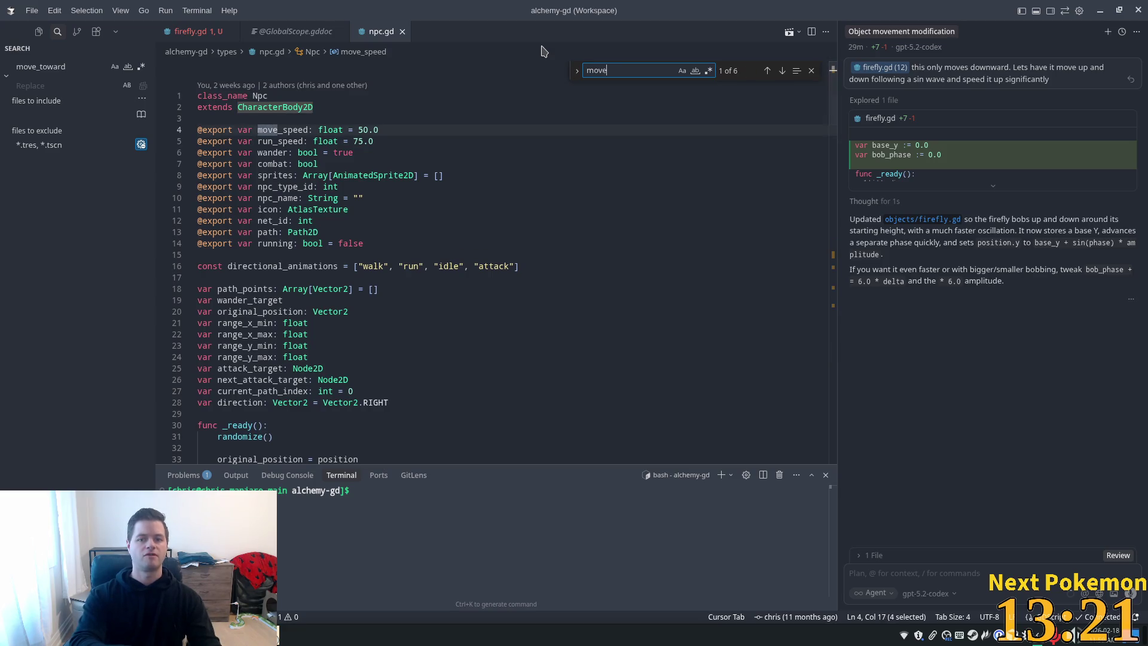
type("_to")
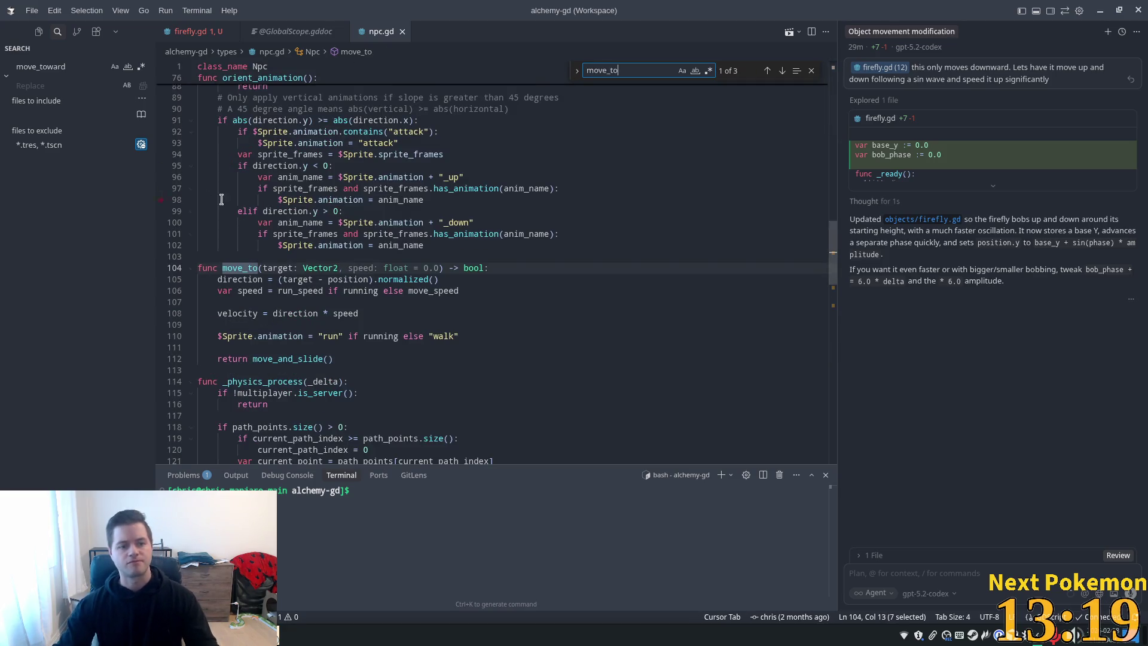
Copy npc.gd's move_to function from lines 104–112 and return to firefly.gd
scroll(359, 269, "down", 3)
left_click(290, 235)
left_click(304, 269)
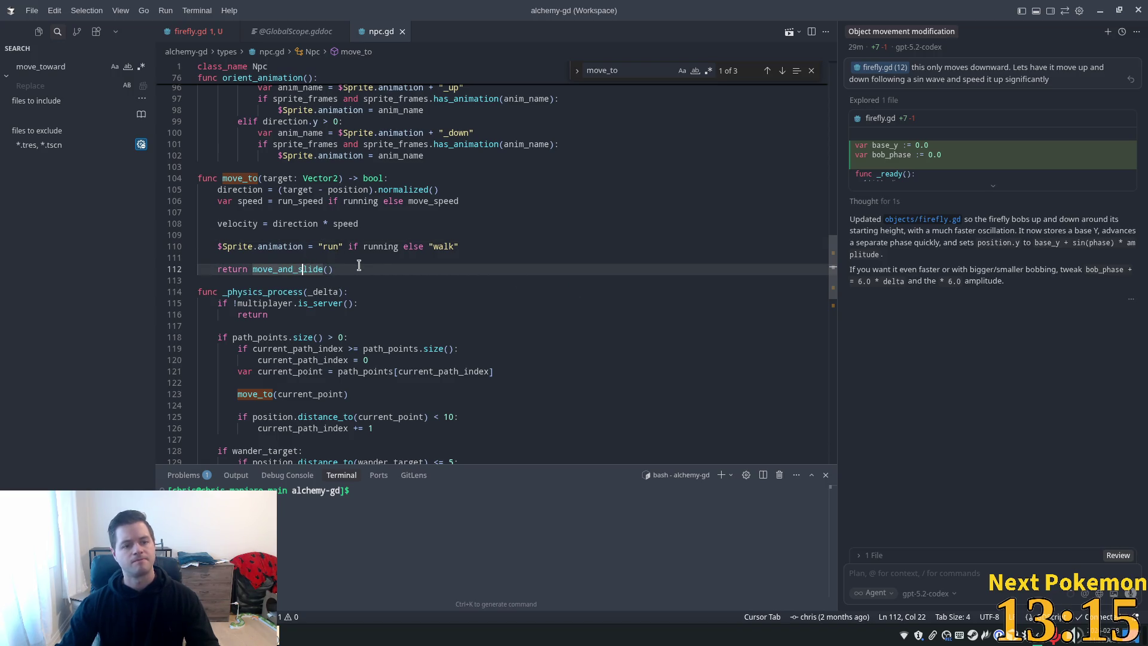
left_click_drag(354, 270, 155, 174)
key("ctrl+c")
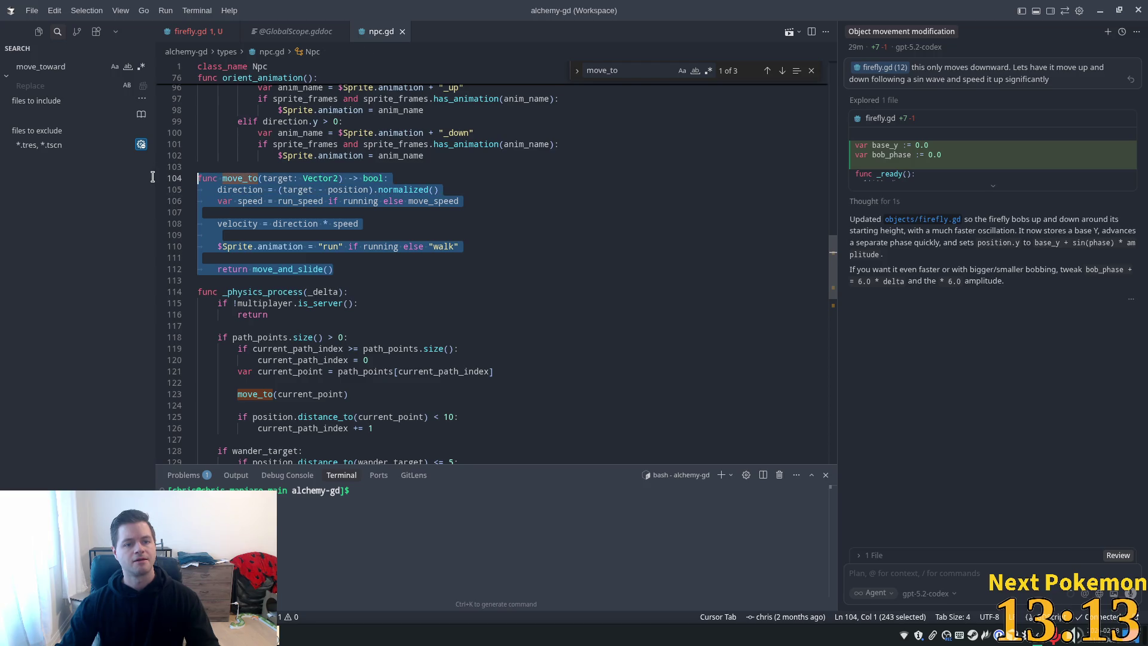
left_click(190, 31)
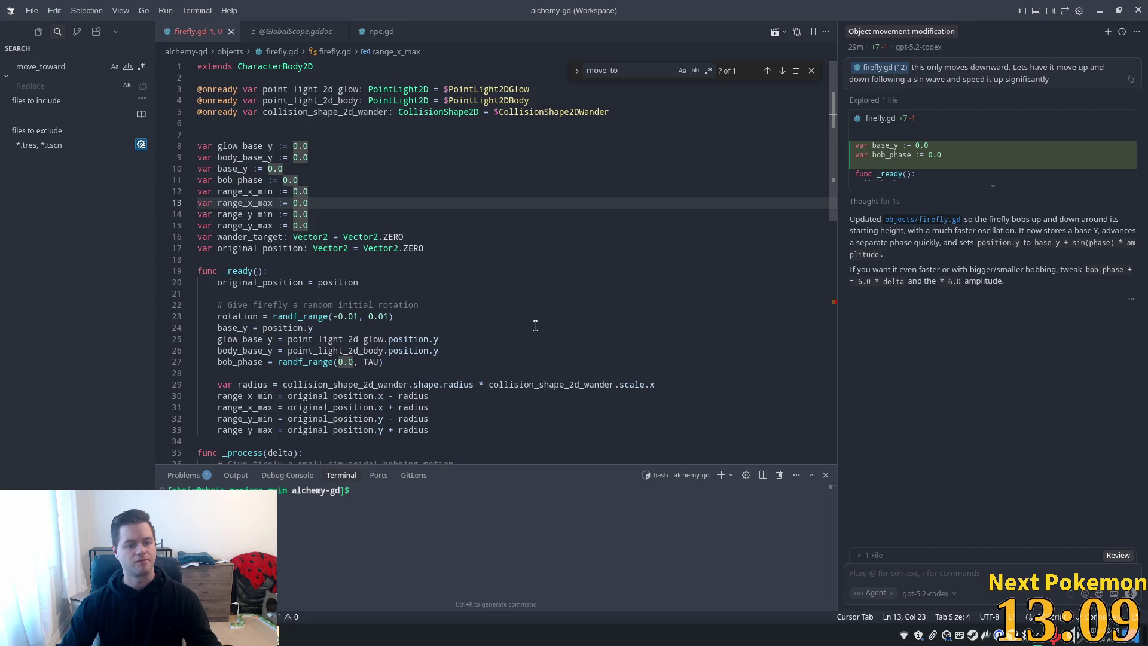
Undo the earlier edits and paste the move_to function at the end of firefly.gd
key("ctrl+z")
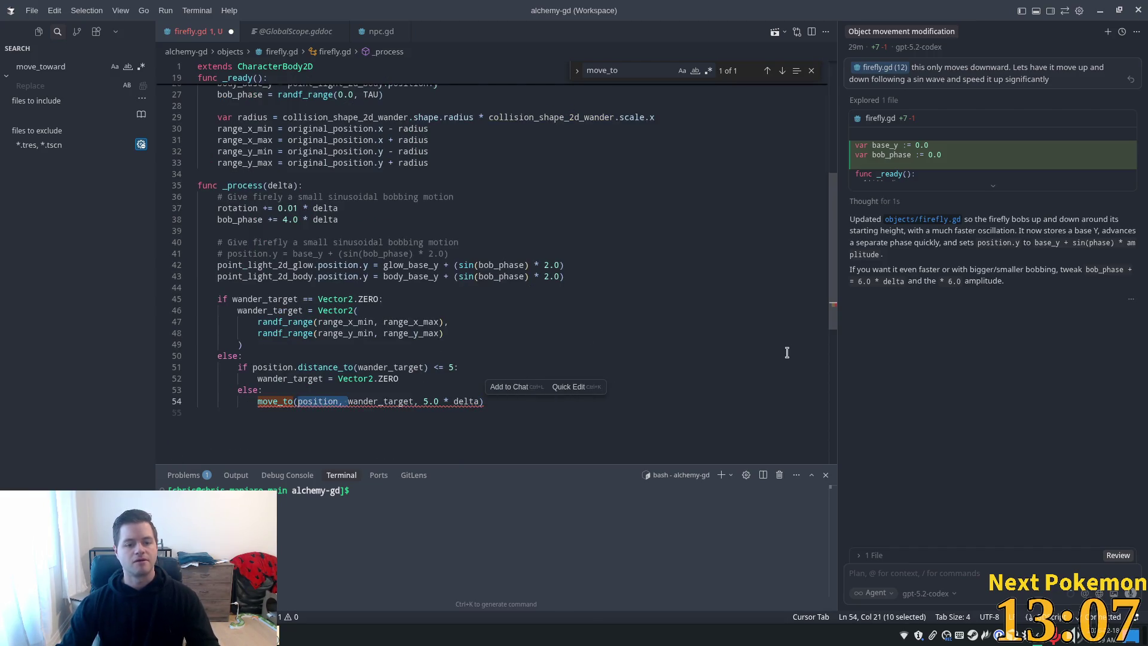
key("ctrl+z")
key("ctrl+z")
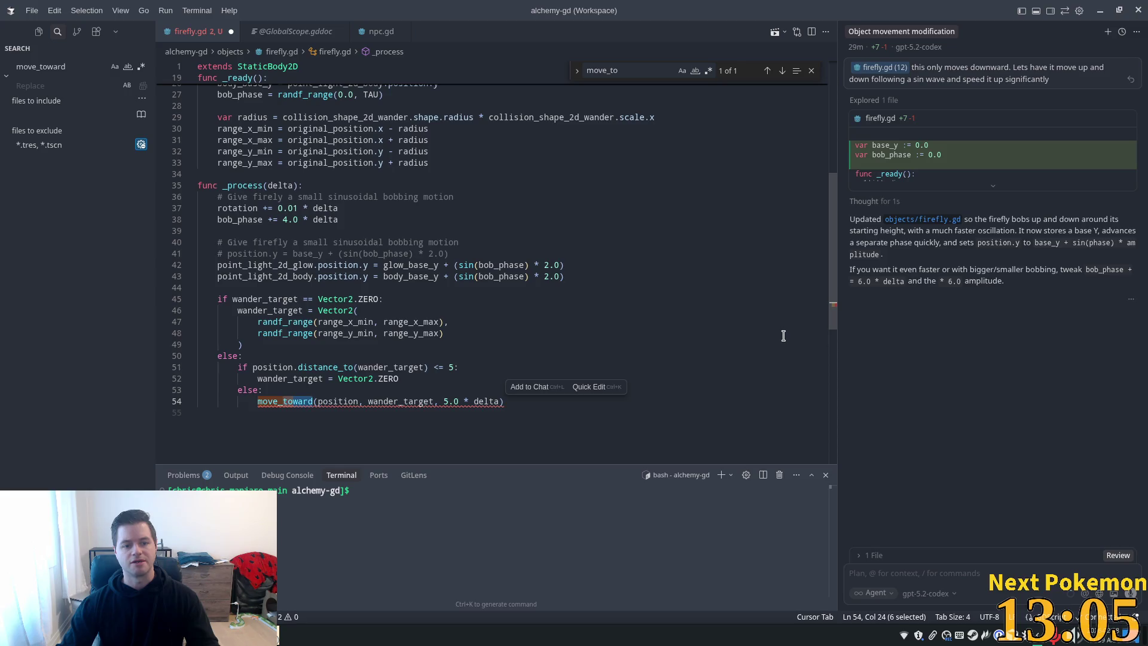
left_click(354, 401)
left_click(436, 422)
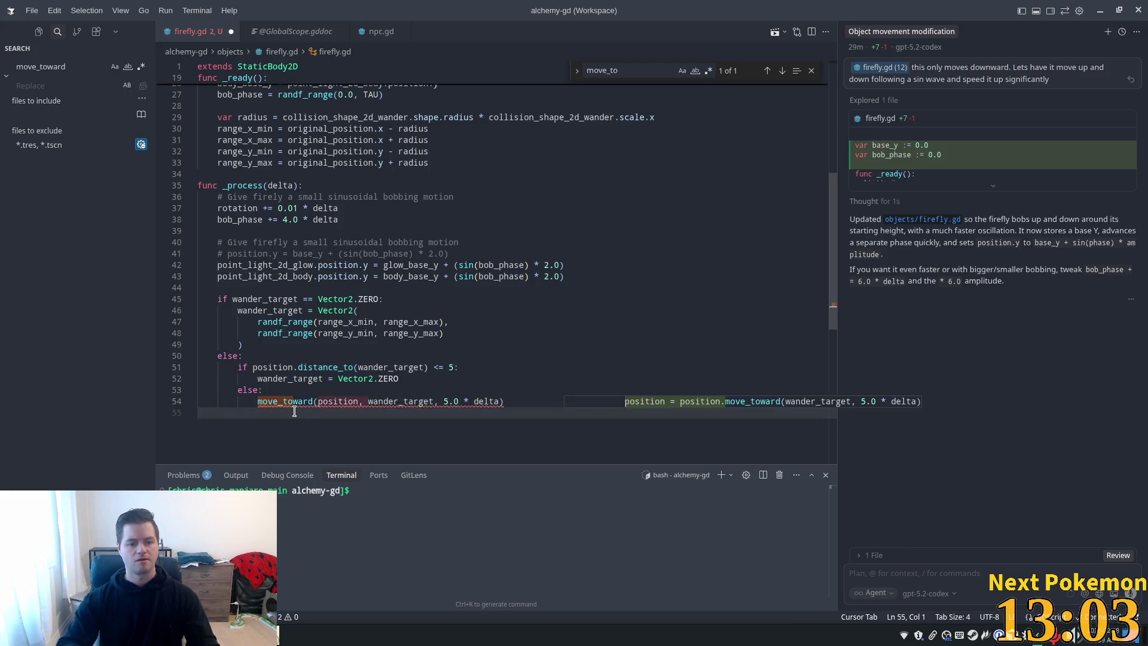
key("Return")
key("ctrl+v")
left_click(287, 299)
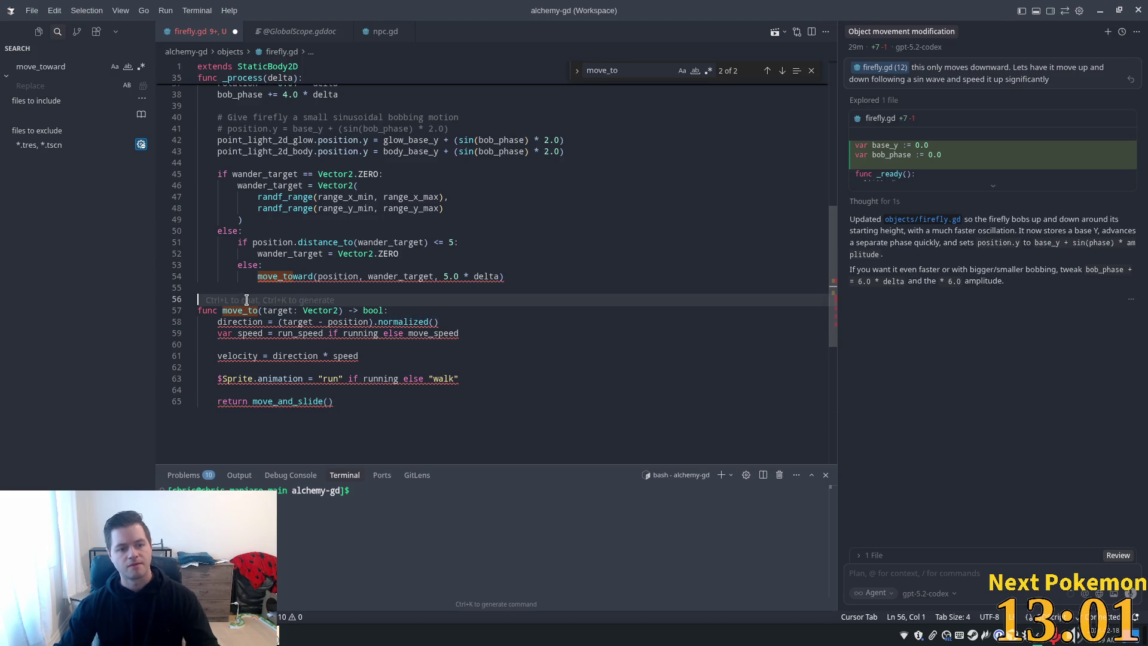
key("BackSpace")
Rewrite the wander call as move_to(wander_target), dropping the position and 5.0 * delta arguments
left_click(313, 276)
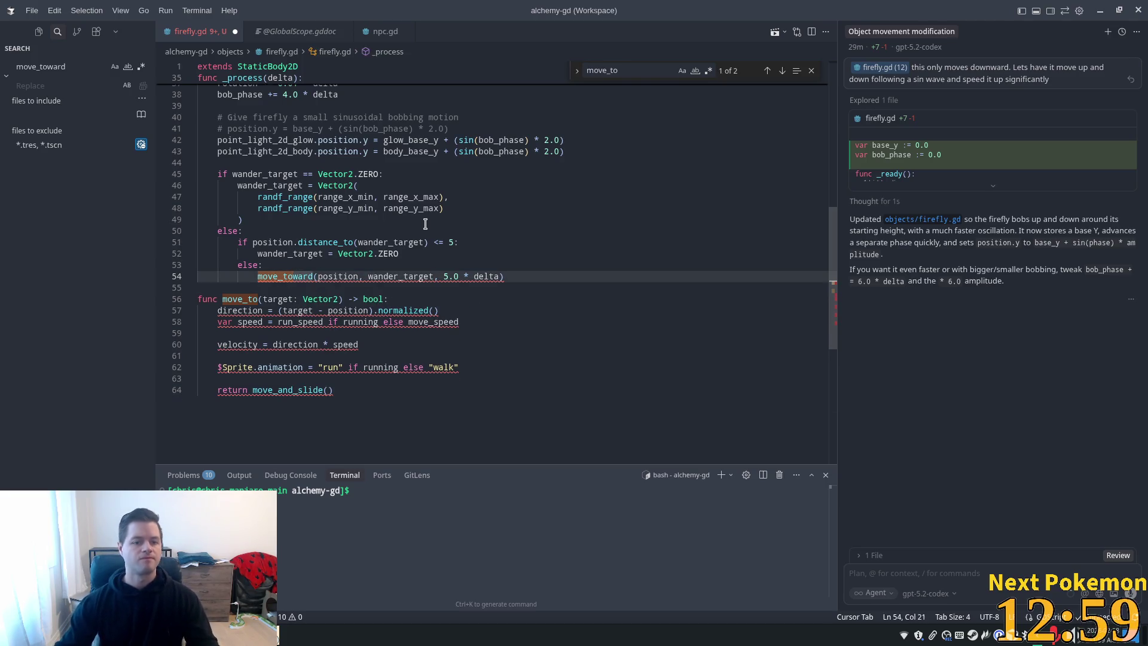
key("BackSpace")
key("BackSpace")
key("BackSpace")
key("Right")
key("ctrl+shift+Right")
key("shift+Right")
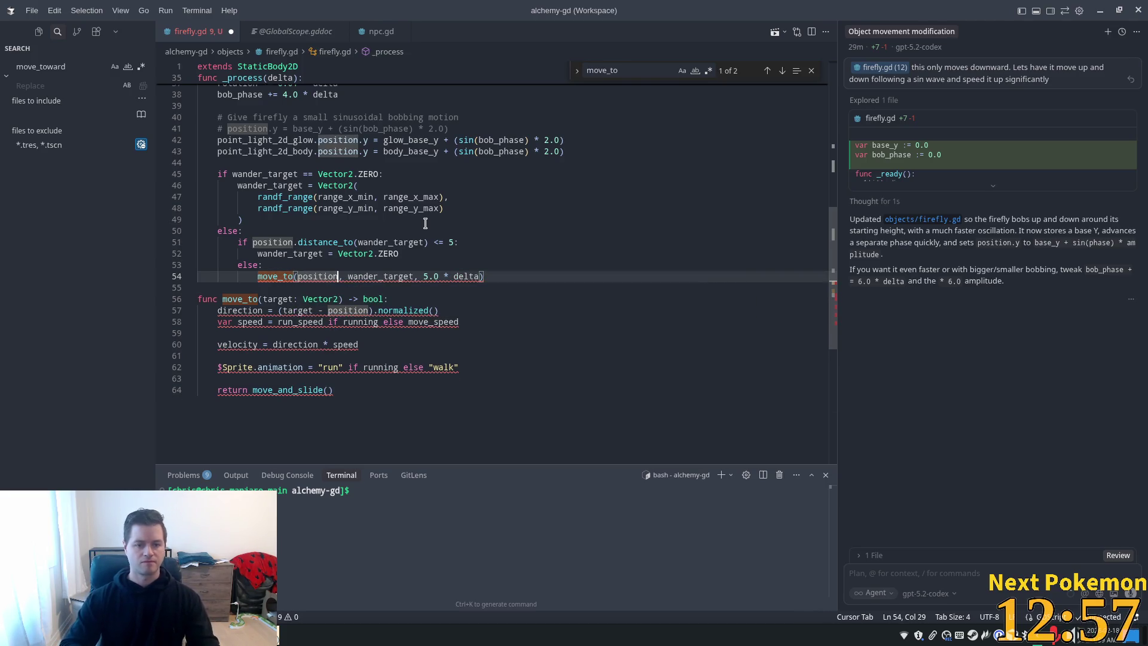
key("BackSpace")
key("ctrl+Right")
key("ctrl+shift+Right")
key("ctrl+shift+Right")
key("ctrl+shift+Right")
key("BackSpace")
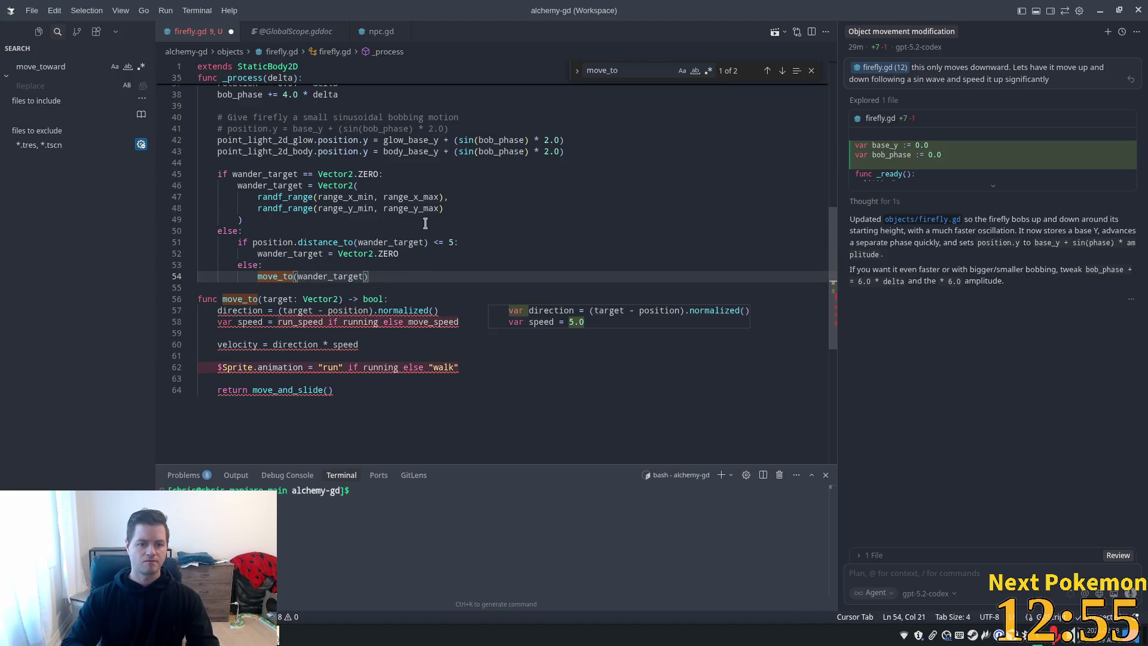
left_click(473, 242)
Delete the direction assignment and var speed lines from the pasted move_to function
left_click(278, 367)
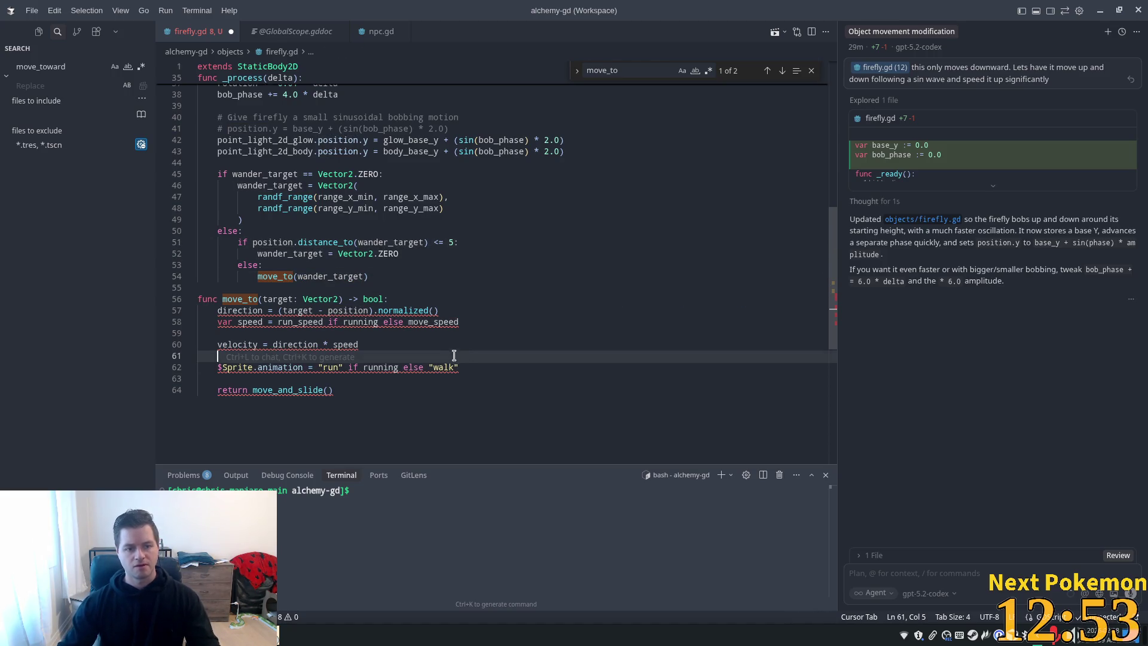
key("Up")
key("Up")
key("Up")
left_click(238, 312)
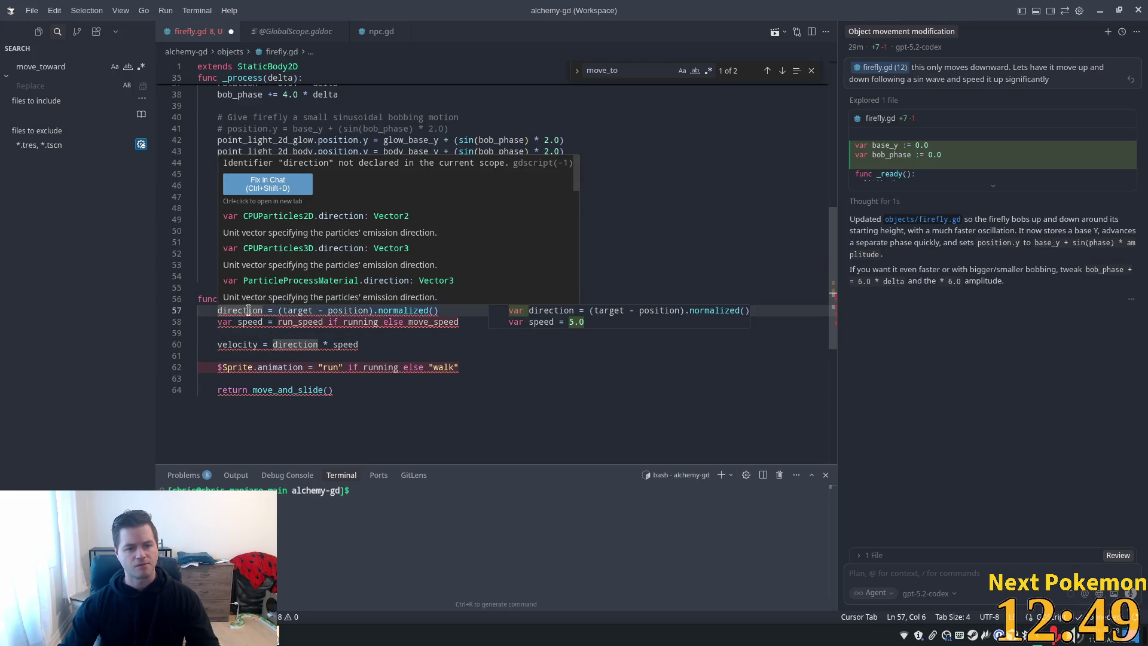
left_click(434, 310)
mouse_move(442, 310)
left_mouse_down()
mouse_move(198, 299)
mouse_move(389, 299)
left_mouse_up()
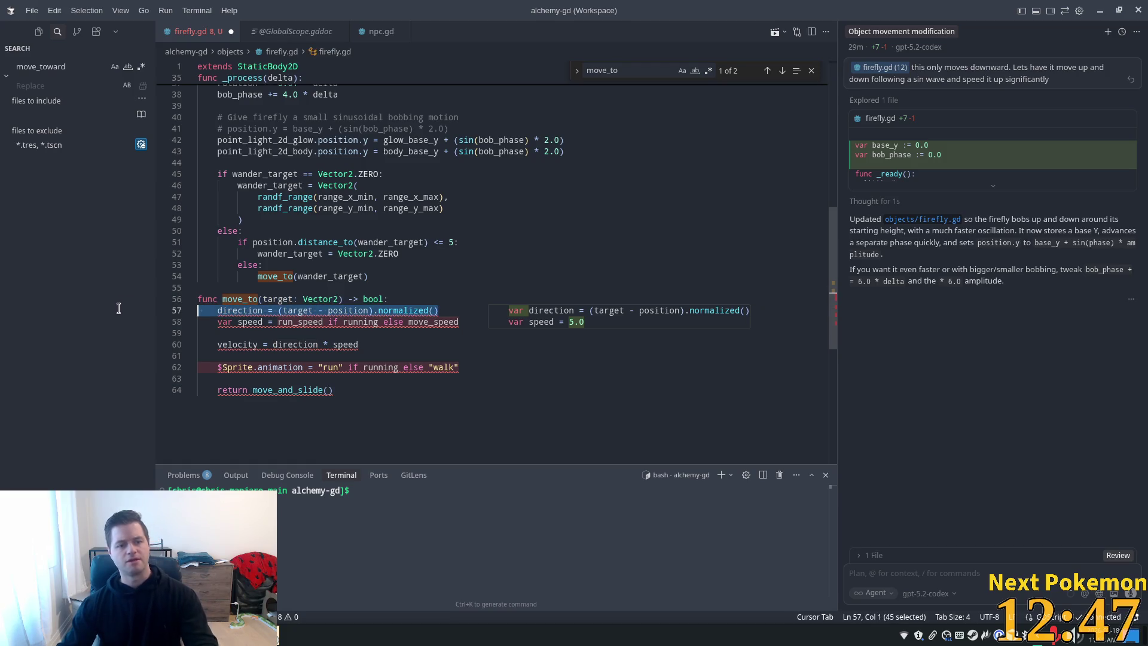
key("BackSpace")
key("Tab")
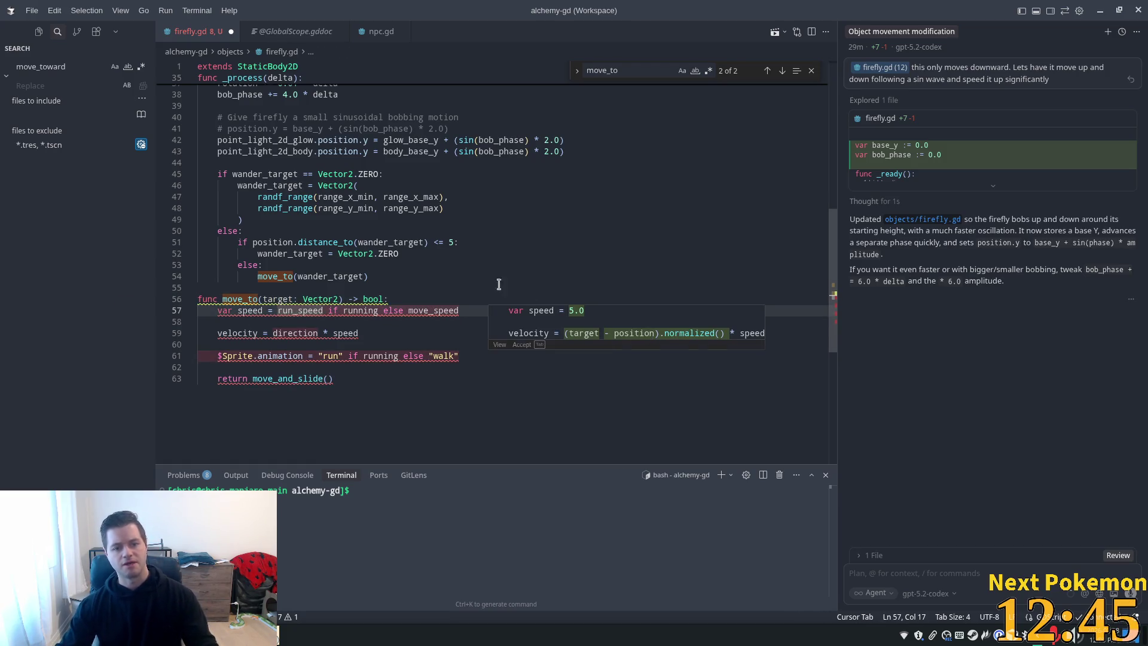
left_click(464, 310)
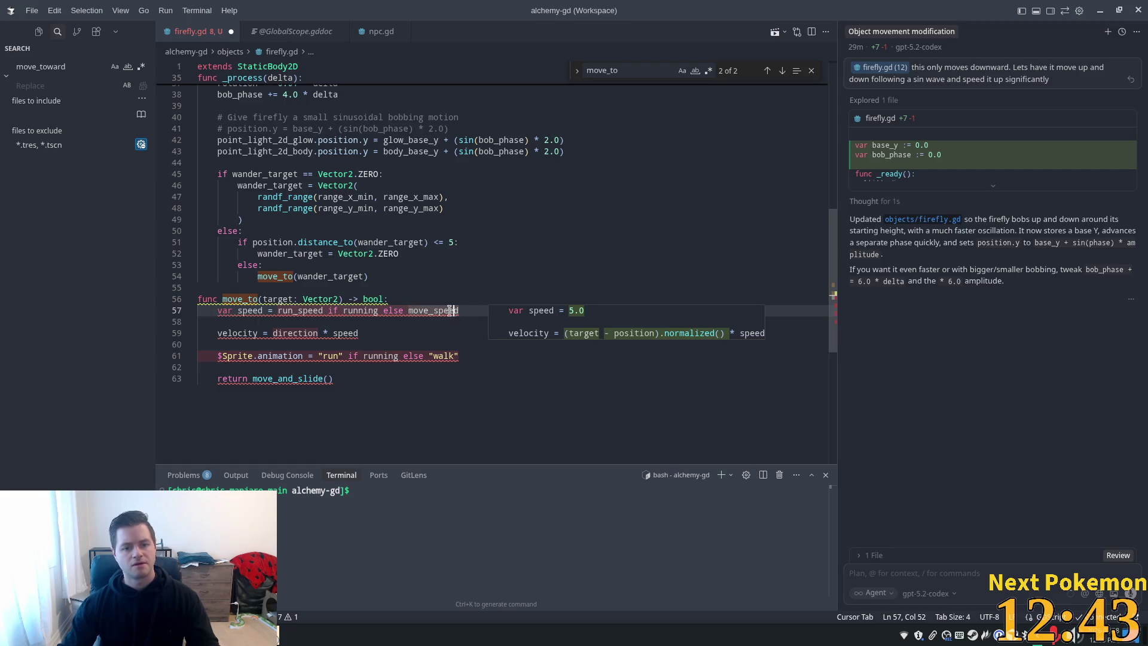
left_click_drag(449, 310, 211, 298)
left_click_drag(415, 310, 404, 310)
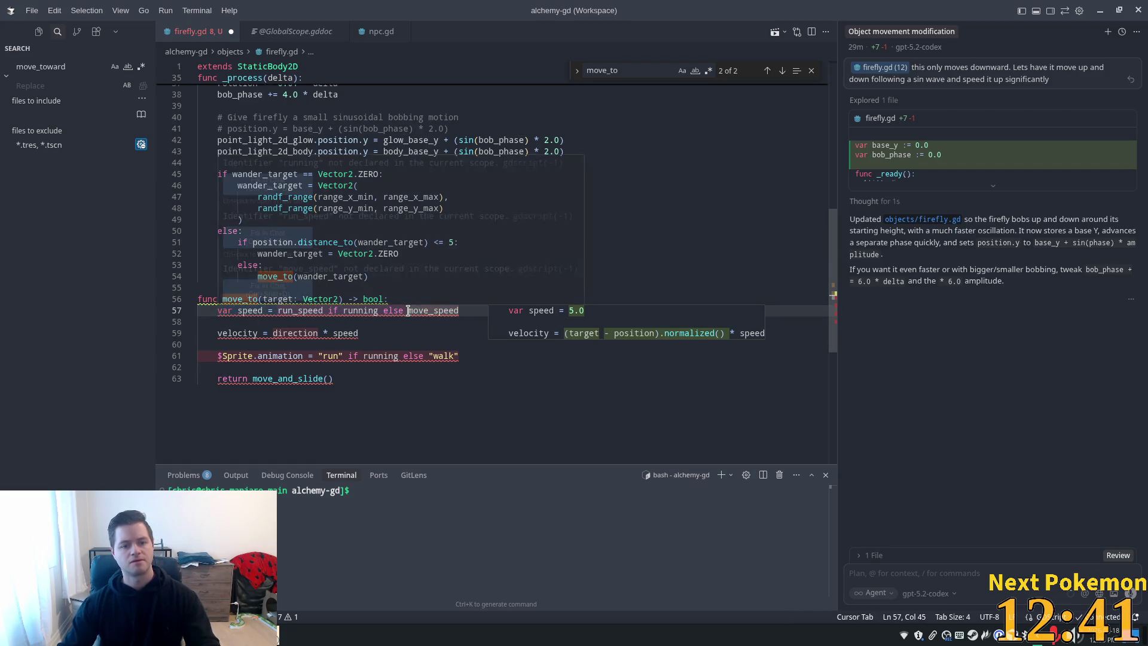
key("ctrl+shift+k")
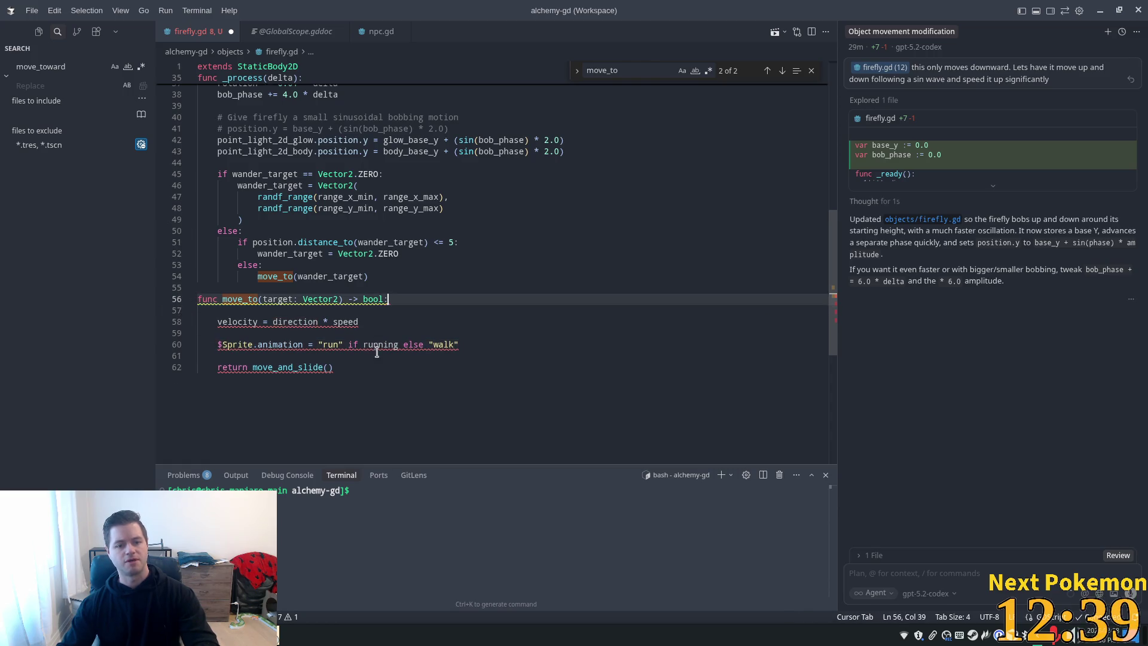
Prefix speed with move_, save, and restore the removed direction and speed lines
left_click(334, 322)
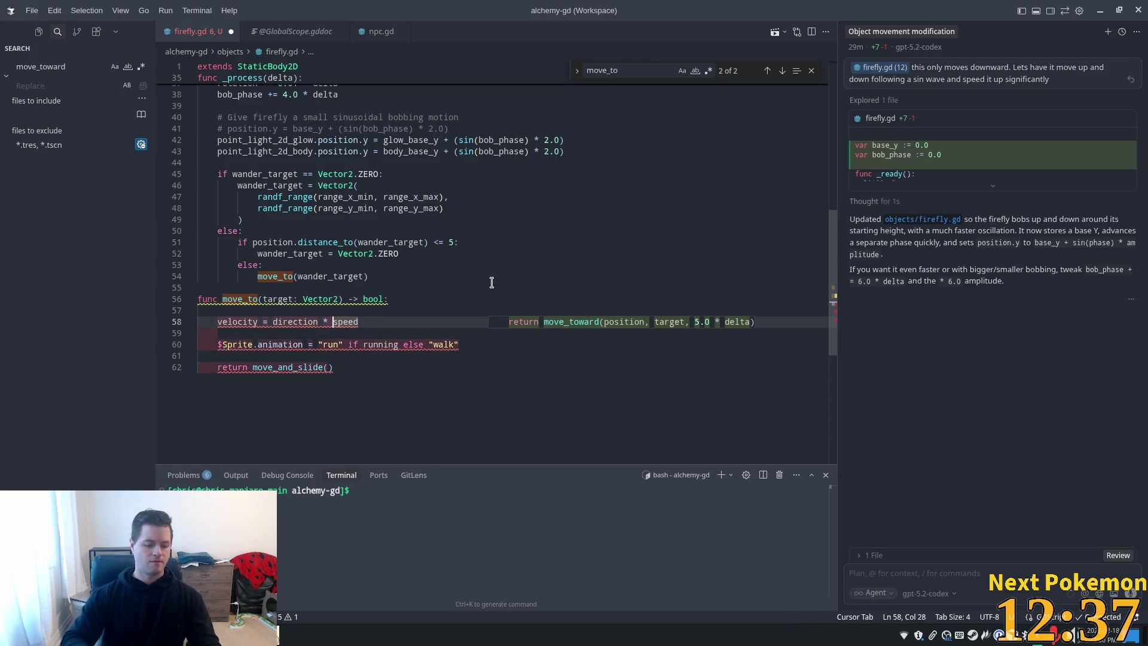
type("move_")
key("ctrl+s")
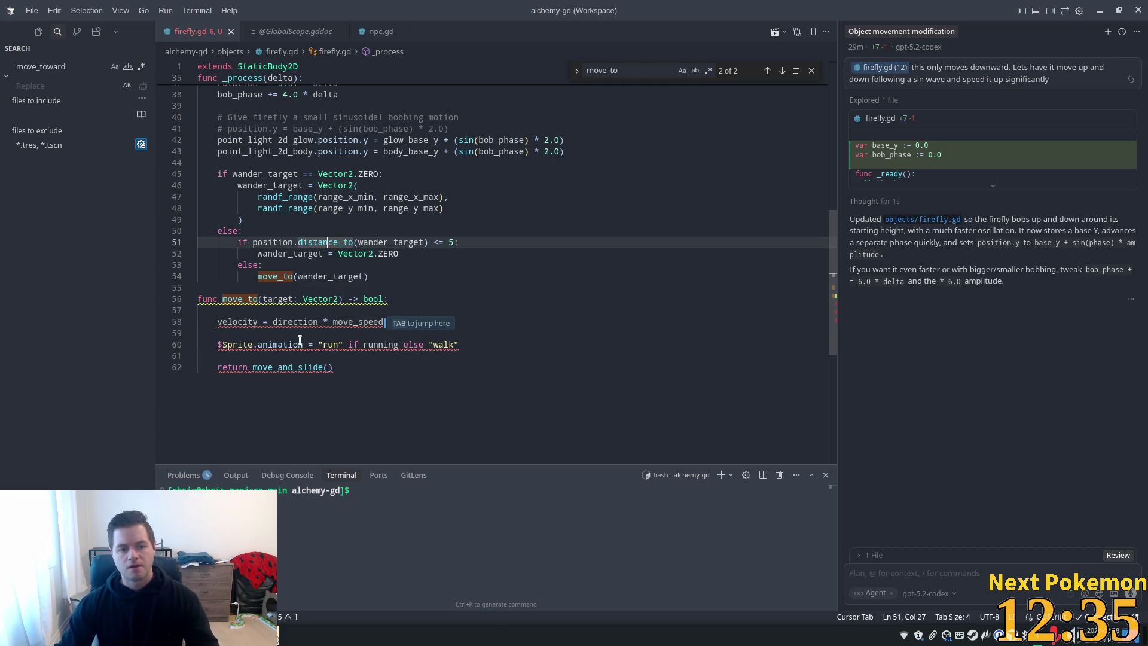
double_click(300, 322)
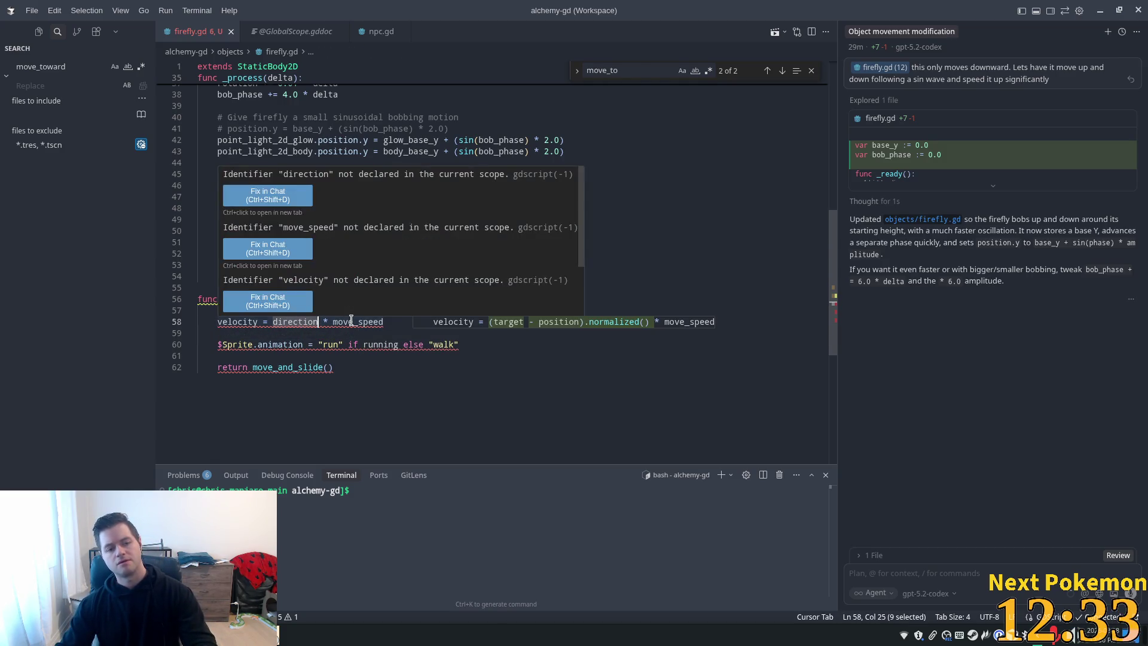
left_click(282, 344)
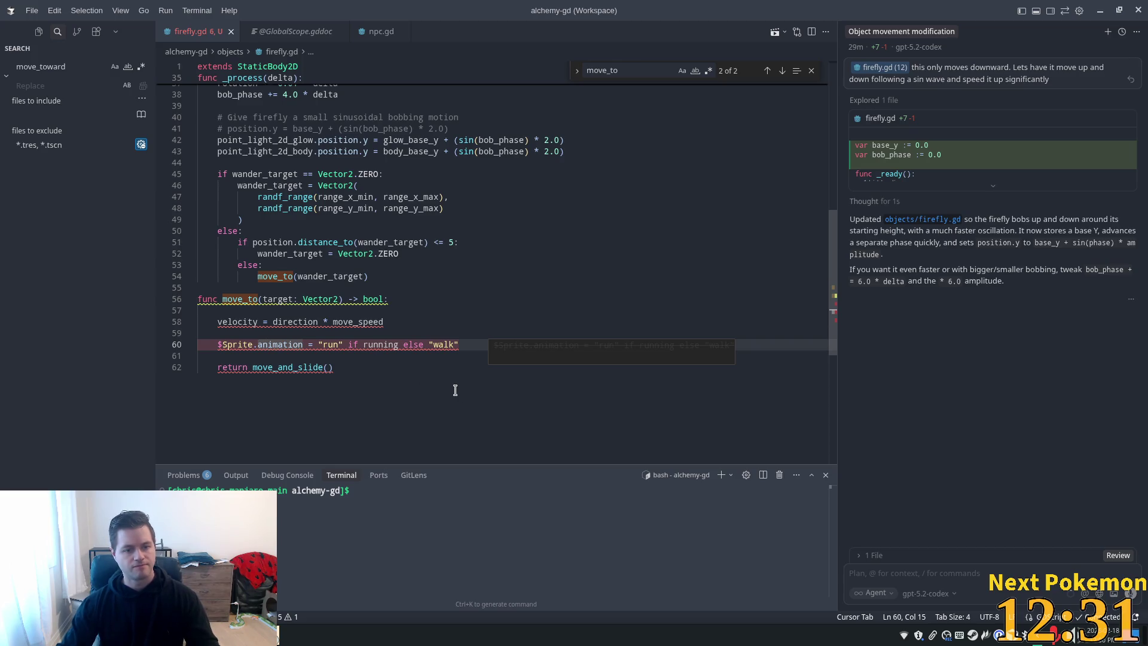
key("Tab")
key("Tab")
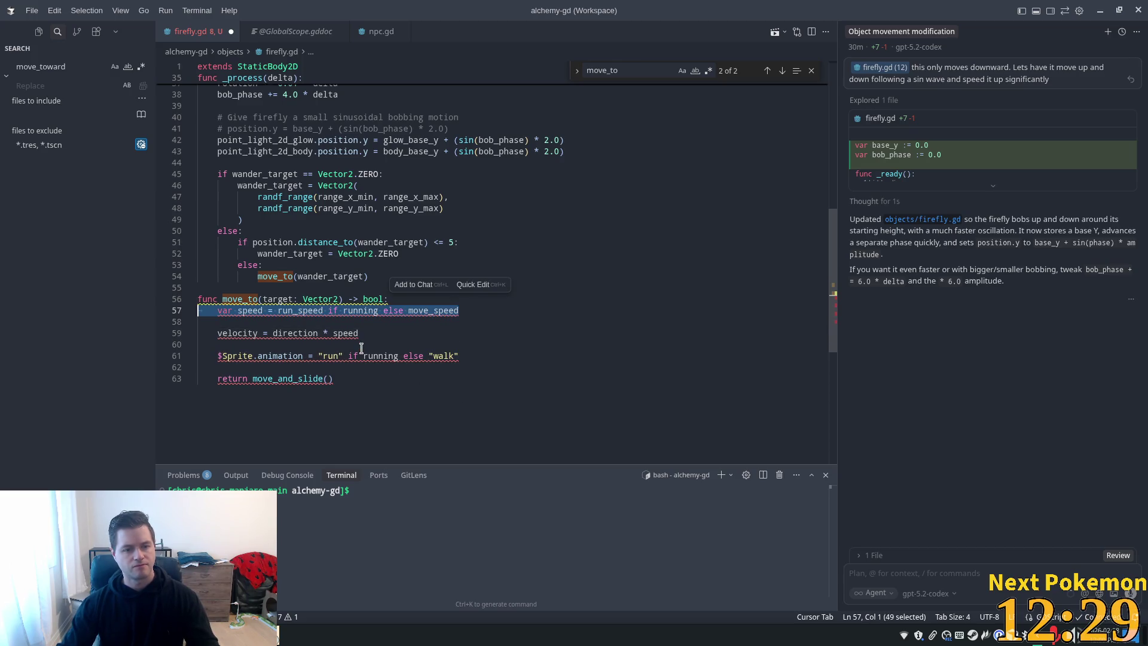
key("Tab")
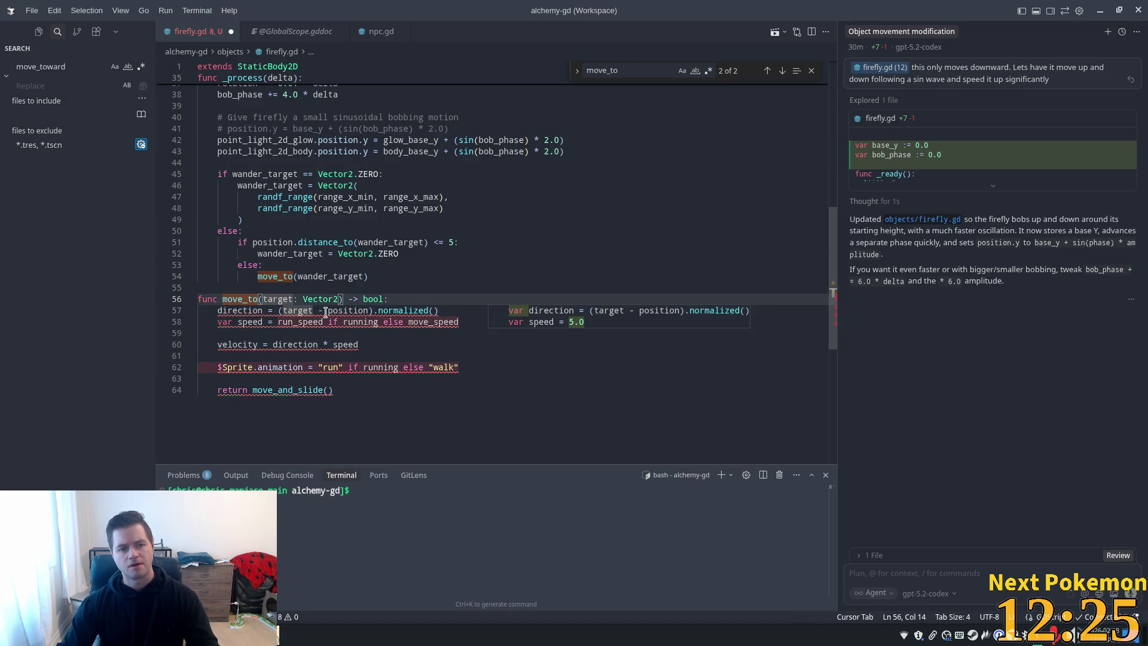
Delete the var speed line and make the velocity line use direction * move_speed
left_click(324, 310)
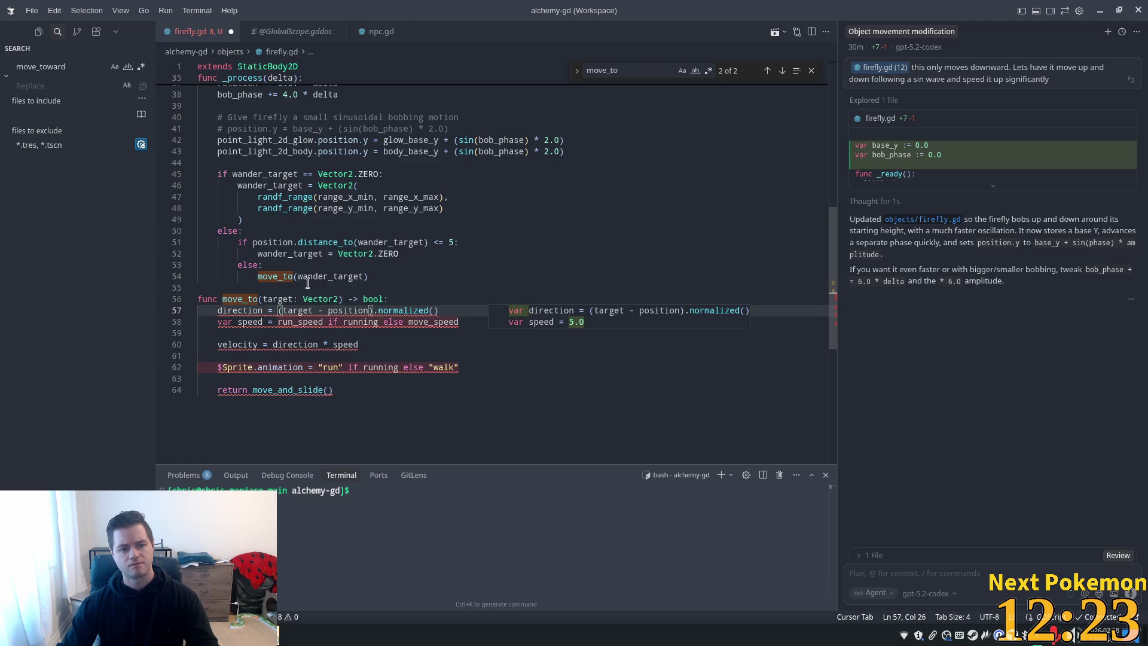
left_click(322, 311)
key("Down")
key("Down")
key("Down")
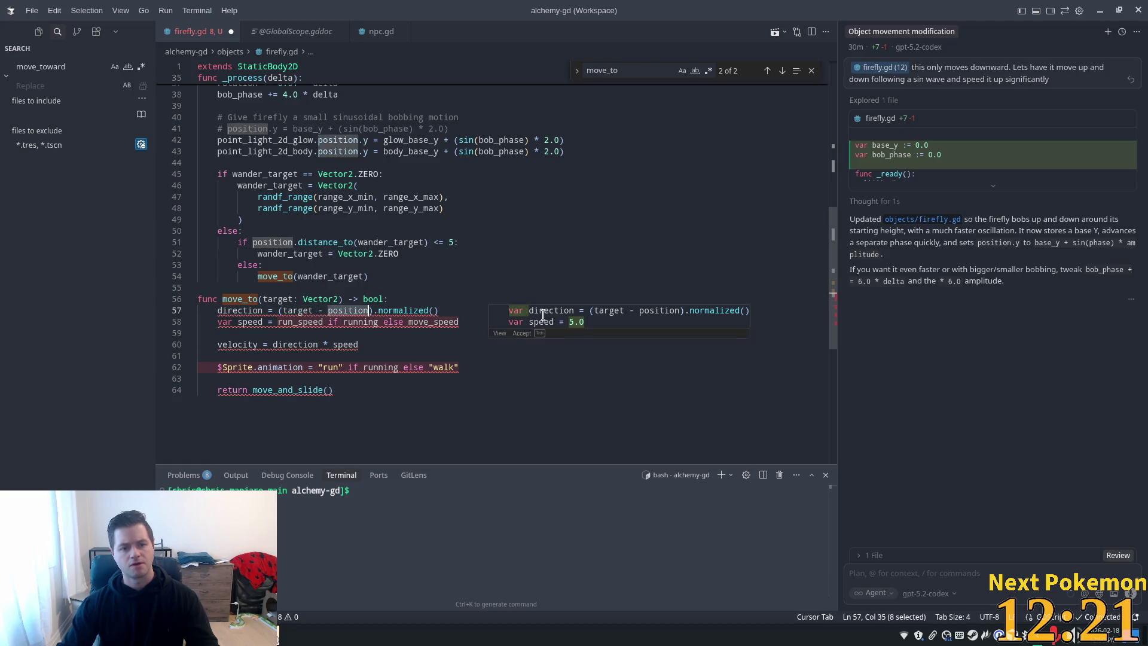
key("Up")
key("Up")
key("Up")
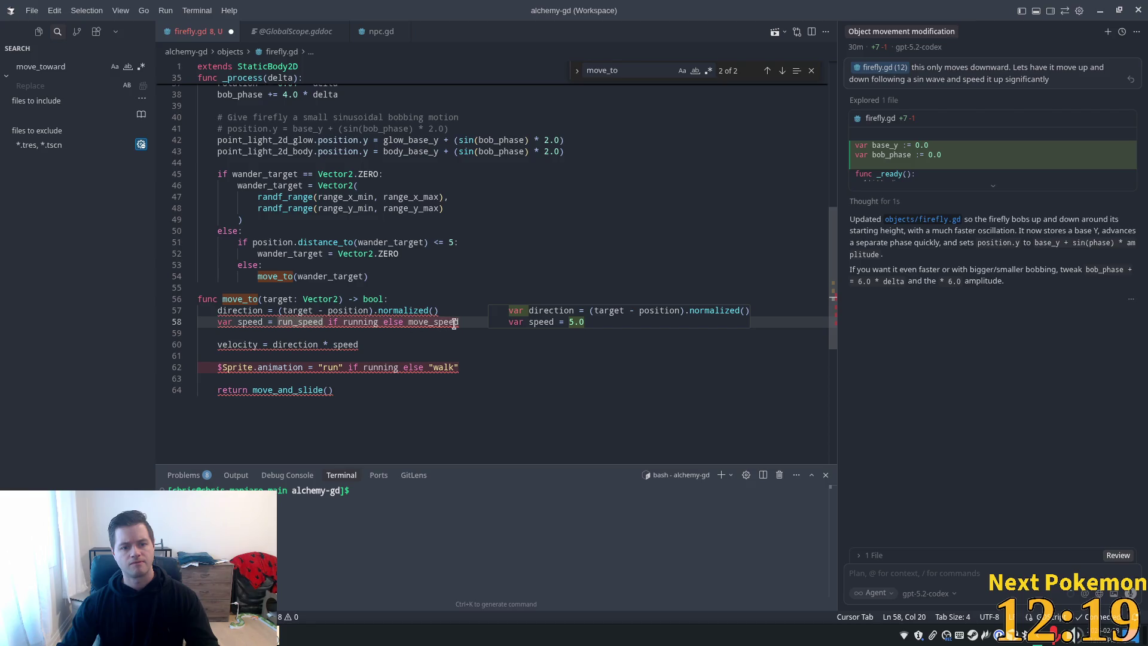
left_click_drag(459, 322, 198, 322)
key("BackSpace")
key("BackSpace")
left_click(287, 333)
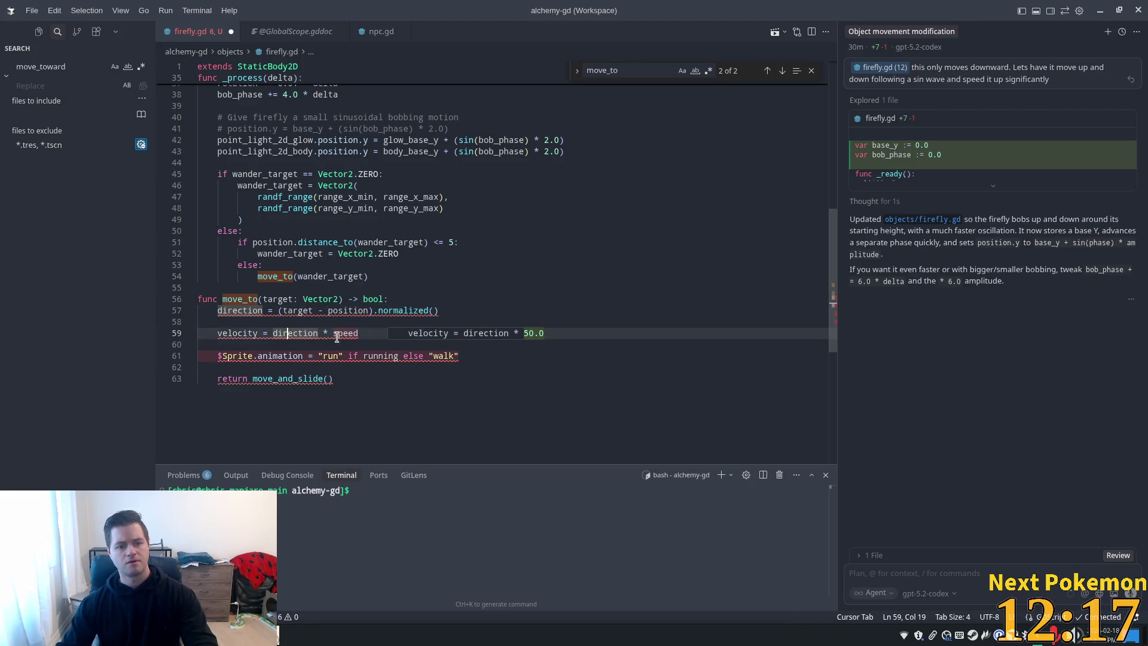
double_click(345, 333)
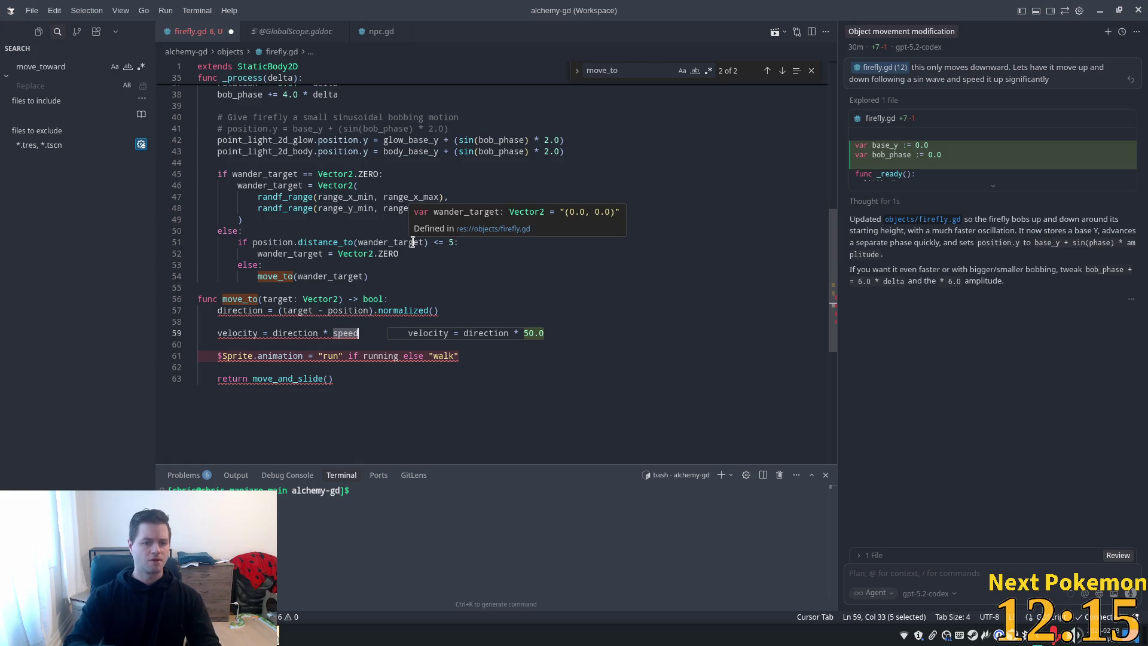
type("move_sp")
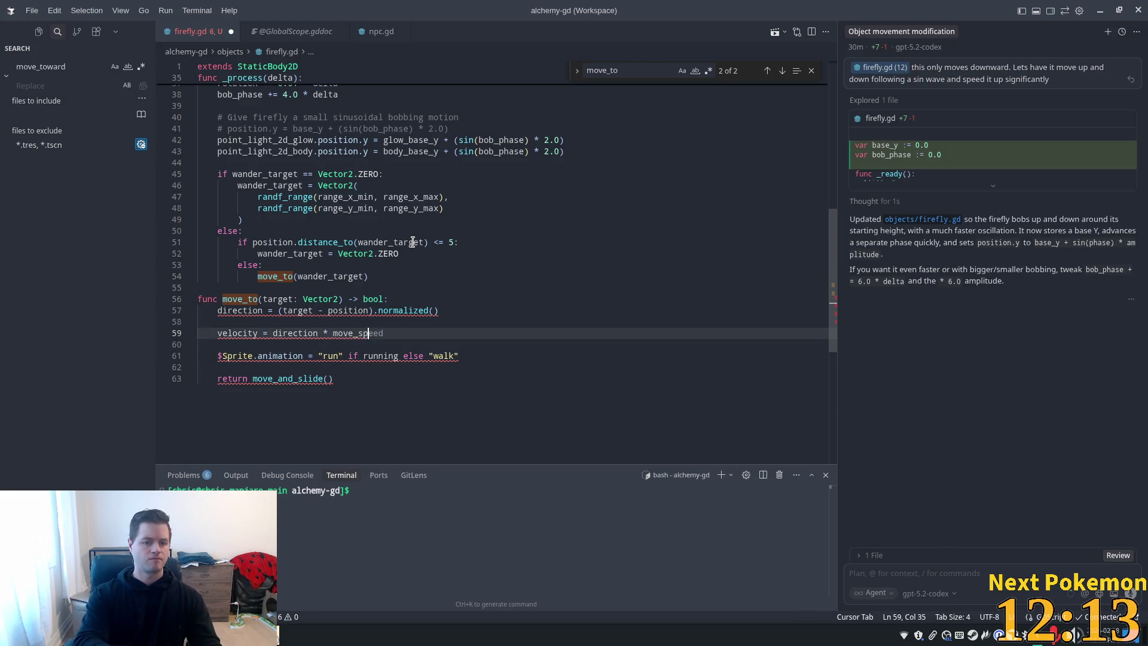
Dismiss the direction error details, save firefly.gd, and select StaticBody2D on line 1
left_click(205, 288)
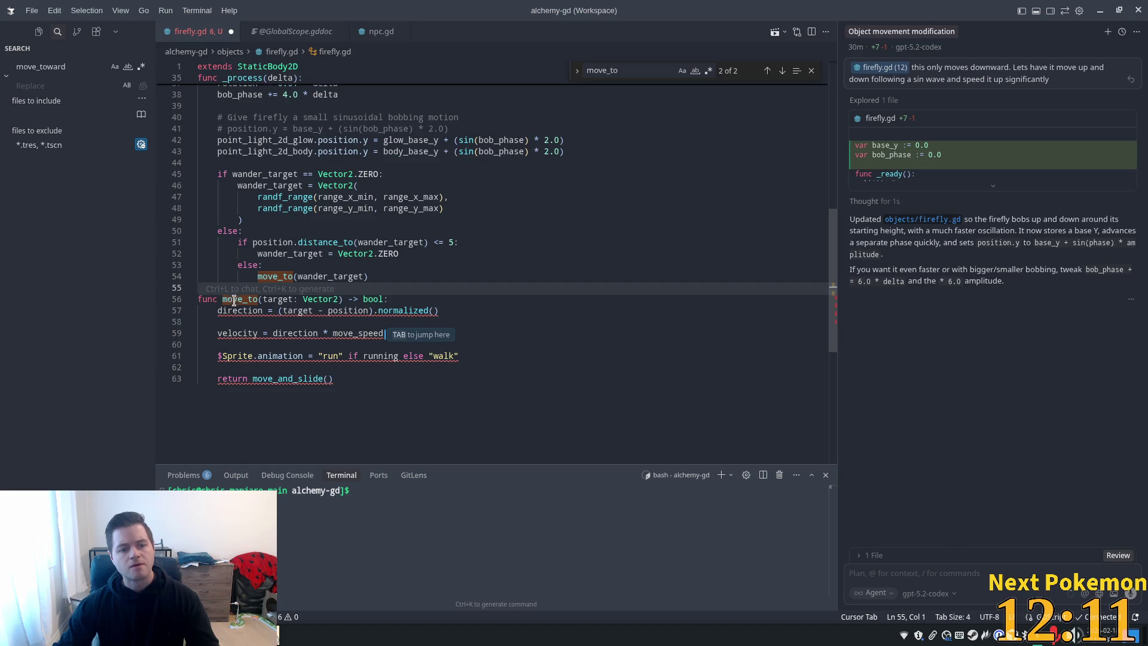
mouse_move(246, 311)
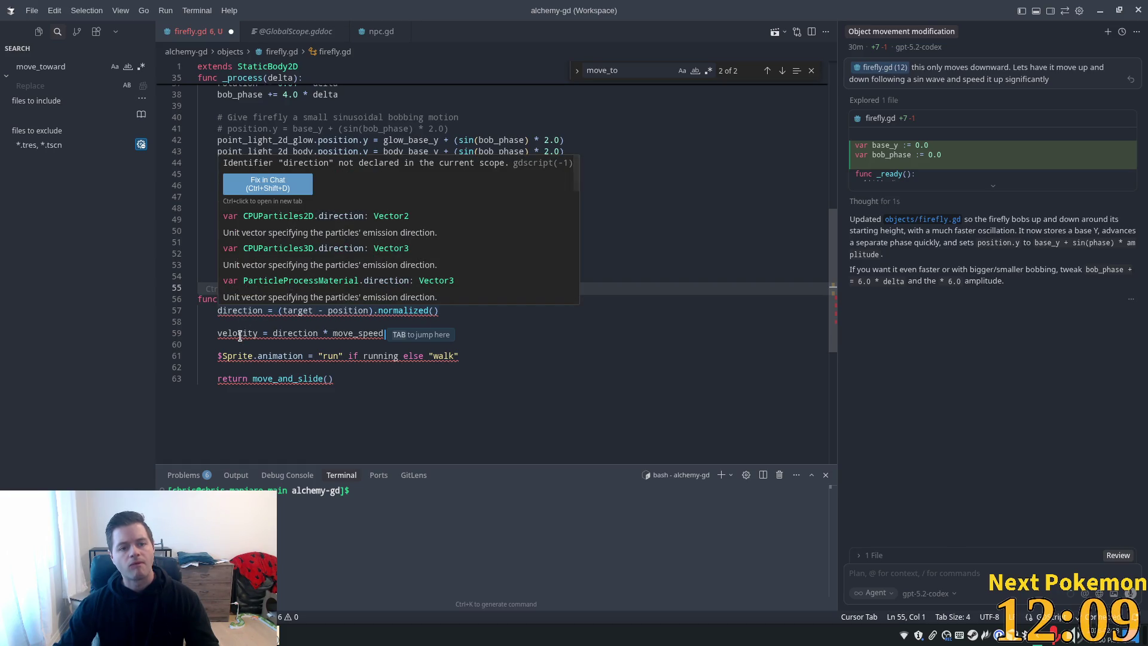
left_click(282, 380)
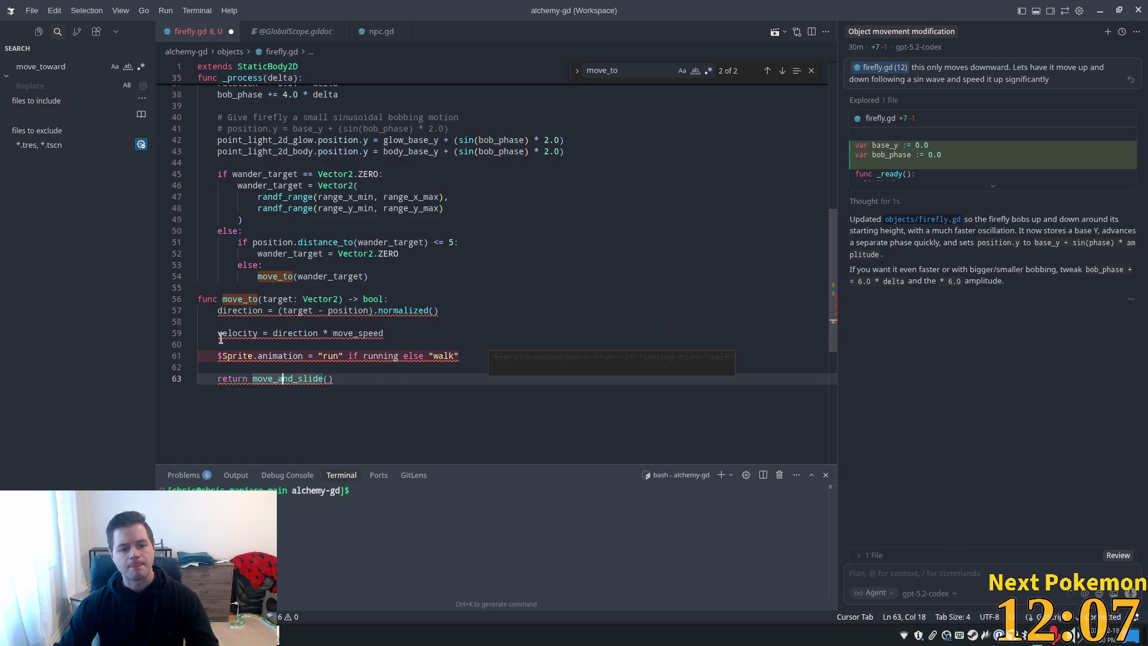
mouse_move(227, 332)
key("ctrl+s")
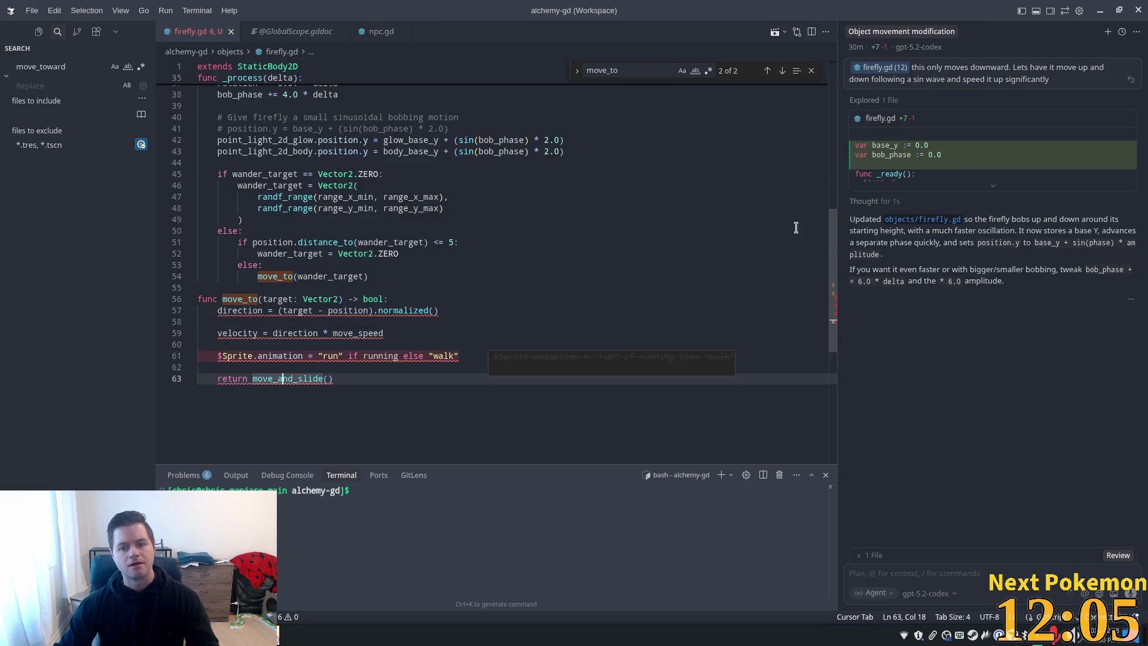
left_click_drag(833, 265, 833, 120)
double_click(269, 86)
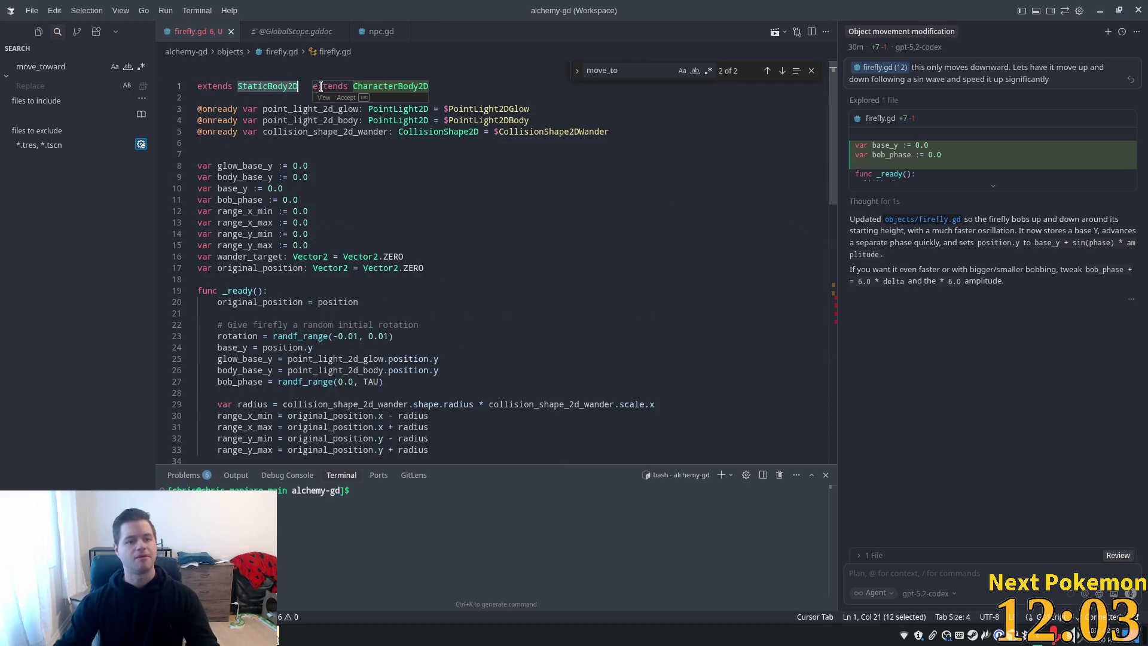
Change the base class to CharacterBody2D through autocomplete and save
type("Char")
key("Return")
key("ctrl+s")
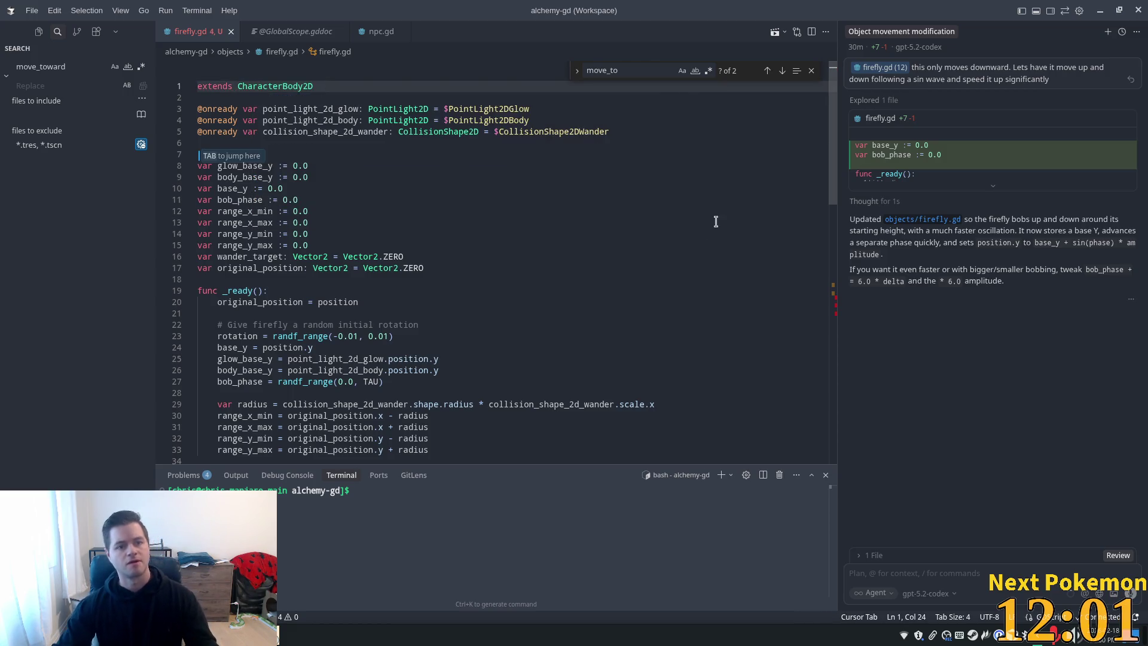
scroll(807, 435, "down", 20)
scroll(820, 350, "up", 7)
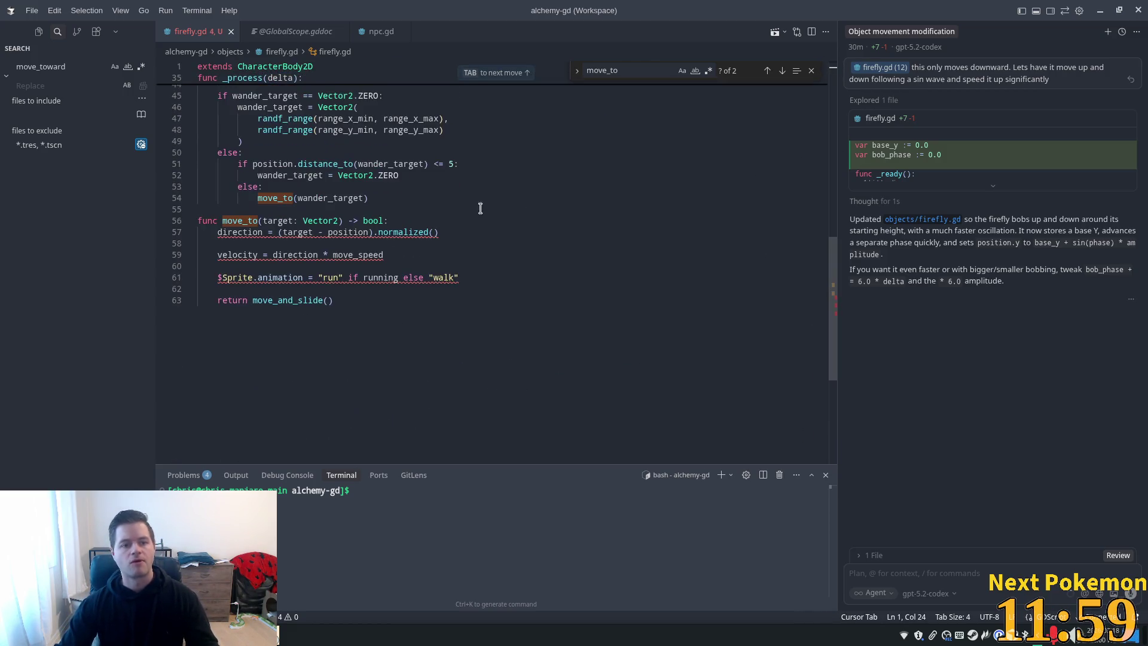
Declare direction with var and accept the suggested move_speed = 50.0 declaration
left_click(295, 210)
left_click(304, 255)
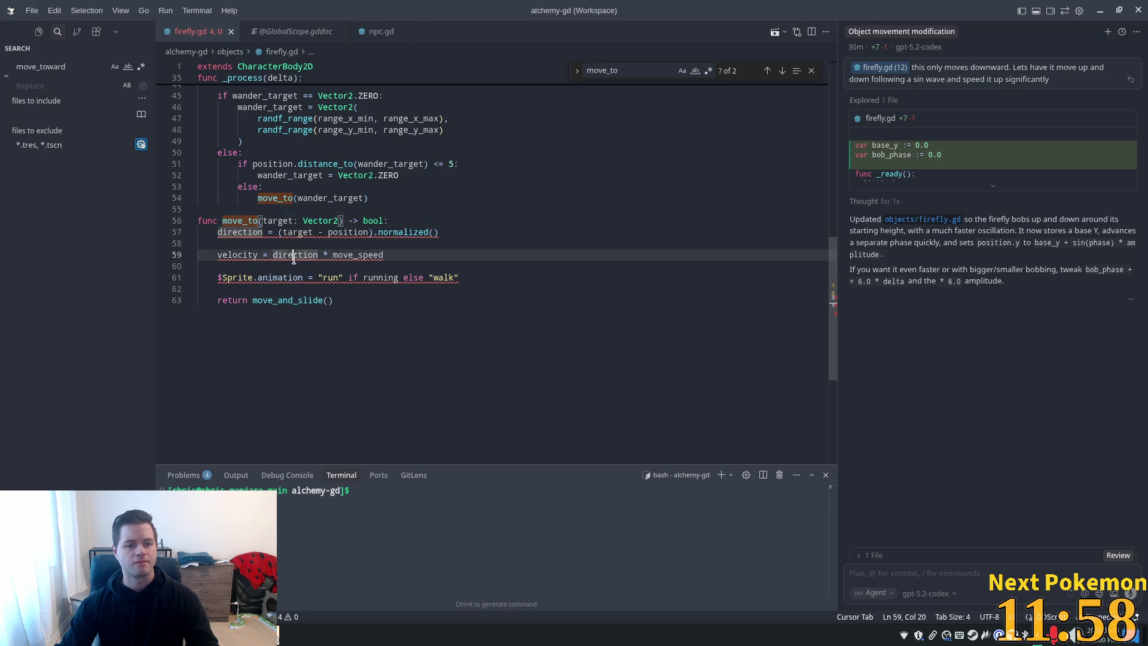
left_click(216, 232)
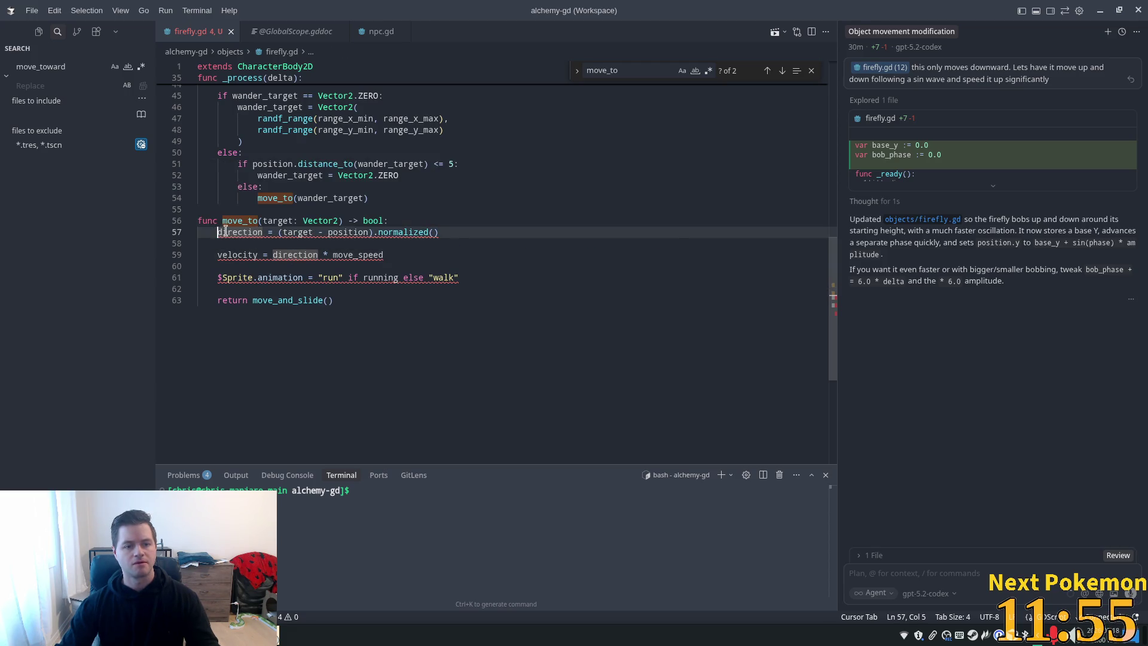
type("var")
left_click(273, 185)
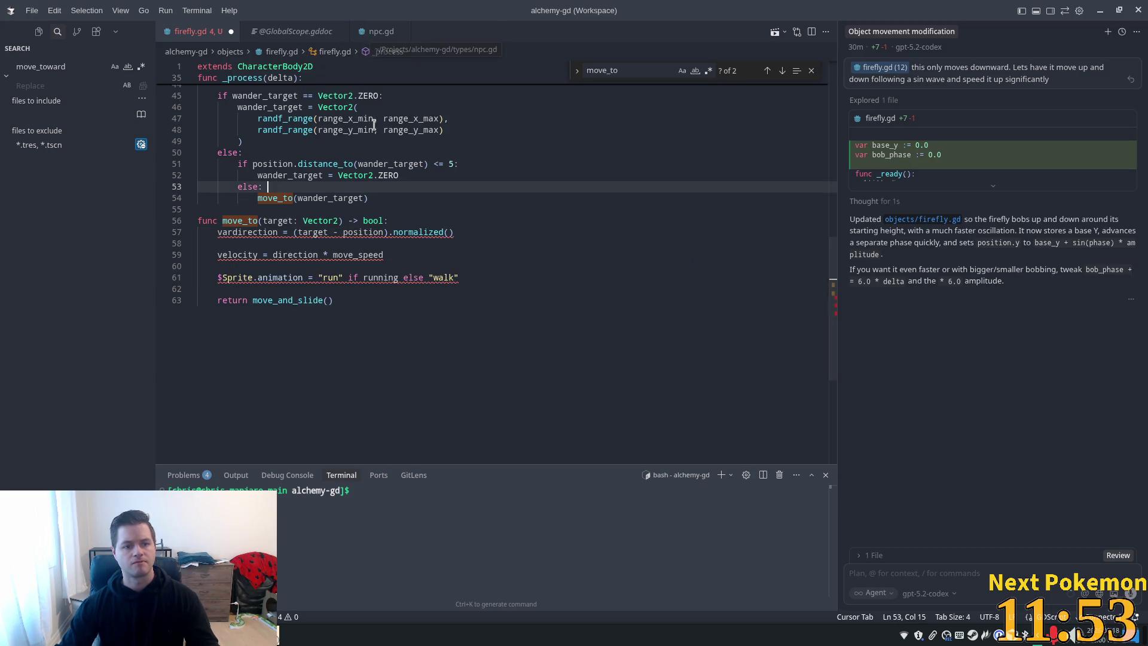
key("Tab")
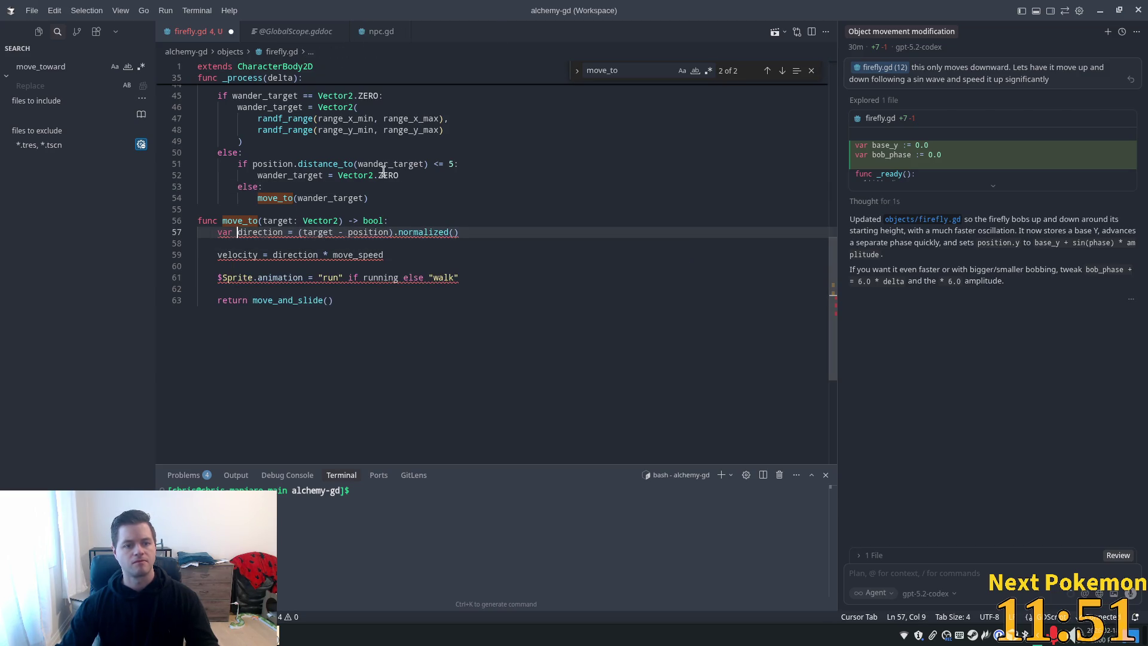
key("Tab")
mouse_move(241, 253)
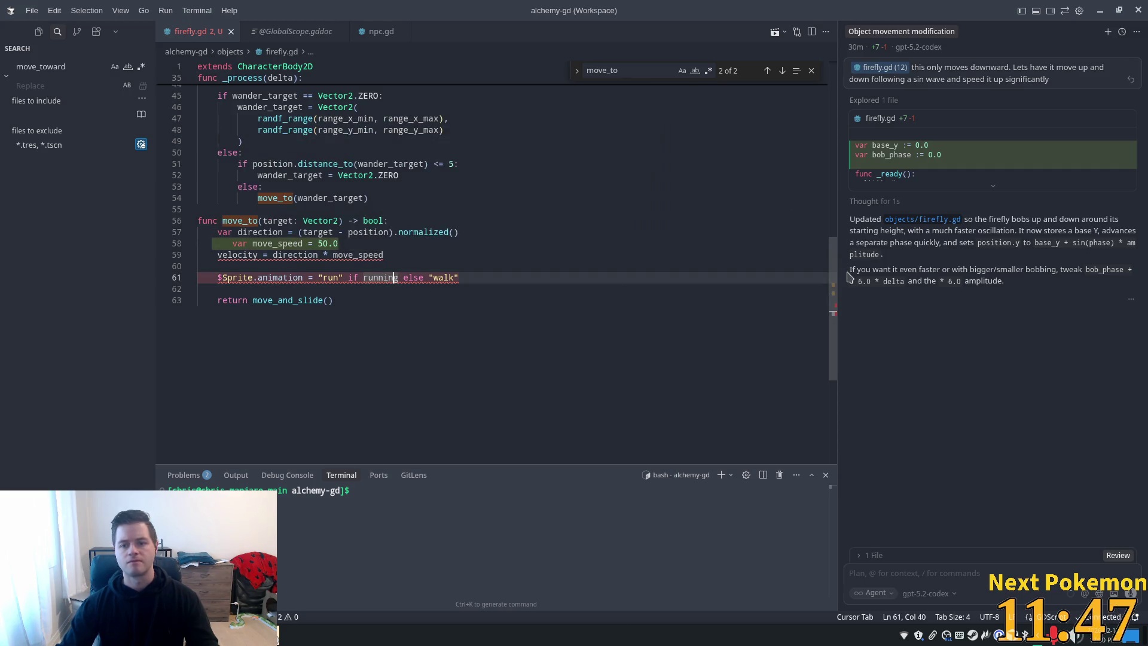
left_click_drag(837, 63, 822, 63)
scroll(819, 63, "up", 10)
scroll(338, 180, "up", 4)
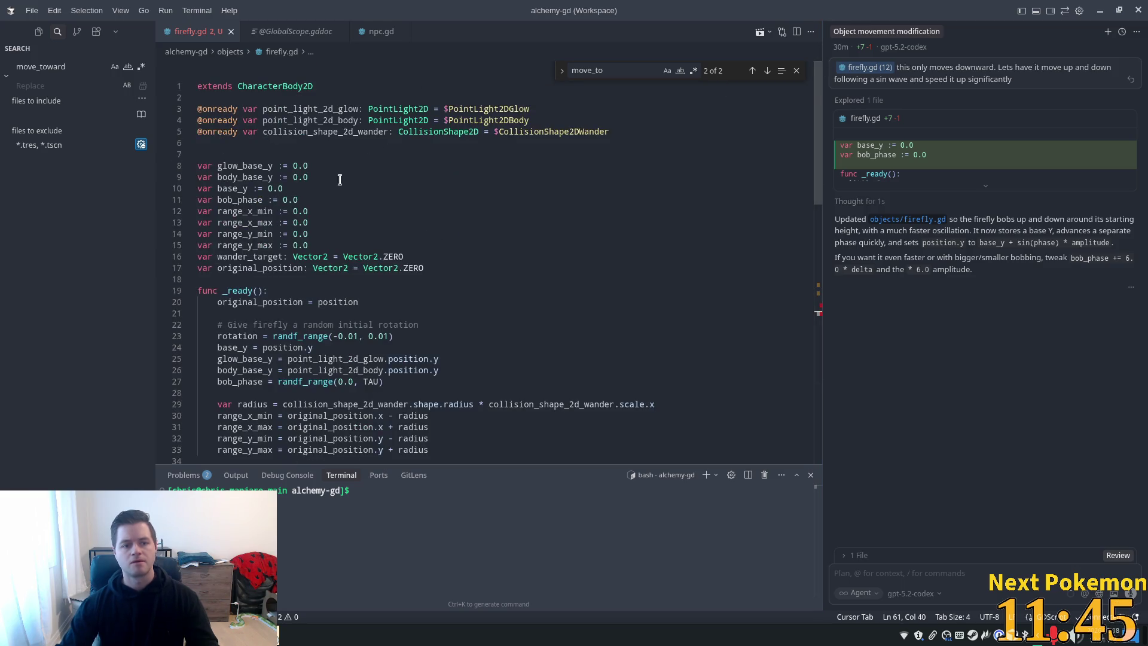
left_click(457, 257)
key("Down")
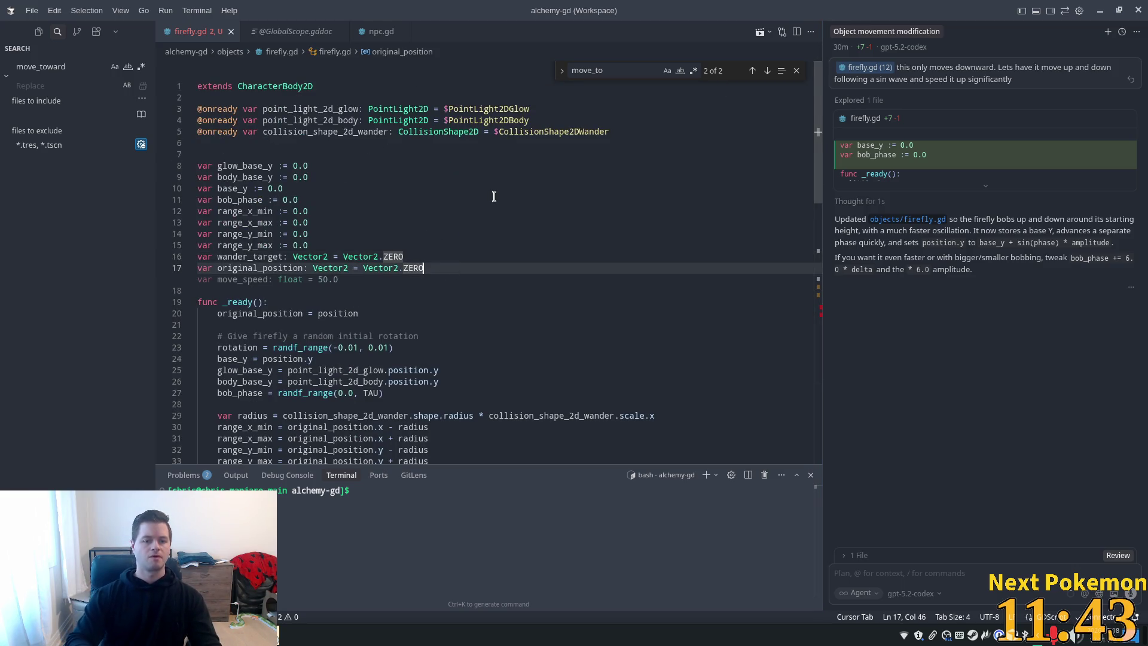
key("Tab")
Delete the $Sprite animation line and run the game from Godot
scroll(821, 105, "down", 15)
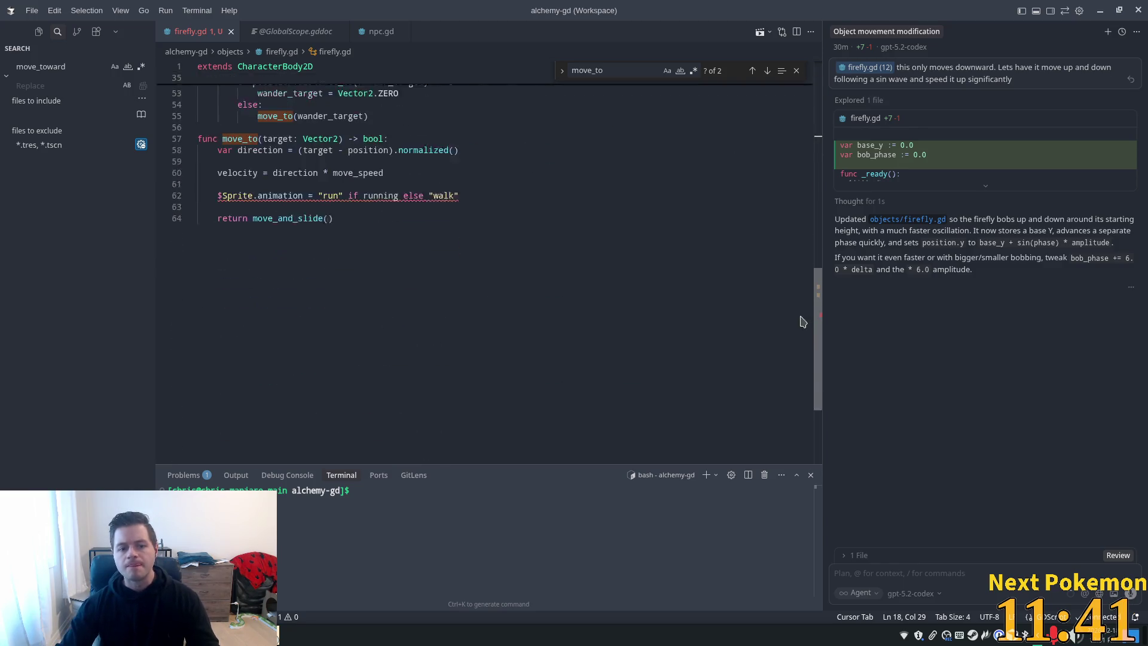
left_click(424, 261)
mouse_move(423, 261)
left_mouse_down()
mouse_move(206, 244)
mouse_move(499, 227)
left_mouse_up()
key("BackSpace")
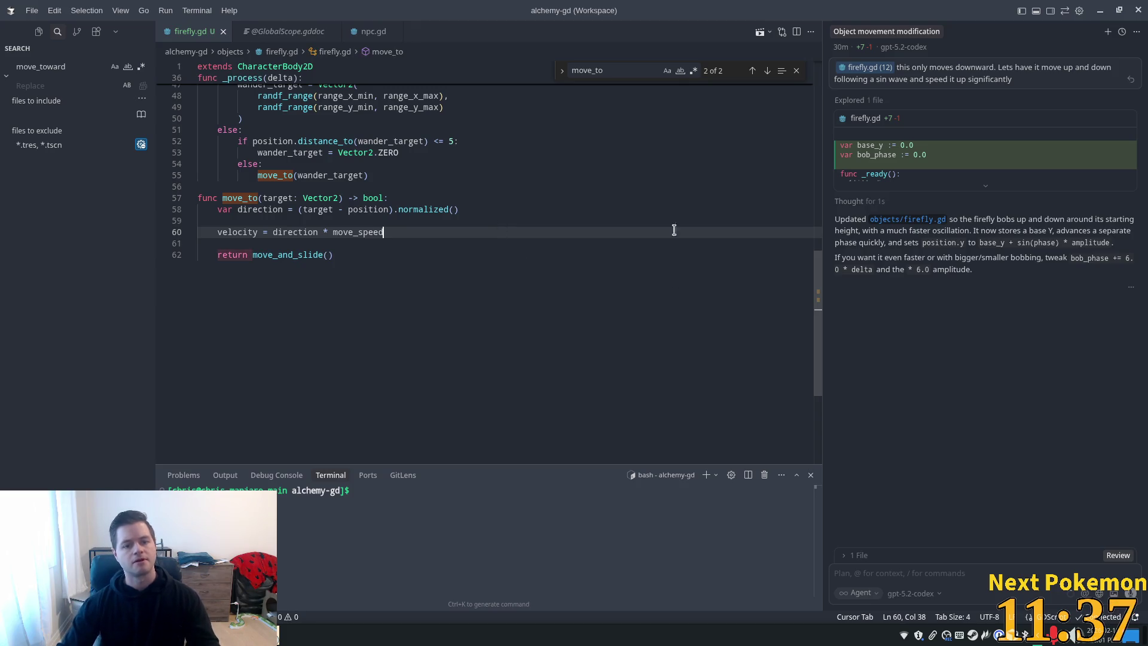
key("alt+Tab")
left_click(961, 34)
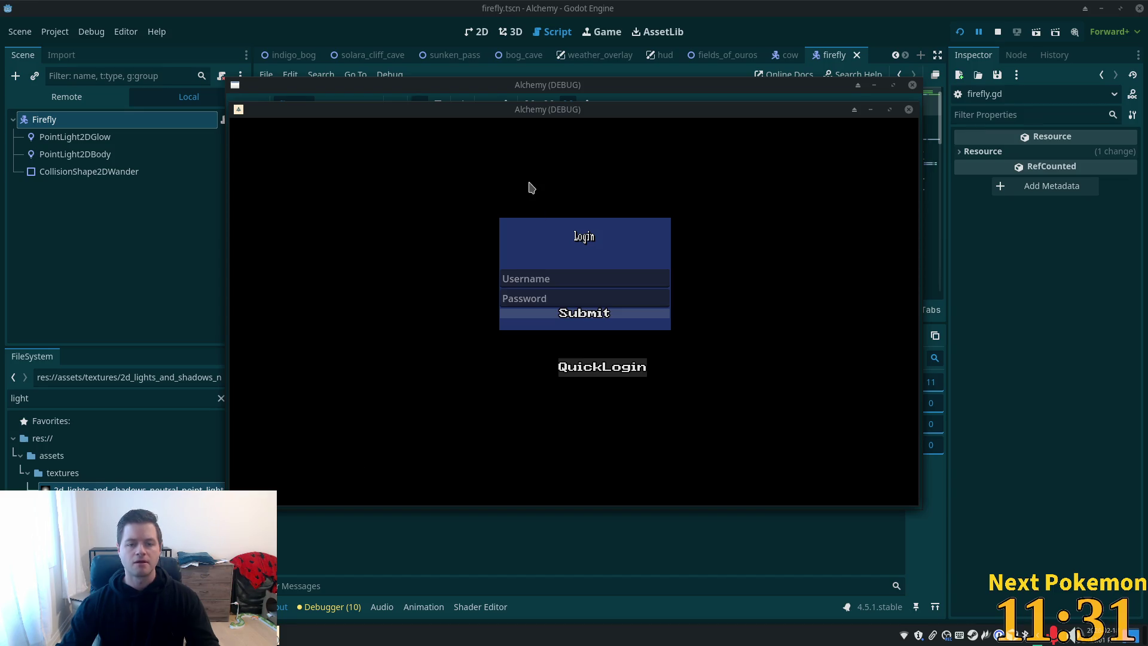
Walk the character around Indigo Bog to check the firefly, then stop the game with F8
mouse_move(502, 110)
left_mouse_down()
mouse_move(307, 151)
mouse_move(218, 215)
mouse_move(265, 195)
left_mouse_up()
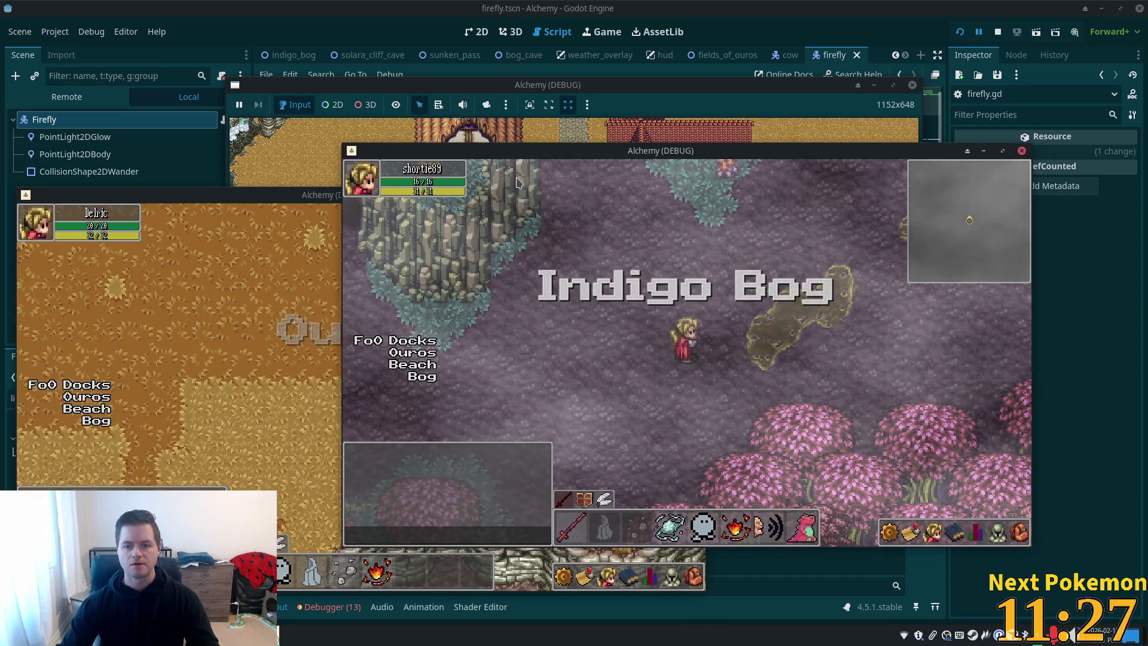
left_click(591, 269)
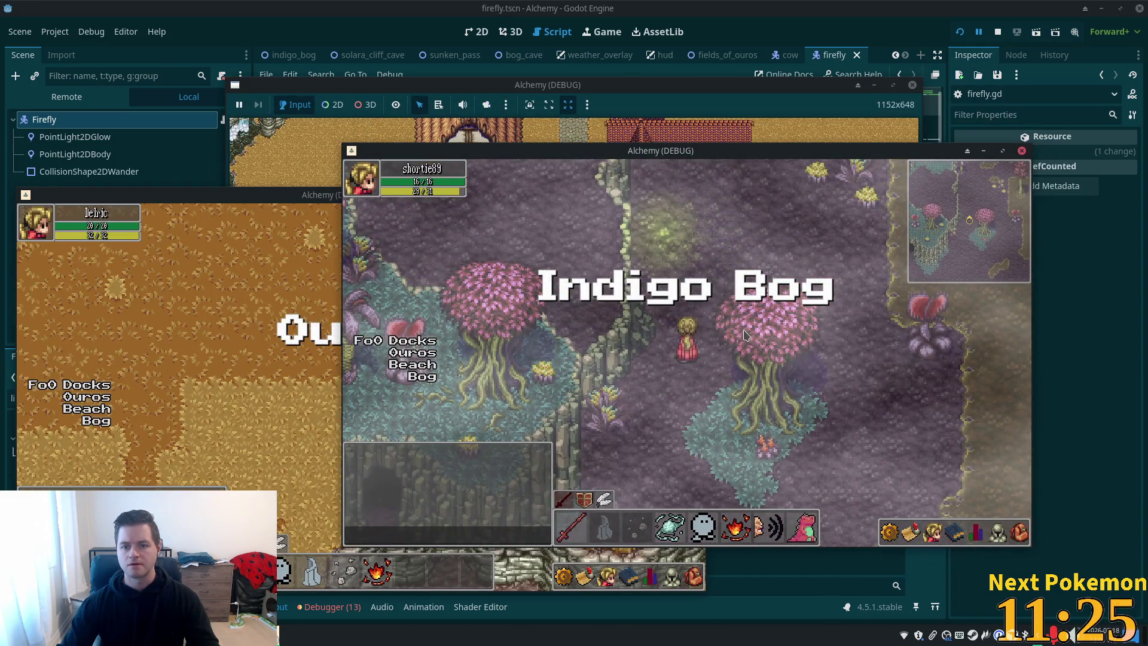
left_click(677, 293)
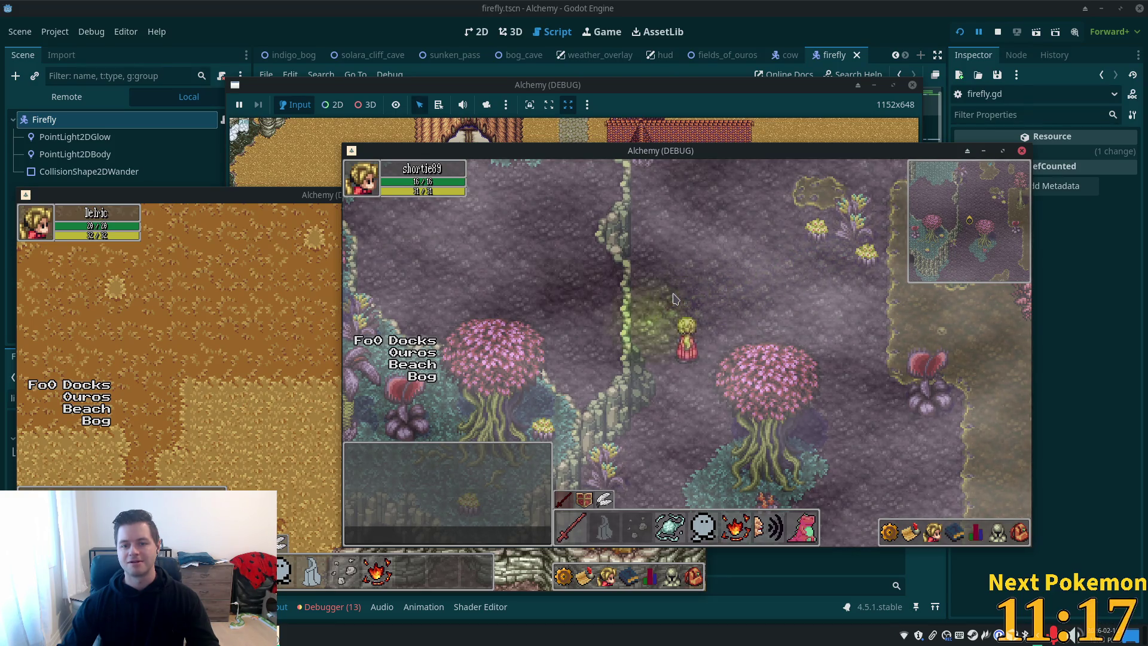
key("F8")
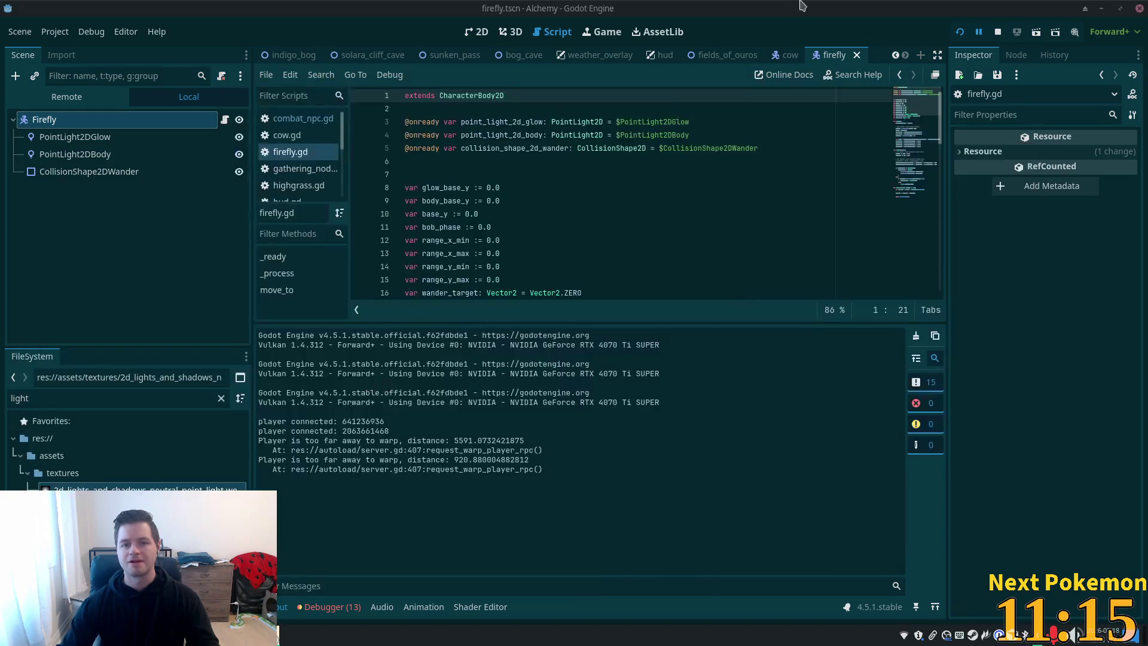
Lower move_speed in firefly.gd from 50.0 to 25.0, save, and return to Godot
key("alt+Tab")
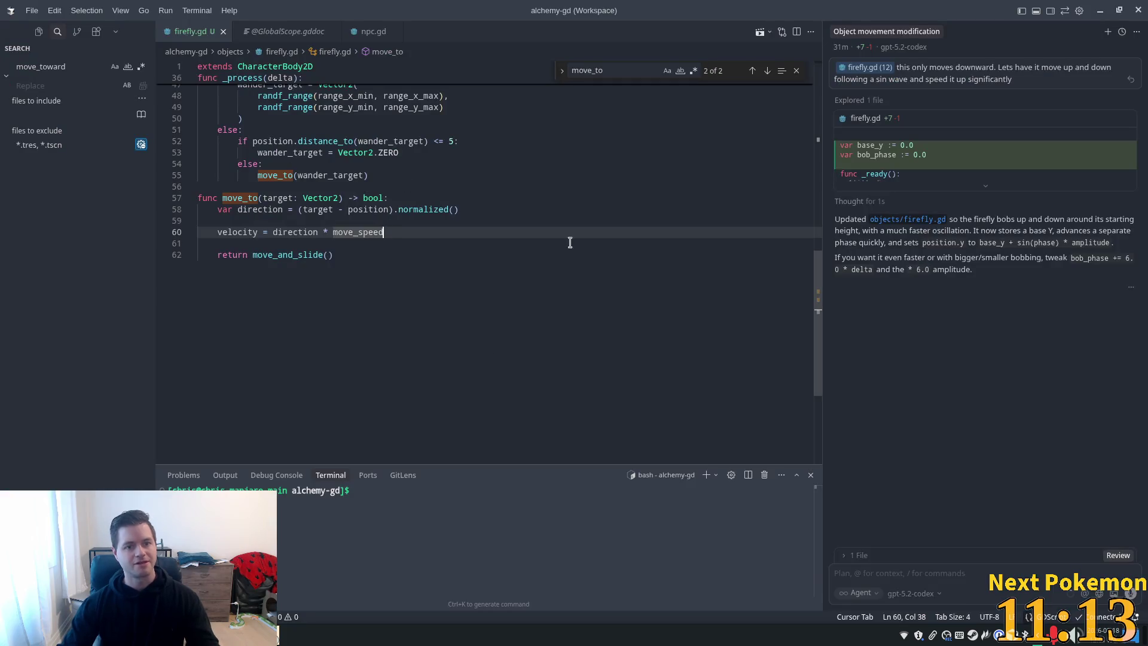
scroll(816, 297, "up", 15)
left_click(335, 246)
left_click(348, 276)
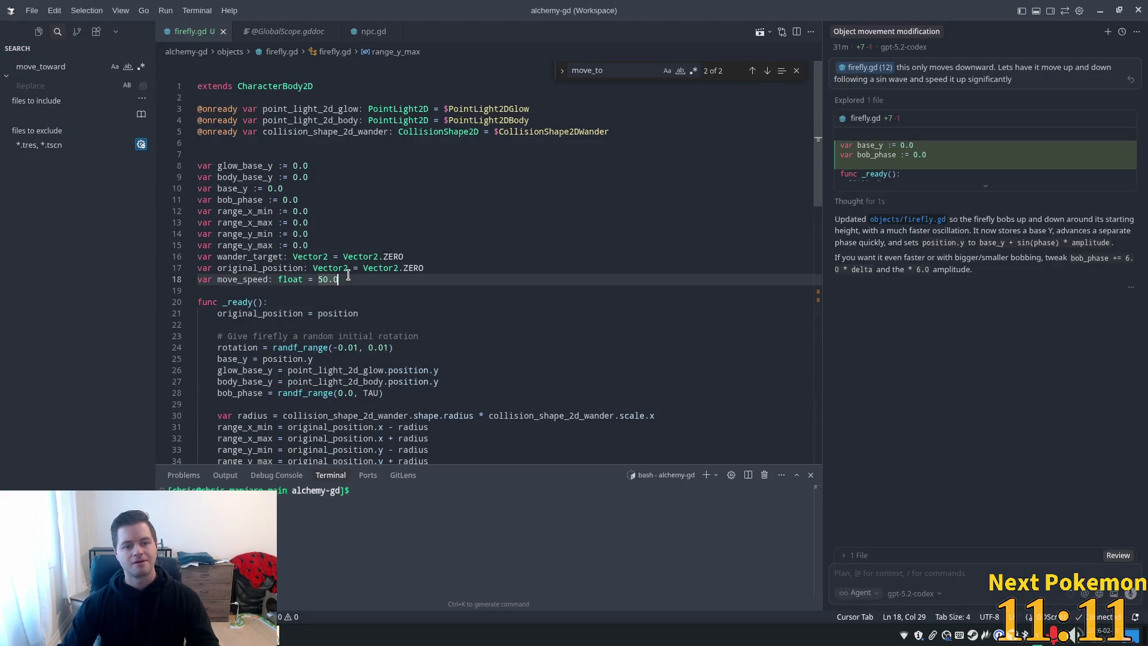
key("Left")
key("shift+Left")
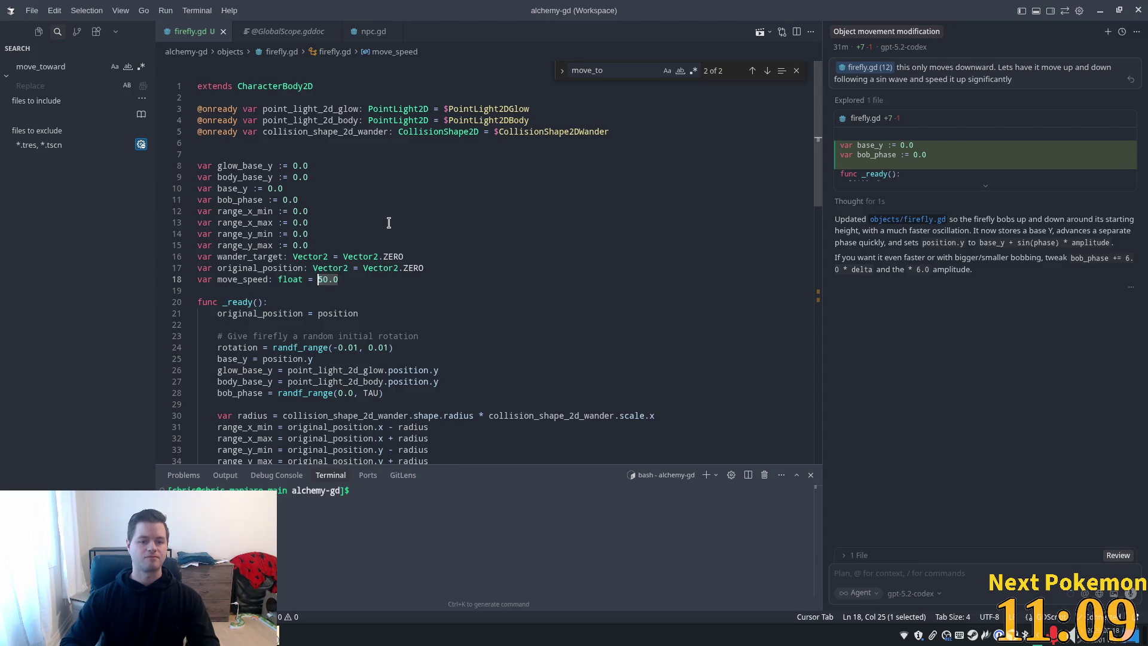
type("2")
key("shift+Right")
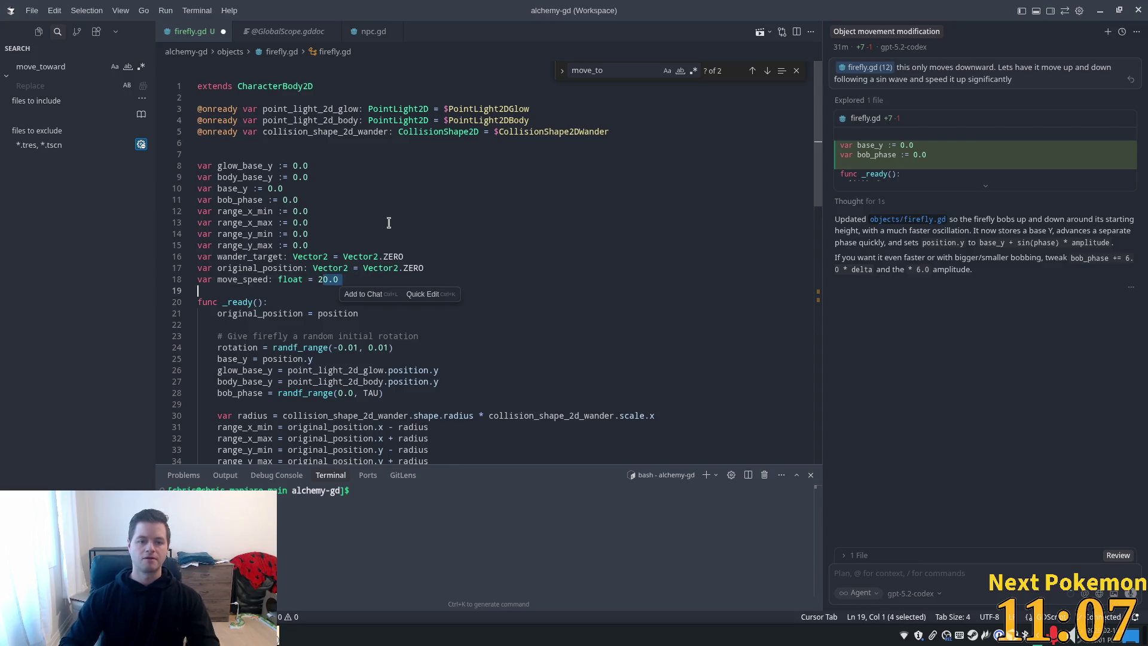
type("5")
key("ctrl+s")
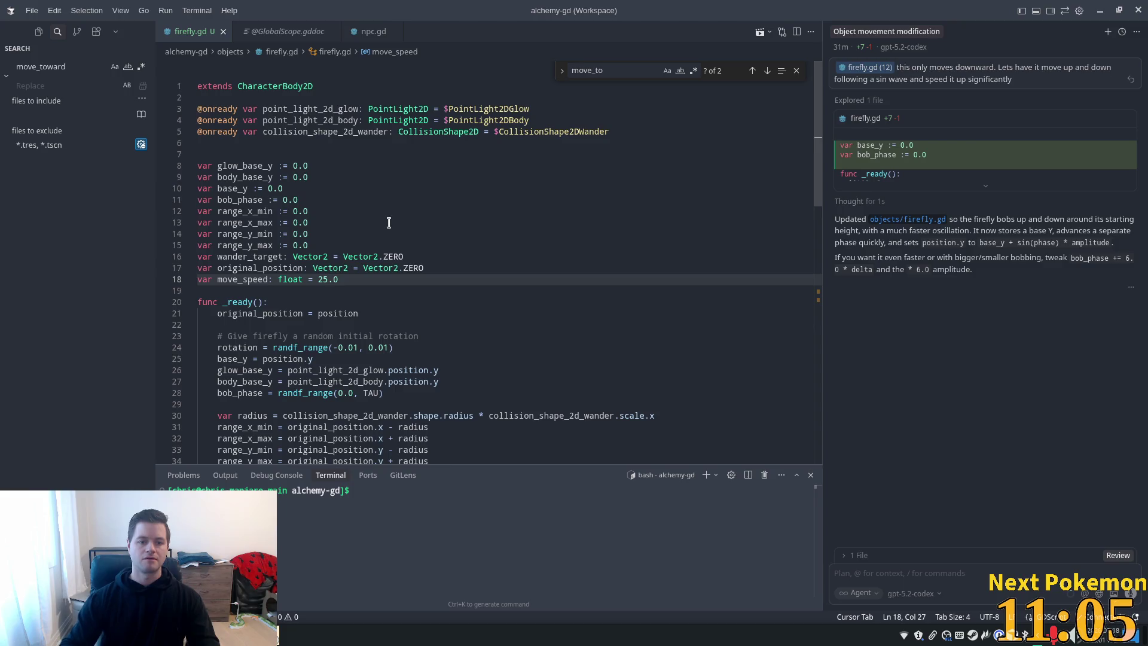
key("alt+Tab")
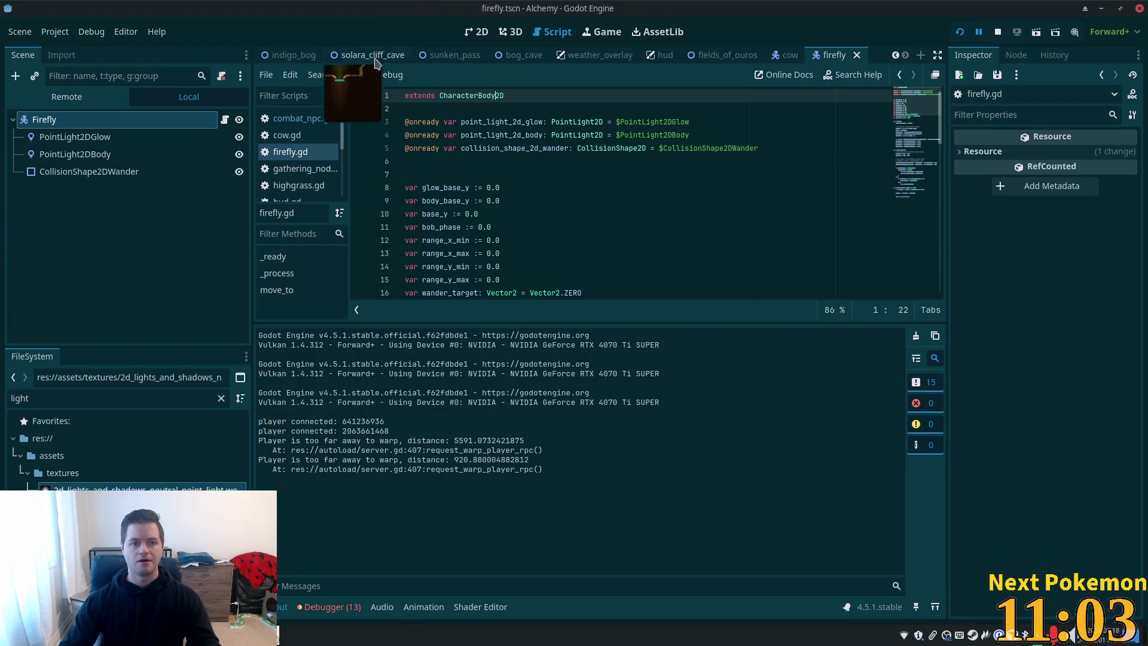
In the 2D view, enlarge the CollisionShape2DWander circle's radius and relaunch the game
key("ctrl+F1")
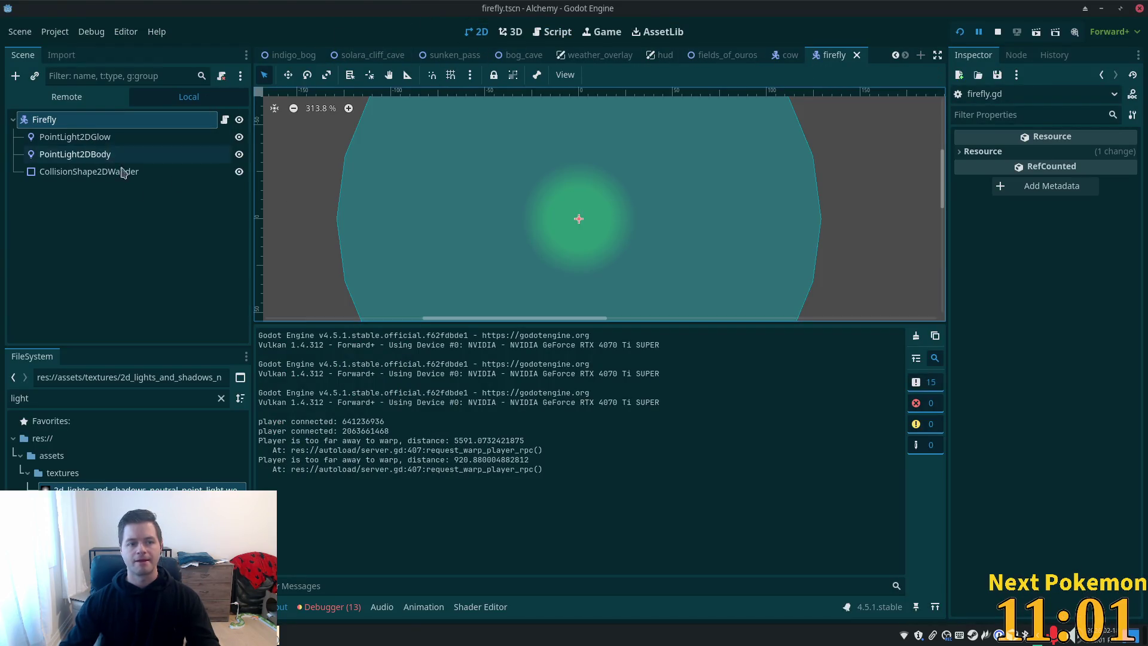
left_click(116, 172)
scroll(678, 231, "down", 5)
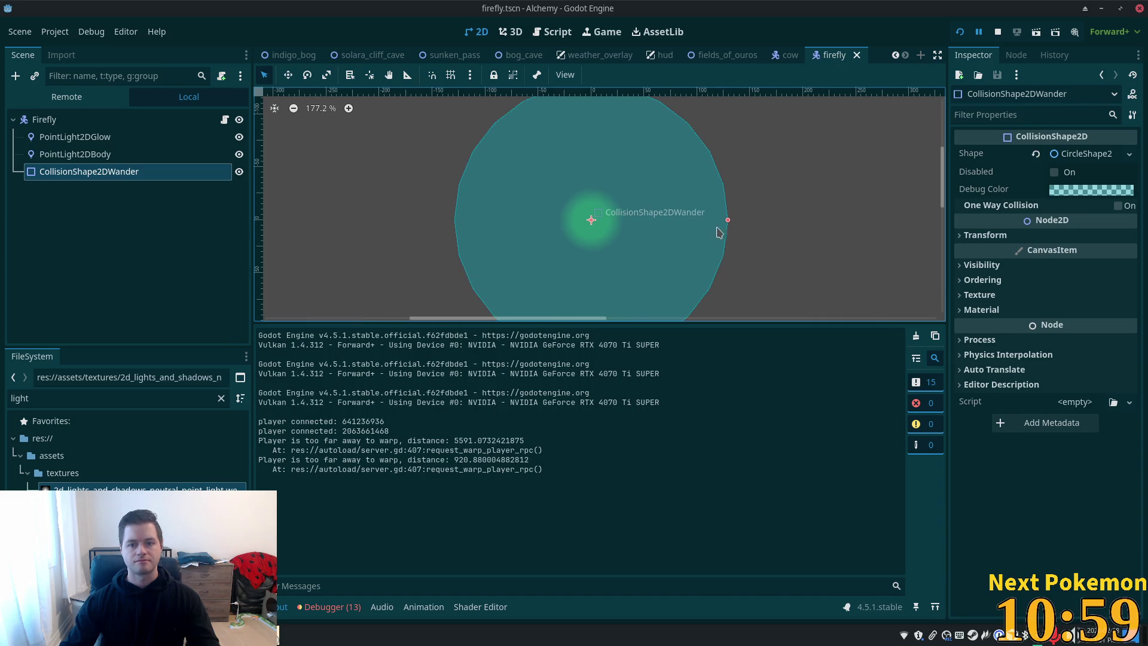
left_click_drag(727, 224, 860, 224)
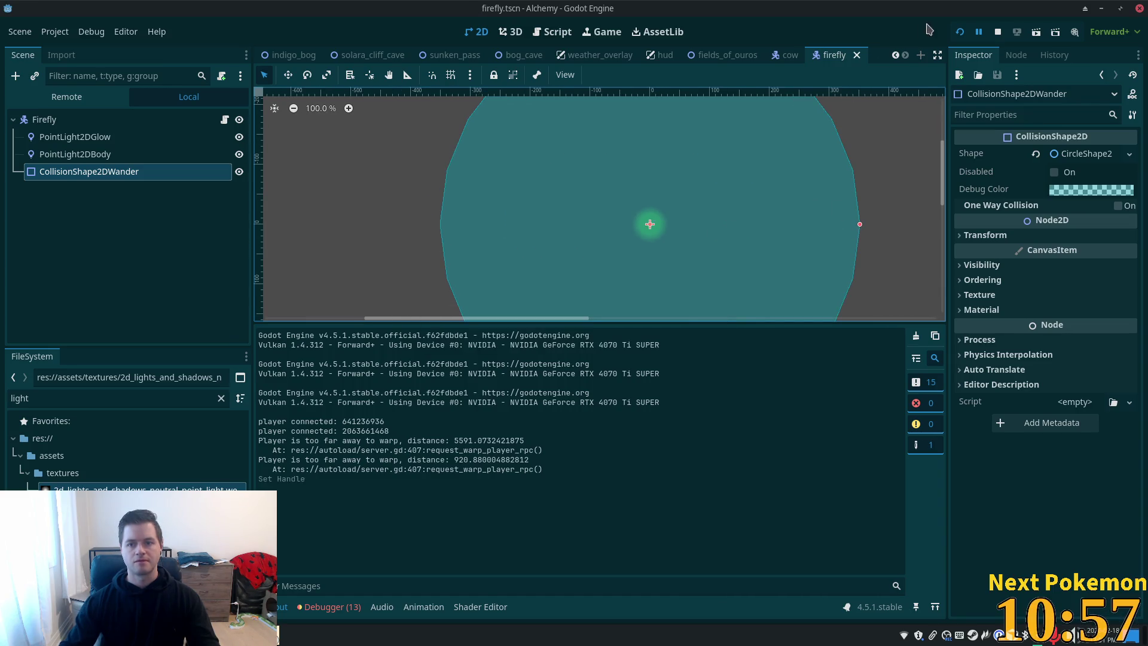
left_click(960, 32)
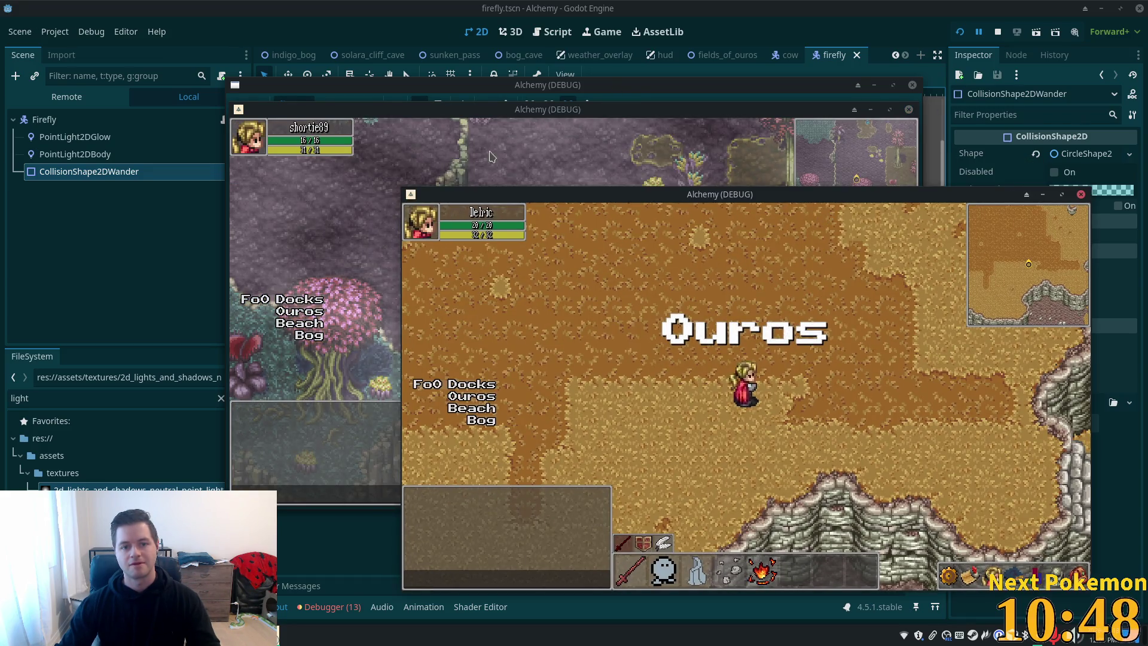
Bring the Indigo Bog game window forward and walk the character north and east through the bog
left_click(659, 182)
key("Up")
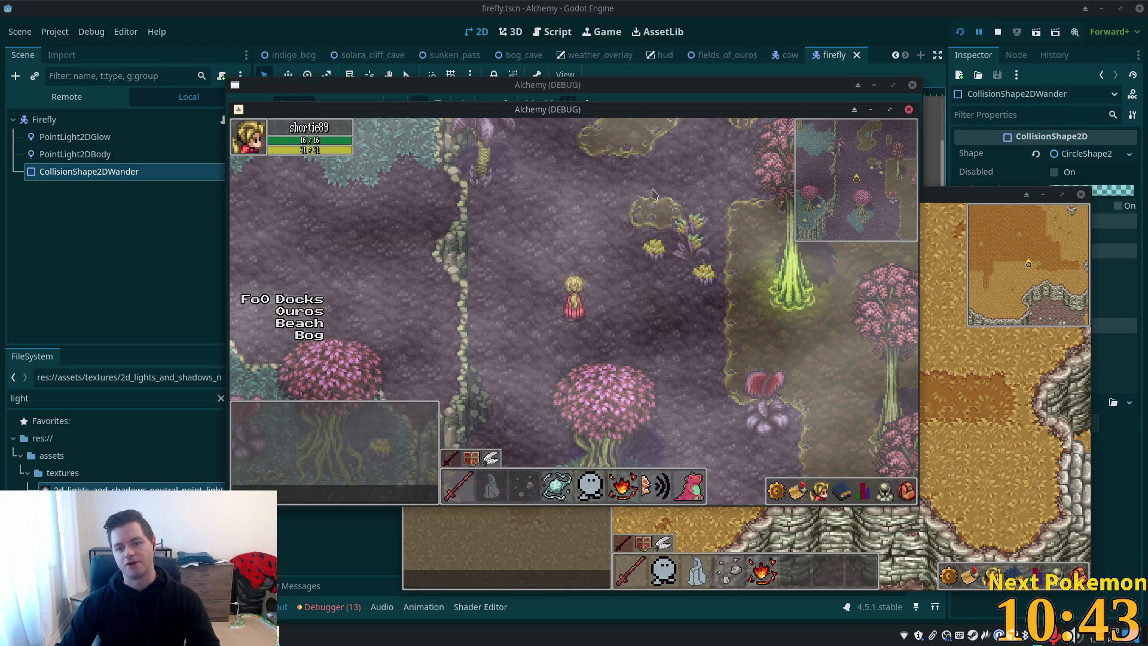
key("Right")
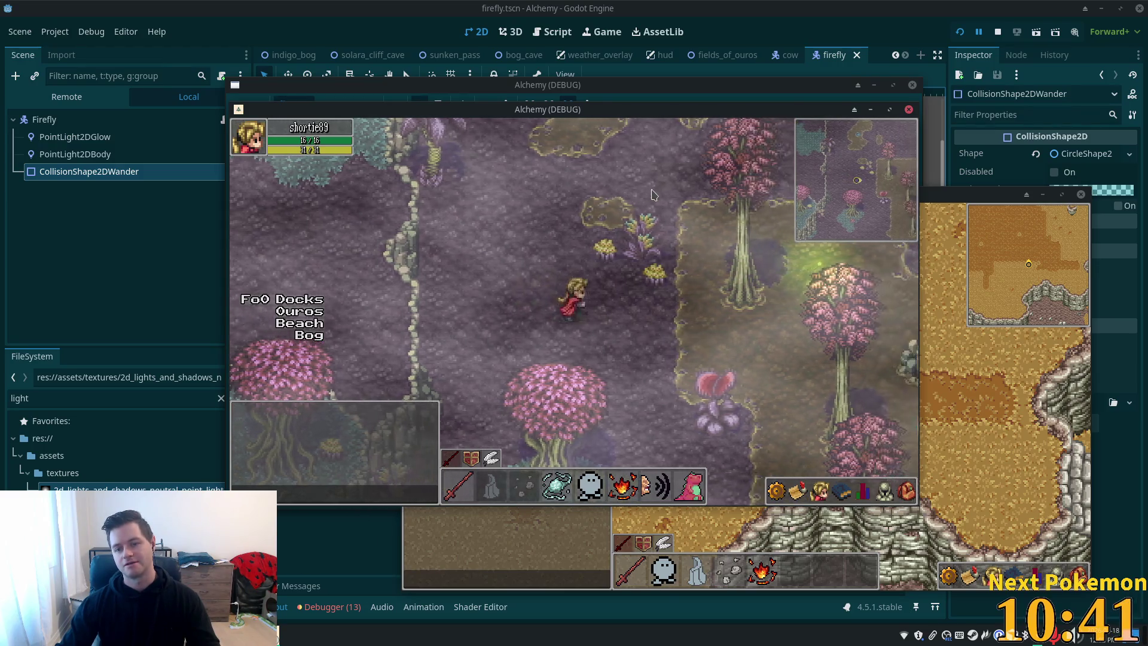
key("Right")
key("Right")
key("Down")
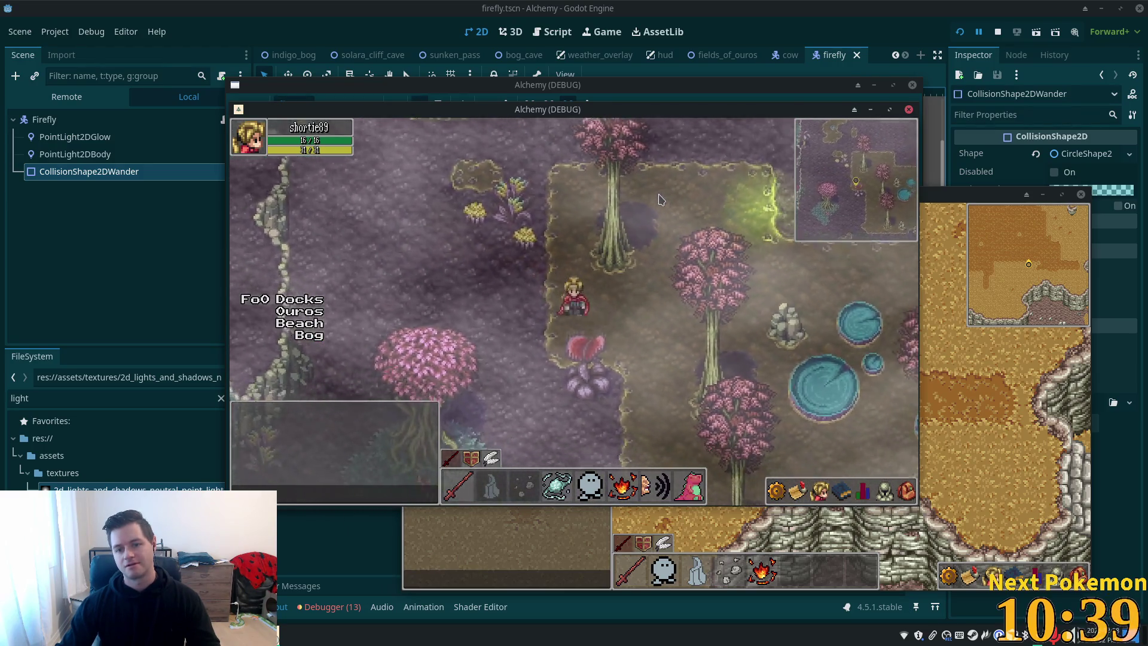
key("Up")
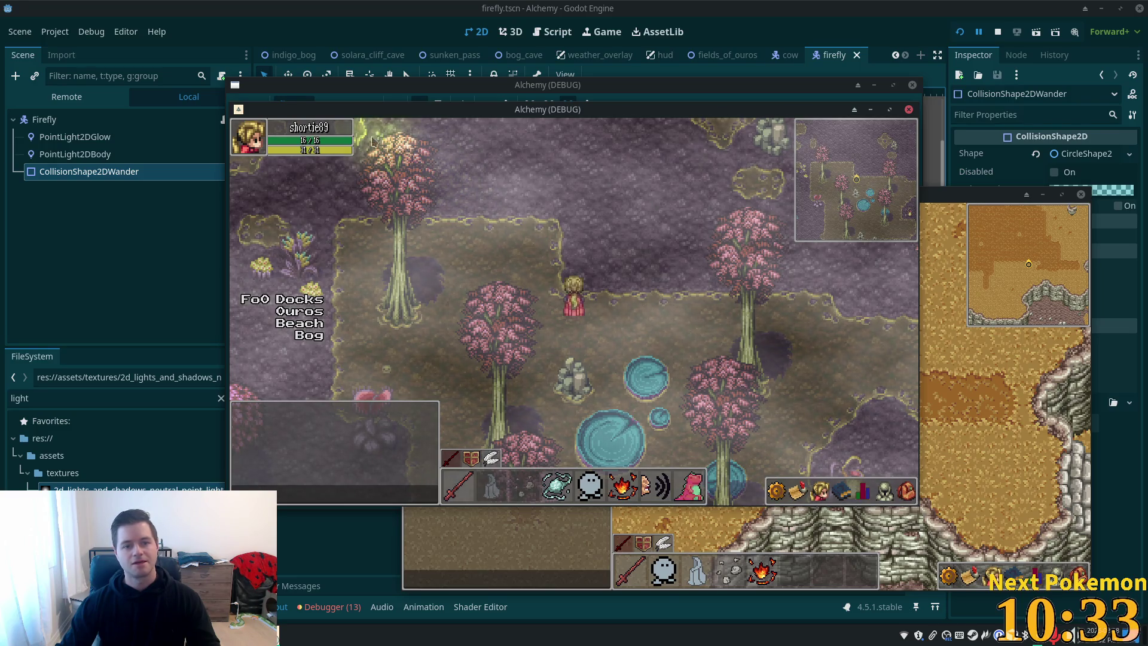
key("w+a")
key("w+a")
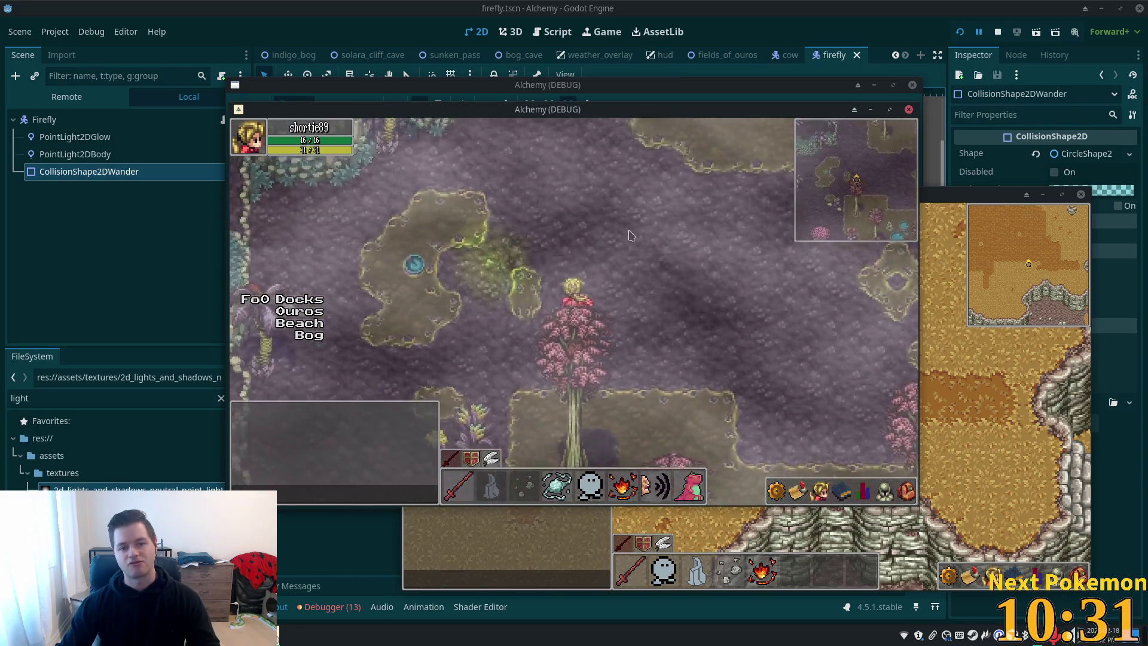
key("s+d")
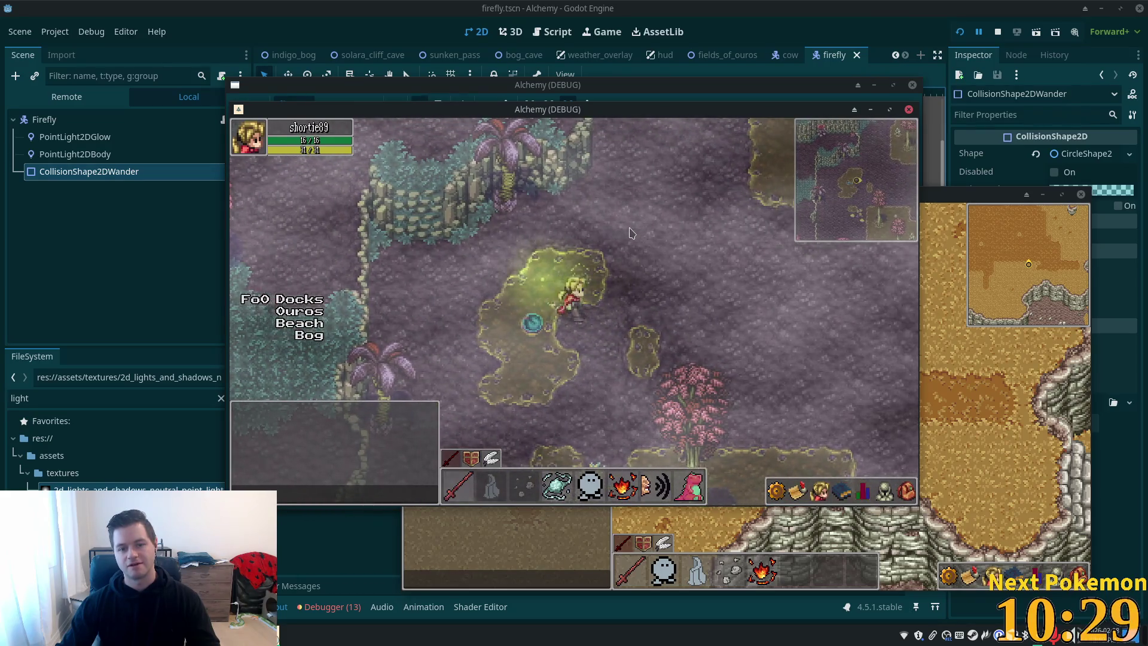
key("w")
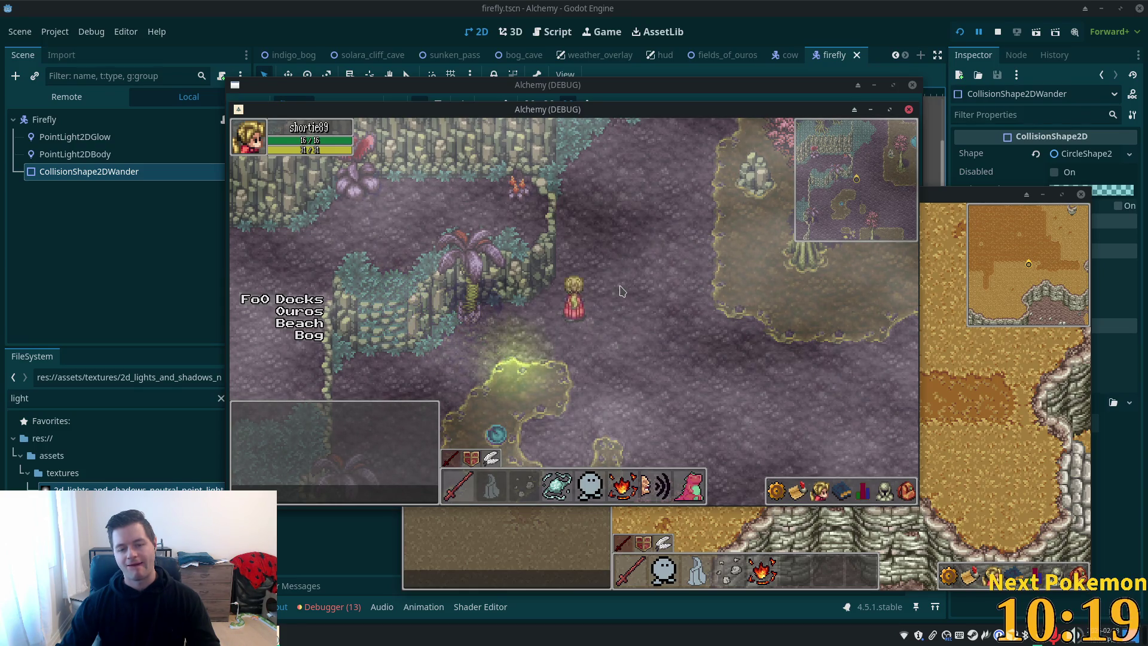
Walk the character south below the tree, then back north-east toward the firefly, and stop the game
key("Down")
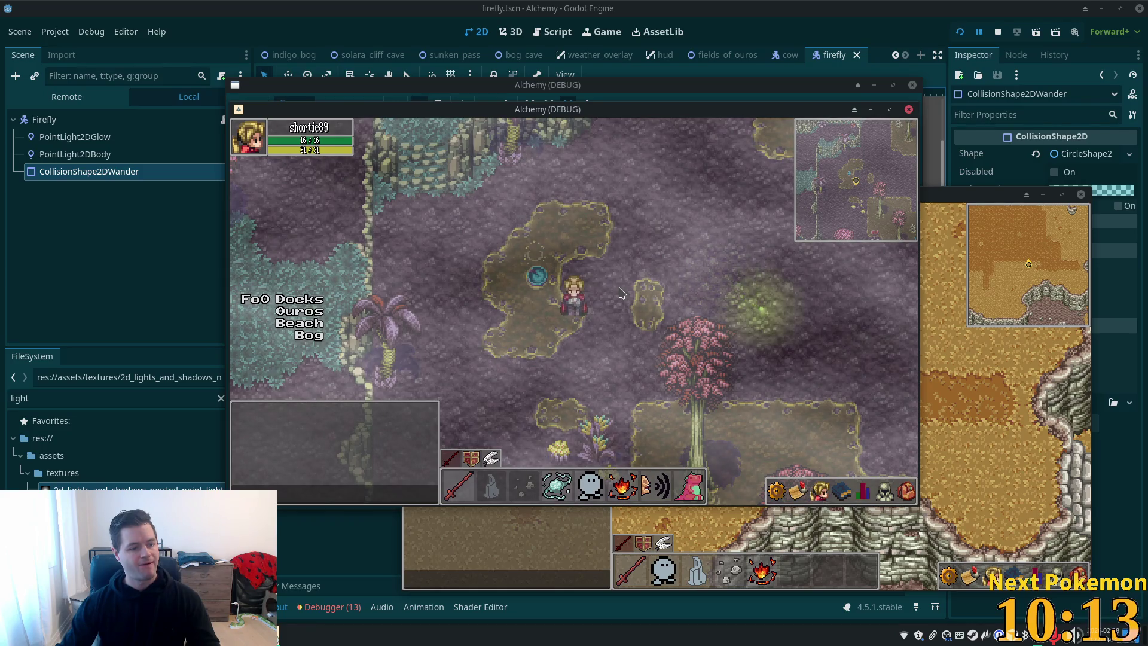
key("Down")
key("Right")
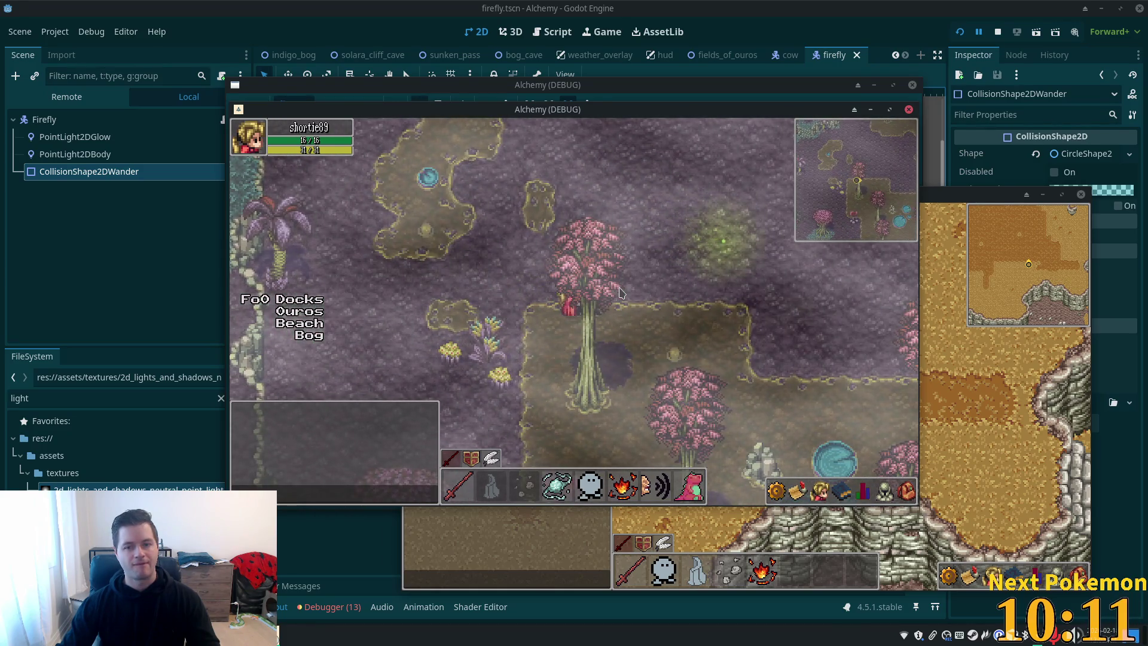
key("Down")
key("Right")
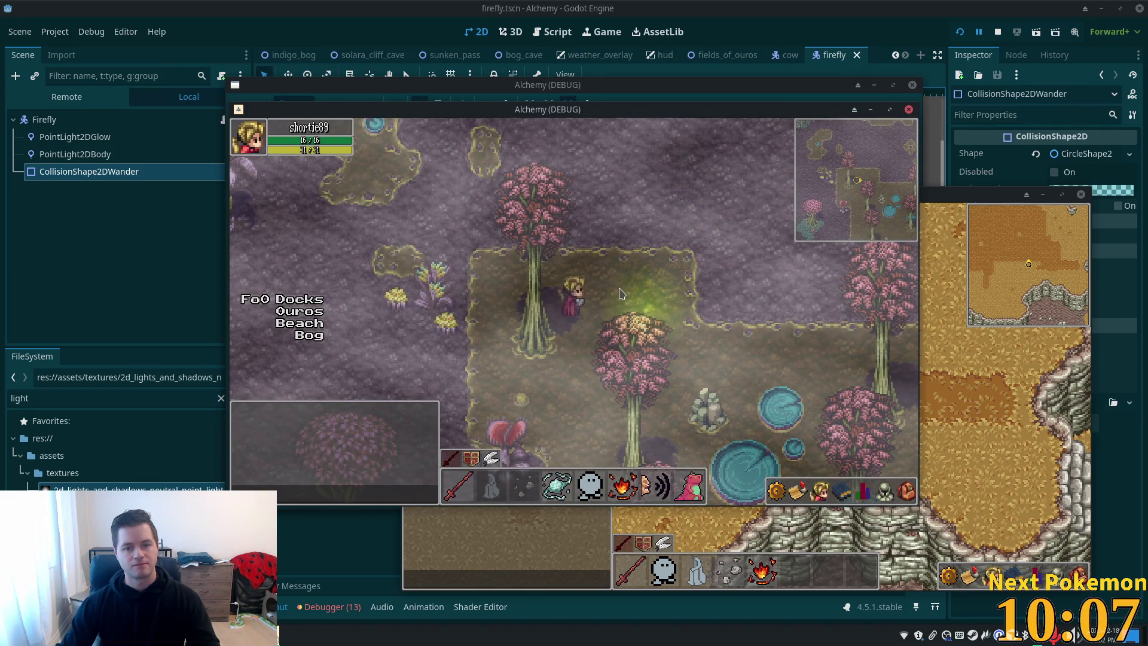
key("Down")
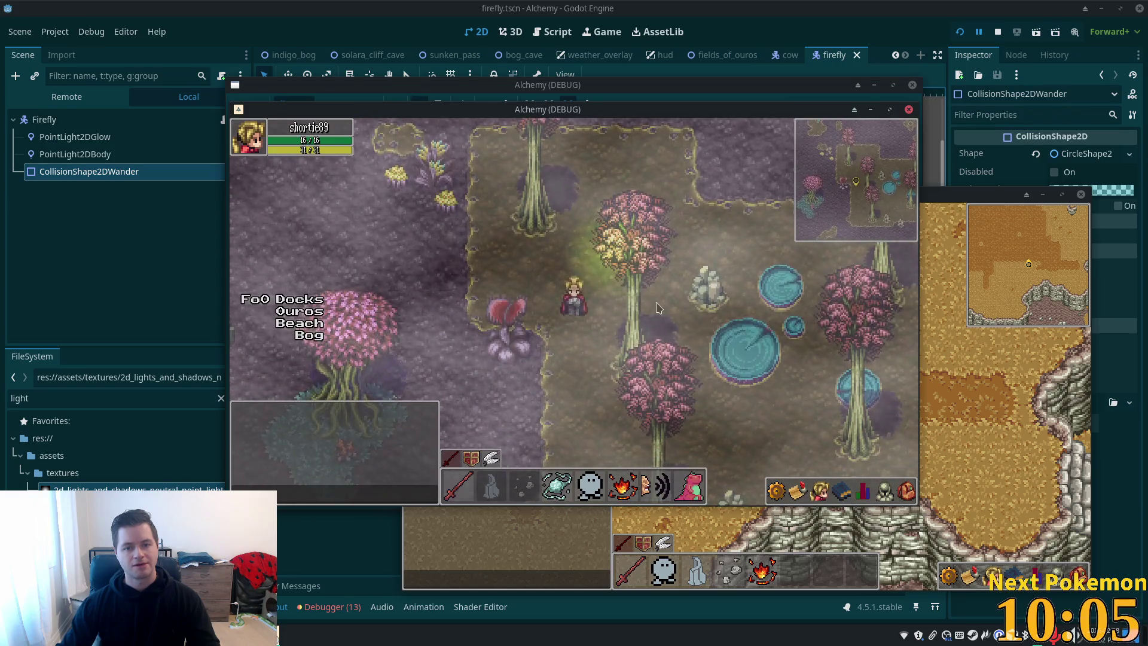
key("Down")
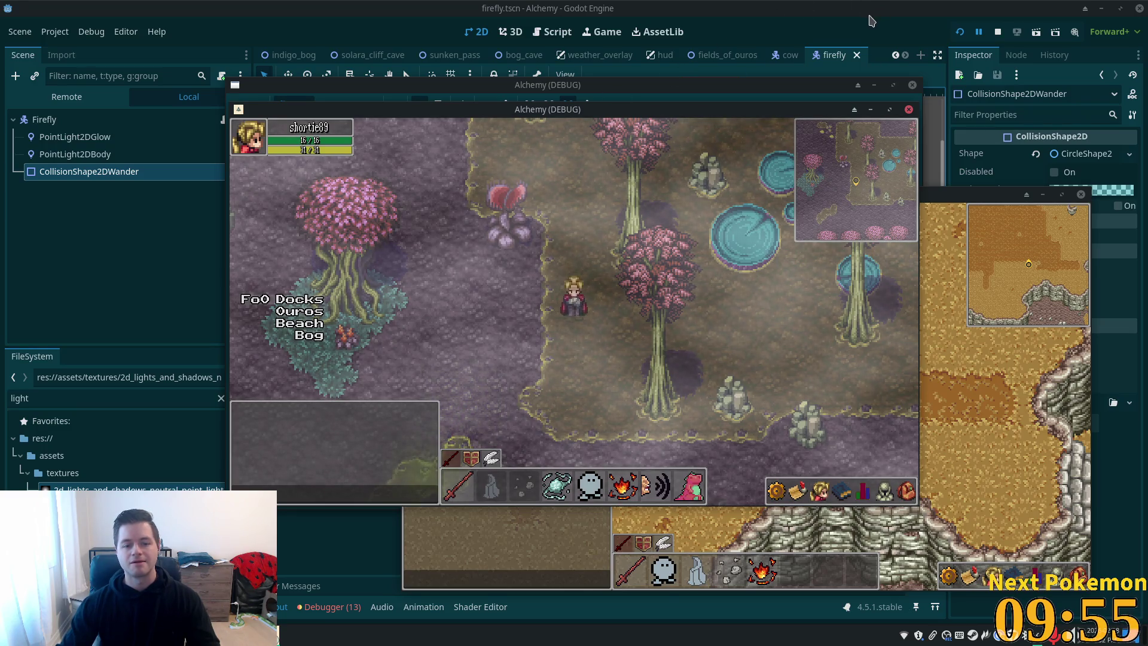
key("Down")
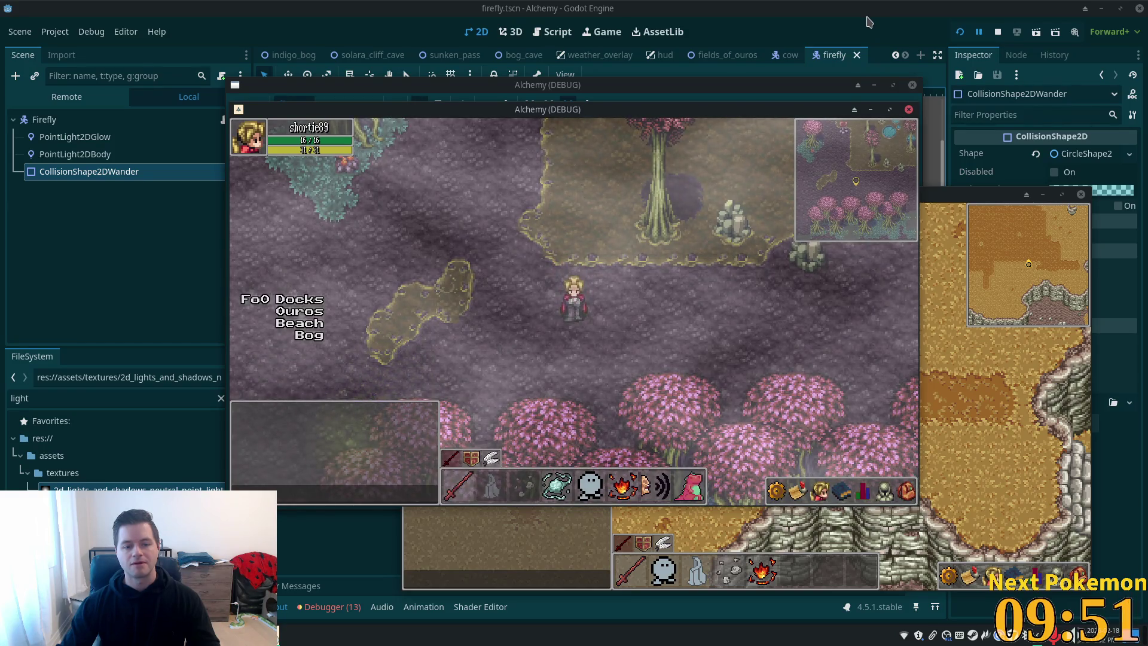
key("Down")
key("Left")
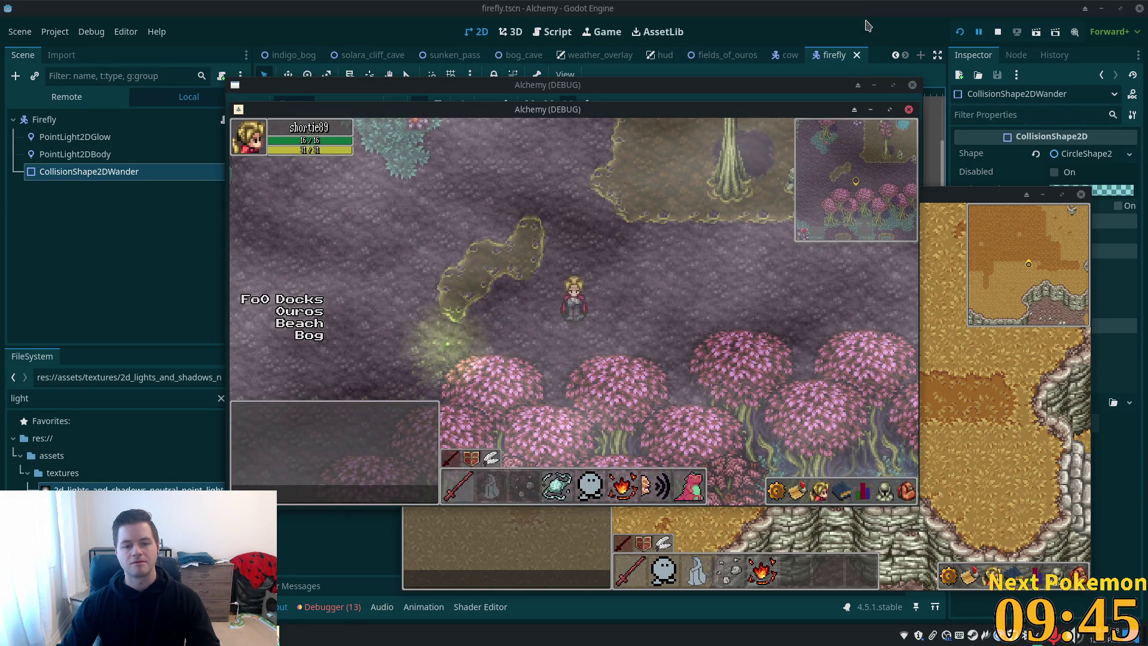
key("Up")
key("Left")
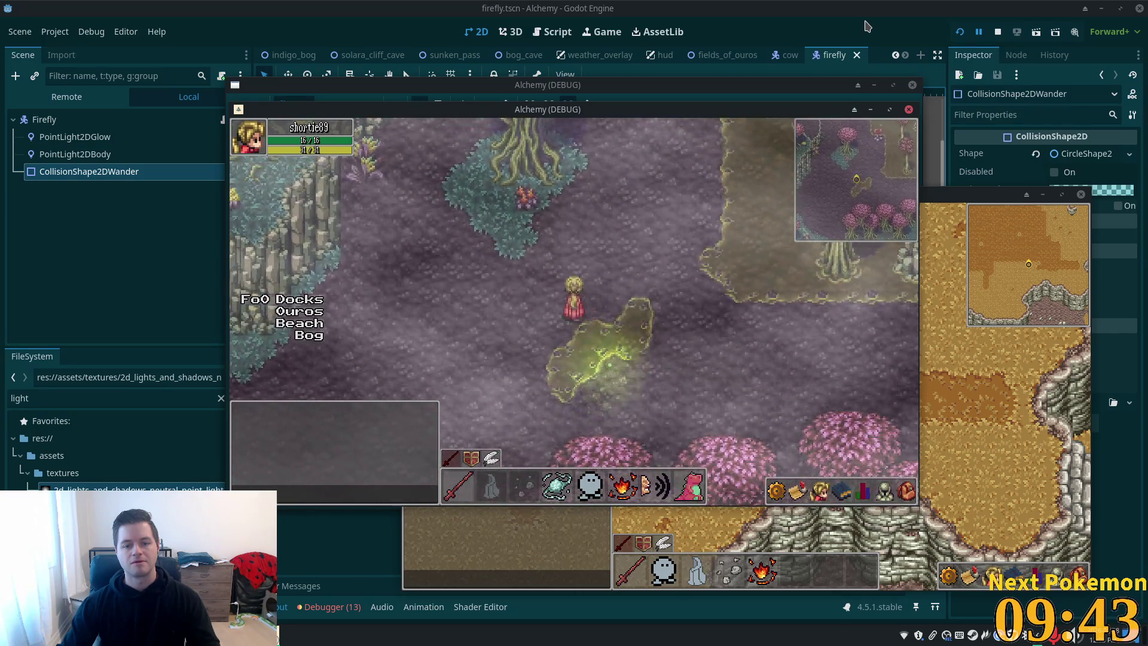
key("Right")
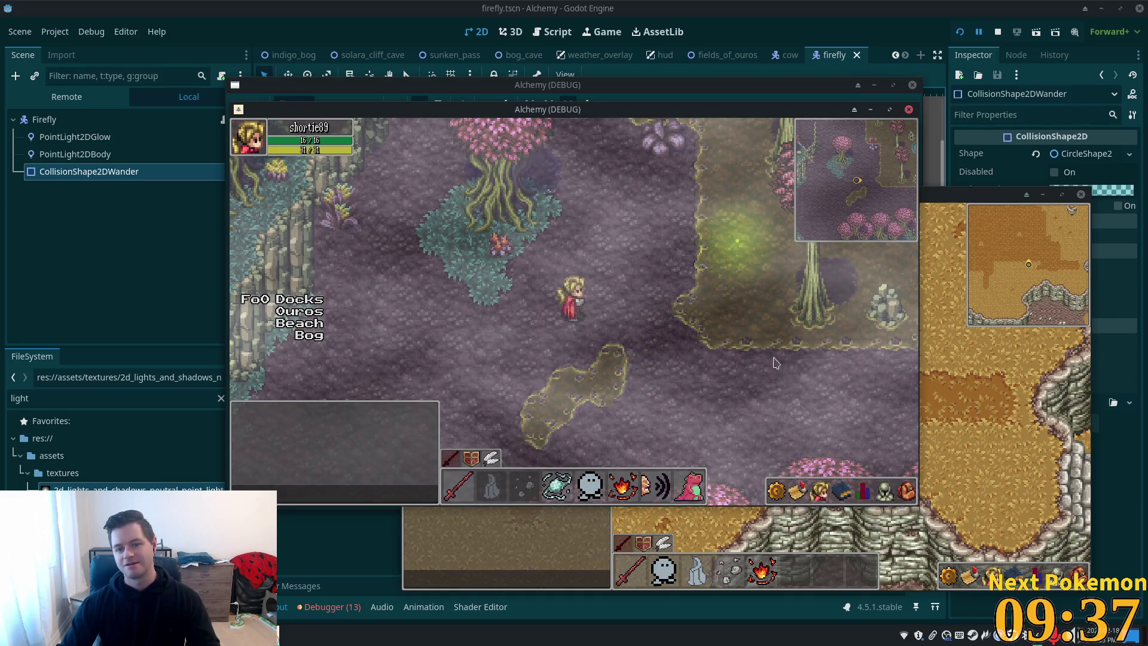
key("Up")
key("Right")
key("alt+Tab")
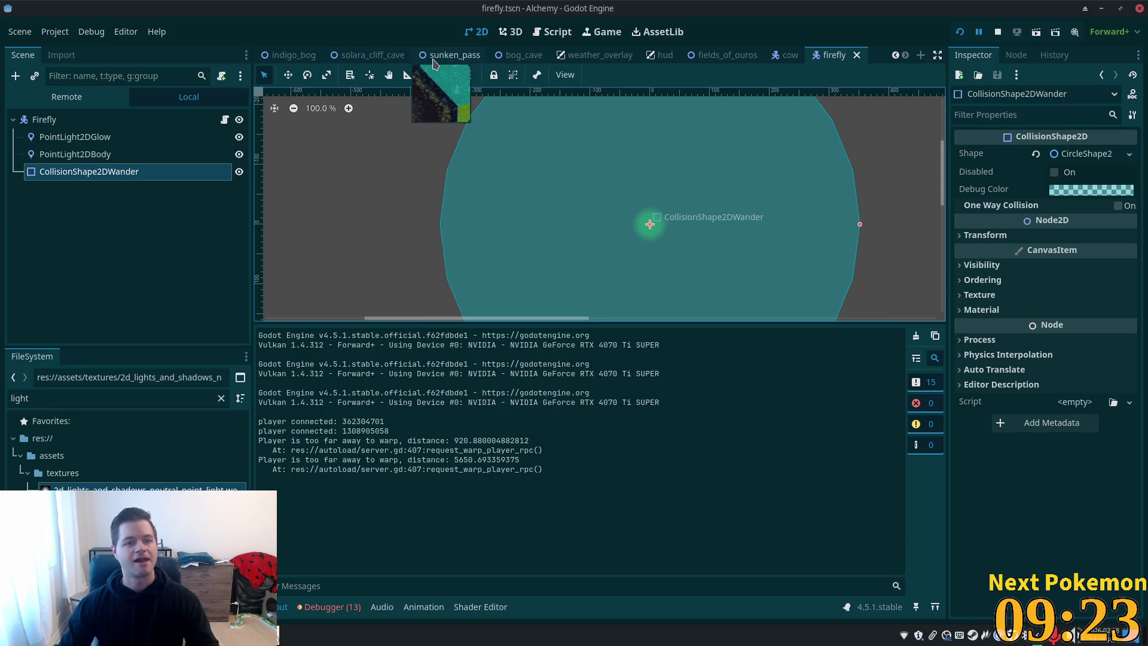
In the indigo_bog scene, move the Firefly node up above Foliage and save the scene
scroll(389, 55, "up", 2)
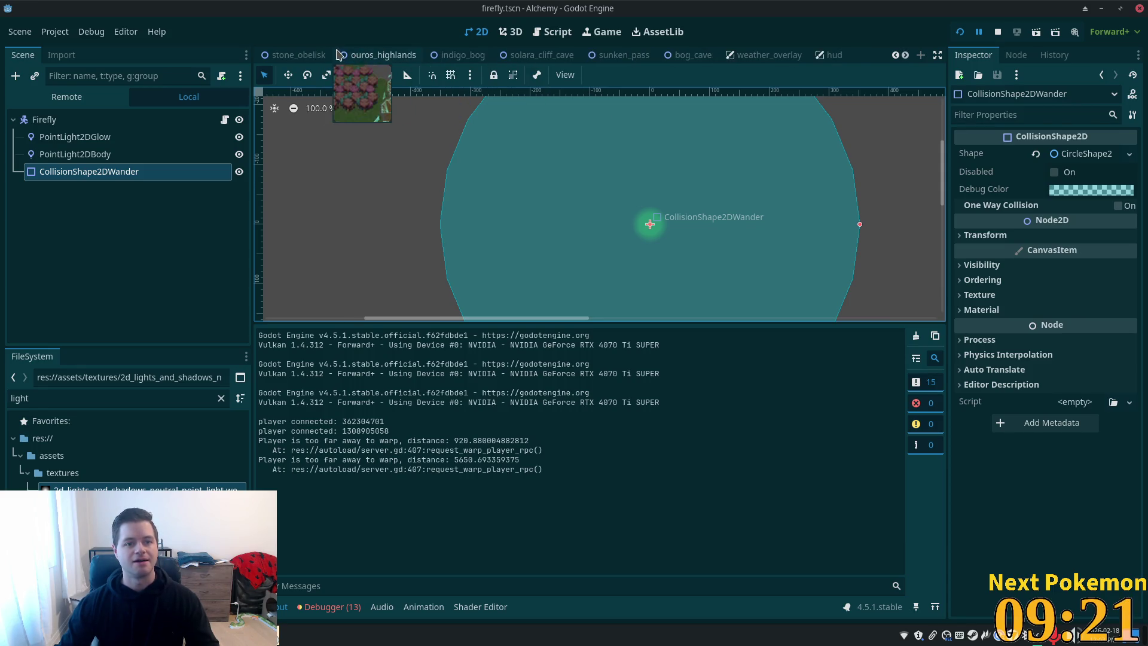
left_click(464, 56)
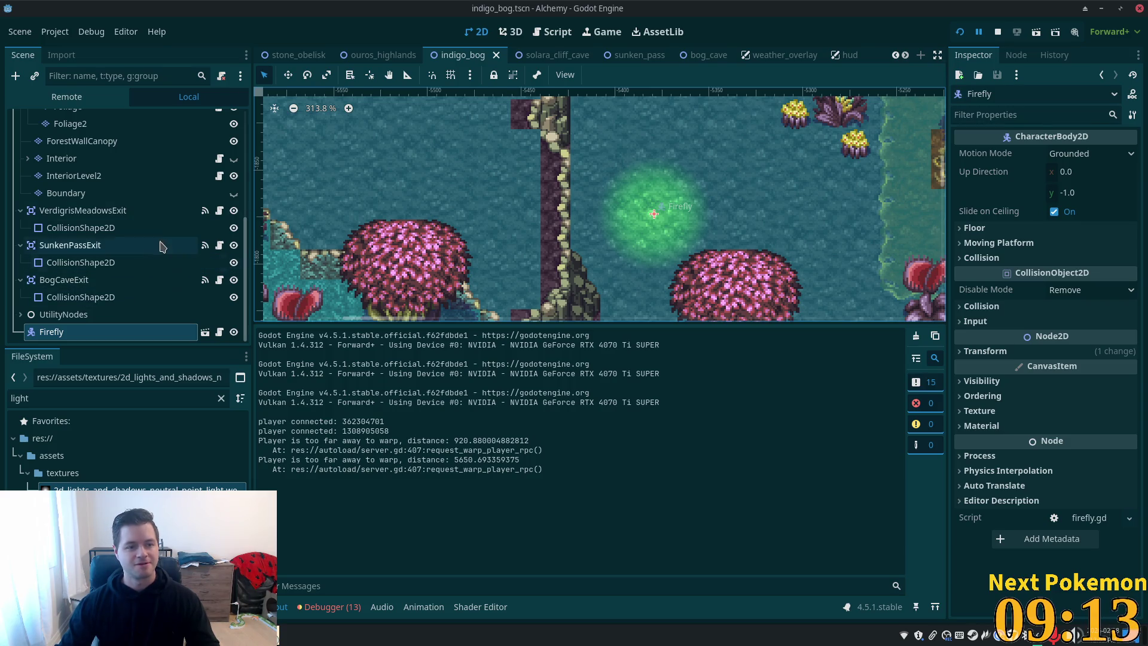
scroll(132, 287, "up", 3)
scroll(137, 278, "down", 3)
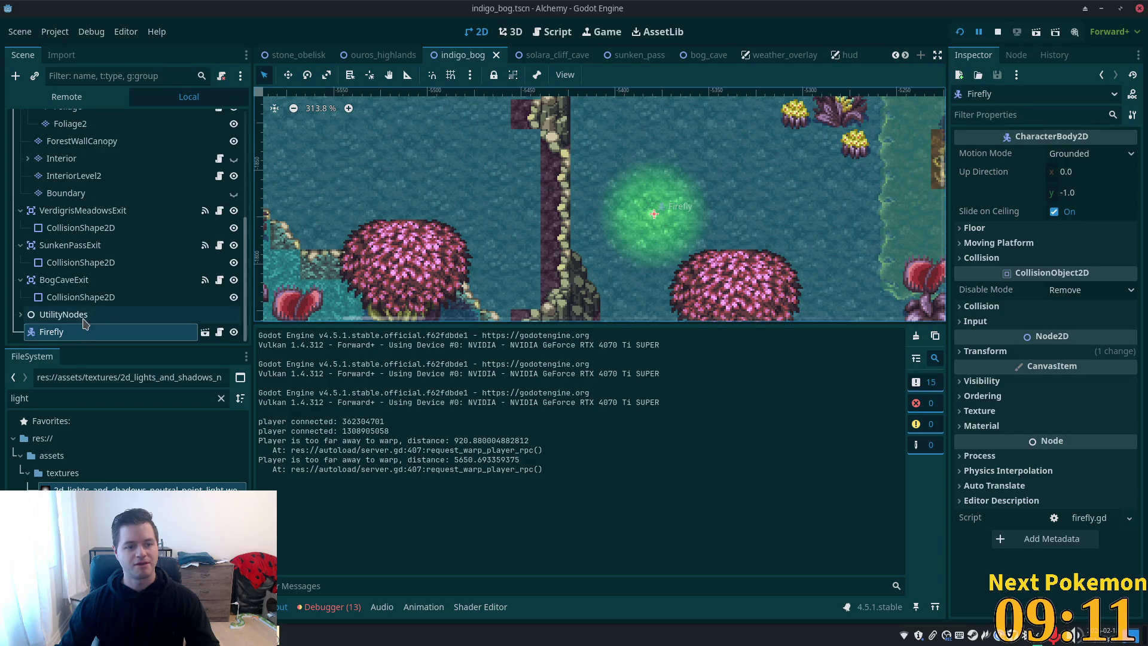
mouse_move(76, 328)
left_mouse_down()
mouse_move(102, 201)
mouse_move(80, 85)
mouse_move(90, 139)
mouse_move(72, 110)
mouse_move(61, 185)
left_mouse_up()
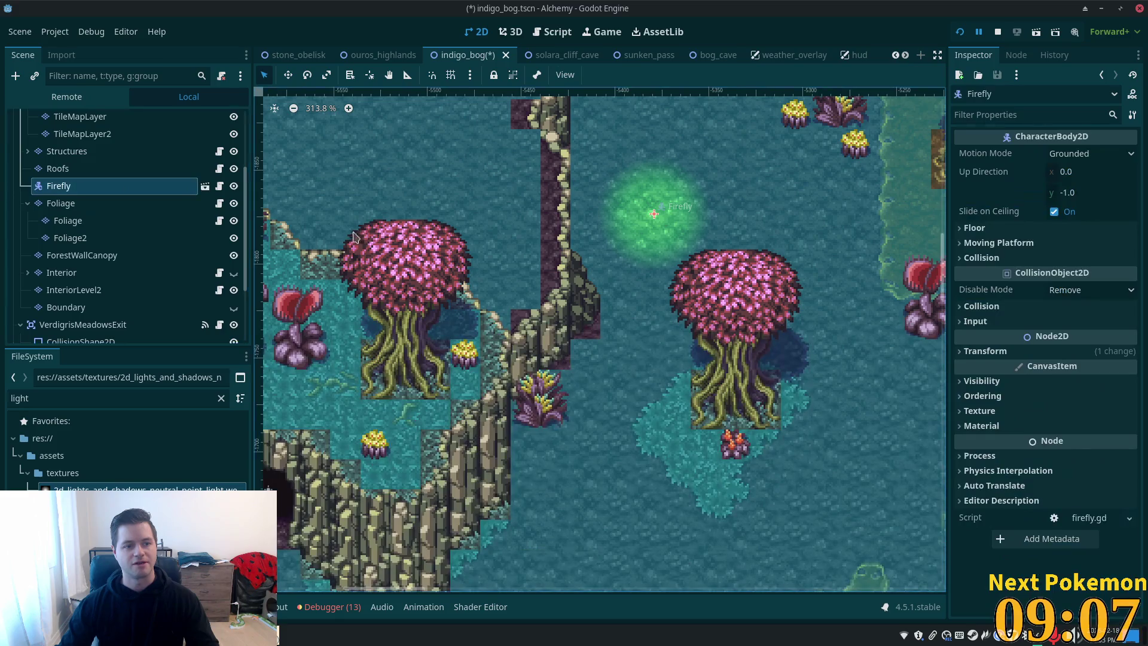
key("ctrl+s")
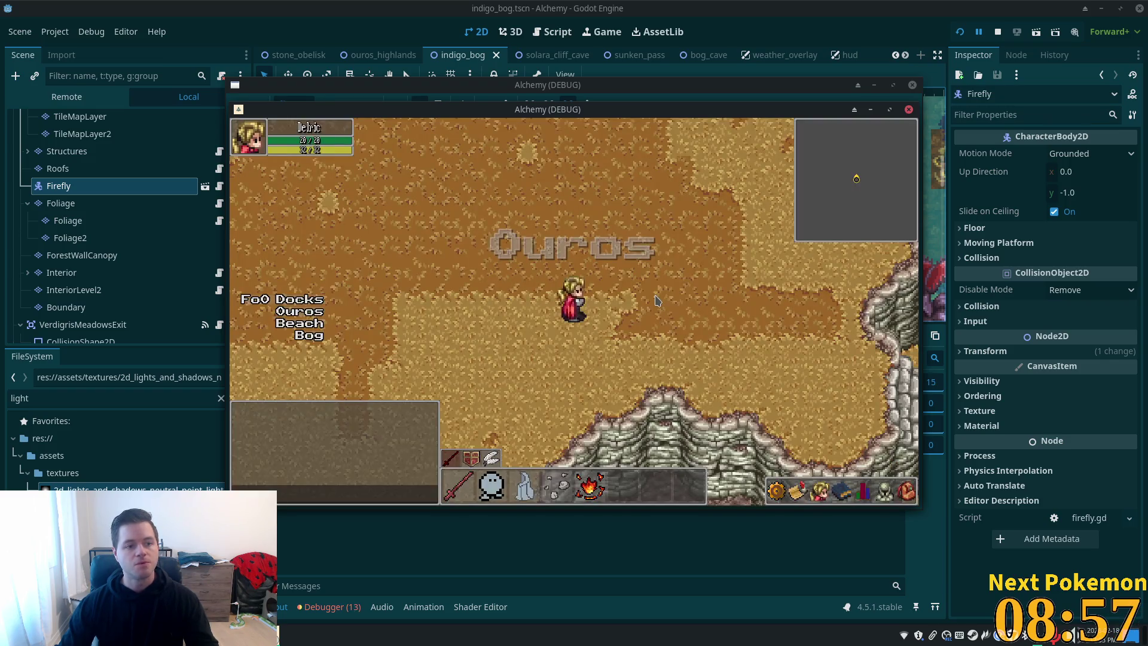
Move the Ouros window aside and walk the character around the red flower in the Indigo Bog
mouse_move(514, 103)
left_mouse_down()
mouse_move(756, 210)
mouse_move(718, 204)
left_mouse_up()
left_click(399, 294)
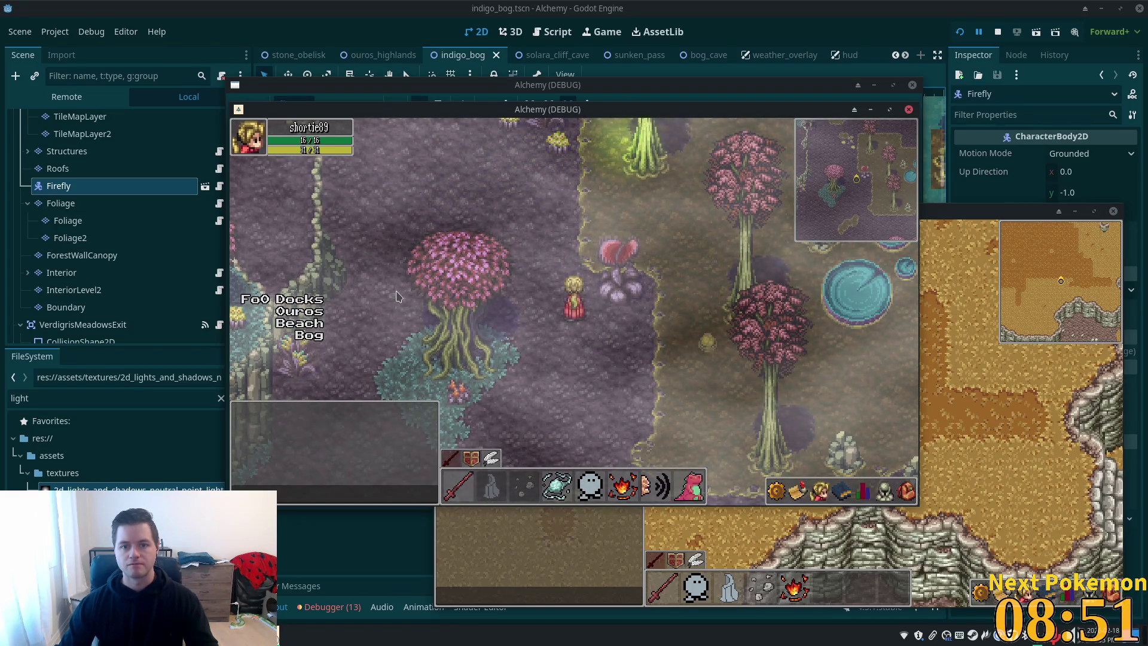
key("Left")
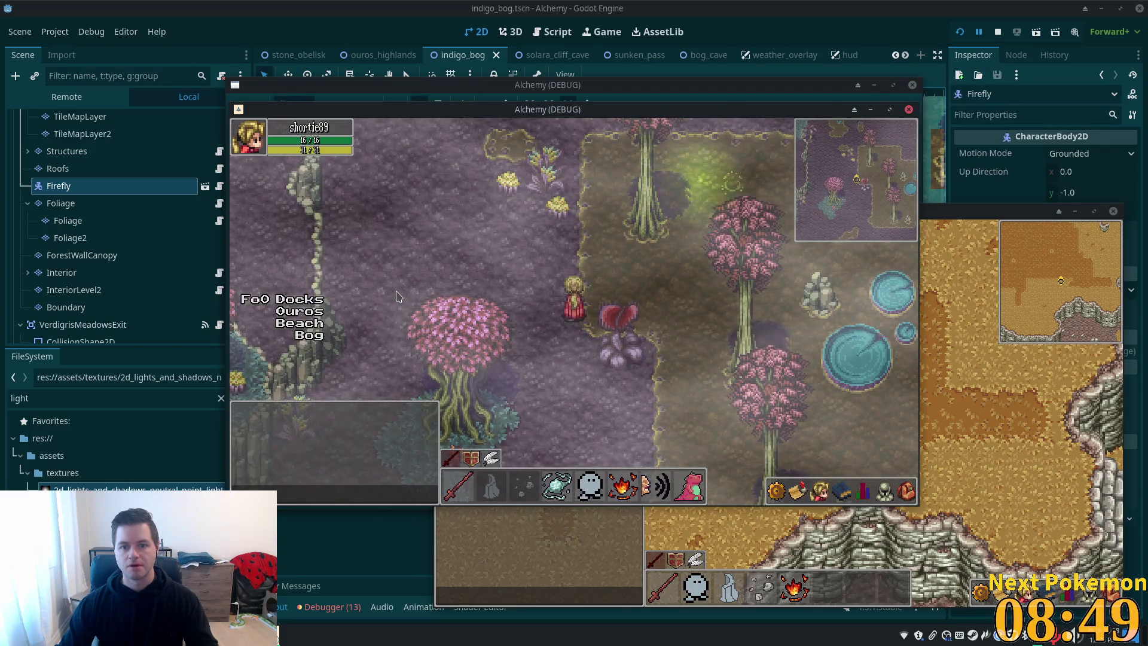
key("Right")
key("Up")
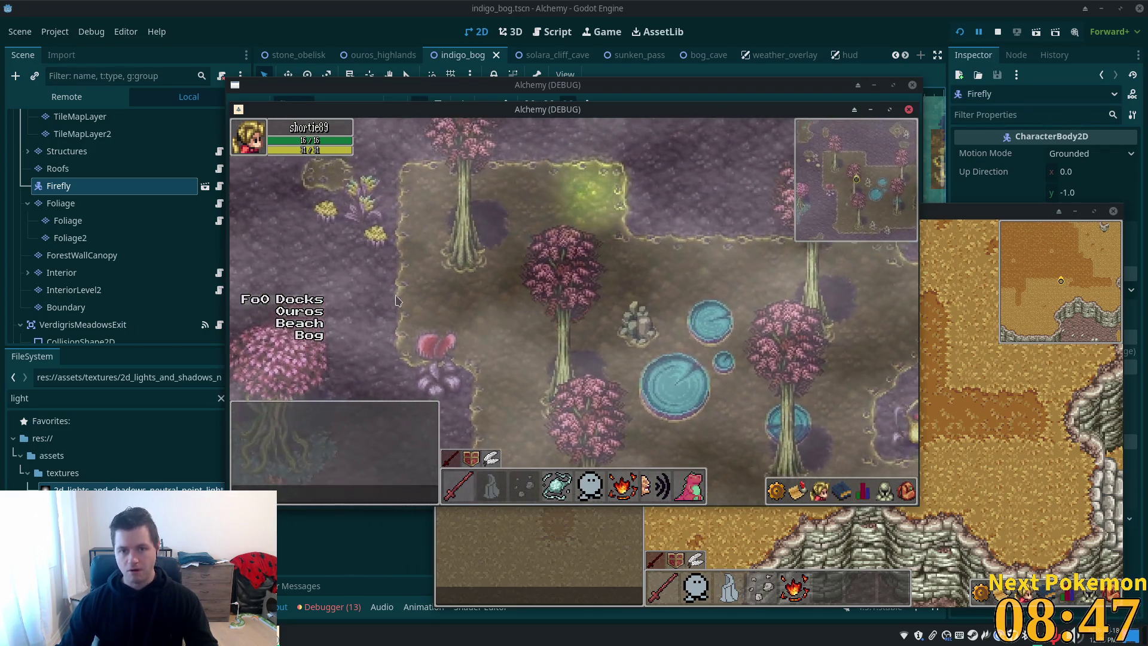
key("Down")
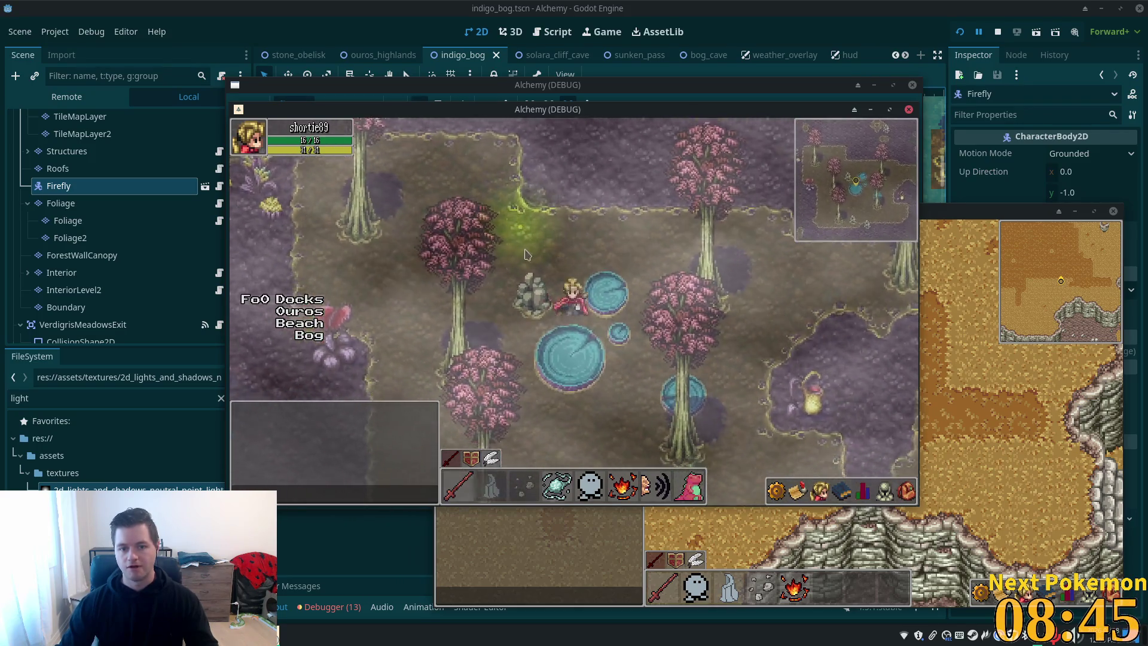
key("Left")
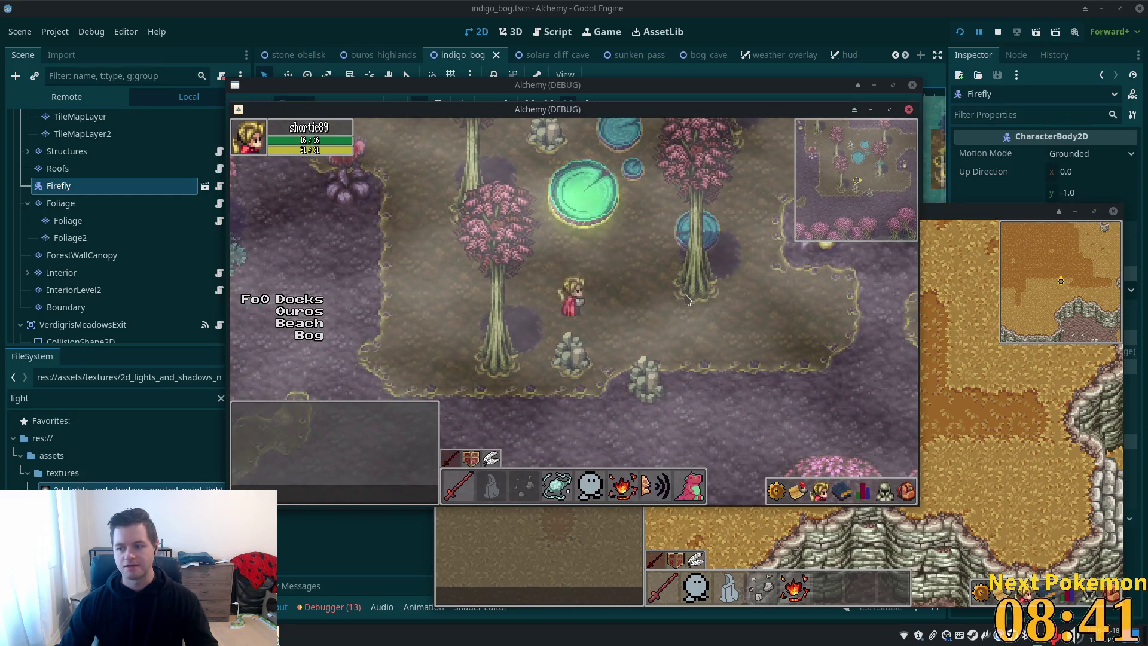
key("Left")
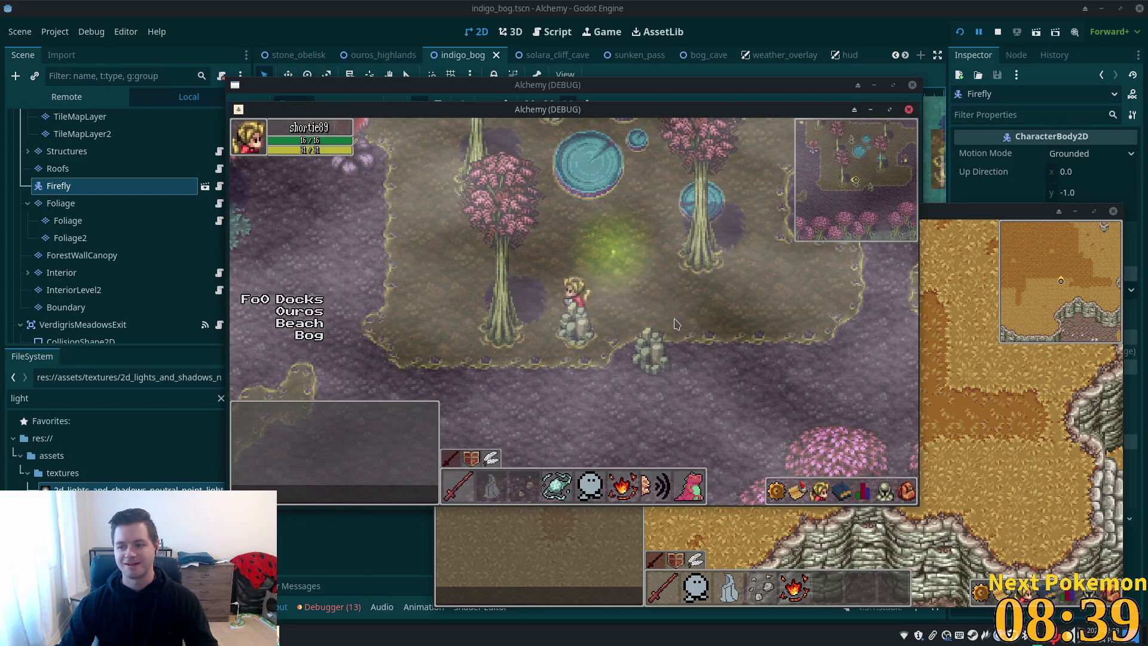
Walk past the rocks and up-left through the bog, then stop the game and select Foliage
key("Right")
key("Down")
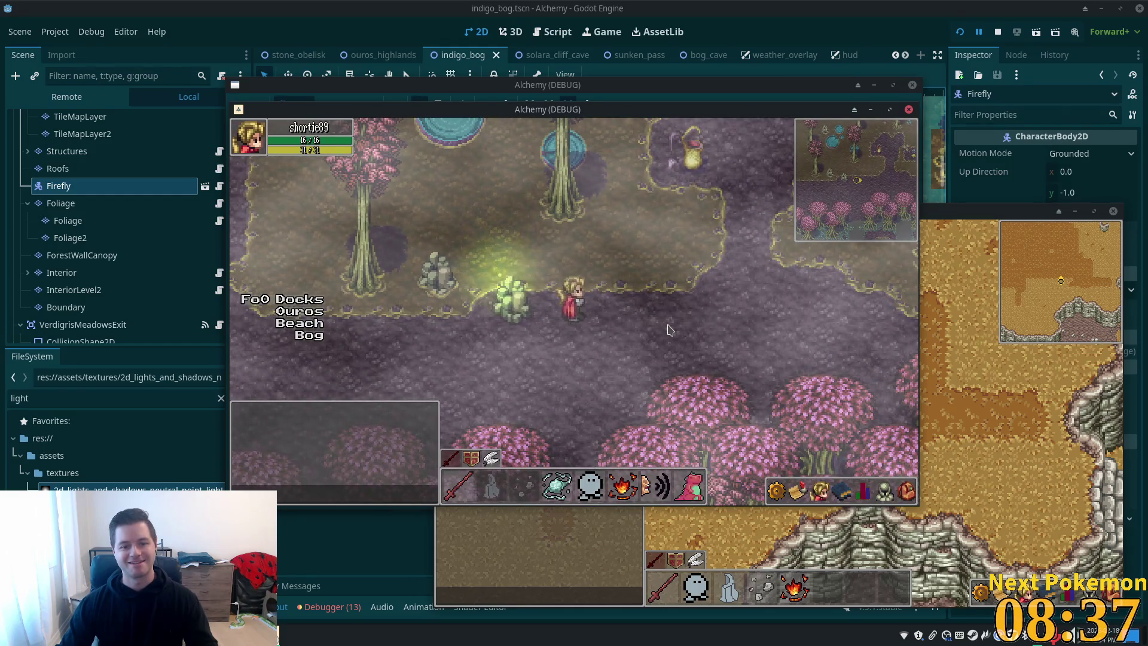
key("Up")
key("Left")
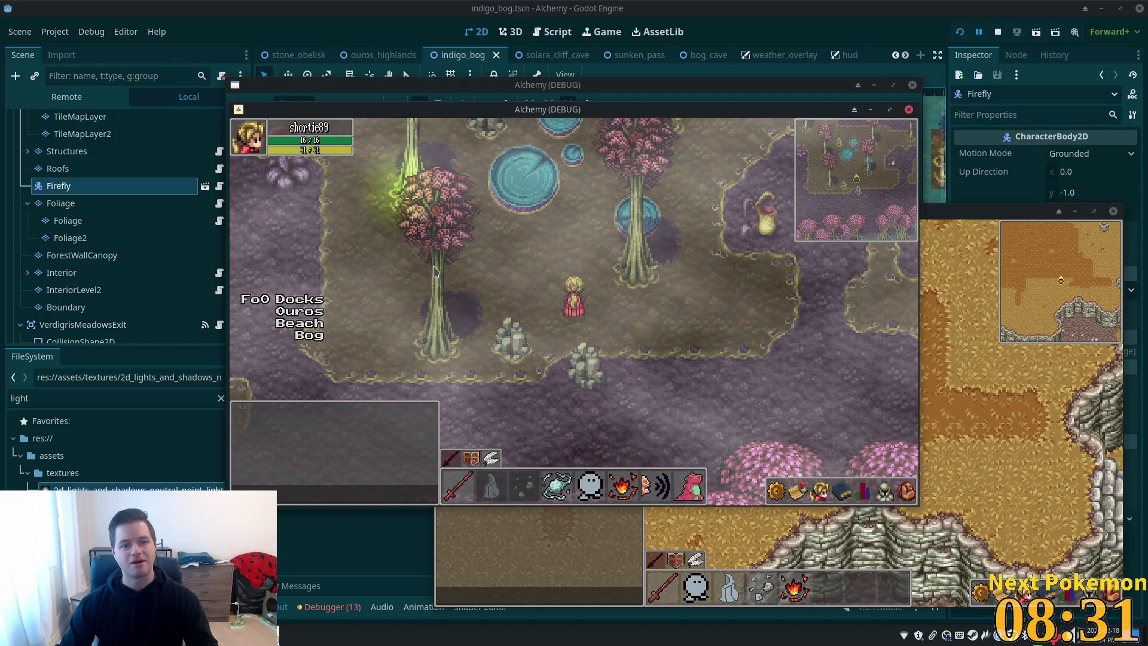
key("Up")
key("Left")
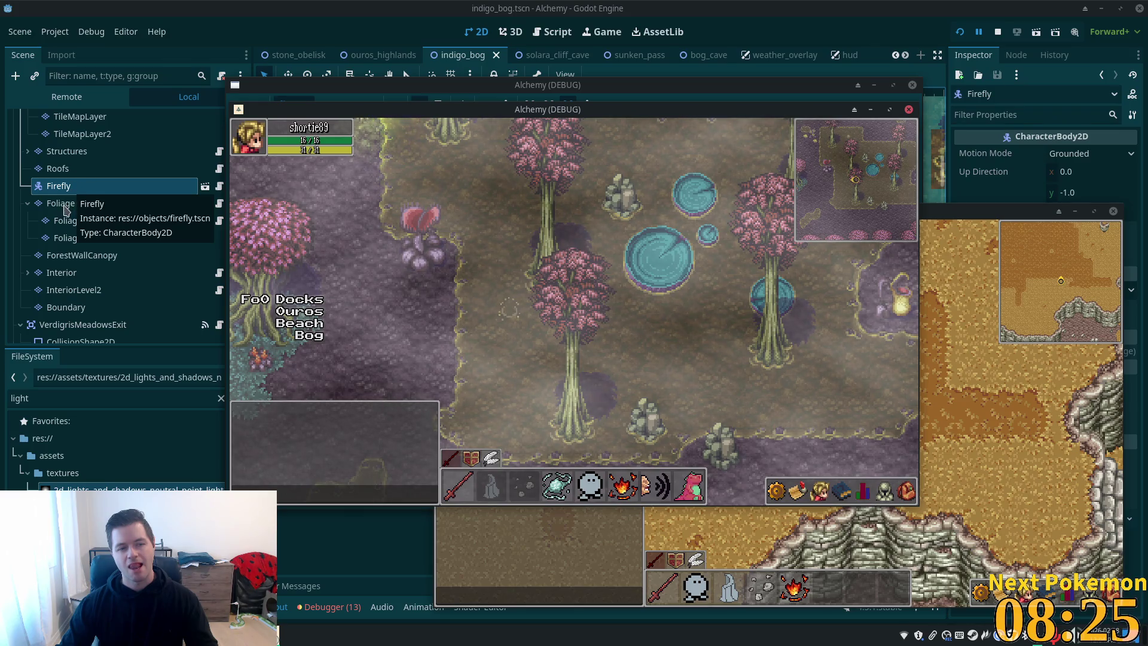
key("F8")
left_click(61, 204)
Select the Firefly node, uncheck Z as Relative under Ordering, and rerun the game
scroll(1026, 311, "down", 3)
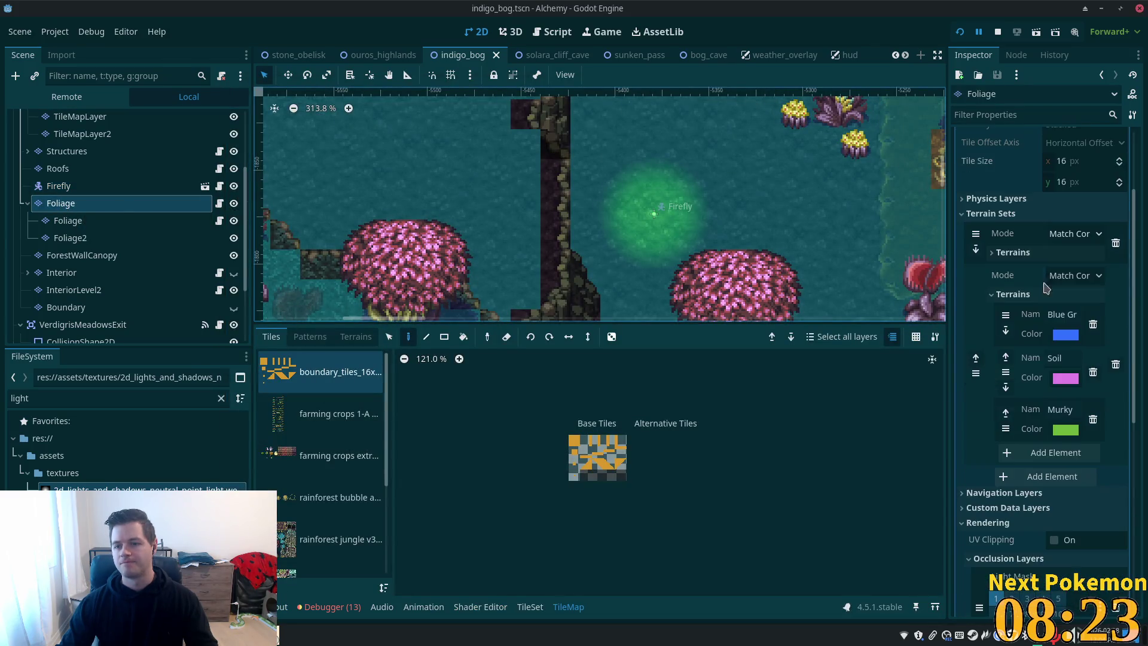
scroll(1026, 317, "down", 5)
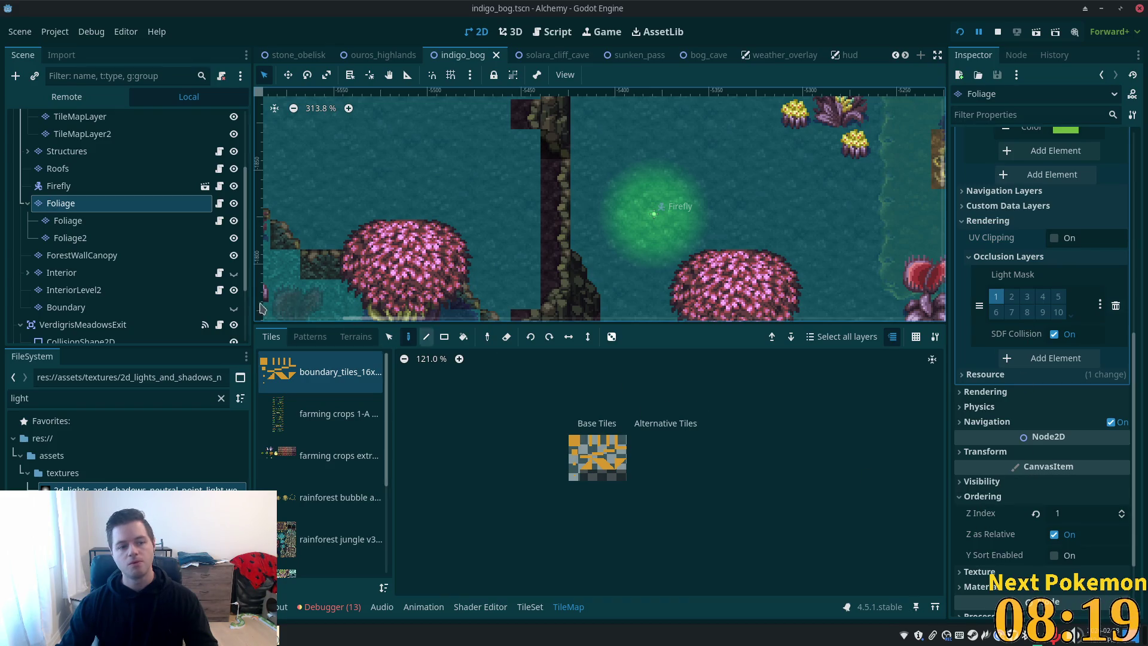
left_click(65, 185)
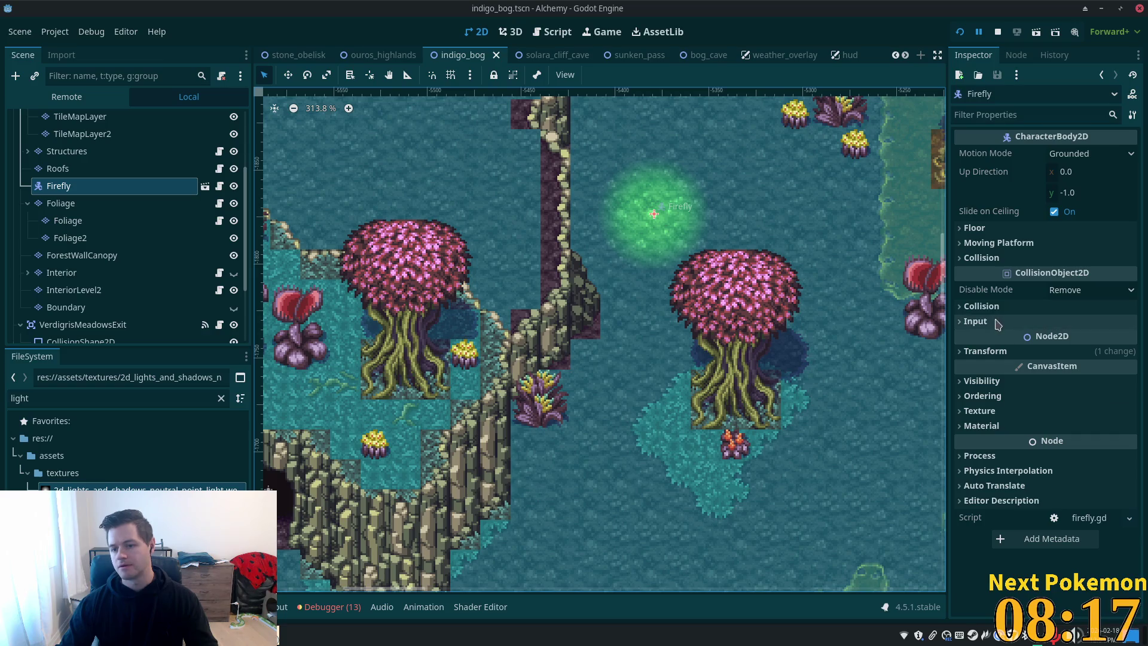
left_click(966, 395)
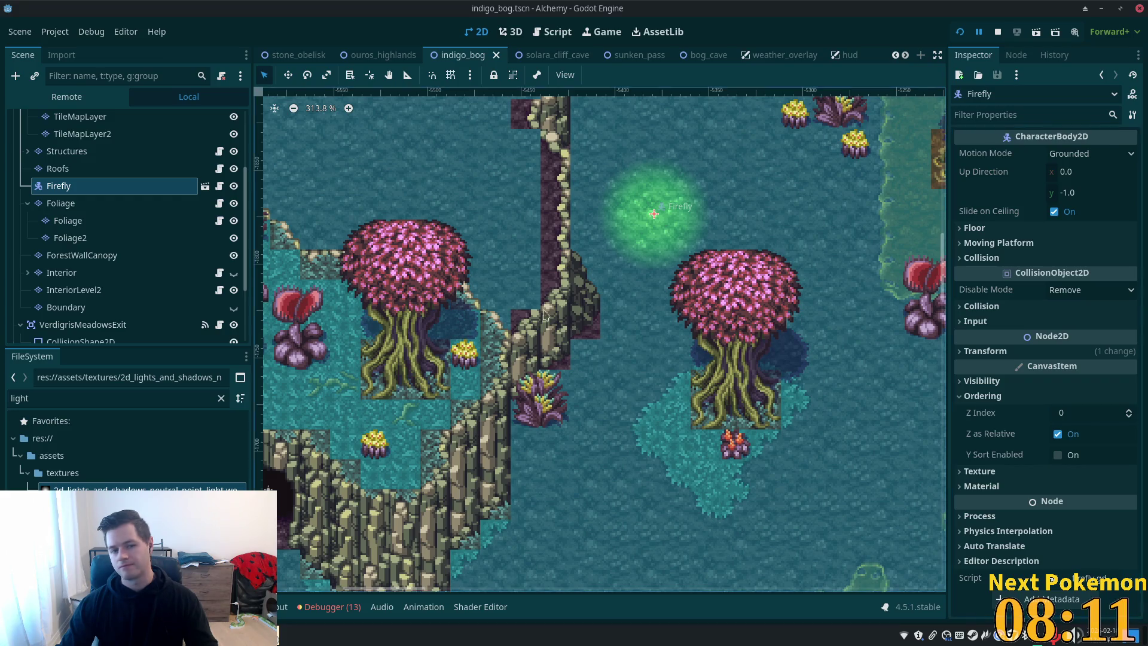
left_click(1058, 434)
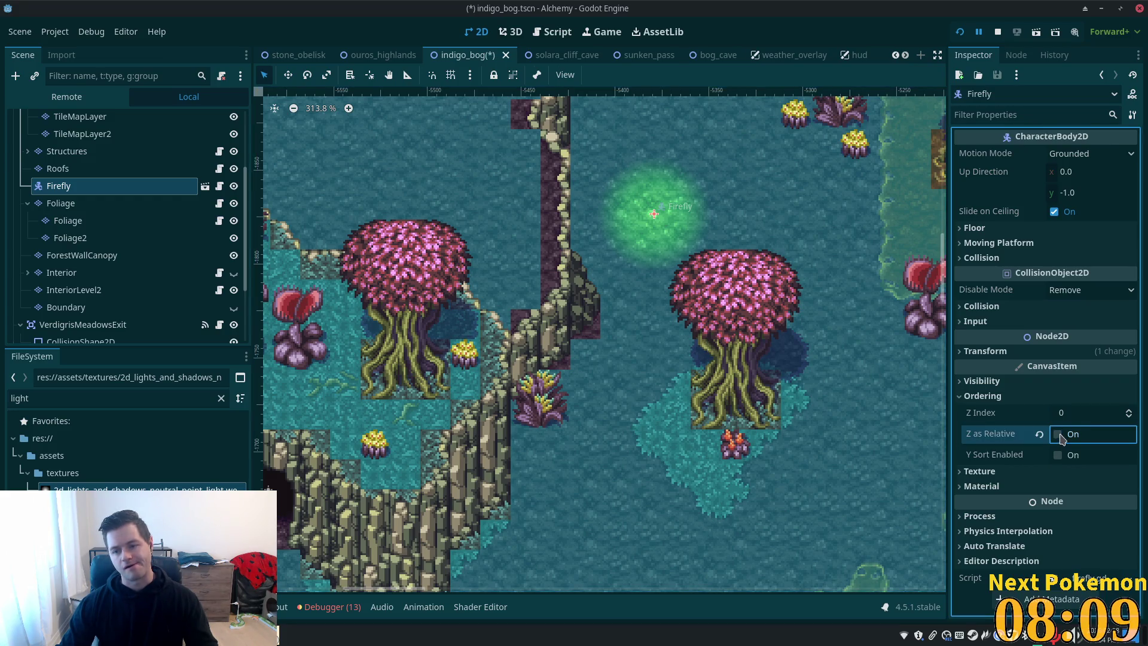
left_click(960, 32)
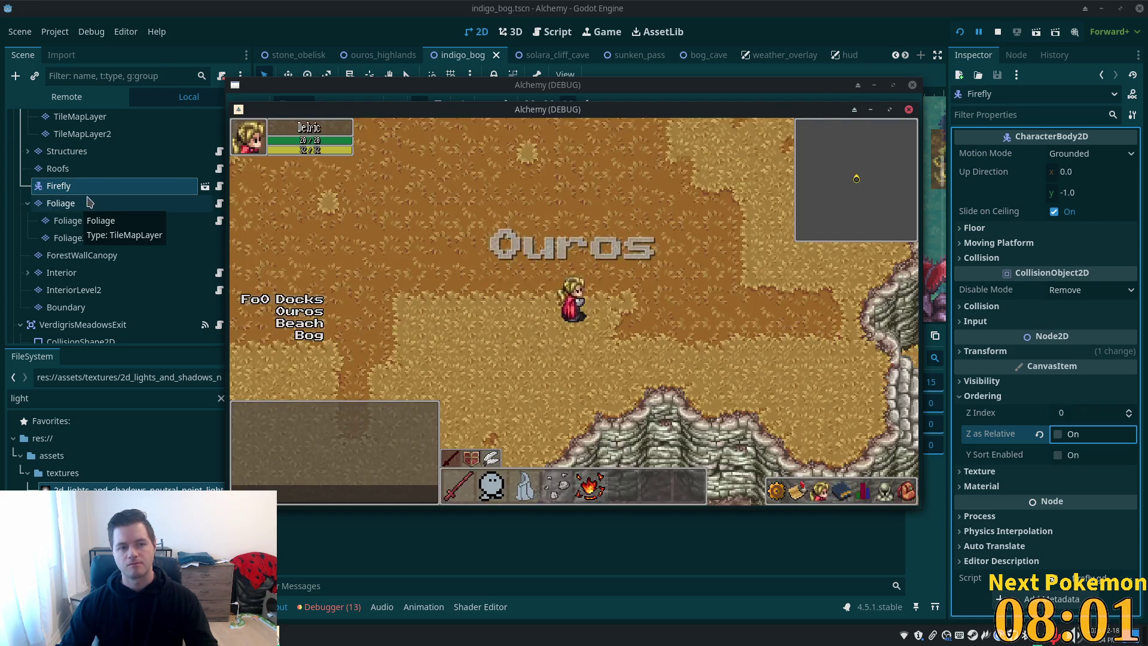
Close the debug windows and bring the Alchemy game window forward from the taskbar
key("F8")
scroll(60, 197, "up", 5)
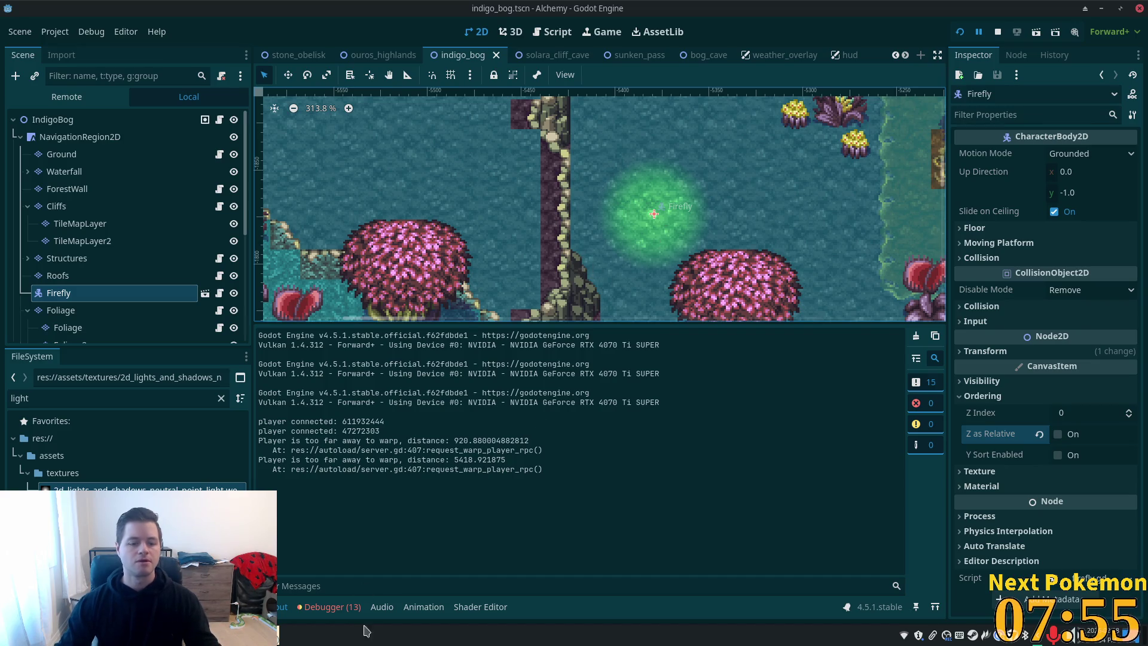
left_click(282, 635)
left_click(294, 565)
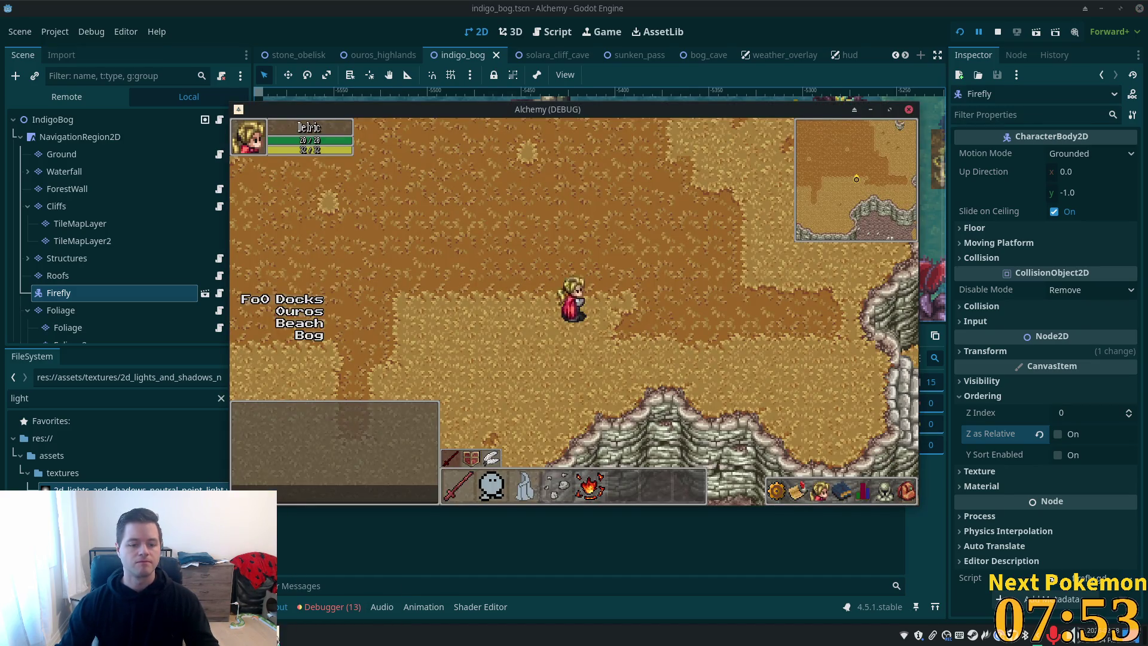
left_click(293, 572)
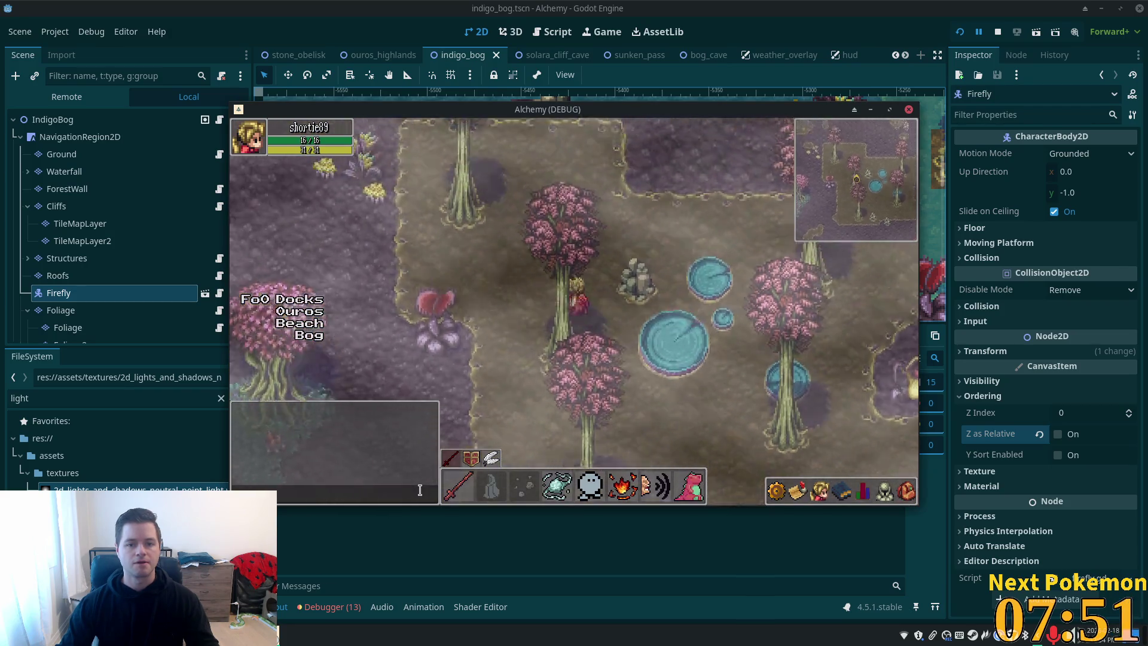
Walk the player left and down through the bog toward the cliff with a cave
key("w")
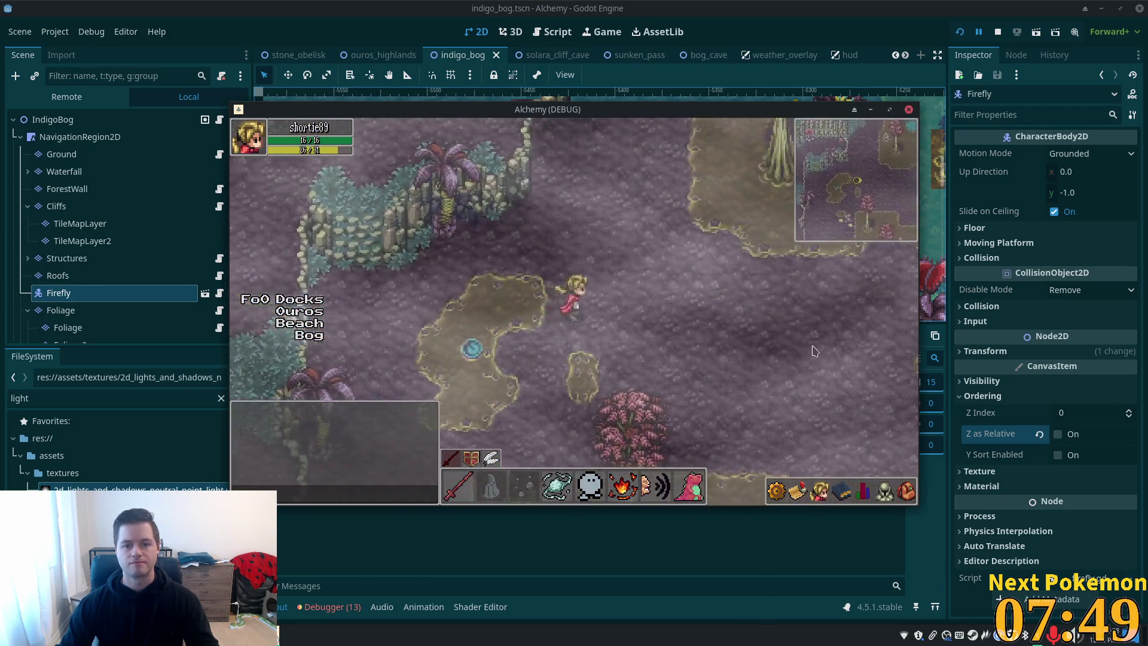
key("a")
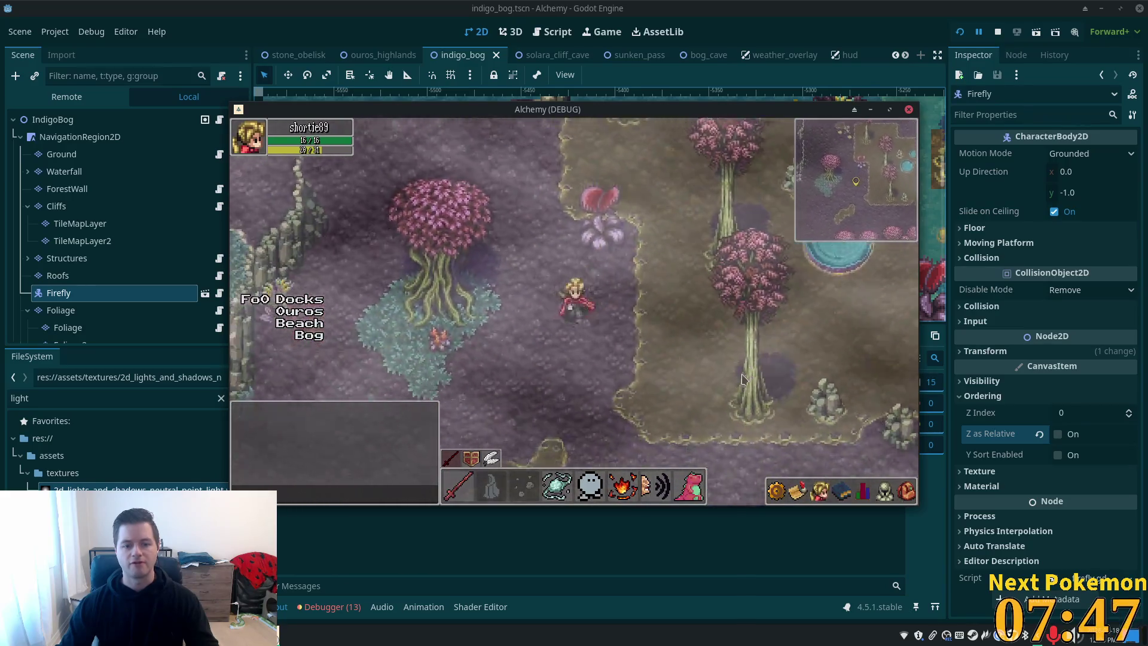
key("a")
key("s")
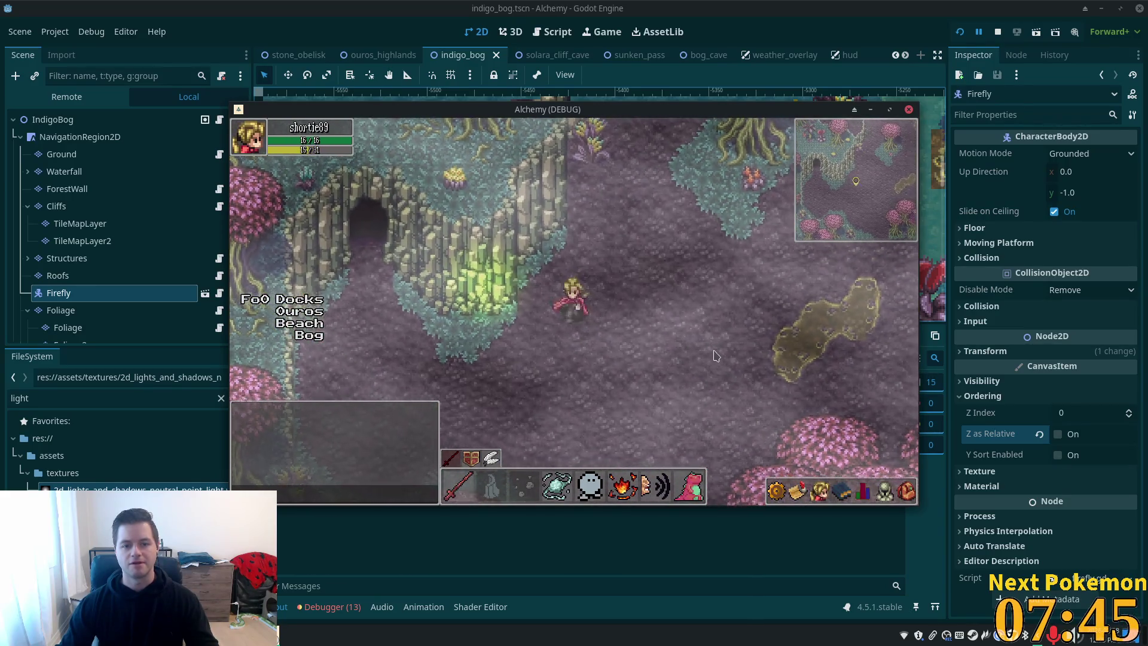
key("w")
key("a")
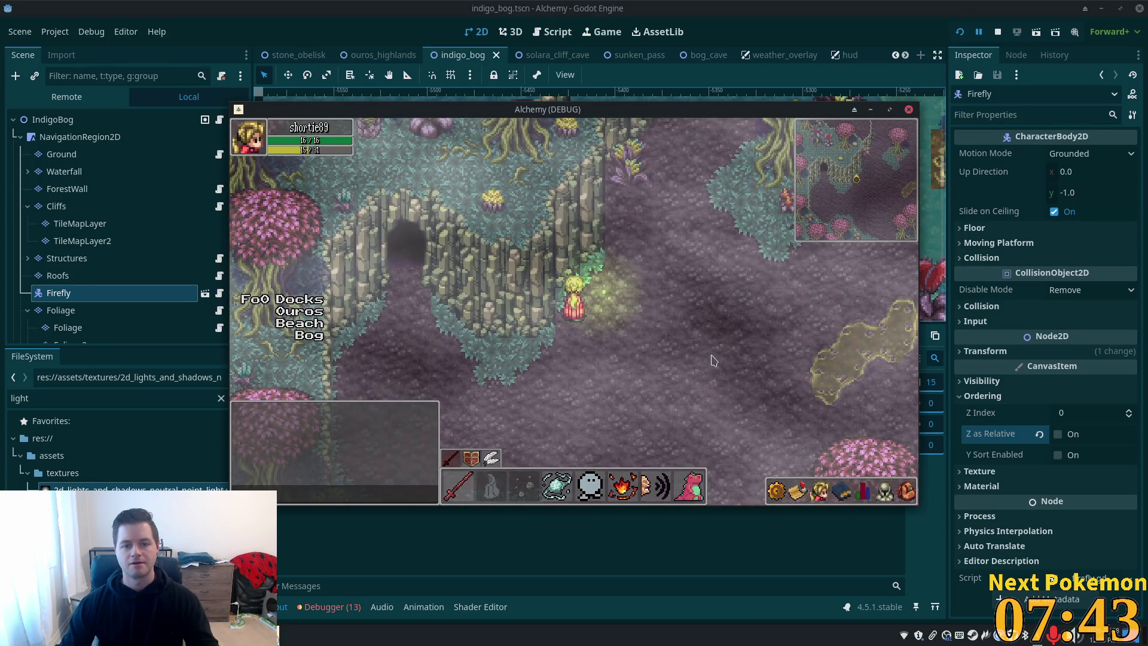
key("d")
key("s")
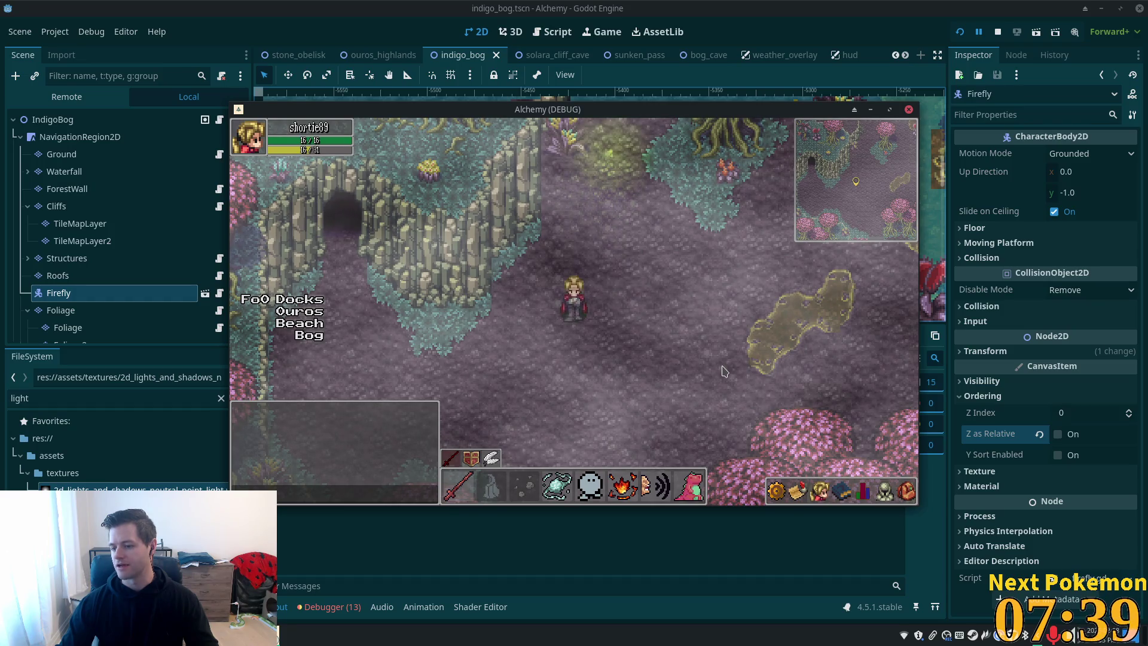
Walk the player north past the trees and foliage toward the firefly glow, then back south
key("w")
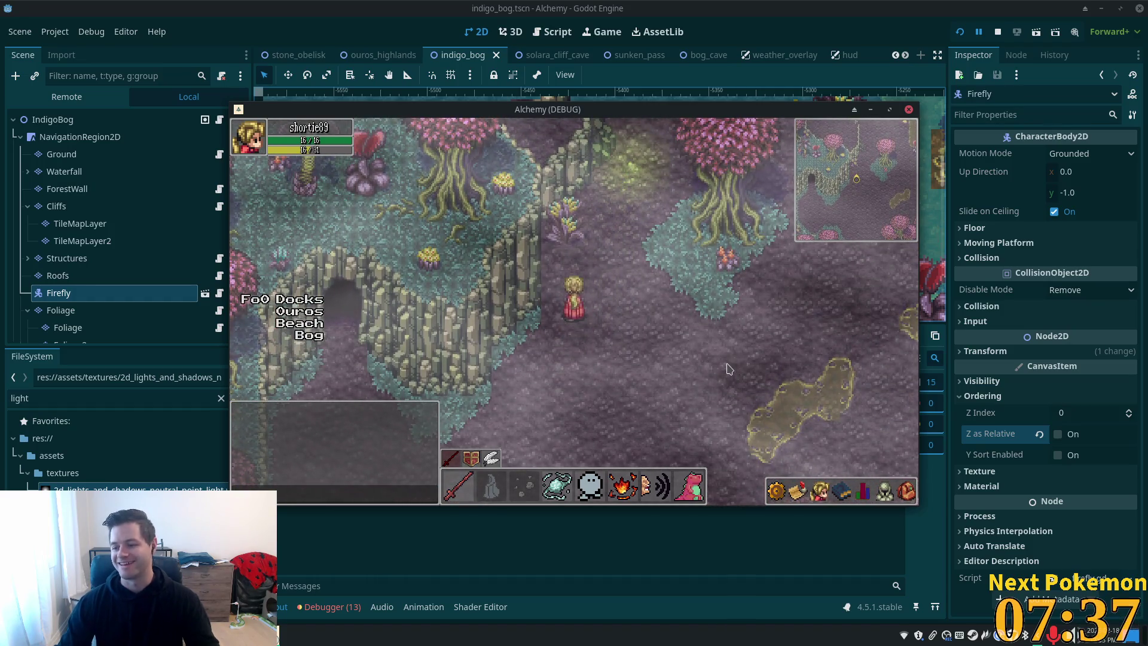
key("w")
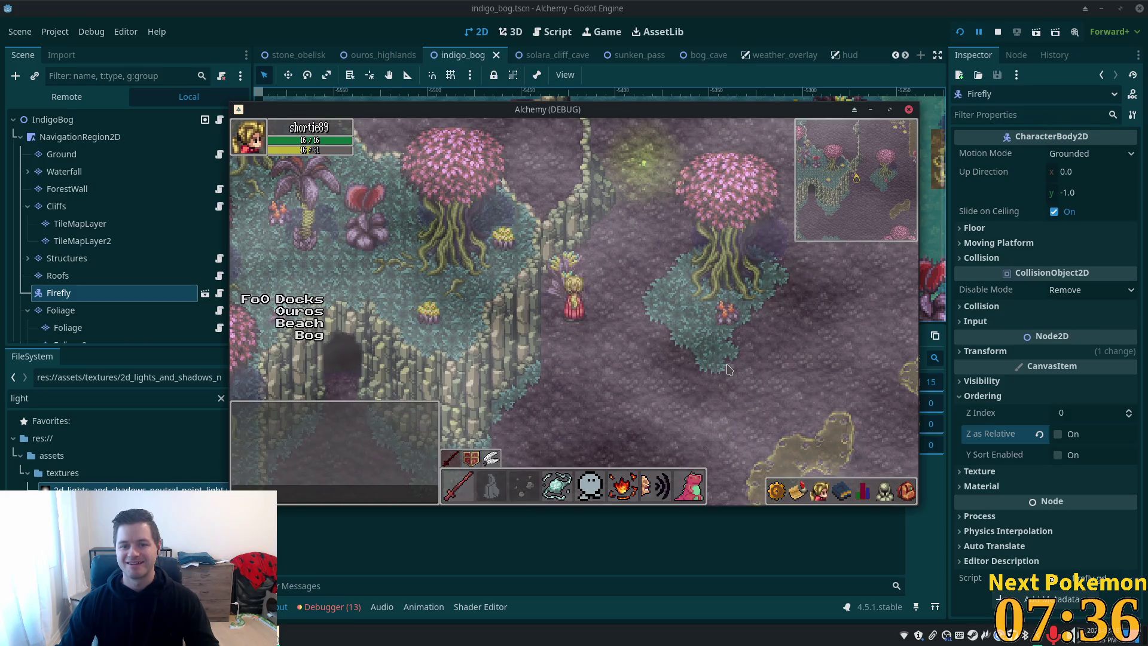
key("w+d")
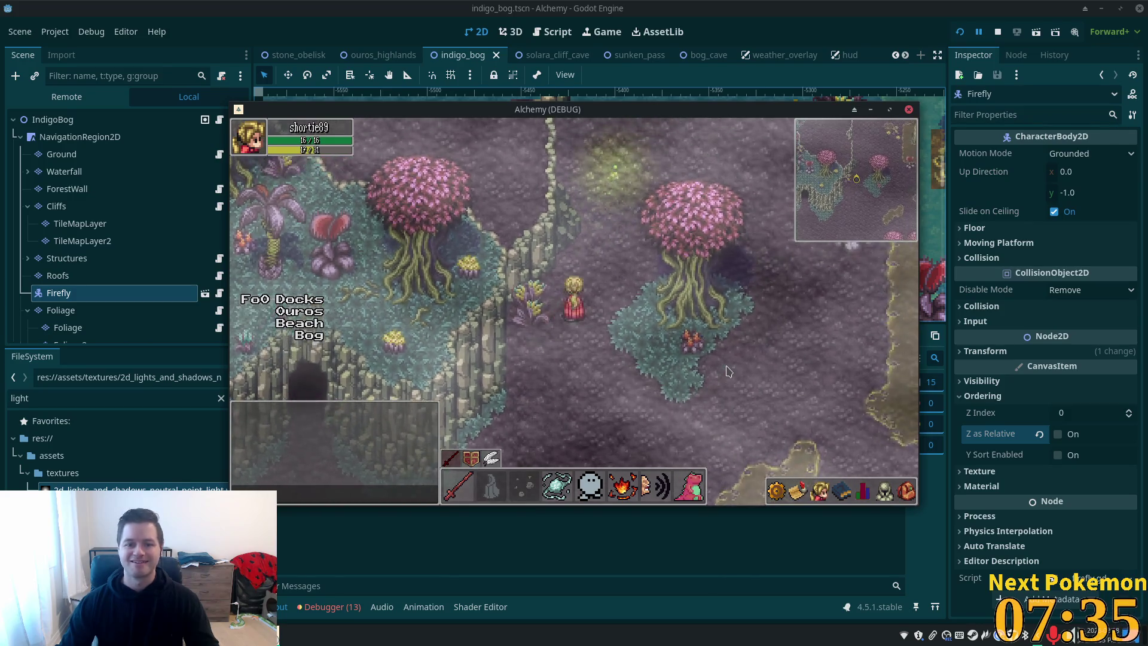
key("w")
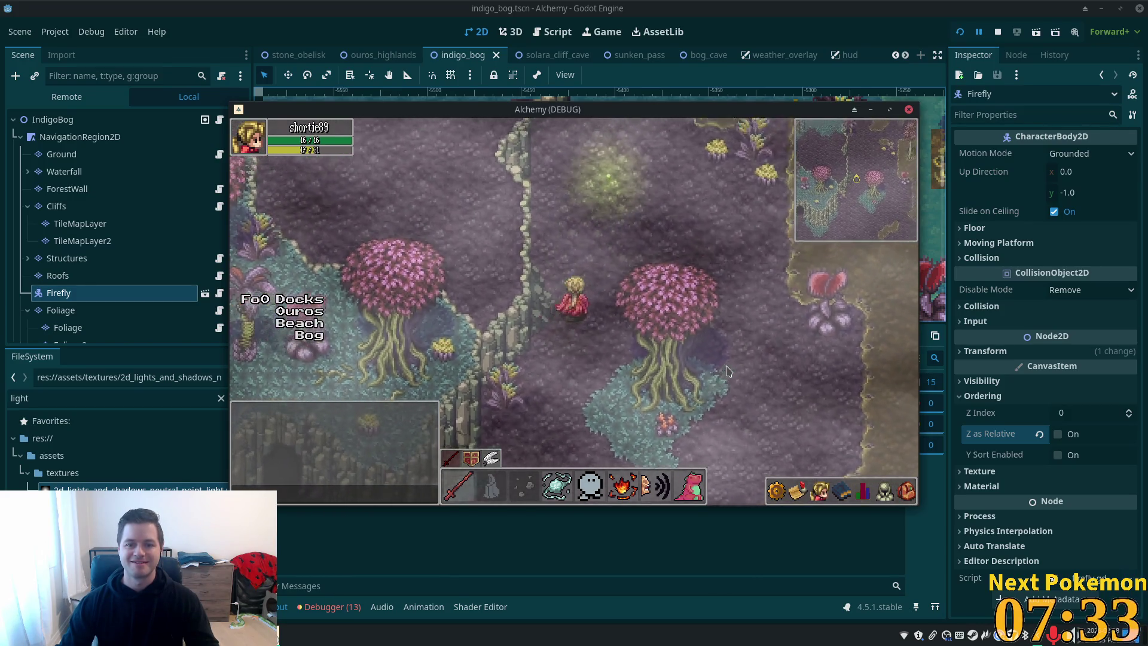
key("w+d")
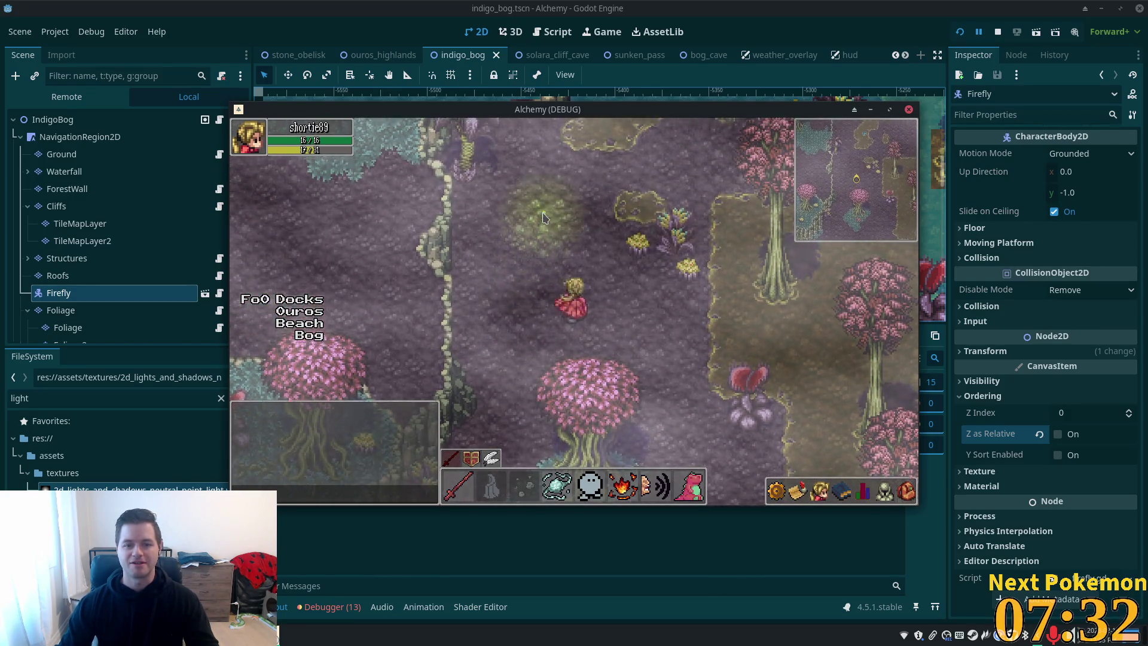
key("w+d")
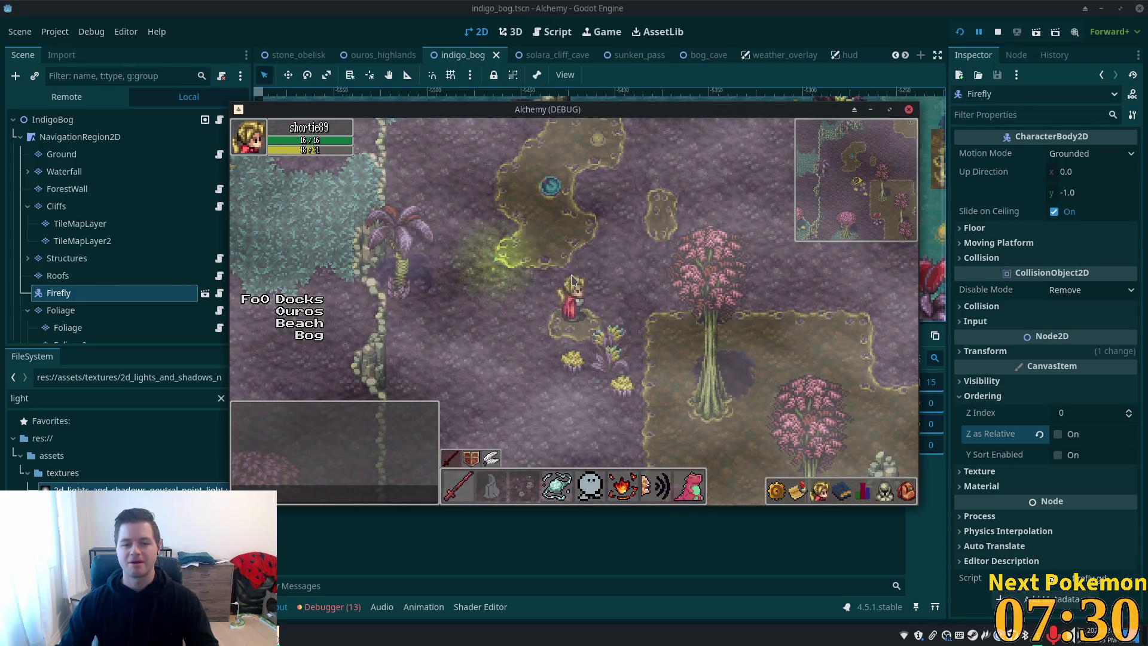
key("w")
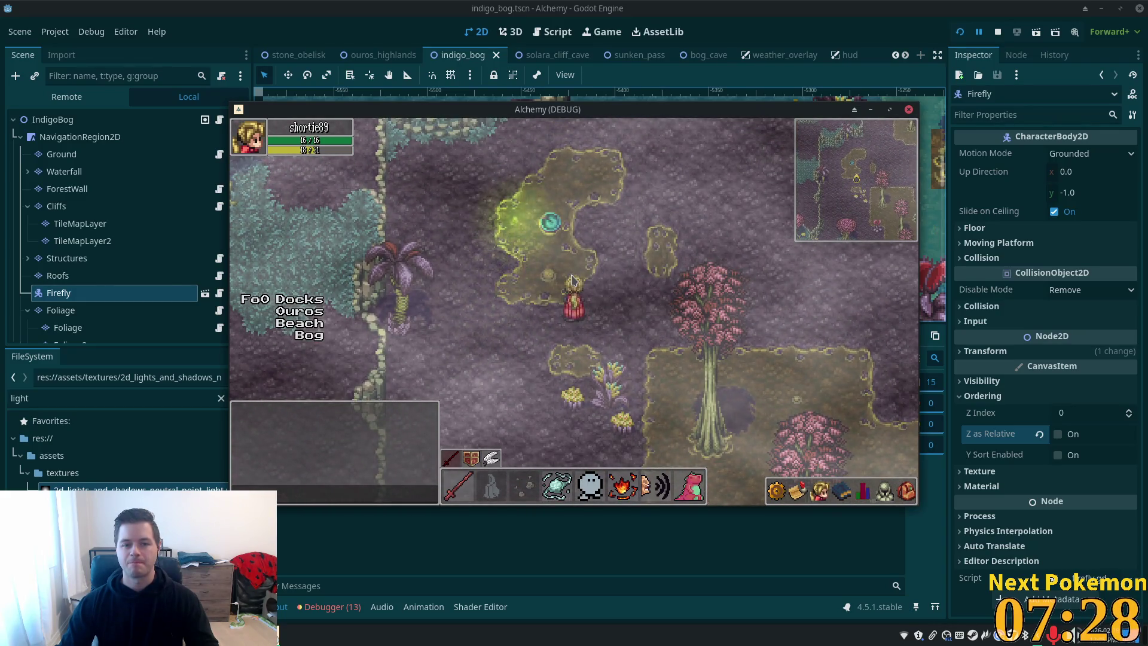
key("w")
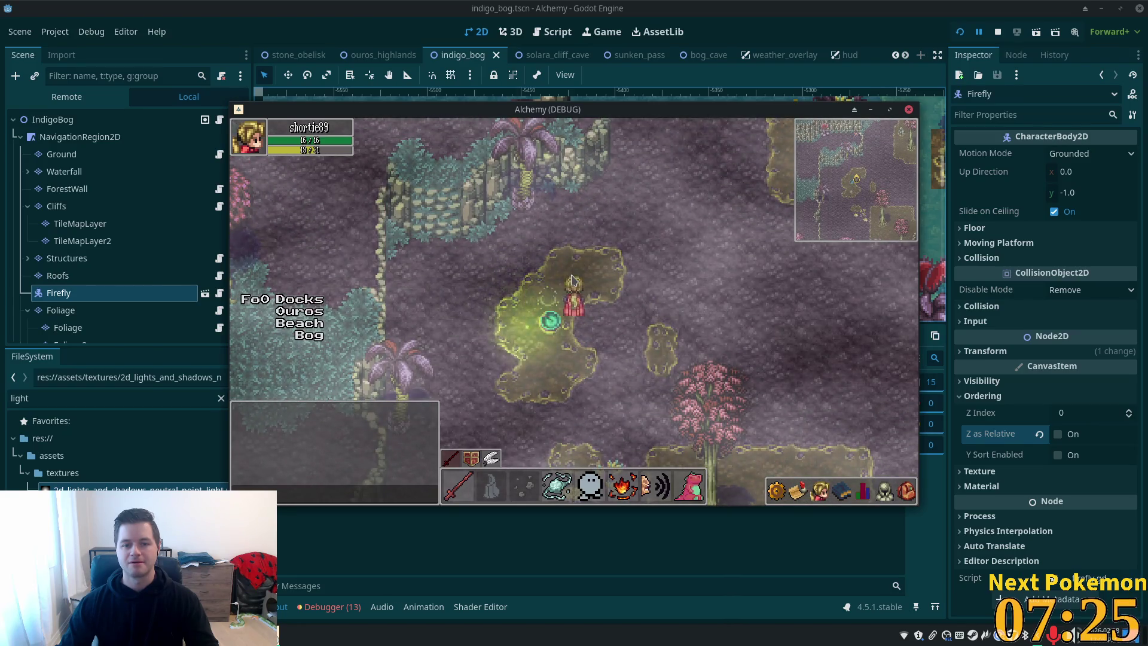
key("s+a")
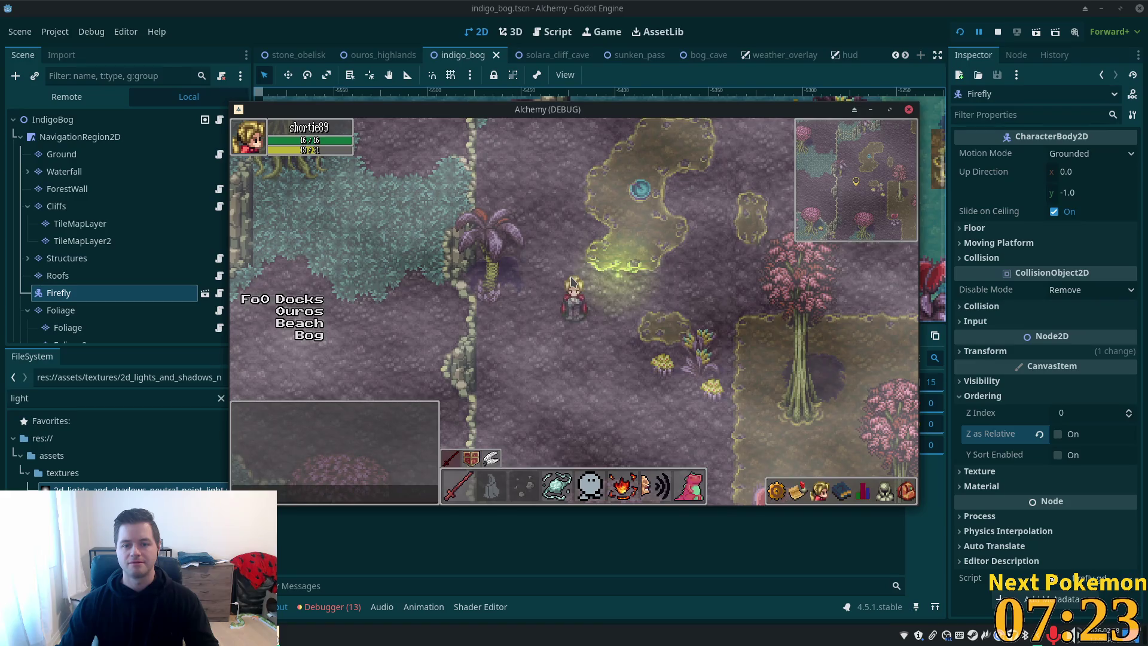
key("s+a")
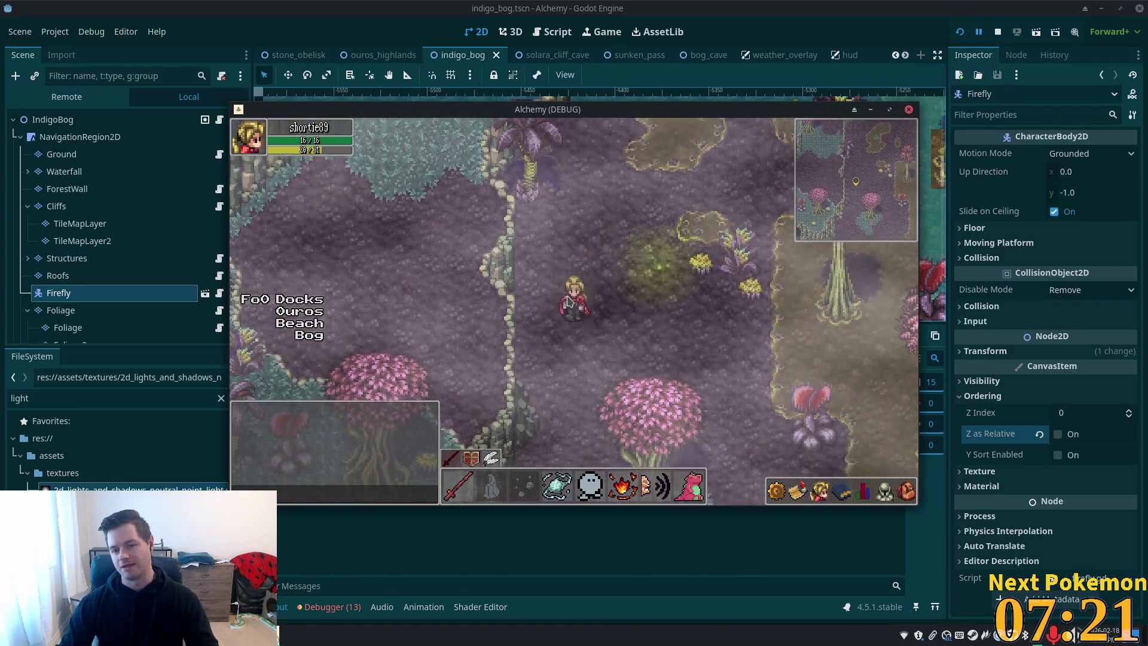
key("s")
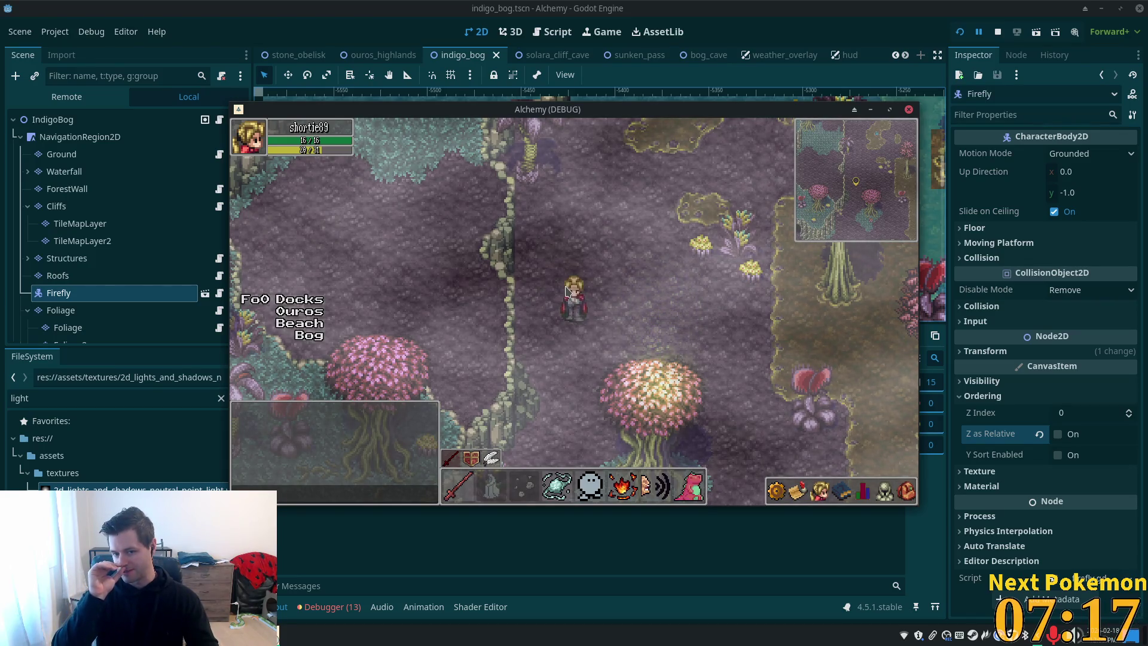
key("s")
key("Down")
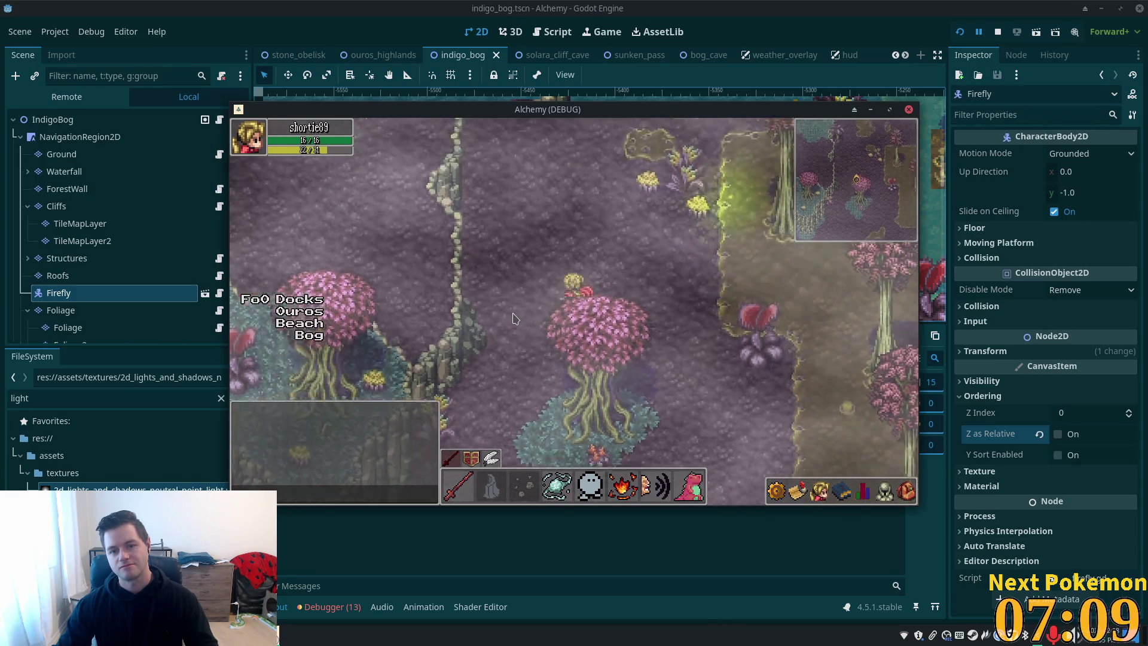
Teleport the player with key 2, walk up-right past the firefly, then return to the editor
key("2")
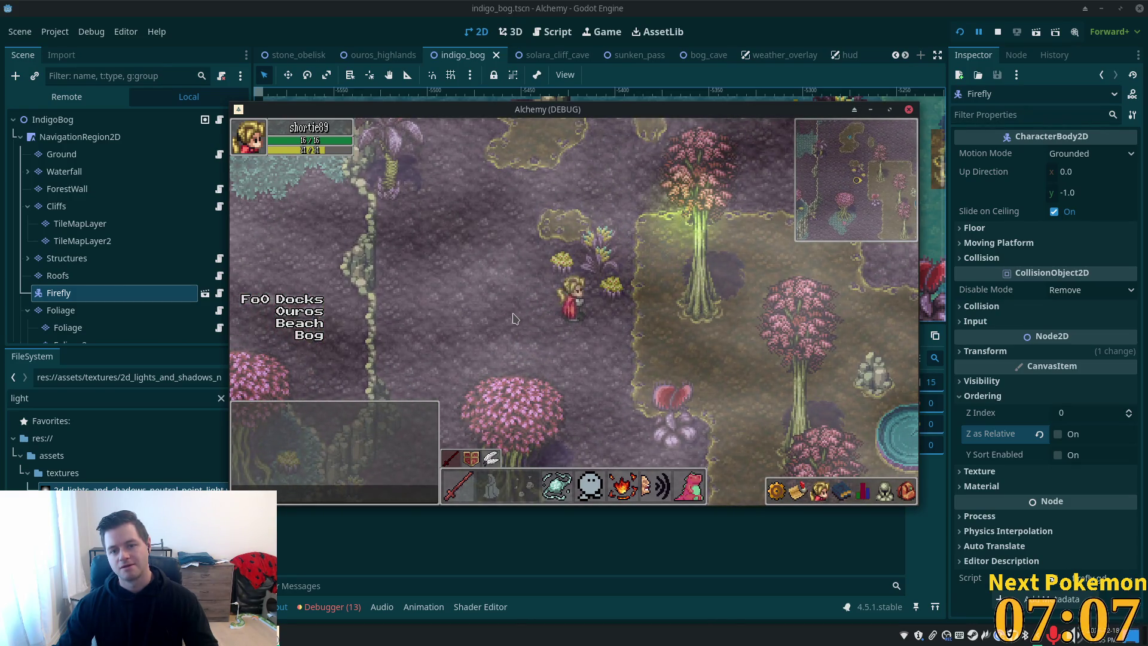
key("Up")
key("Right")
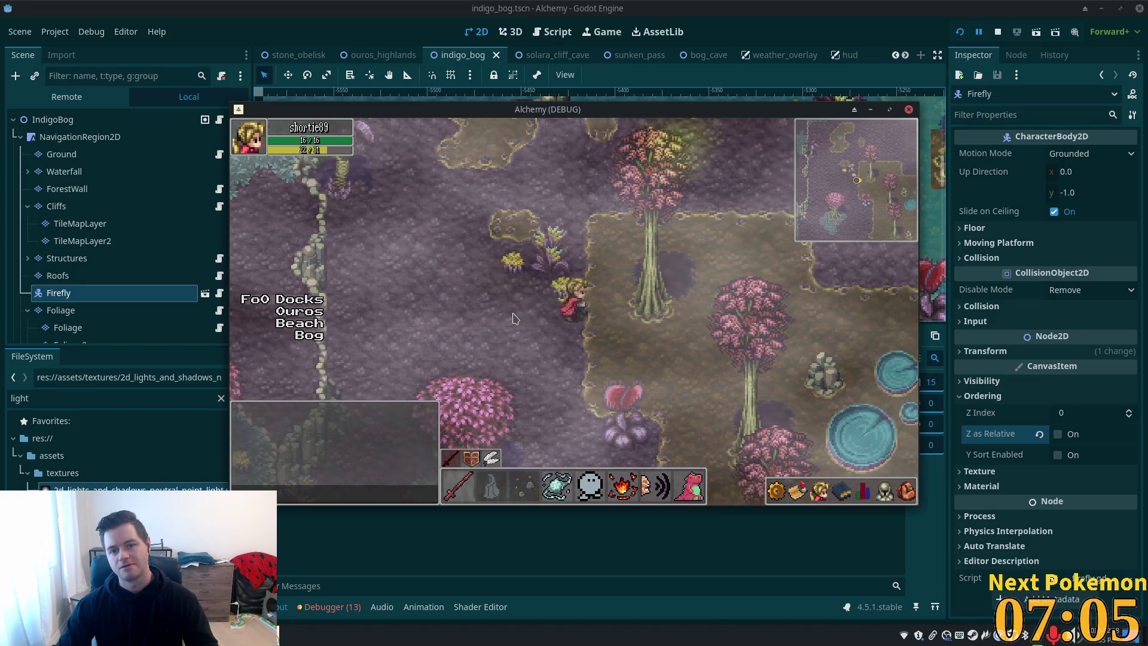
key("Up")
key("Right")
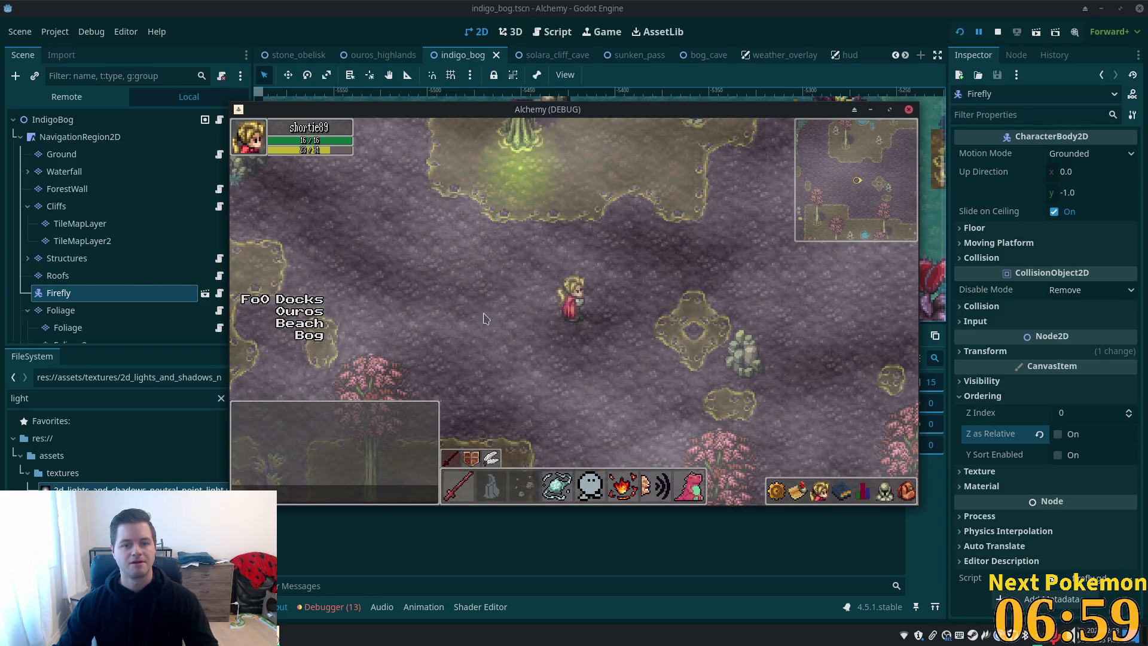
key("Right")
key("Down")
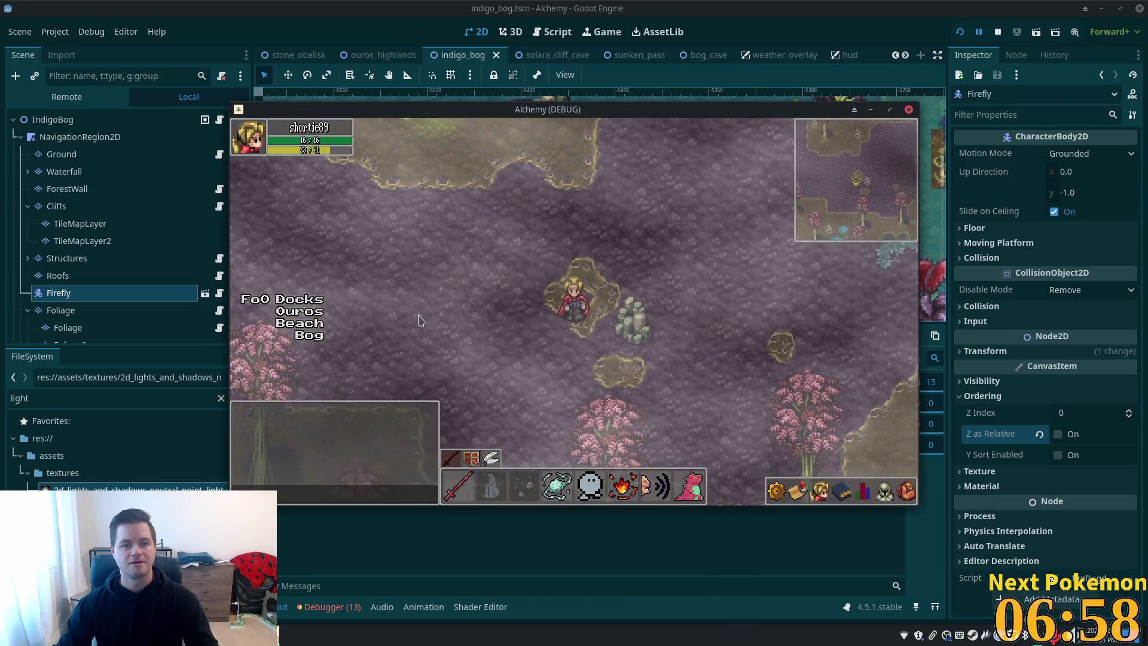
key("Left")
key("Down")
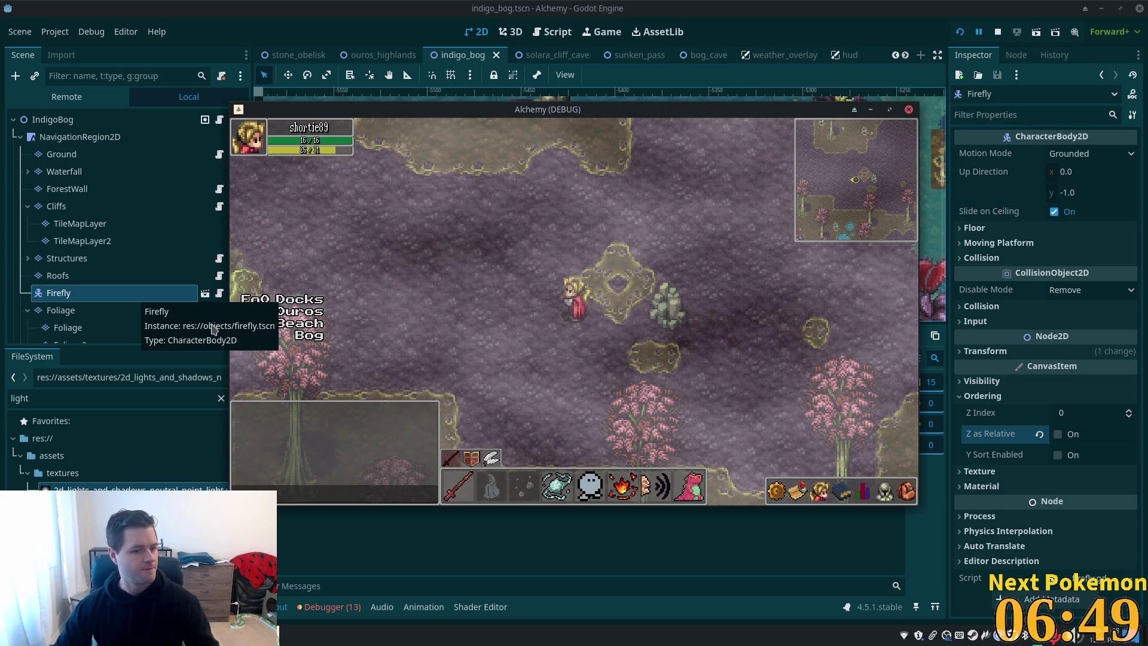
left_click(70, 275)
left_click(71, 275)
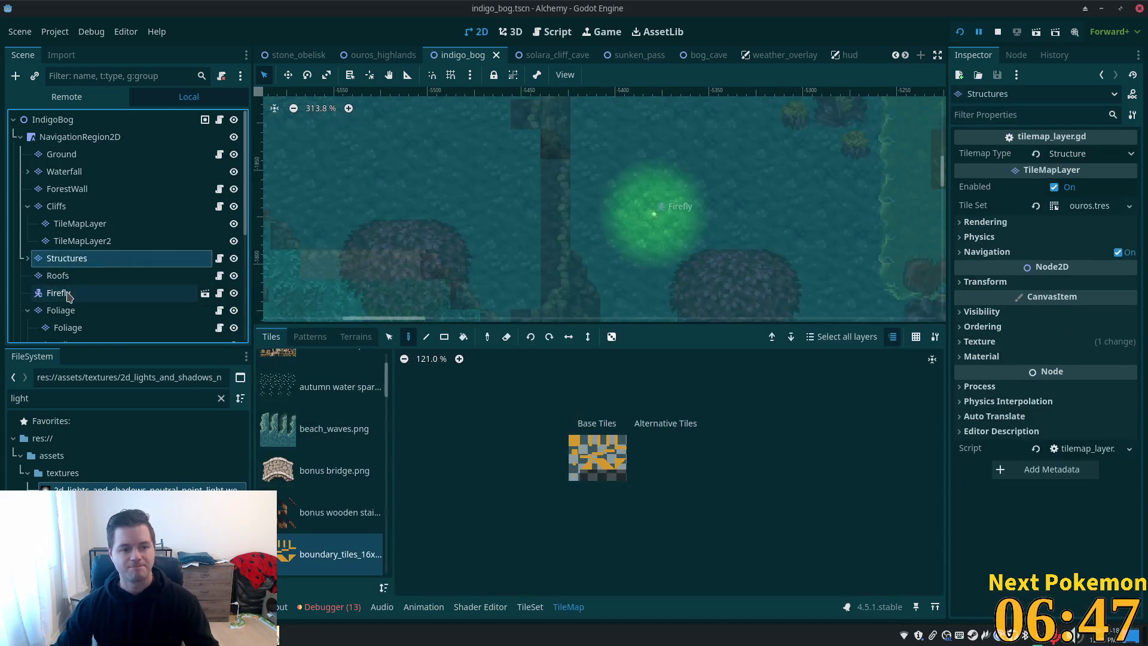
Re-enable Z as Relative on Firefly, save indigo_bog, and expand the Firefly's Visibility properties
left_click(67, 293)
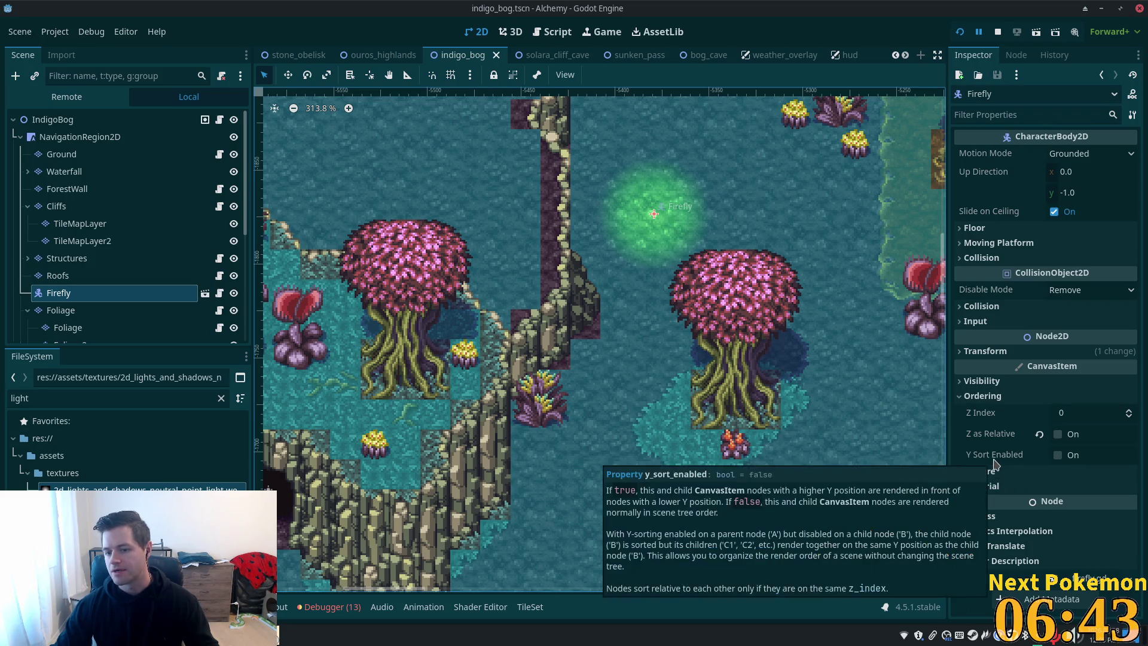
left_click(1058, 434)
key("ctrl+s")
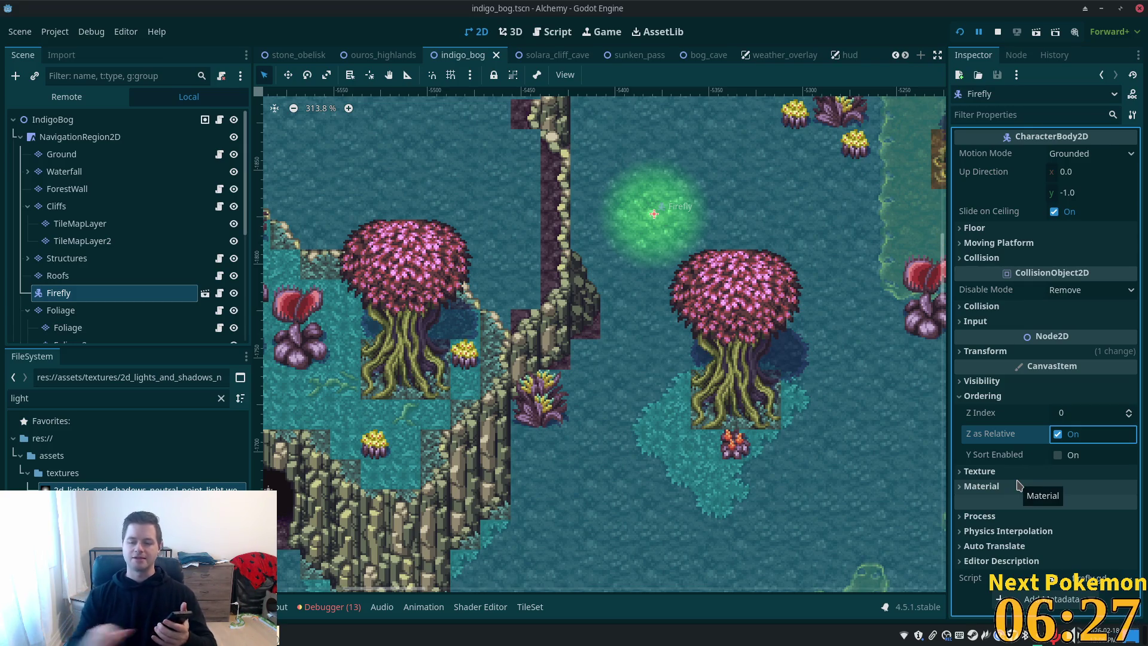
left_click(992, 380)
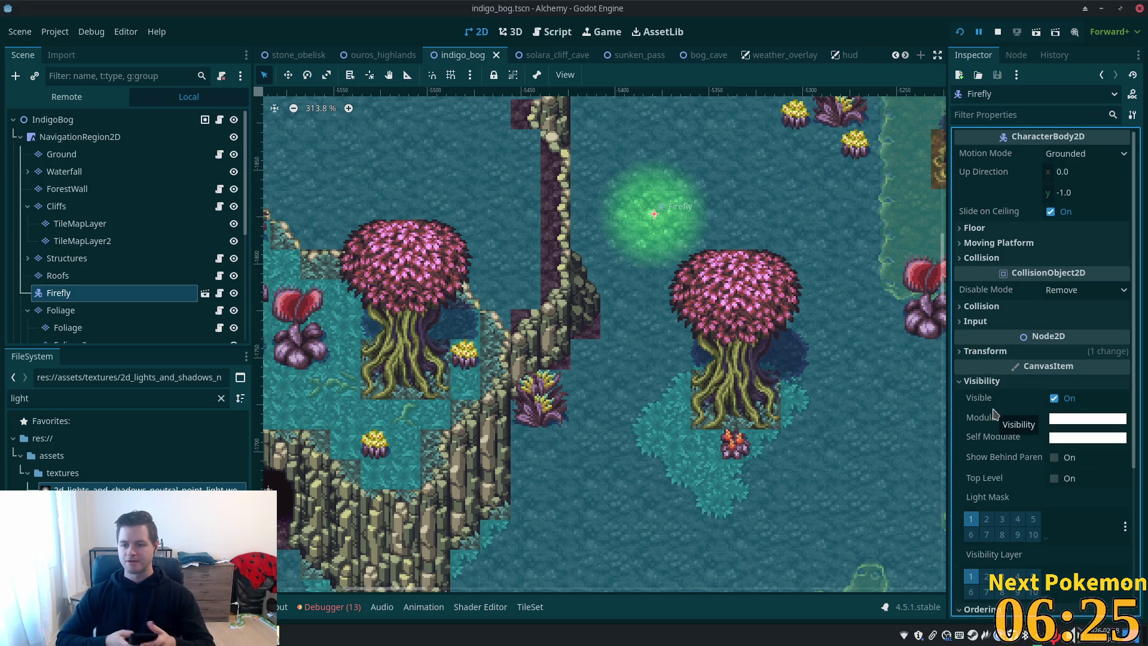
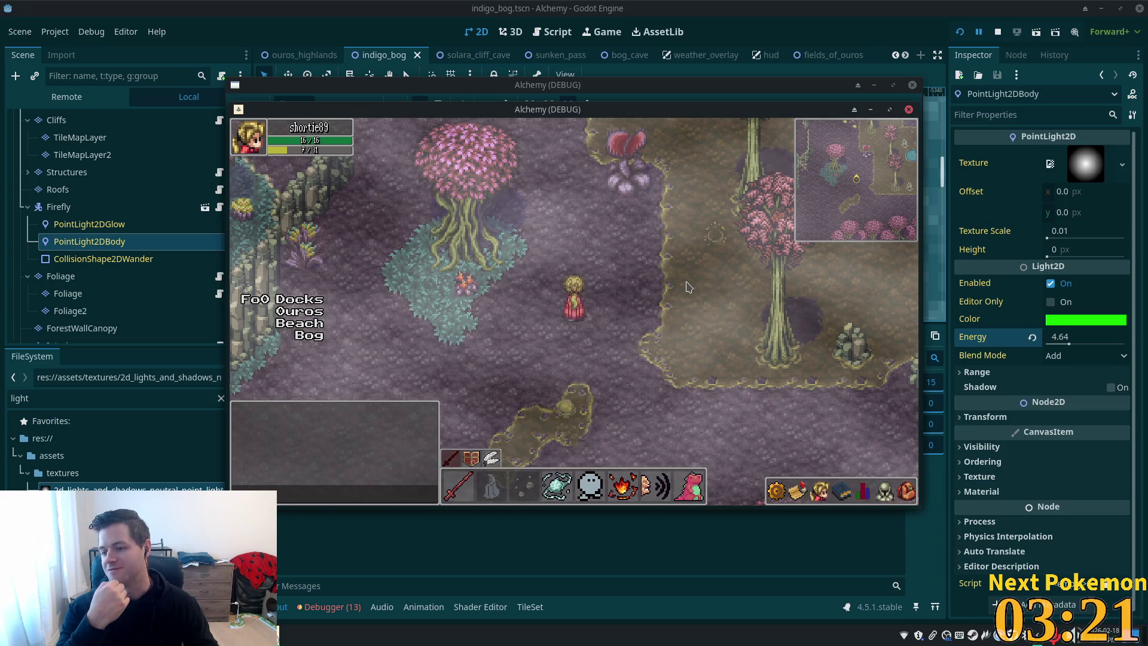
Walk the character up the bog, then set the PointLight2DBody energy to 5.0
key("w")
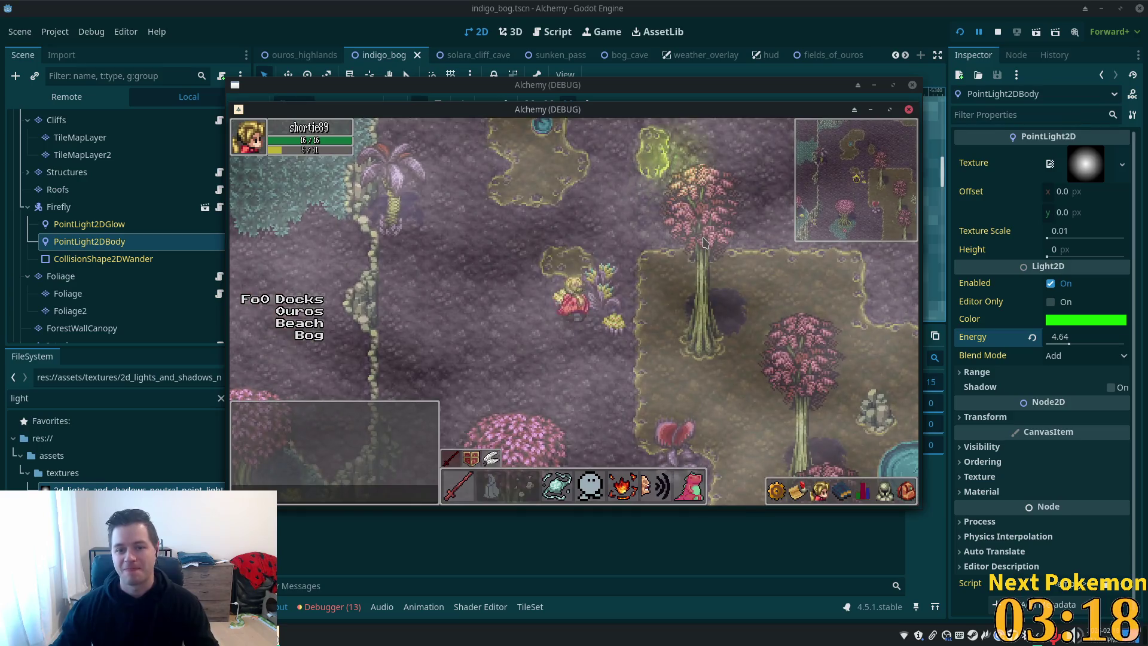
key("w")
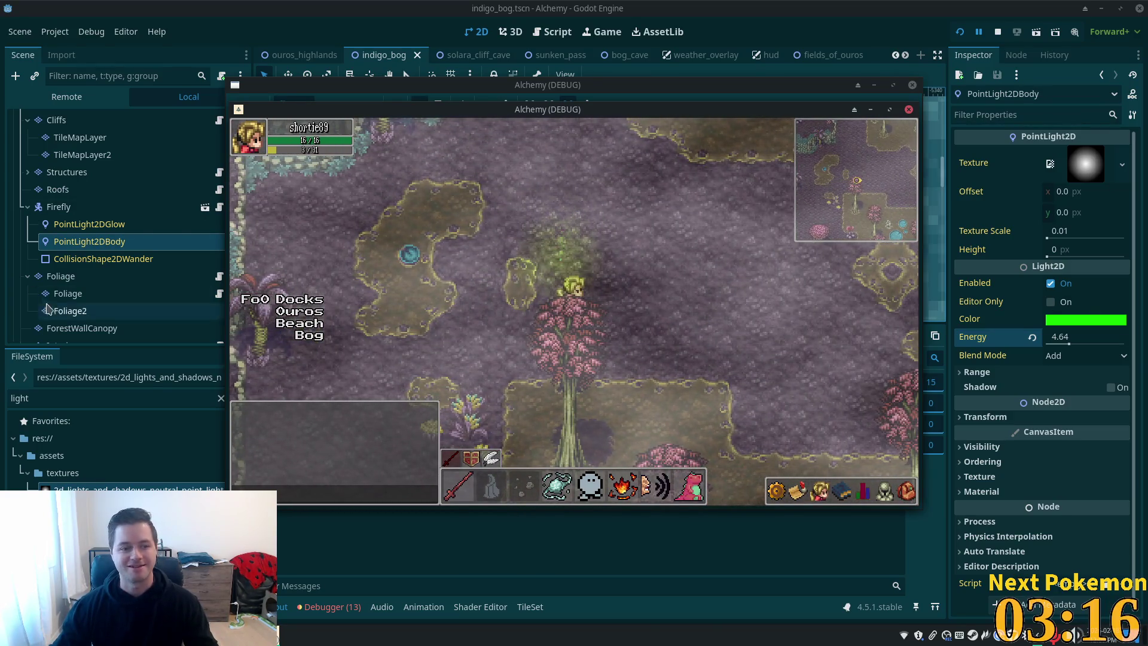
left_click(1071, 338)
type("5")
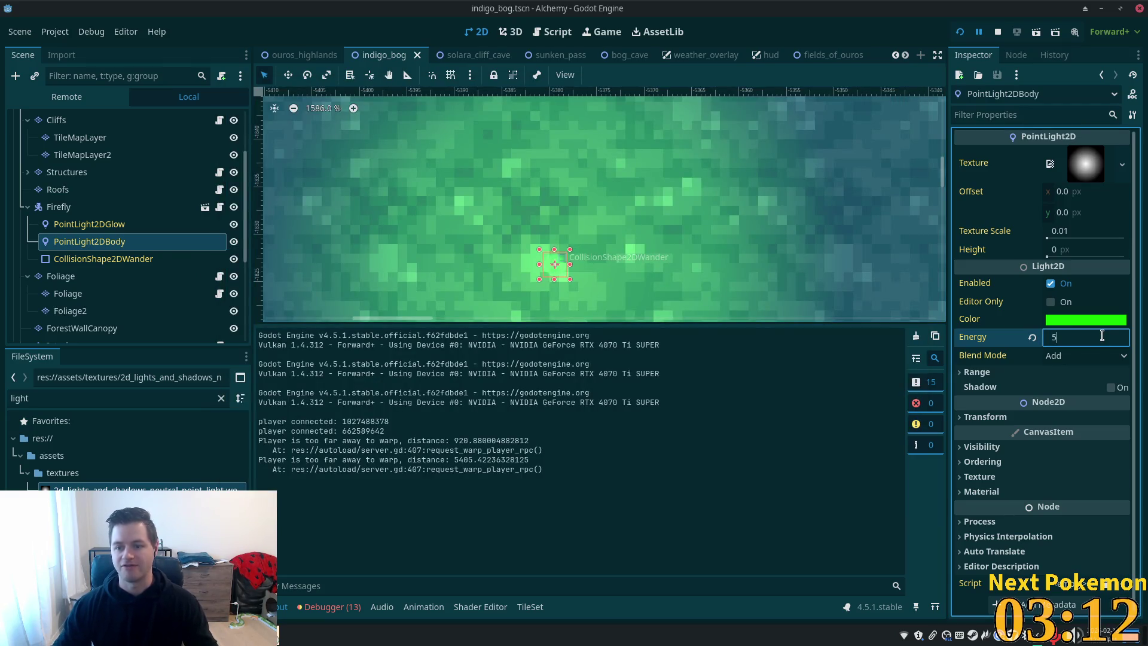
key("Tab")
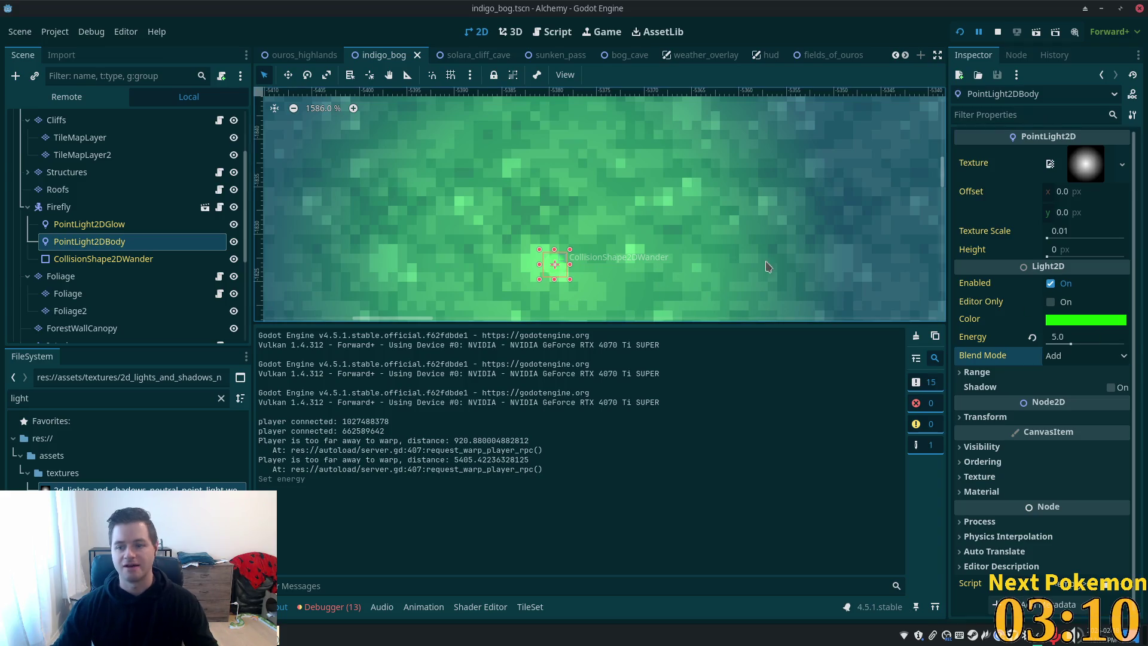
right_click(68, 209)
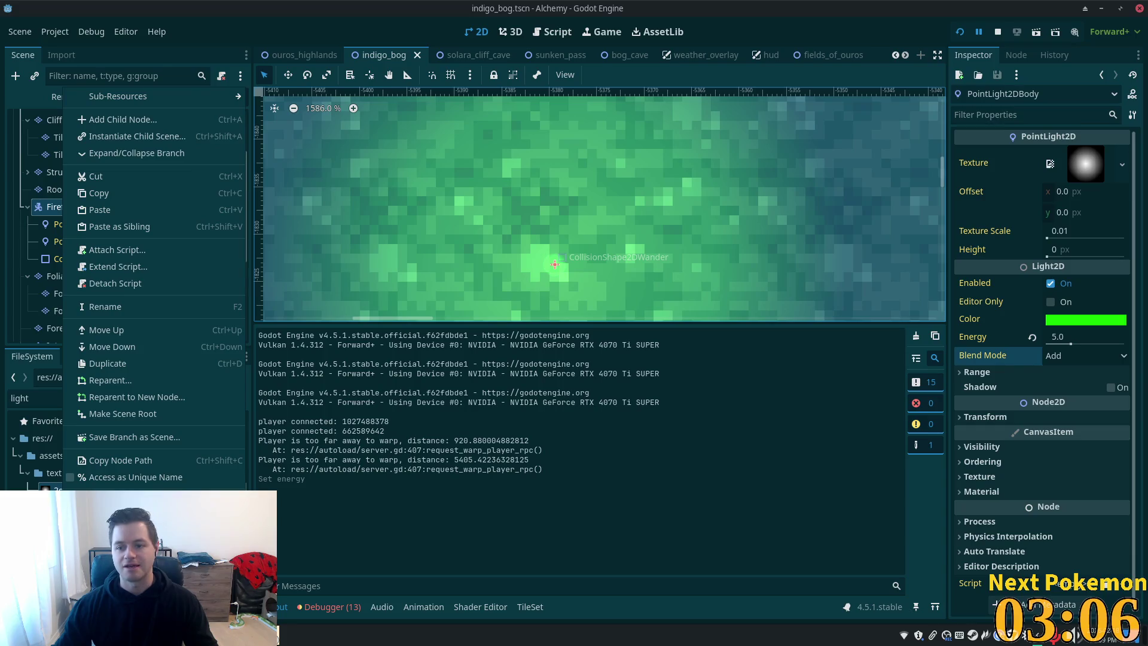
Review the firefly's lights, then disable and confirm Editable Children on the Firefly instance
left_click(47, 224)
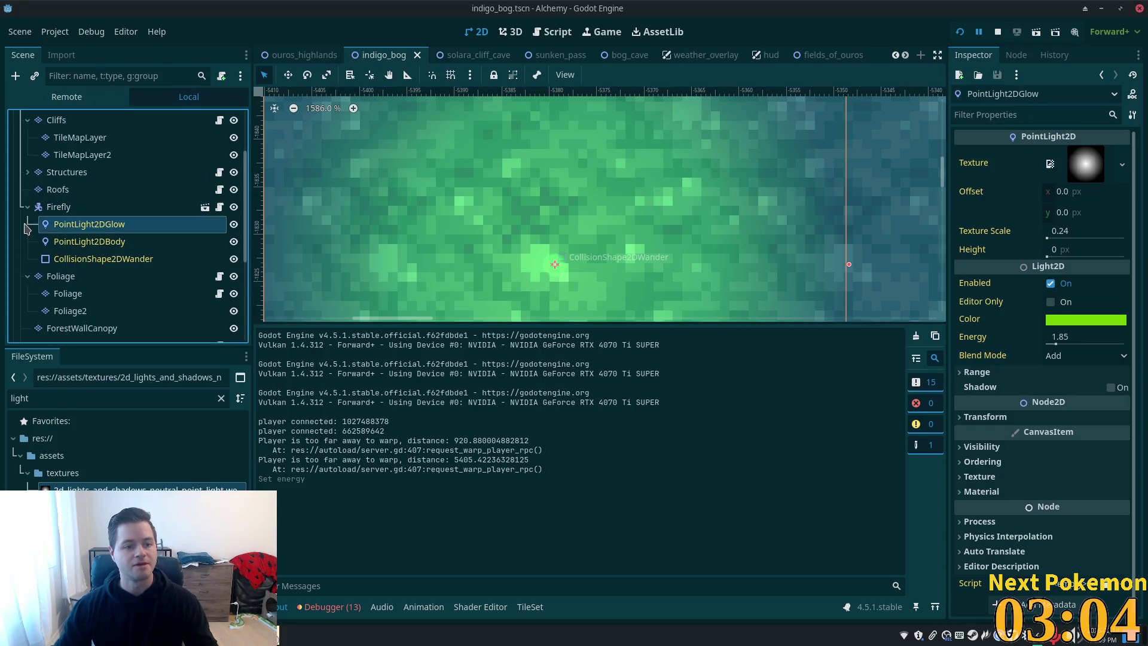
left_click(90, 242)
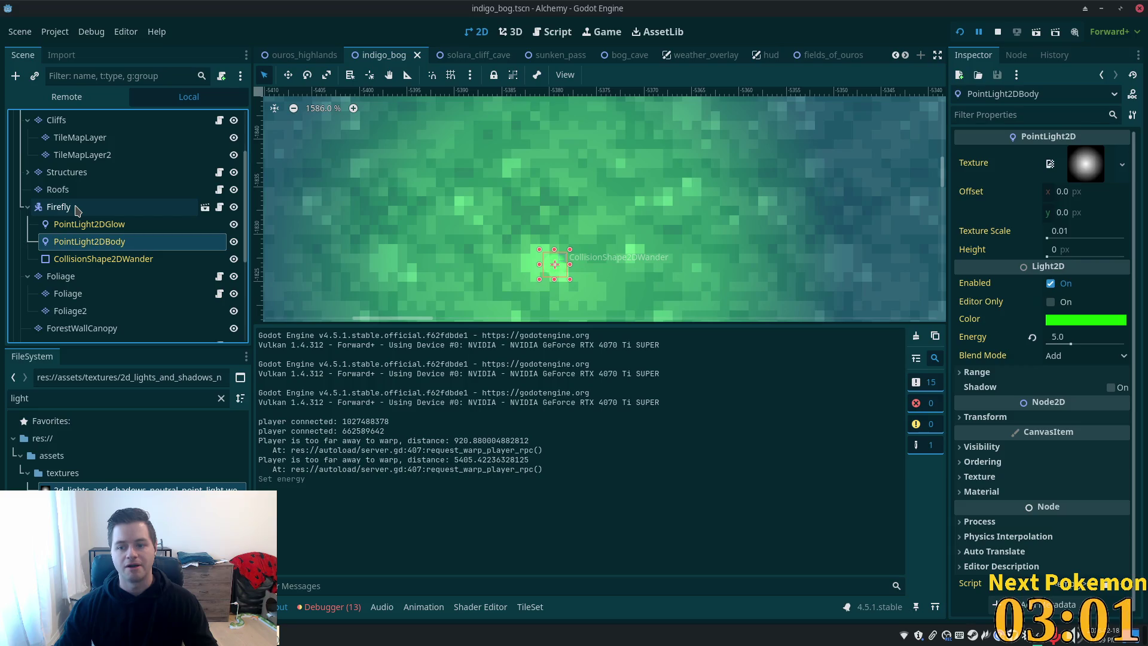
left_click(76, 208)
right_click(73, 210)
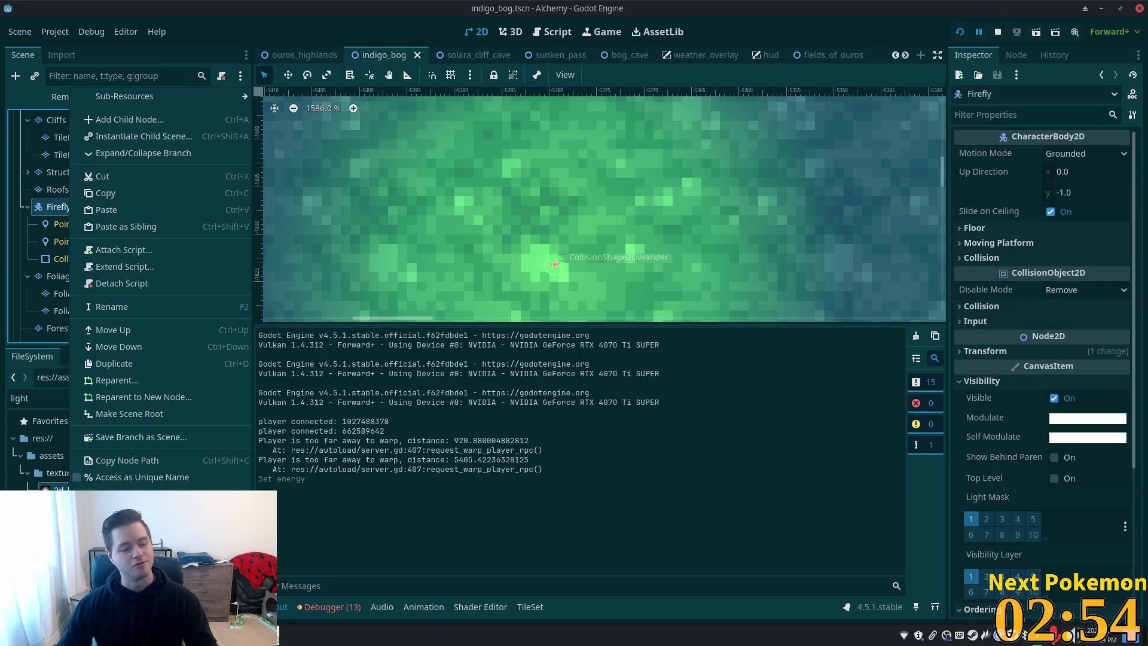
left_click(132, 500)
left_click(652, 337)
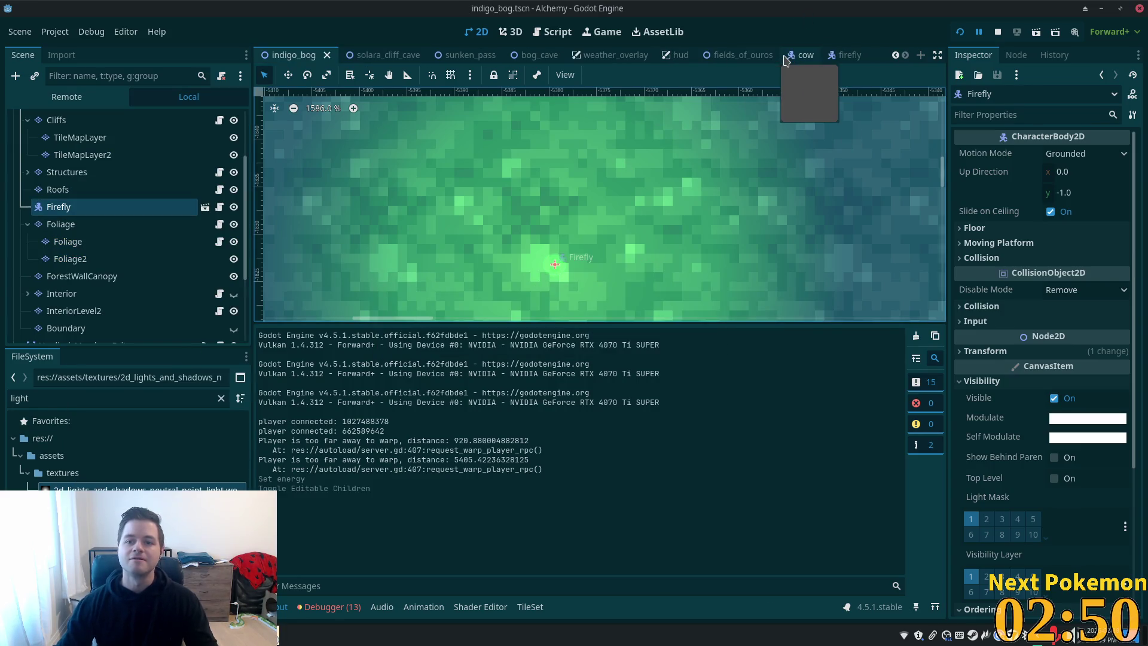
left_click(834, 55)
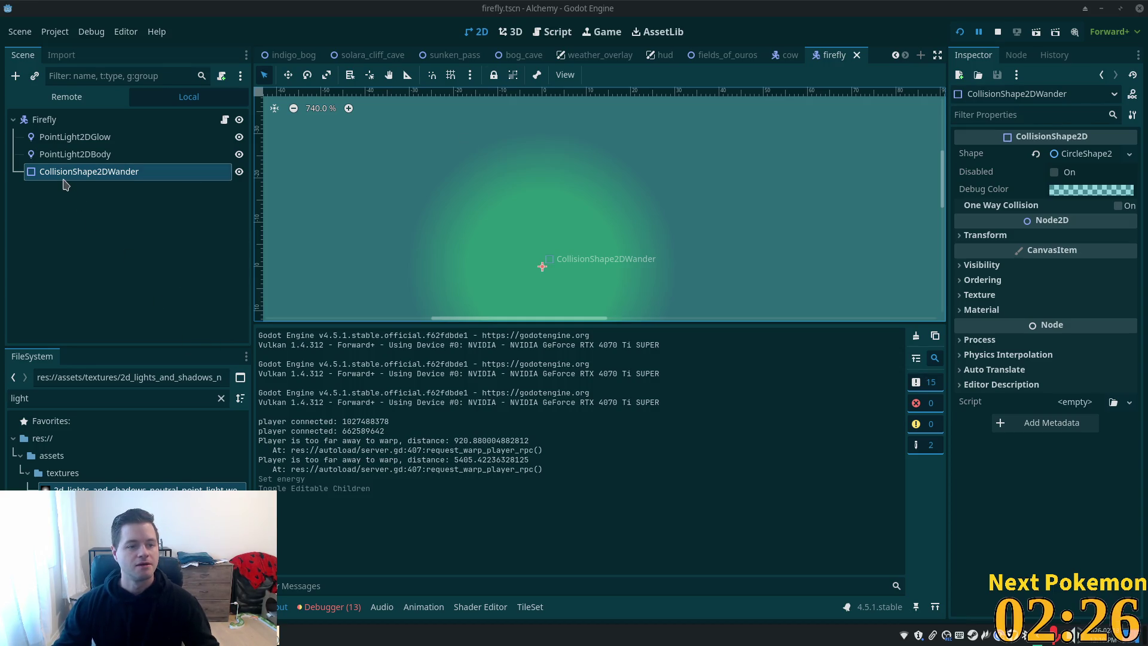
In firefly.tscn, change PointLight2DBody energy from 25.75 to 5, then select PointLight2DGlow
scroll(520, 213, "up", 1)
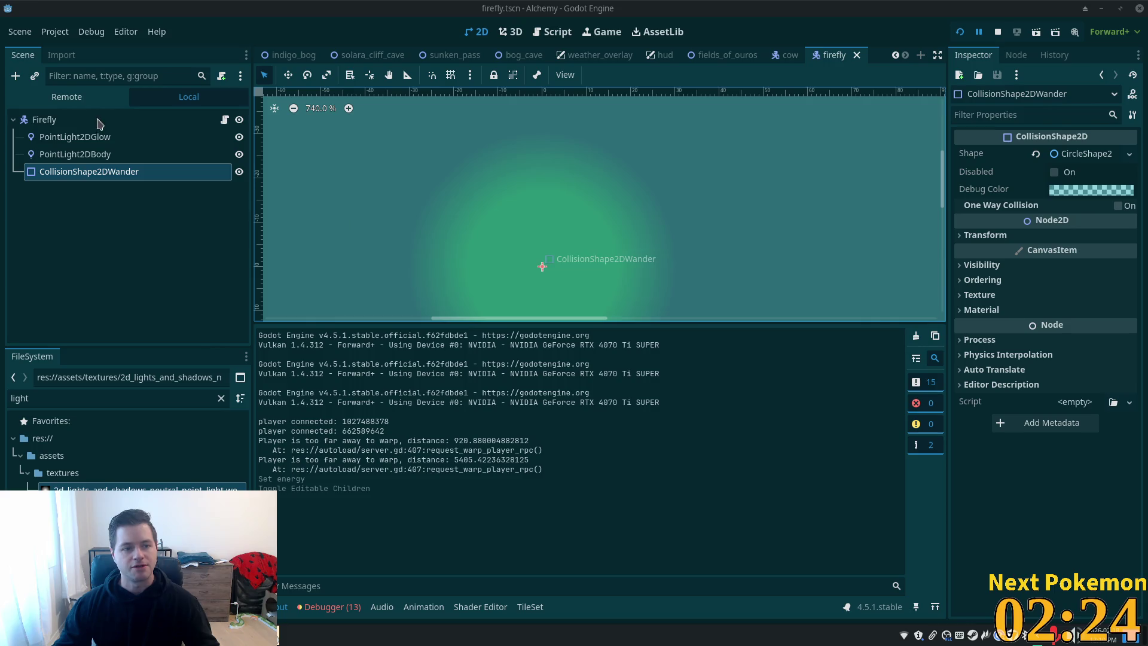
left_click(72, 155)
left_click(1073, 341)
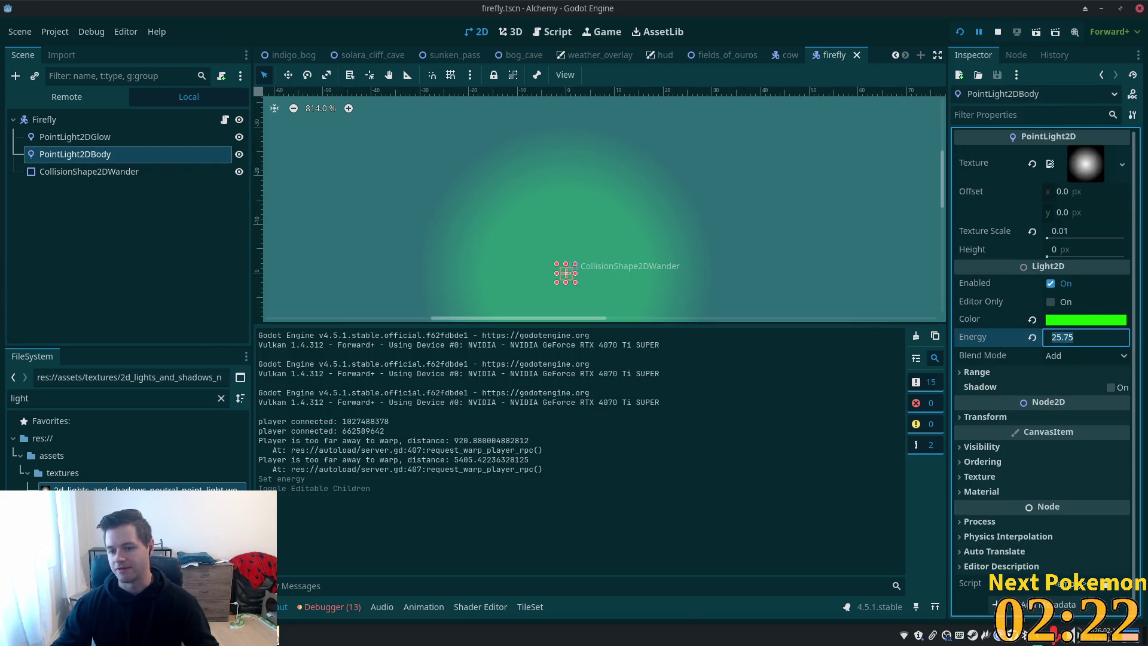
type("5")
key("Return")
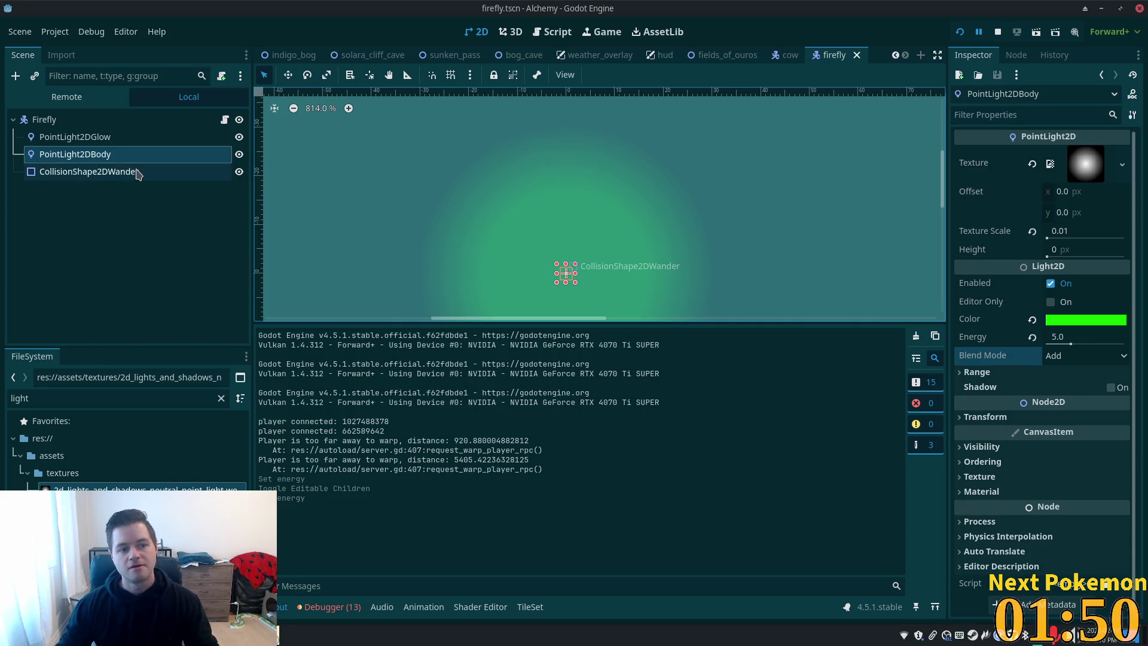
left_click(99, 138)
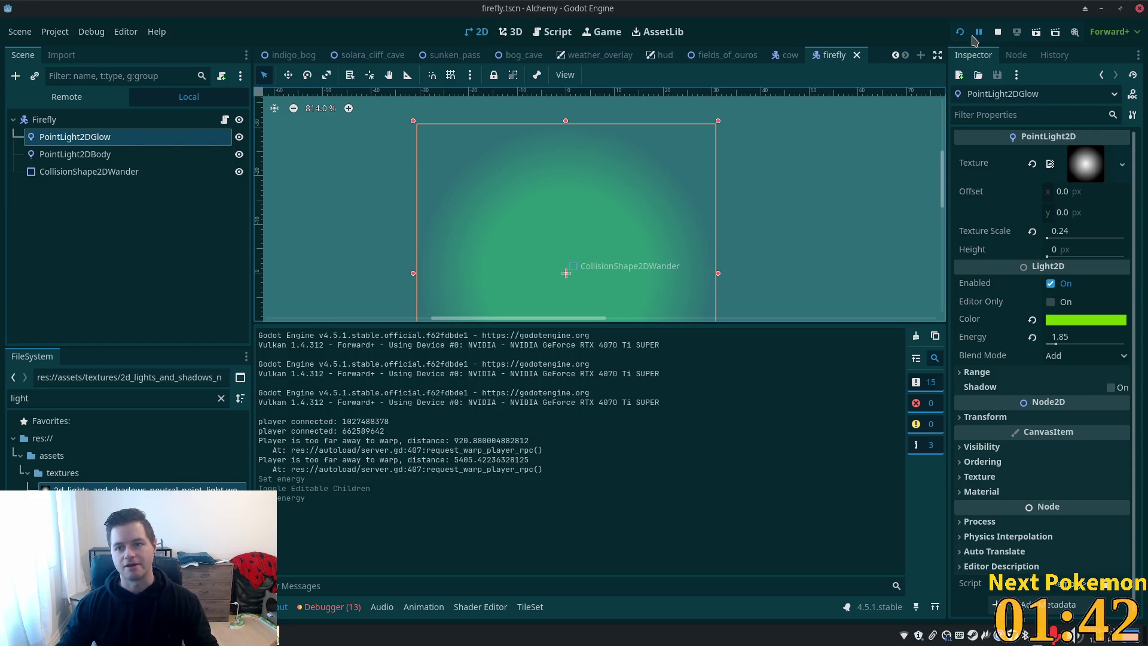
Launch the game with F5 and walk south, west, then east through Indigo Bog
key("F5")
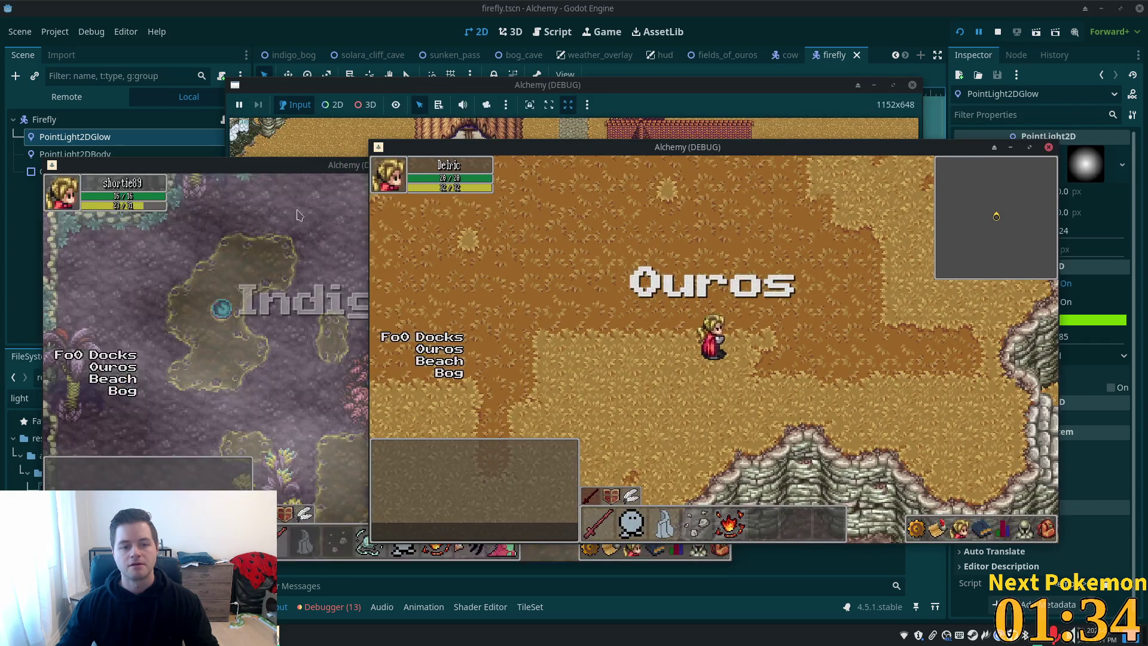
key("s")
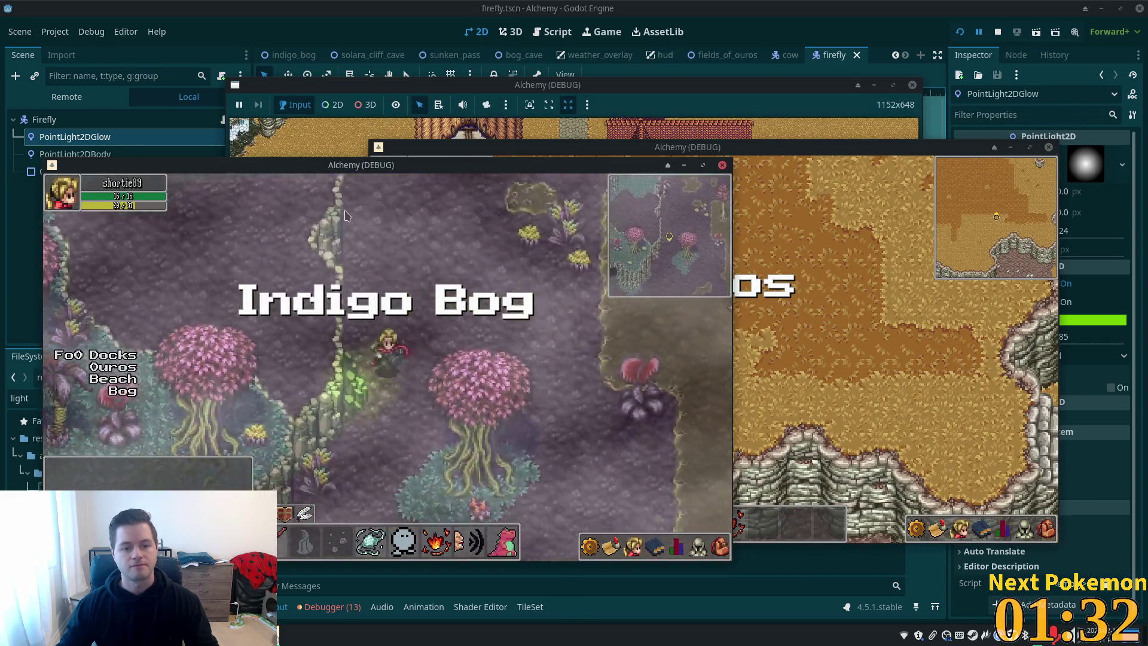
key("s")
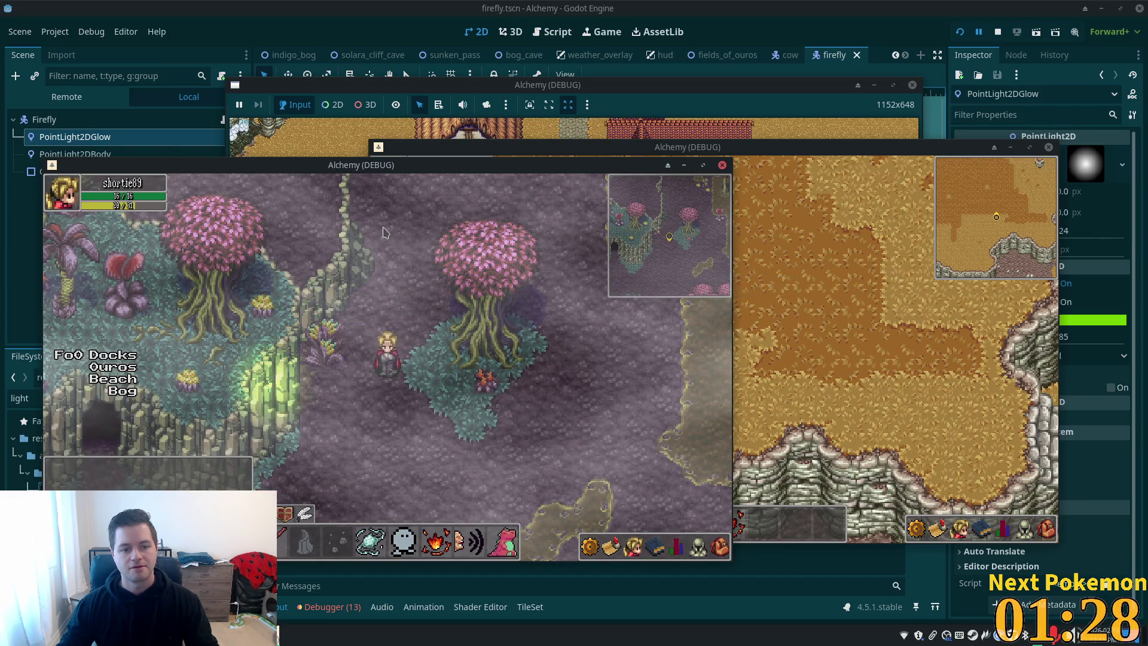
key("s")
key("a")
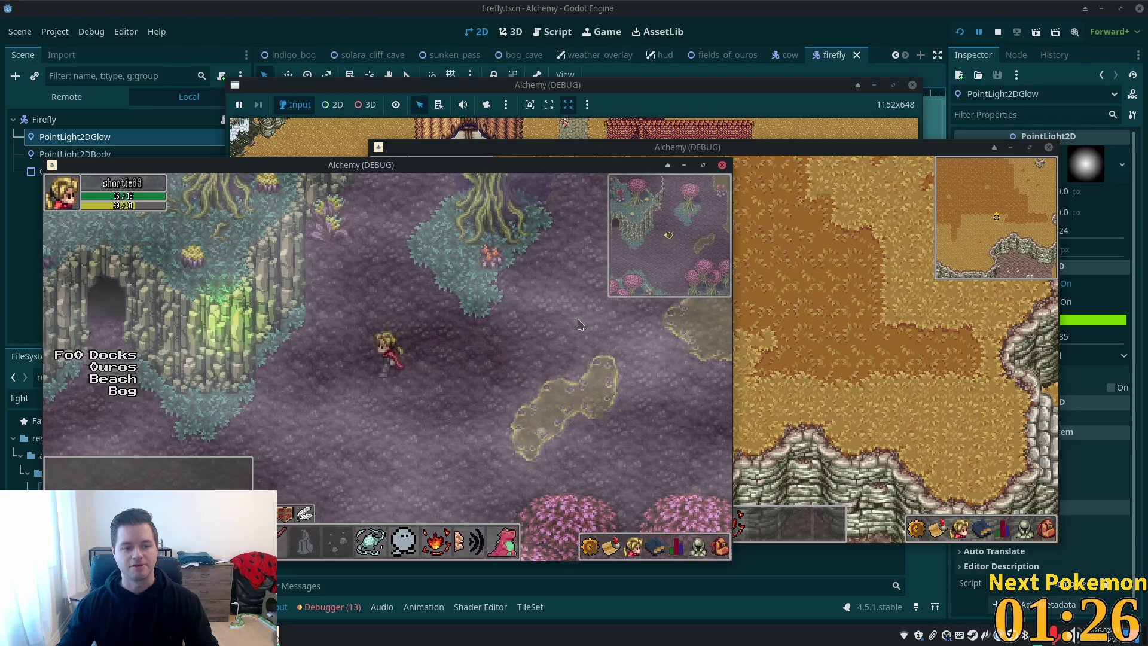
key("a")
key("s")
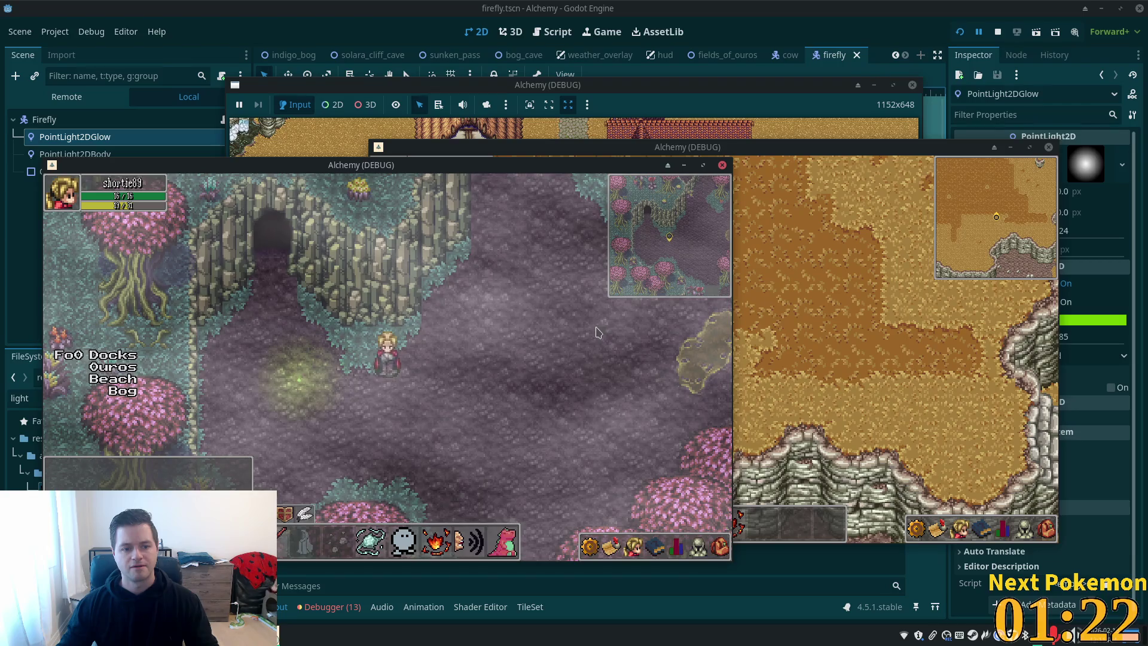
key("d")
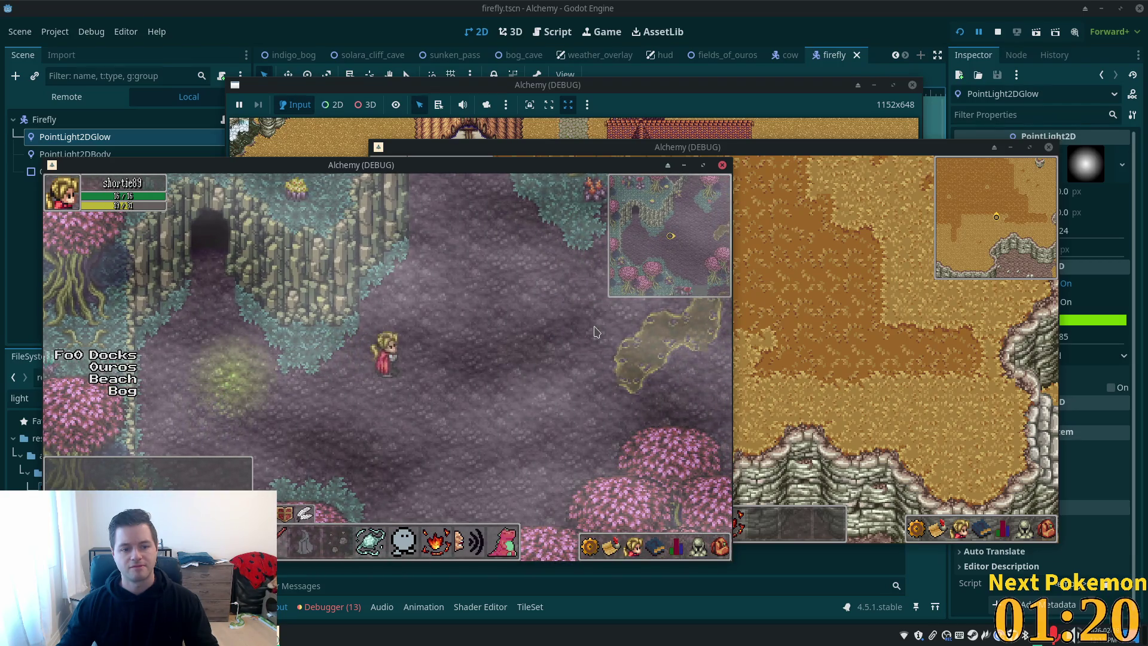
key("d")
key("w")
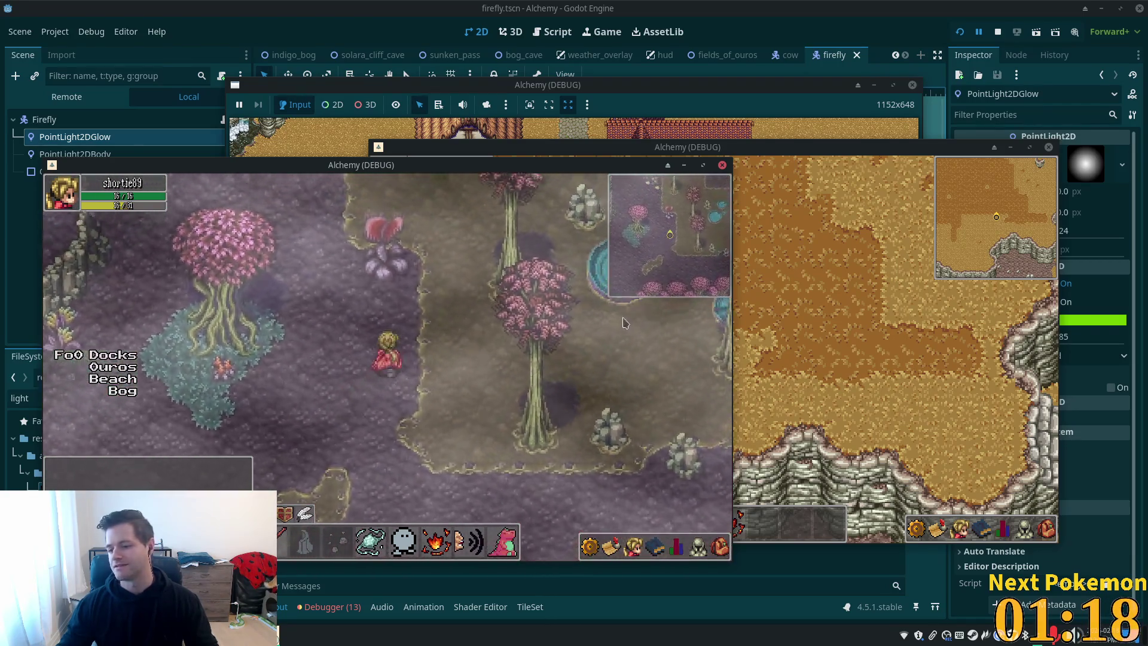
left_click(790, 72)
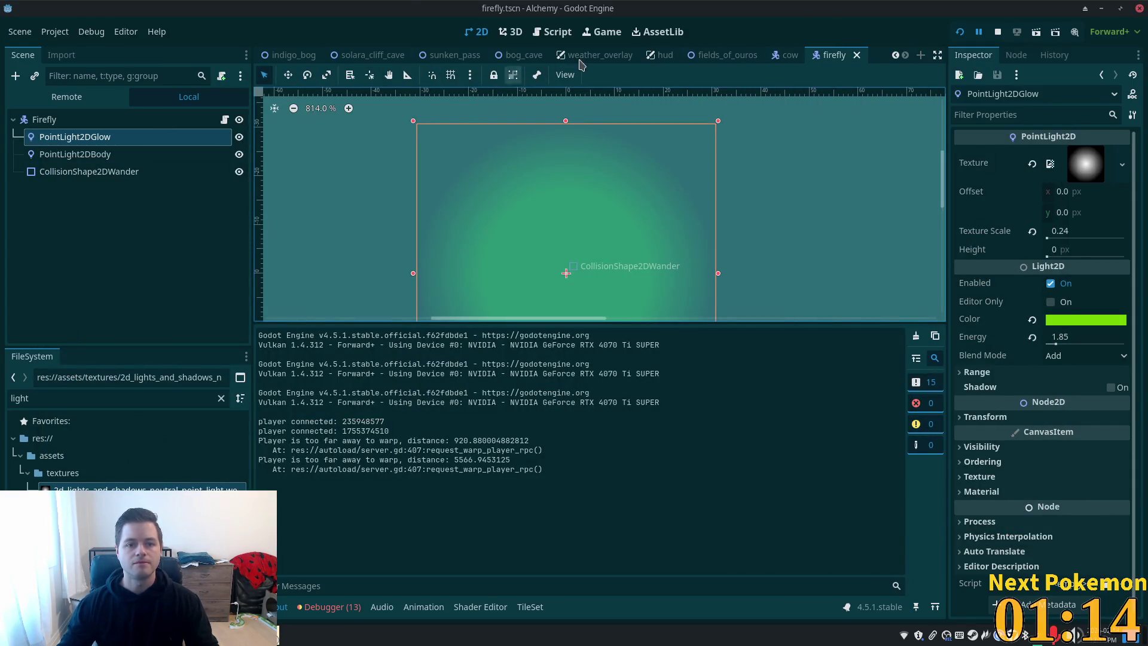
scroll(473, 55, "up", 4)
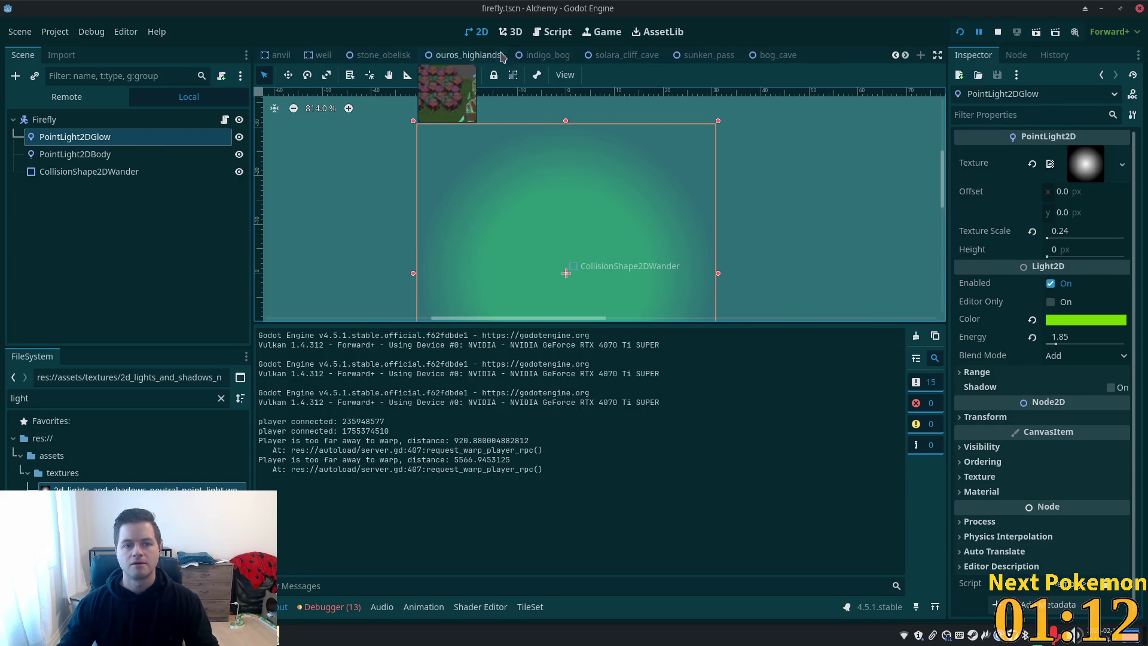
left_click(546, 54)
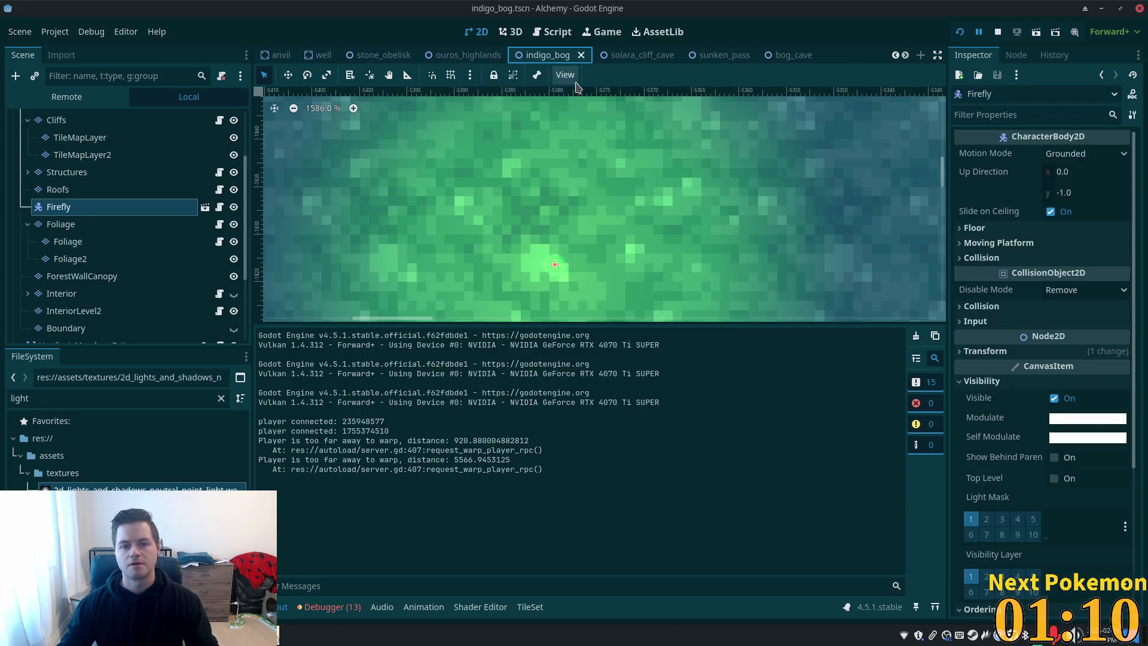
scroll(489, 239, "down", 5)
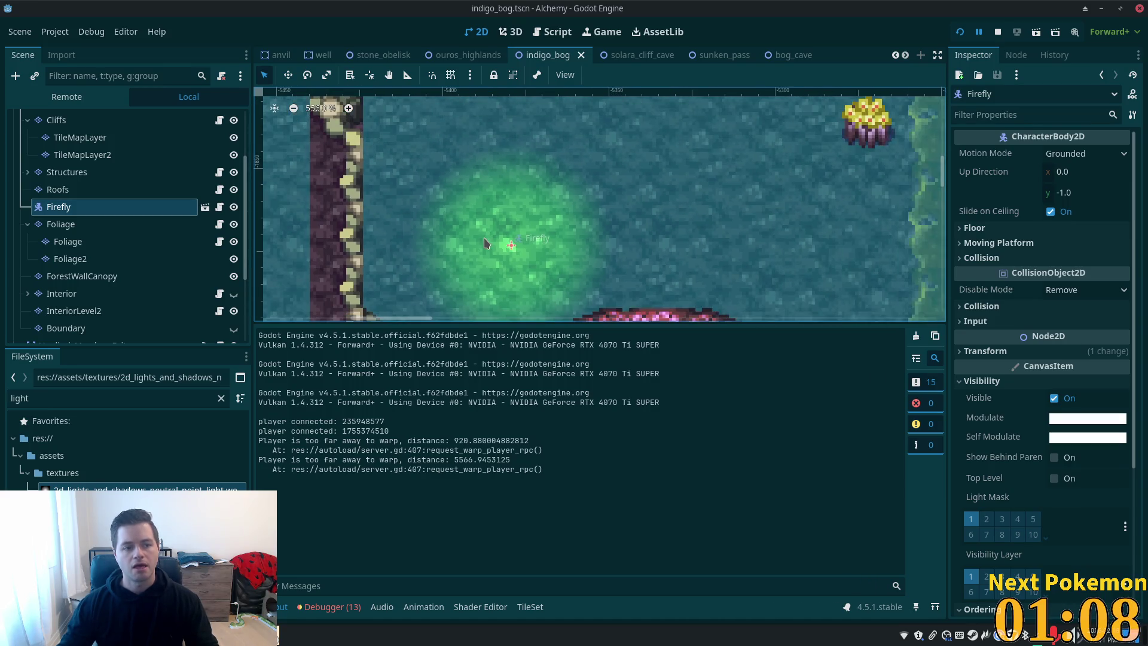
scroll(482, 244, "down", 5)
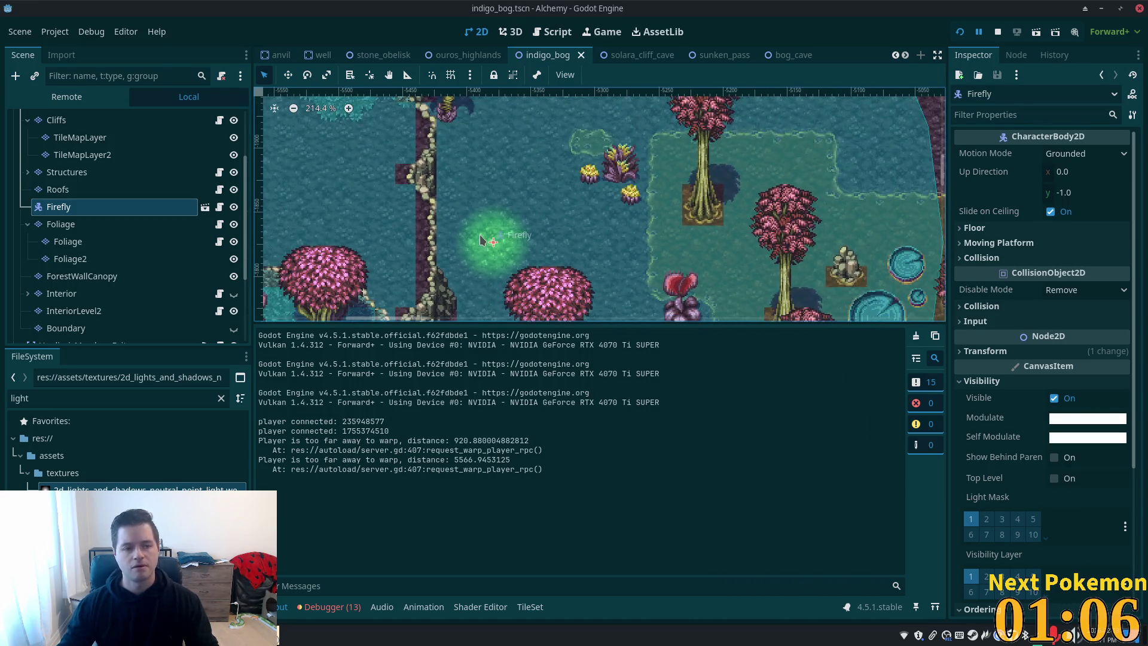
scroll(83, 218, "down", 3)
scroll(90, 209, "up", 5)
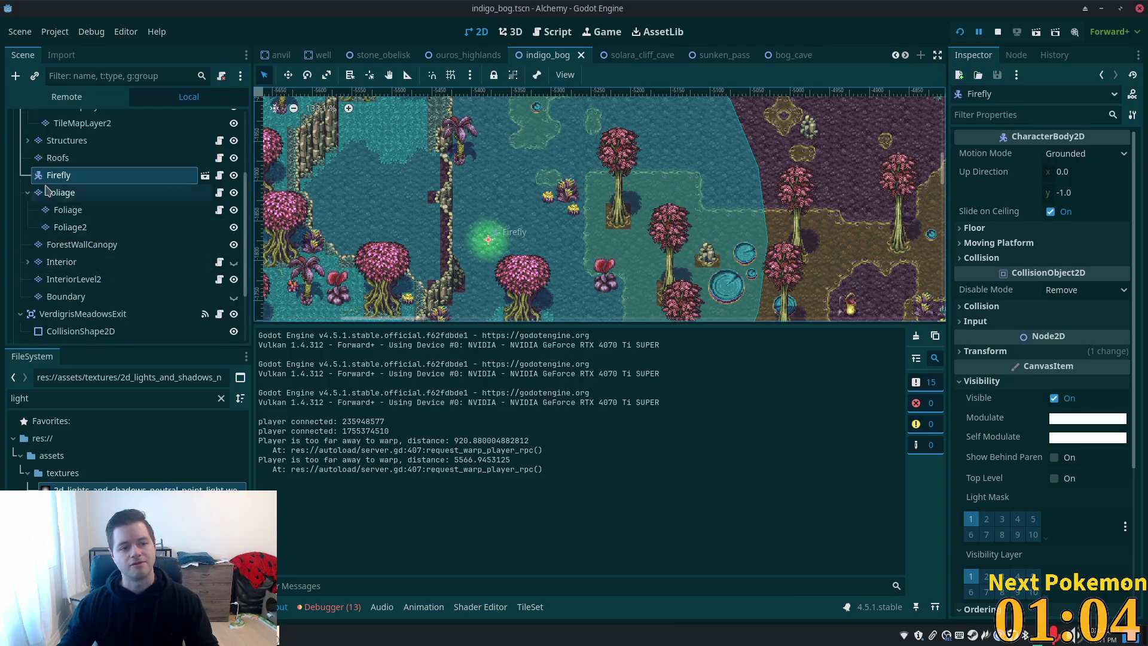
scroll(135, 238, "up", 2)
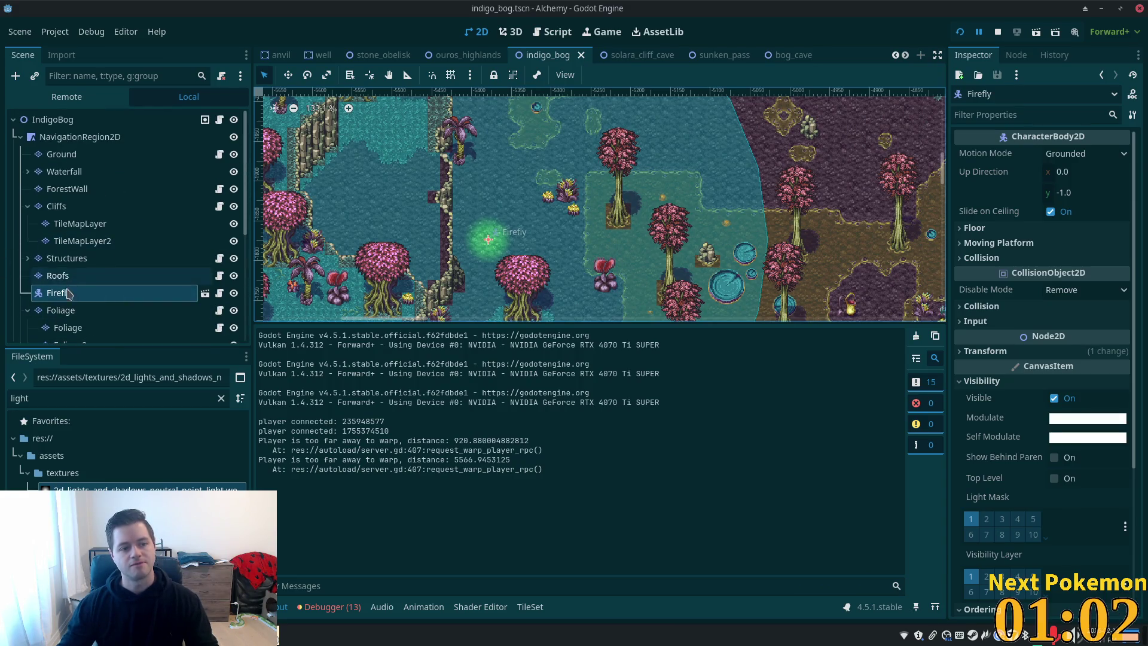
mouse_move(72, 293)
left_mouse_down()
mouse_move(60, 120)
mouse_move(71, 180)
left_mouse_up()
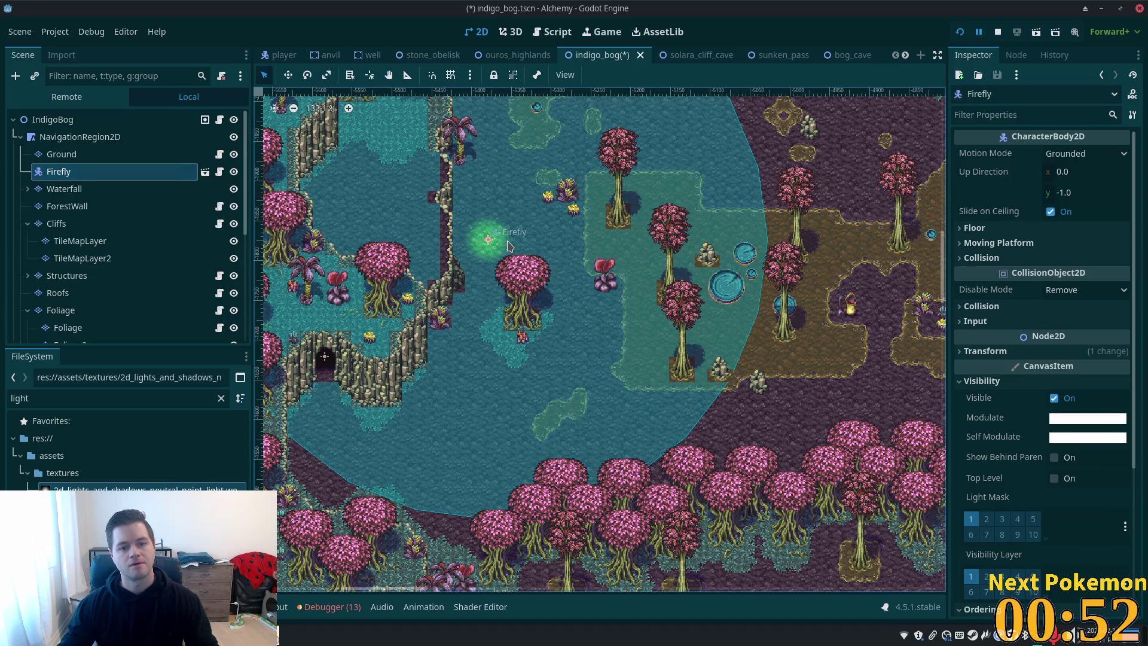
scroll(501, 240, "up", 3)
left_click(287, 75)
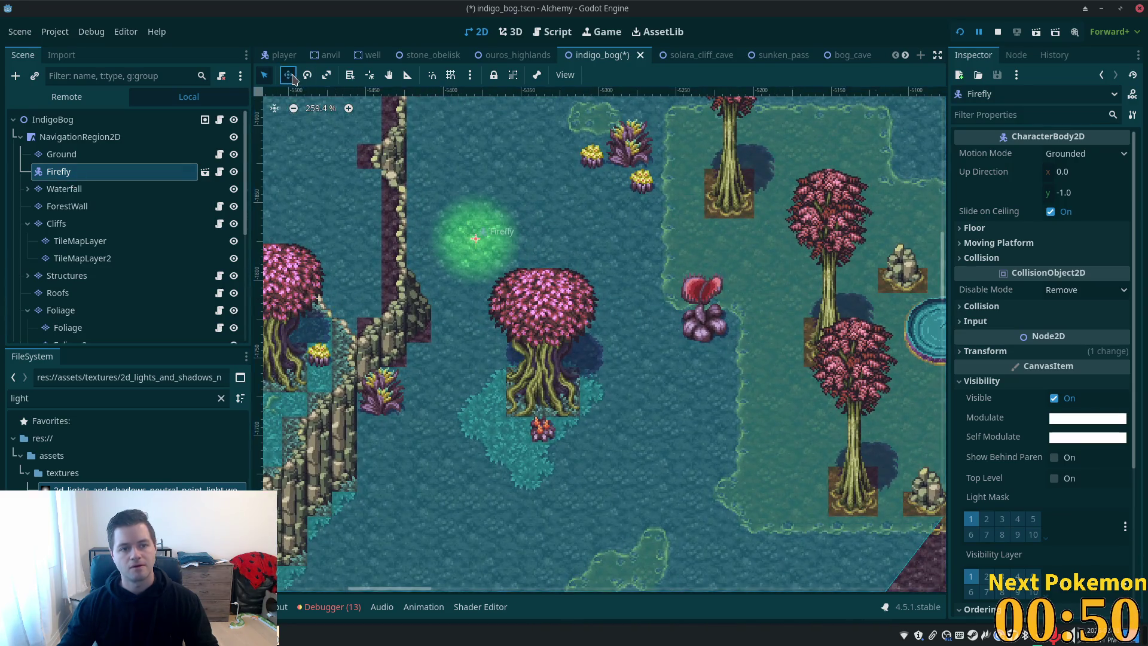
mouse_move(388, 196)
left_mouse_down()
mouse_move(431, 257)
mouse_move(485, 259)
mouse_move(488, 293)
mouse_move(472, 314)
left_mouse_up()
left_click(80, 137)
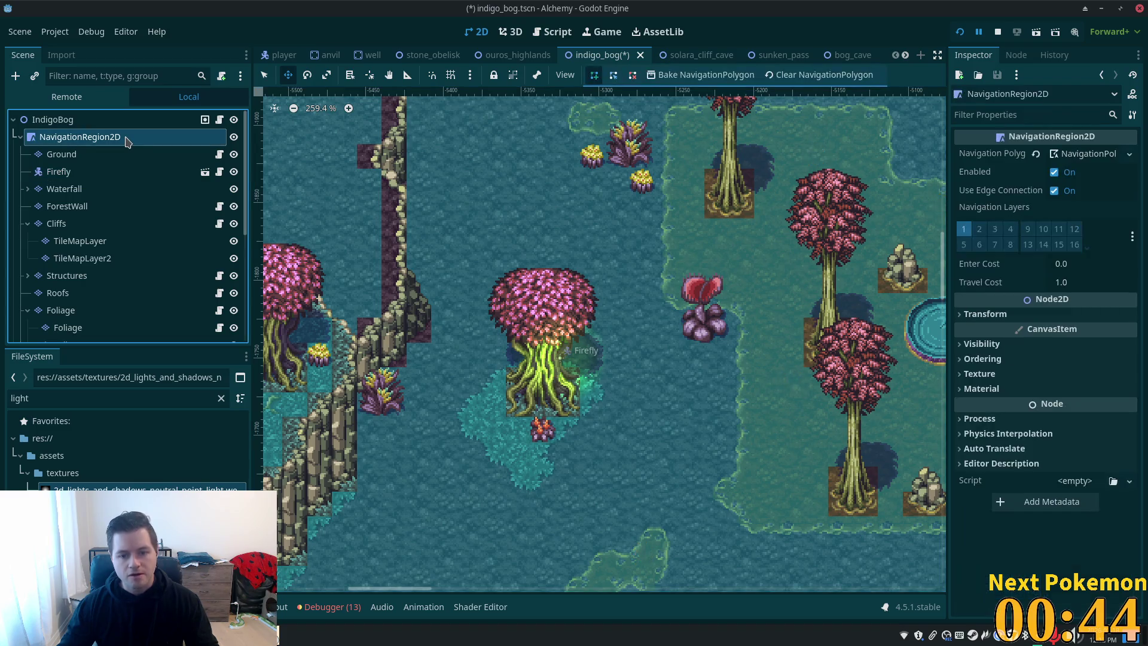
left_click(112, 170)
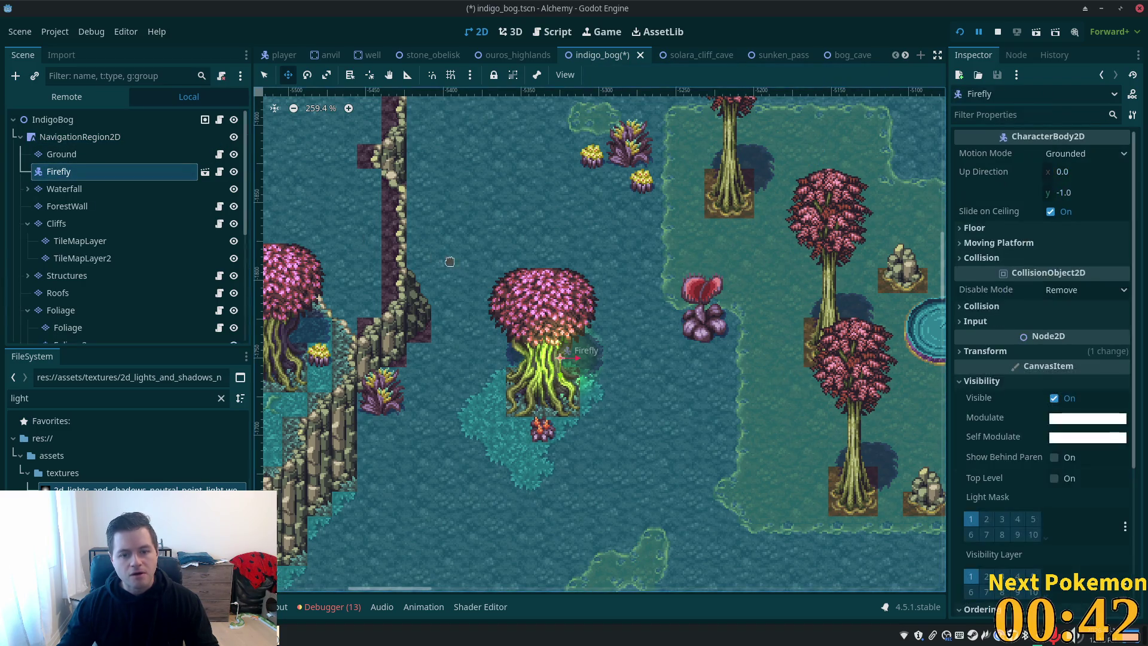
left_click(110, 121)
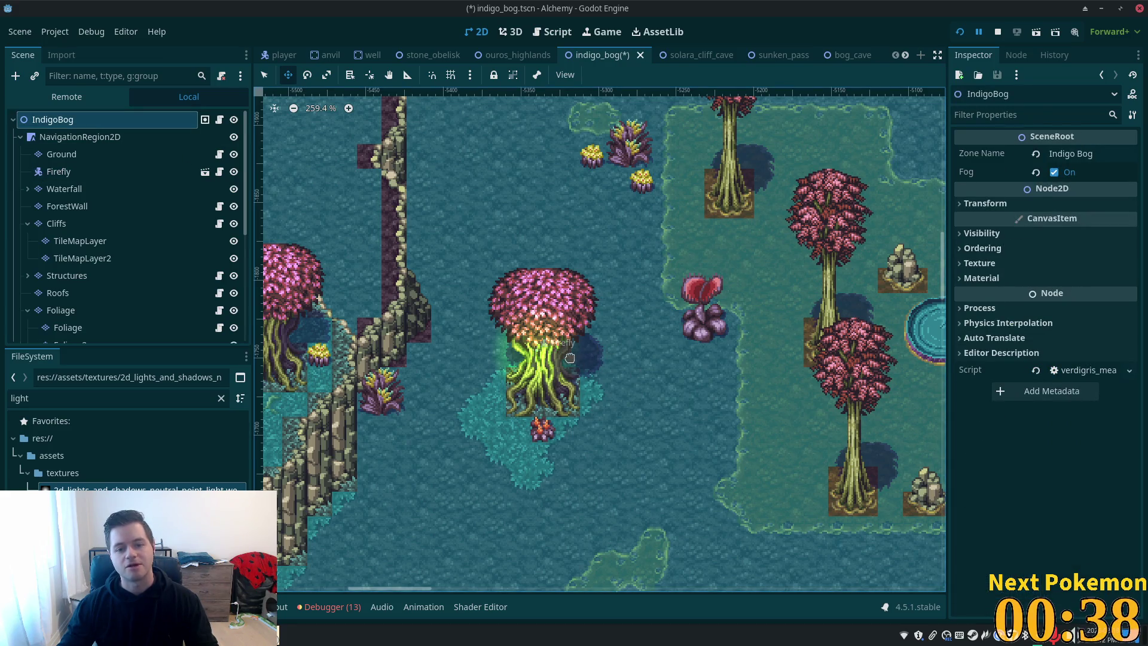
scroll(569, 357, "up", 6)
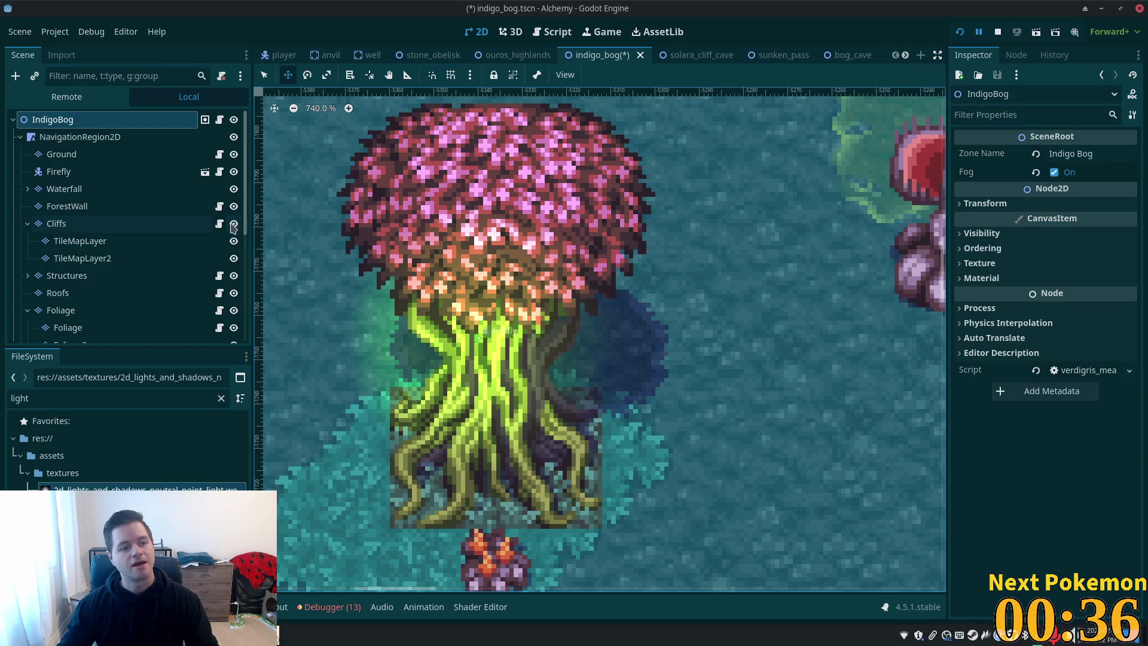
left_click(76, 172)
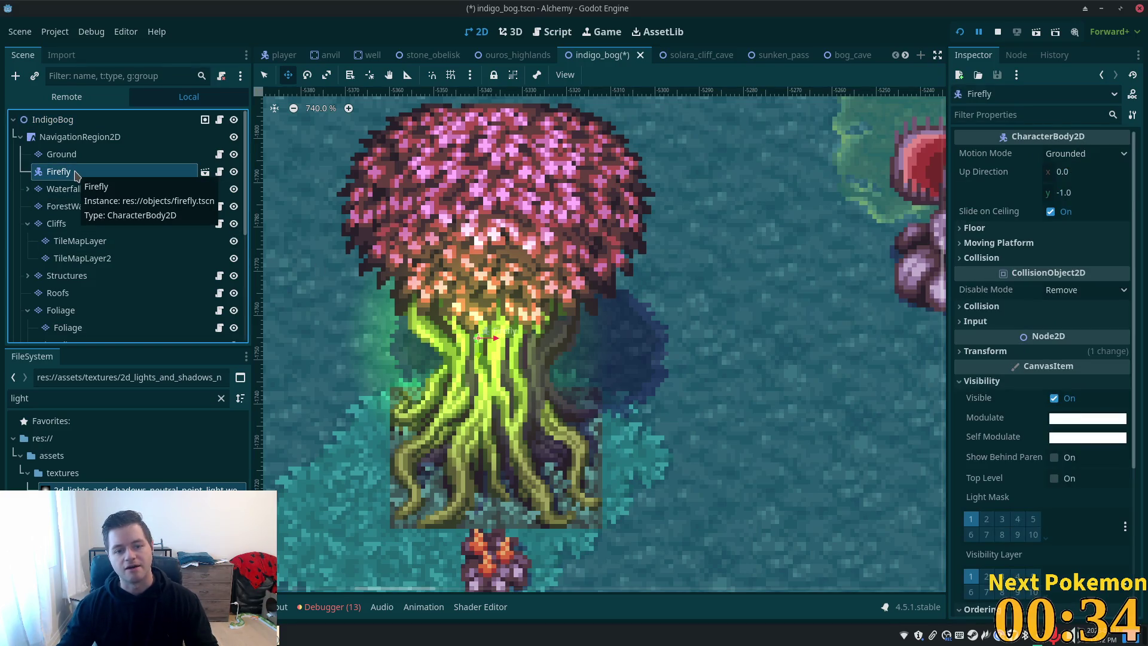
Enable Editable Children on Firefly and try a Height of -1 on PointLight2DBody
right_click(76, 174)
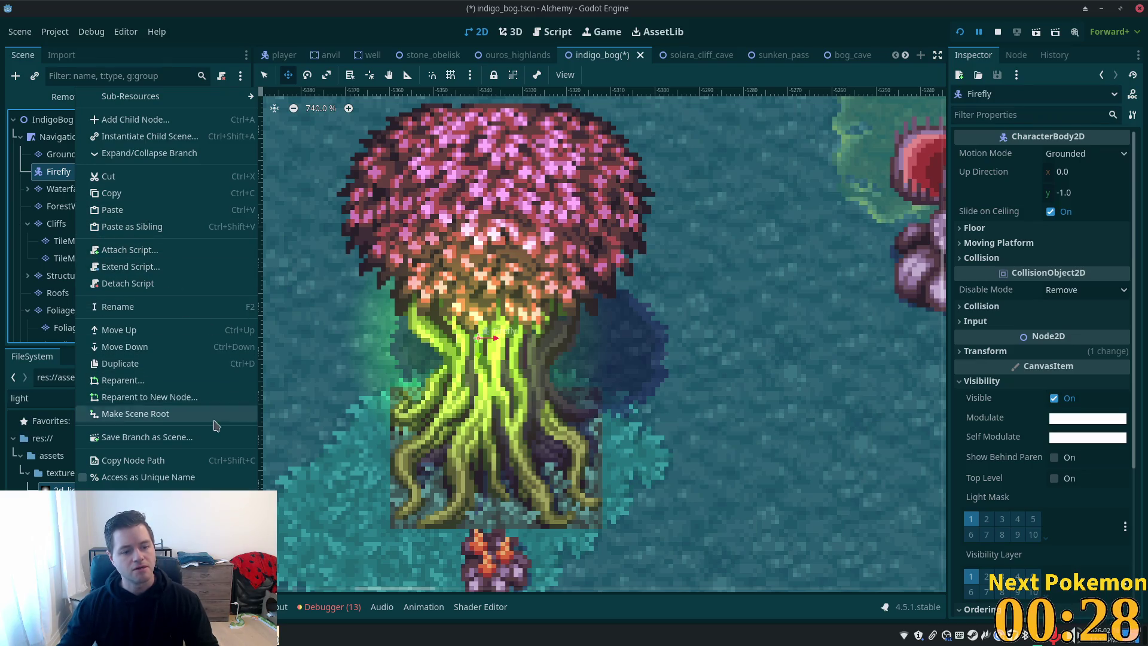
left_click(180, 494)
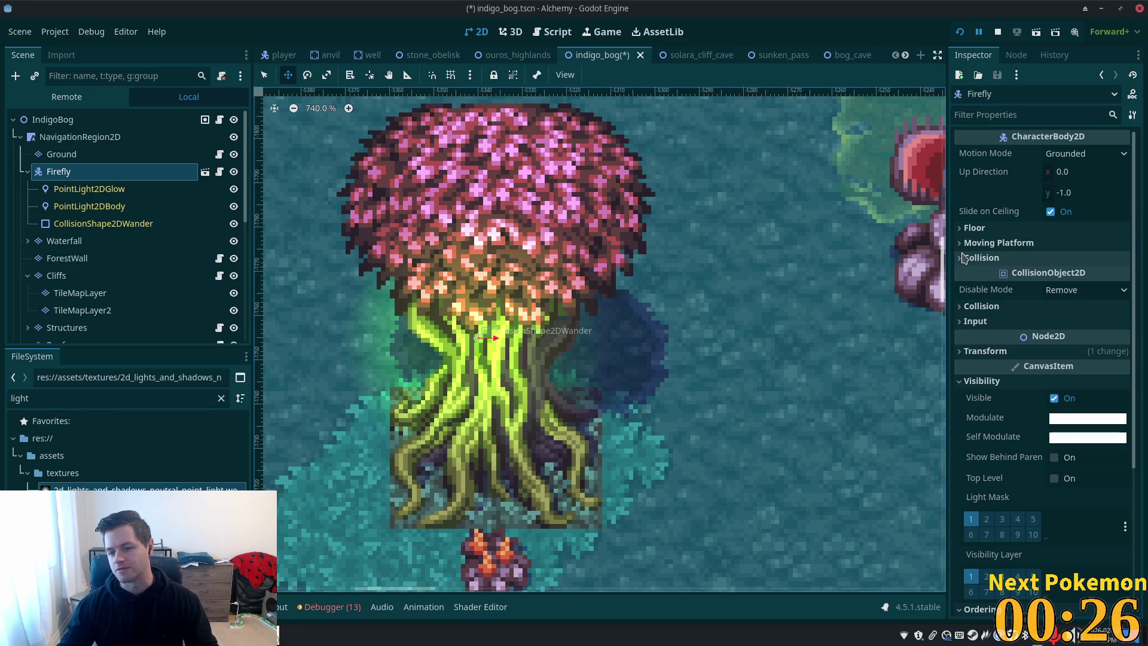
left_click(118, 209)
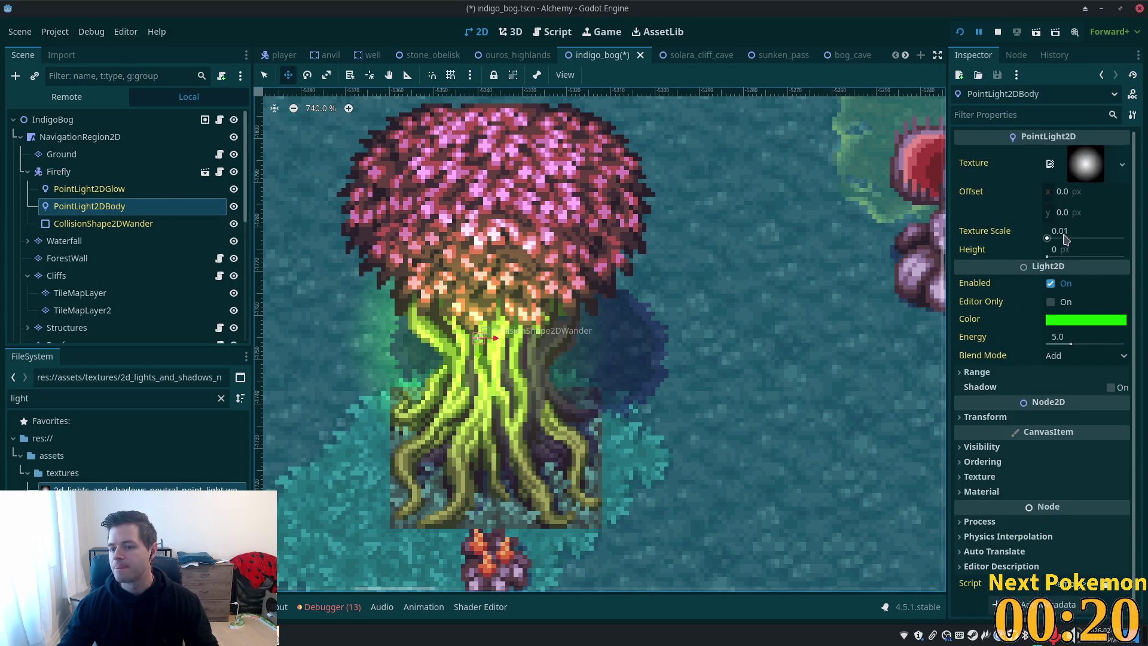
left_click(1067, 253)
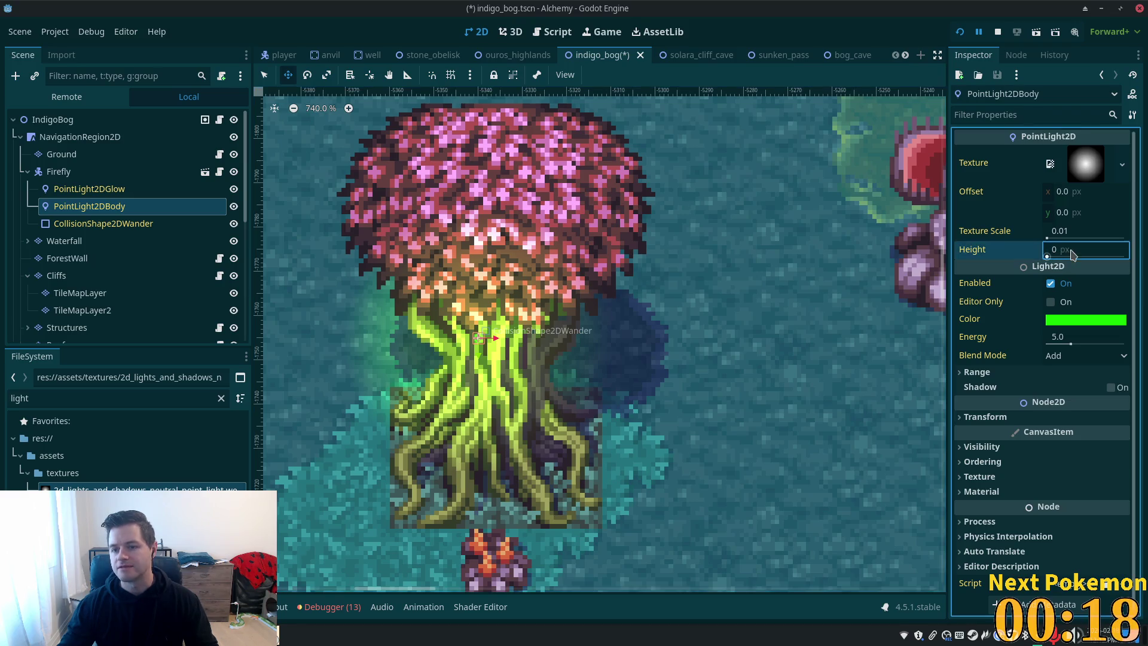
type("-1")
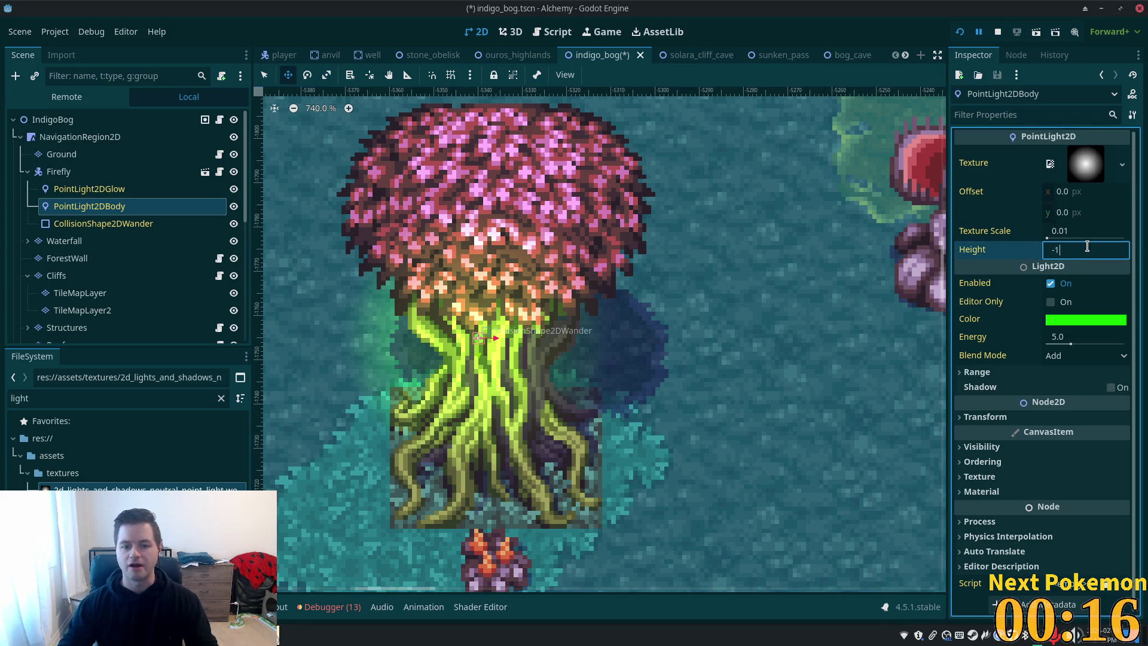
key("Tab")
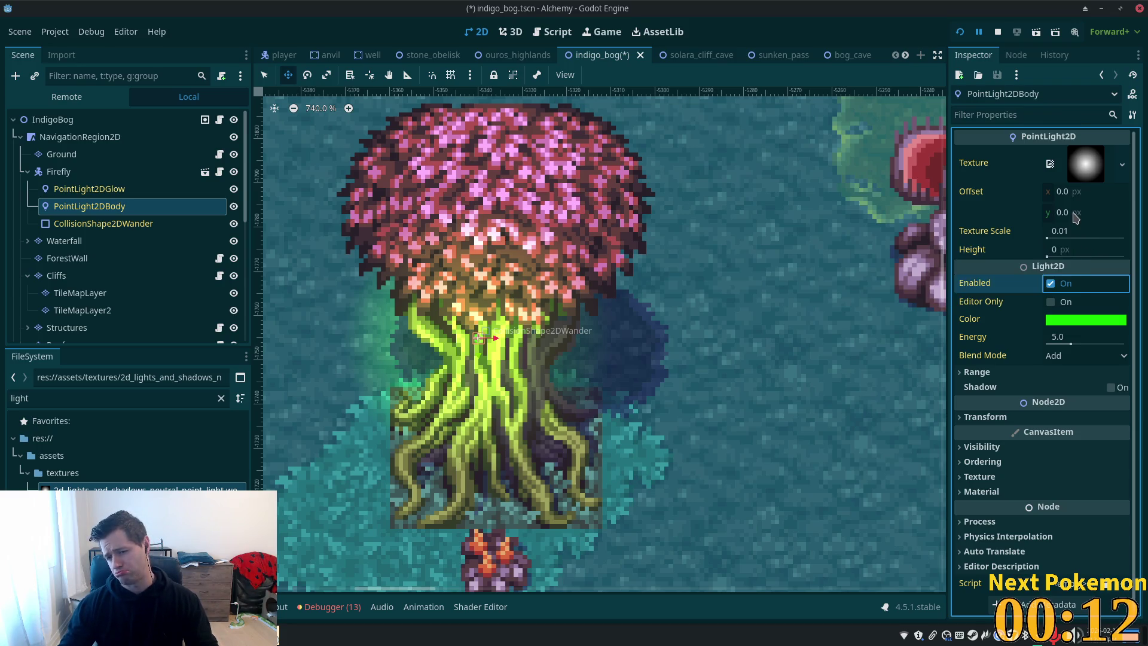
Expand and collapse the Range settings, then start disabling Firefly's Editable Children and switch to the browser
left_click(966, 373)
left_click(965, 373)
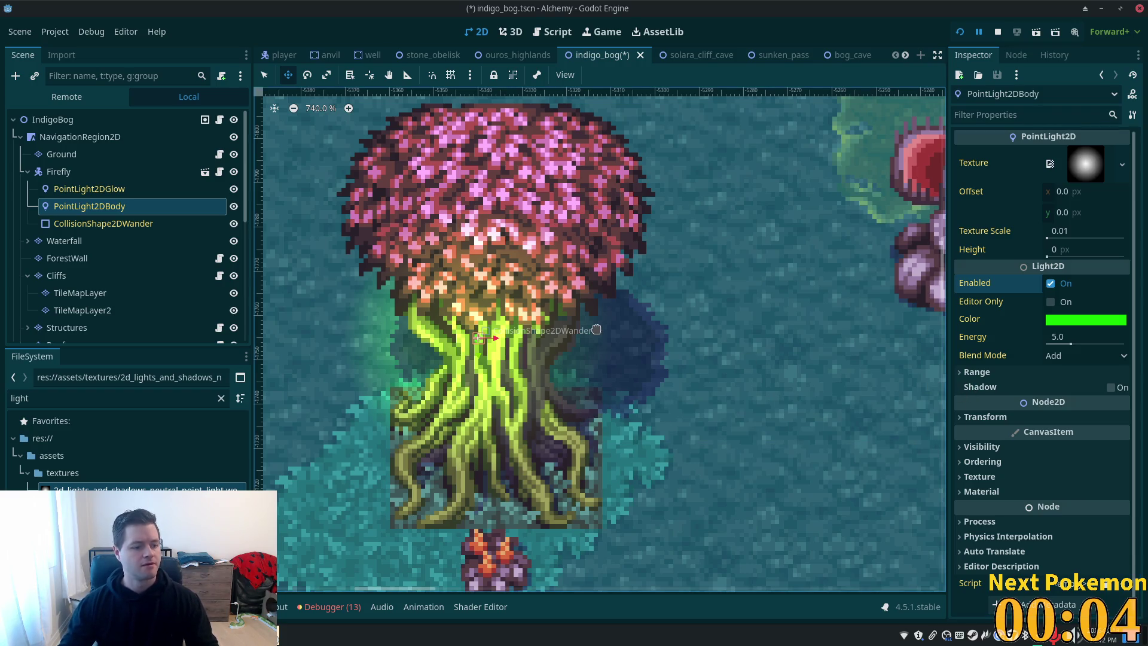
left_click(60, 172)
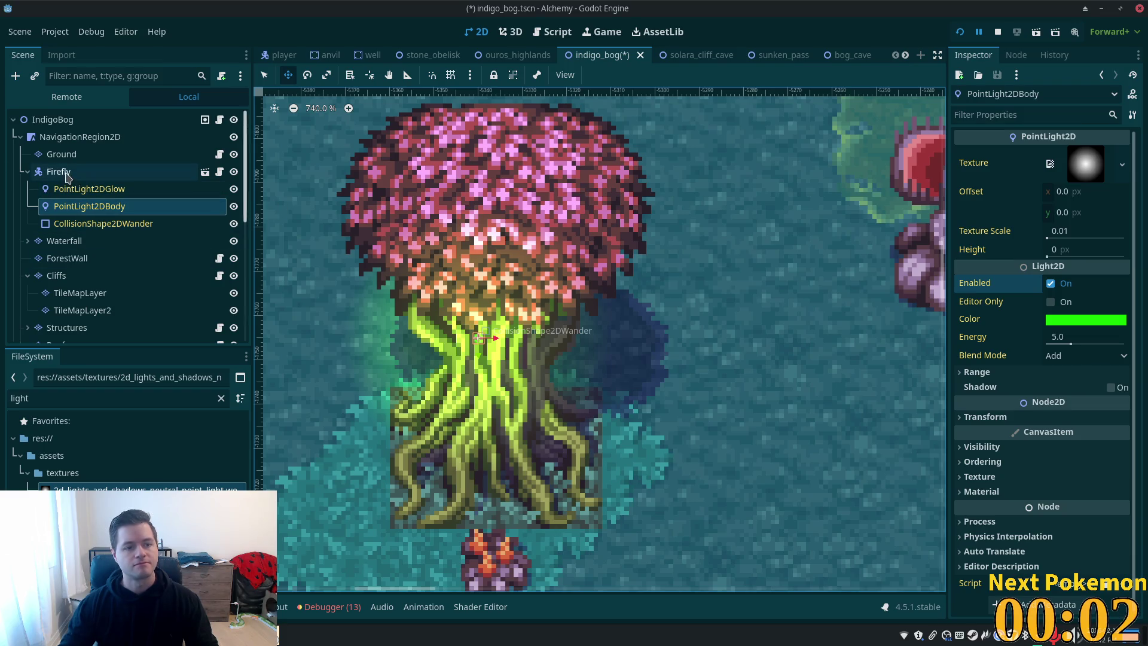
right_click(60, 172)
left_click(120, 494)
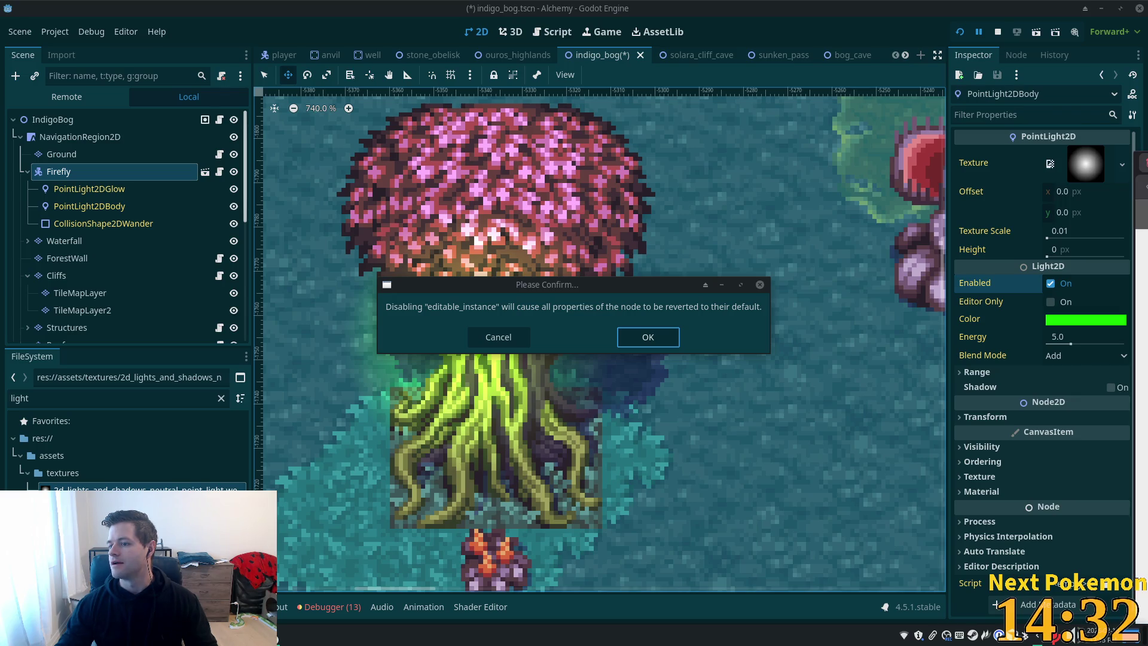
key("alt+Tab")
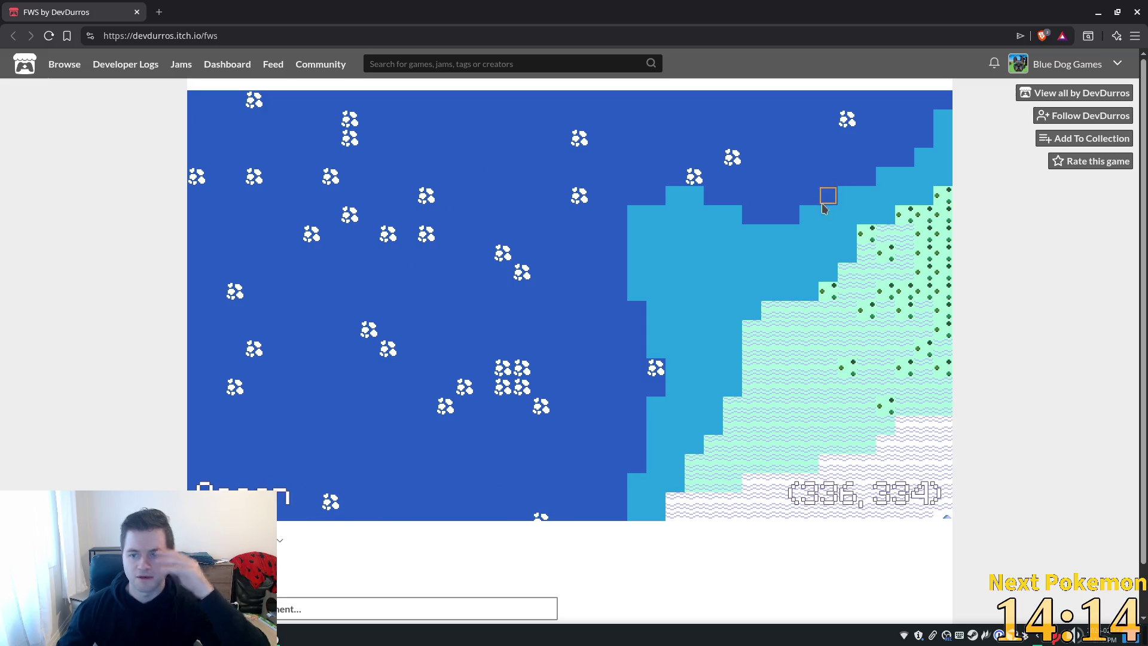
Pan the zoomed game map with the arrow keys across ocean, desert, mountains and forests
key("Left")
key("Down")
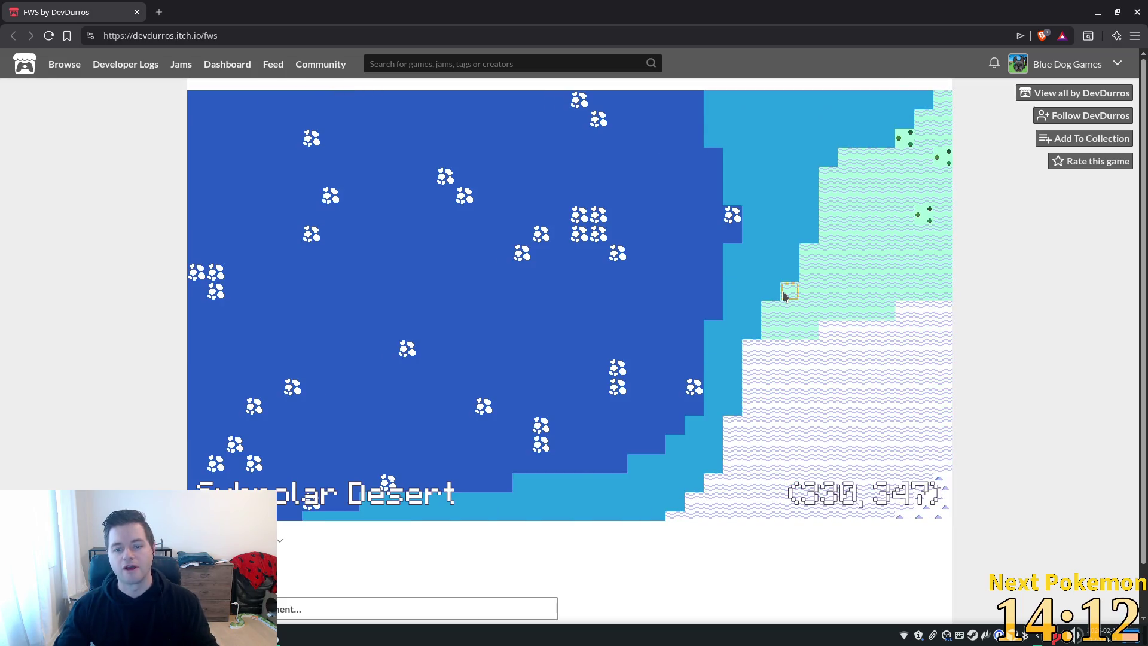
key("Left")
key("Down")
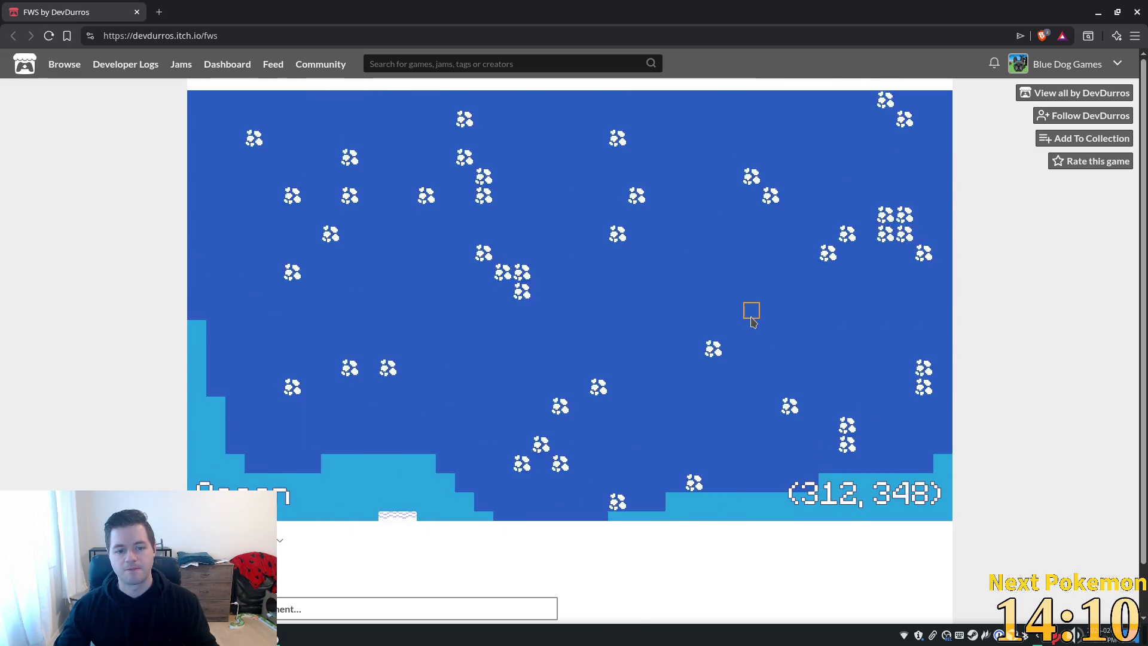
key("Up")
key("Up")
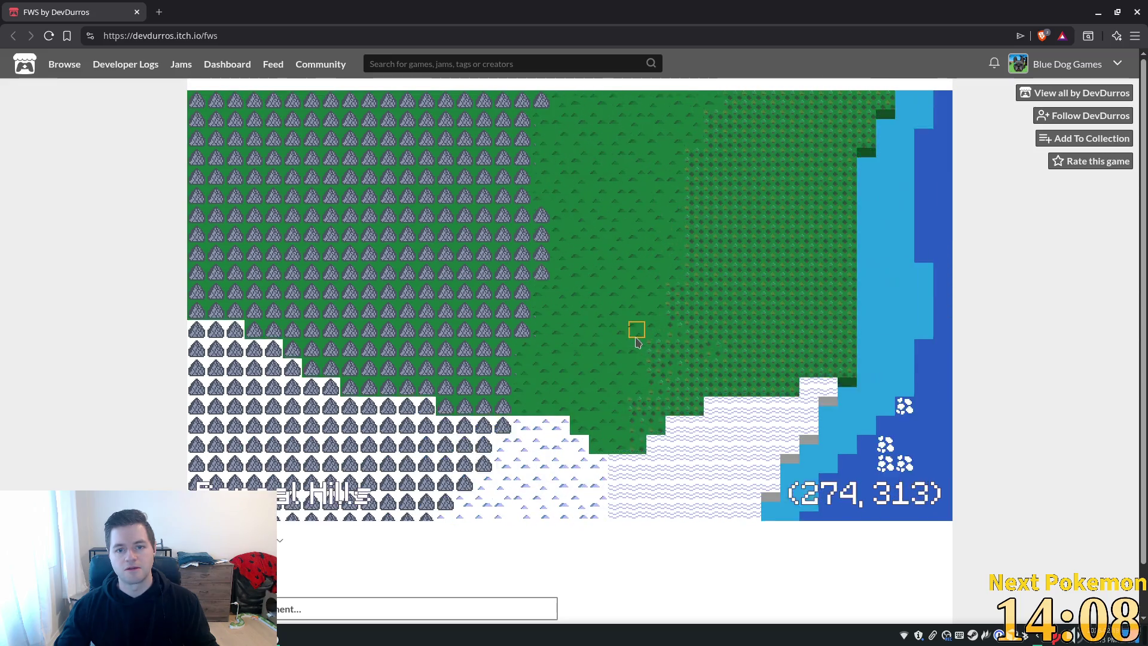
key("Right")
key("Up")
key("Left")
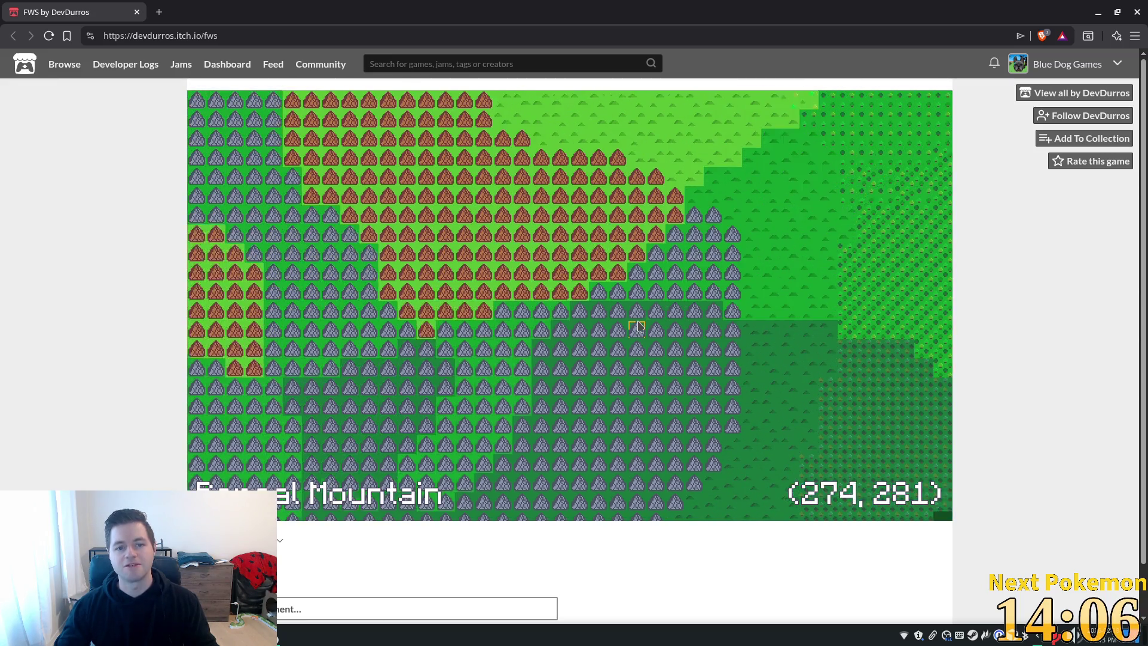
key("Up")
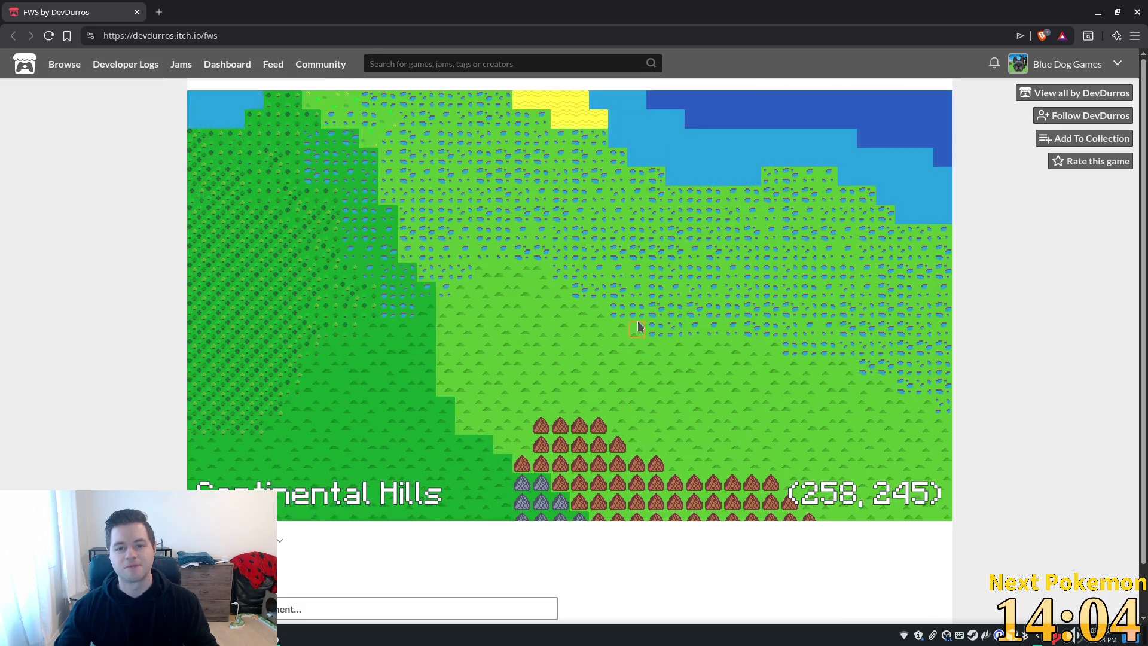
key("Left")
key("Down")
key("Left")
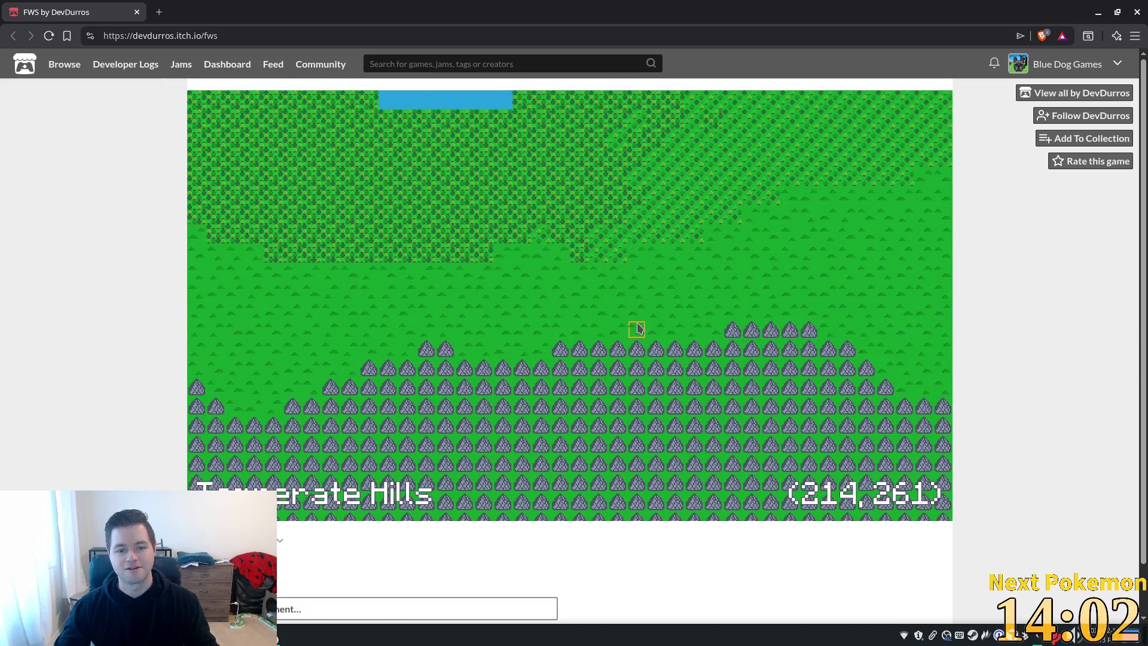
key("Up")
key("Left")
key("Down")
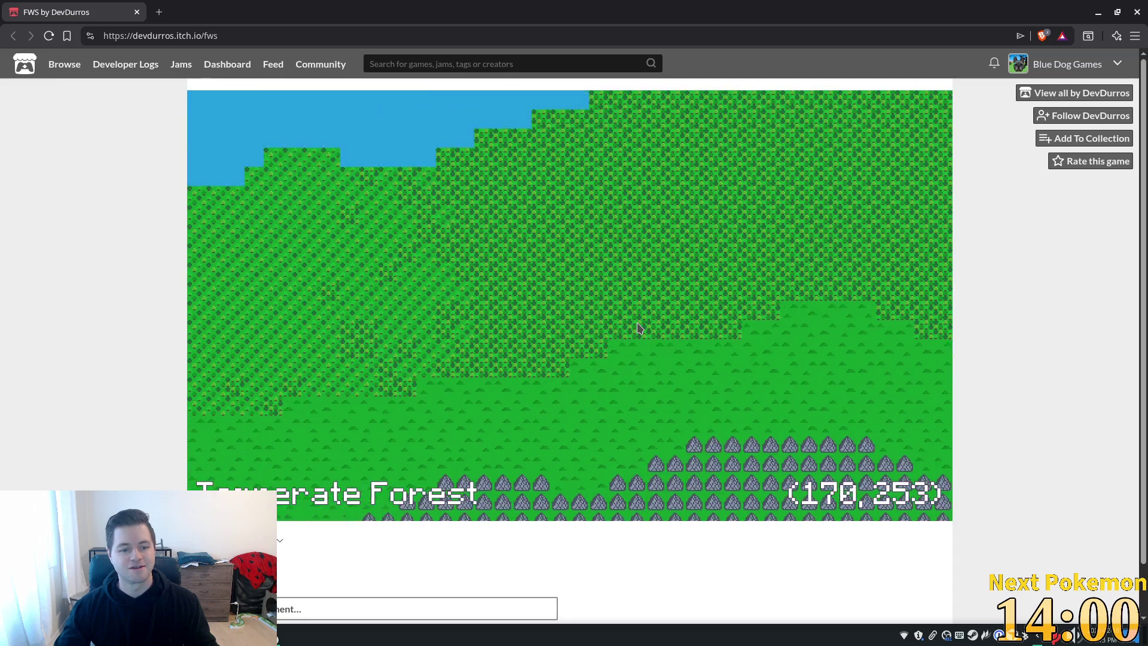
key("Down")
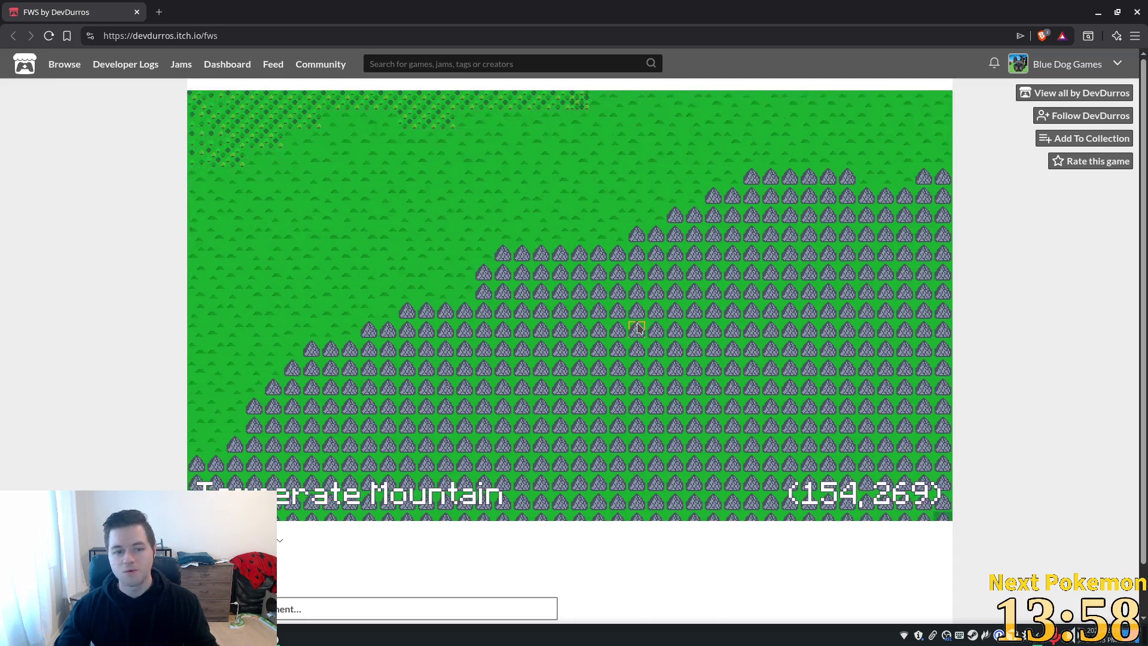
key("Left")
Use the M overview map to pick a new spot, then pan toward the desert and ocean
key("m")
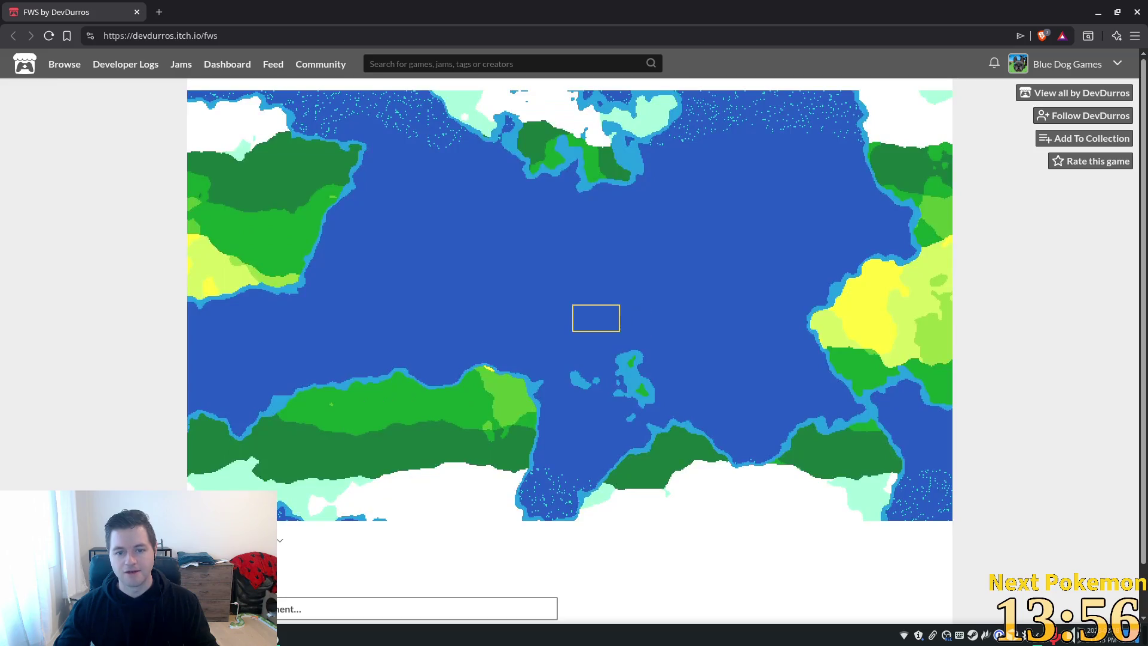
key("Up")
key("Right")
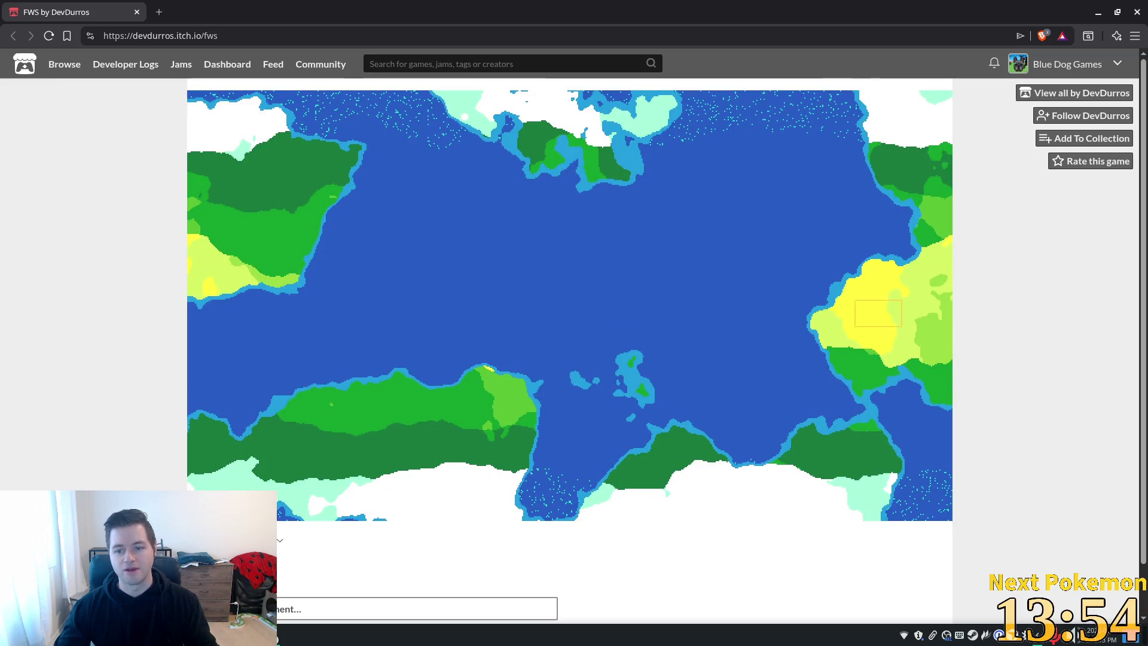
left_click(662, 358)
key("m")
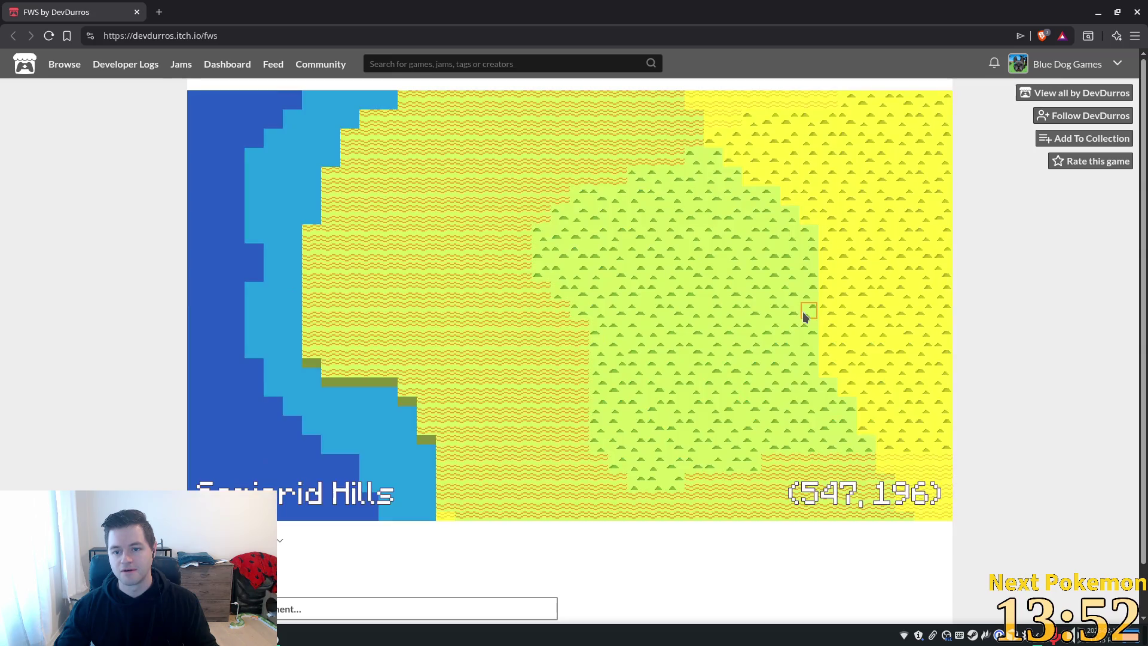
key("Right")
key("Up")
key("Right")
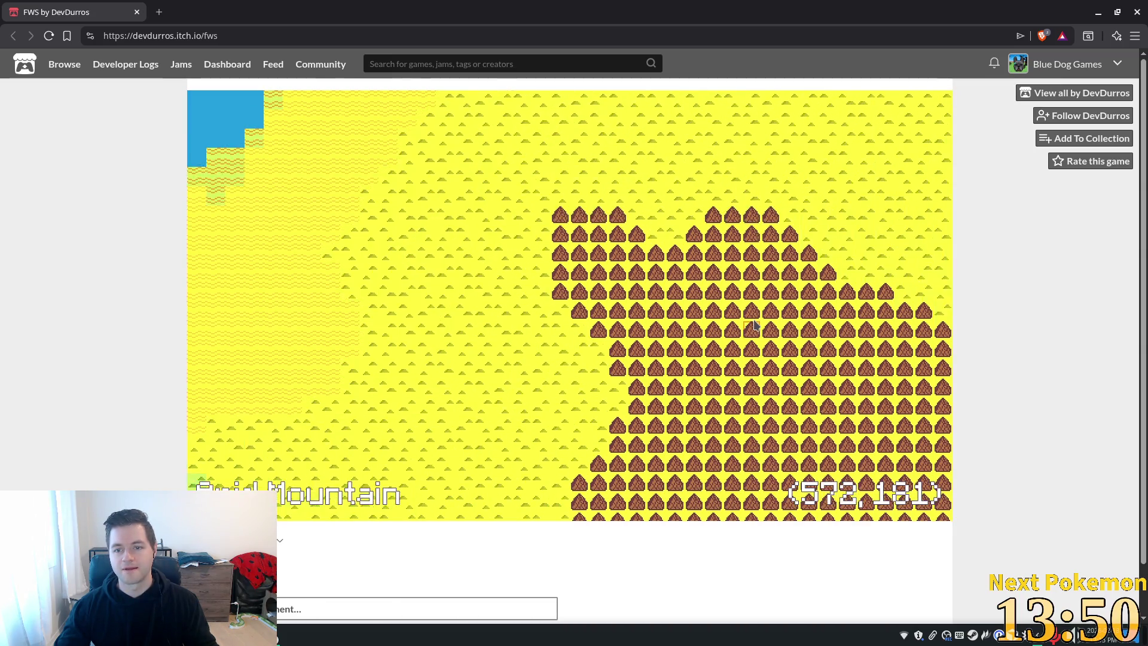
key("Up")
key("m")
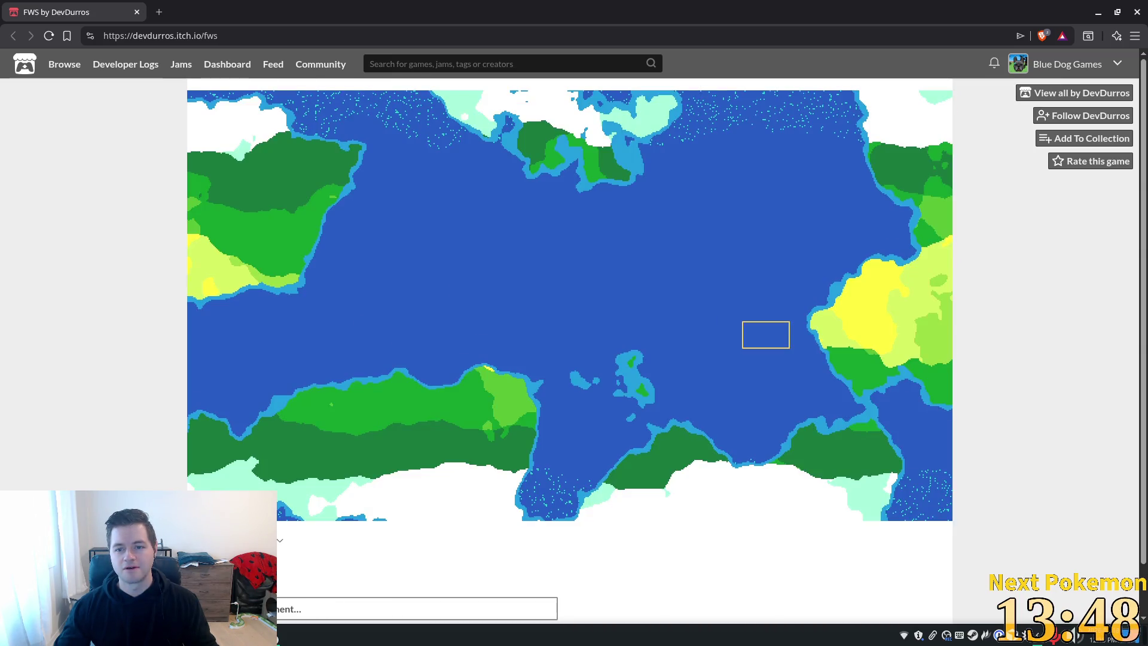
key("m")
Pan north through the ocean, subpolar forest and wetlands, scrolling the view in and out
key("Up")
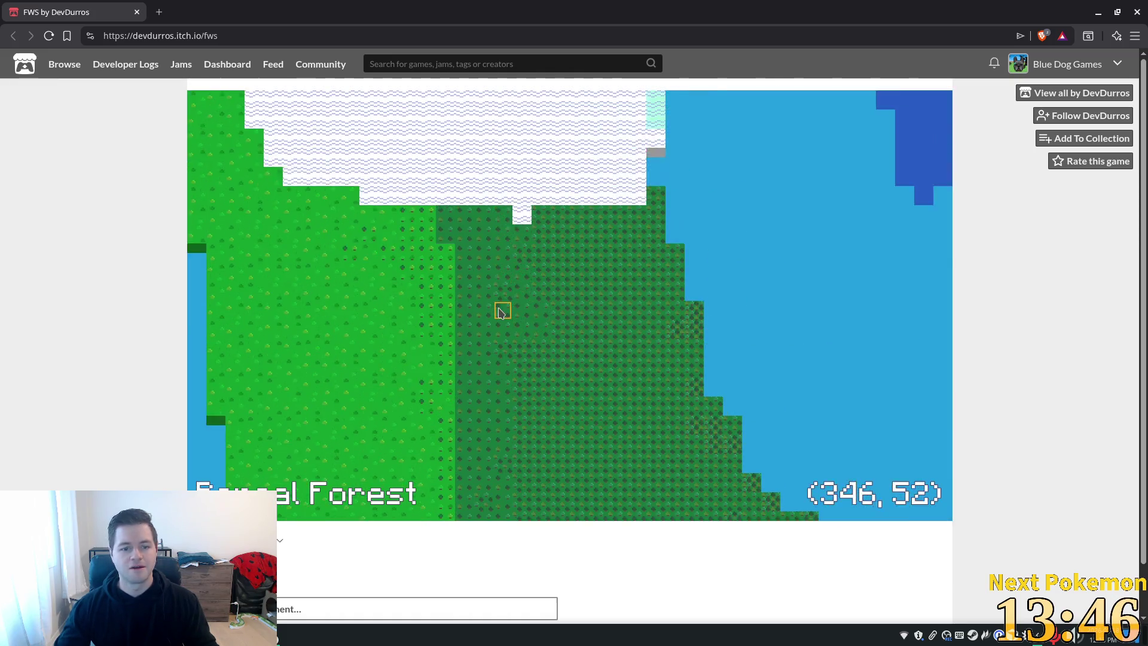
key("Right")
key("Up")
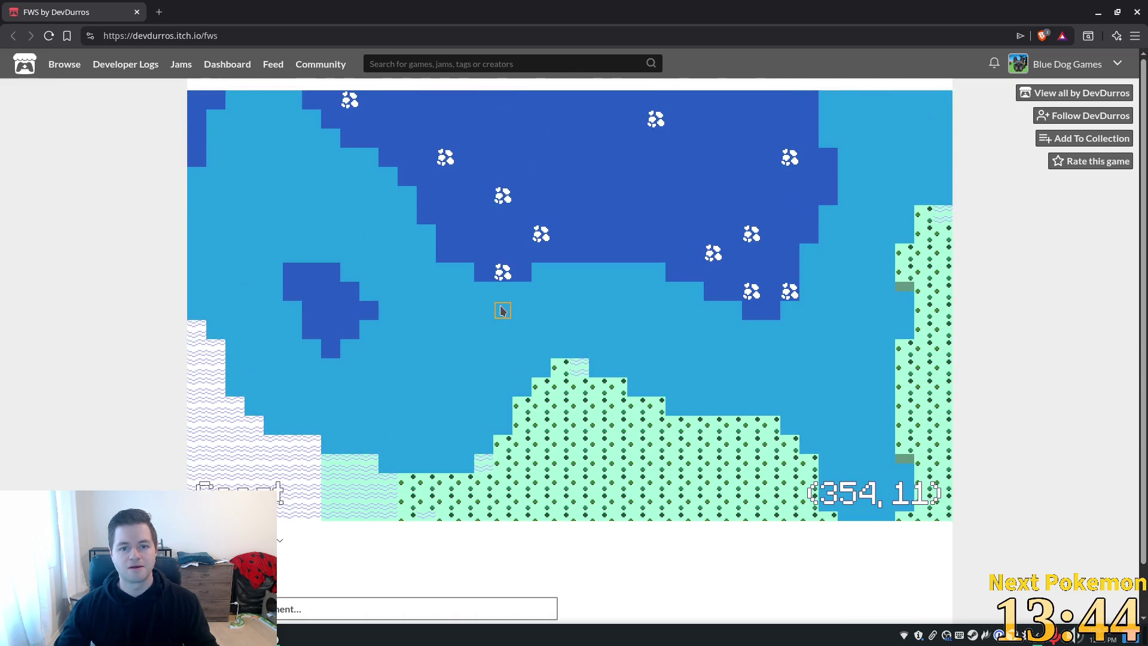
key("Down")
key("Right")
key("Up")
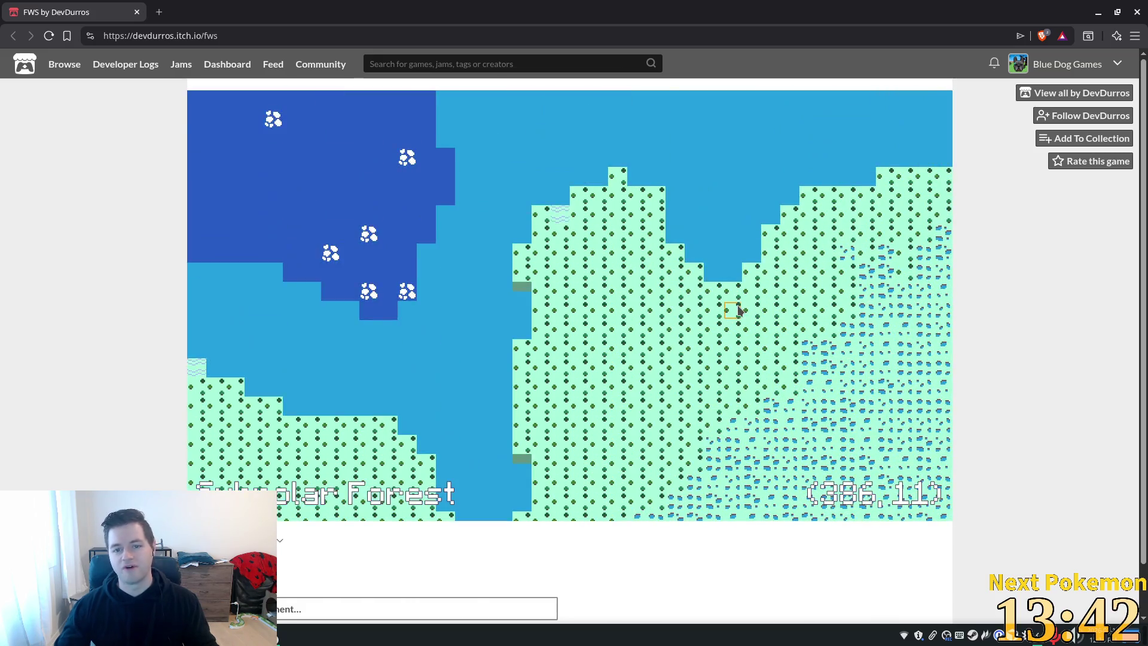
key("Right")
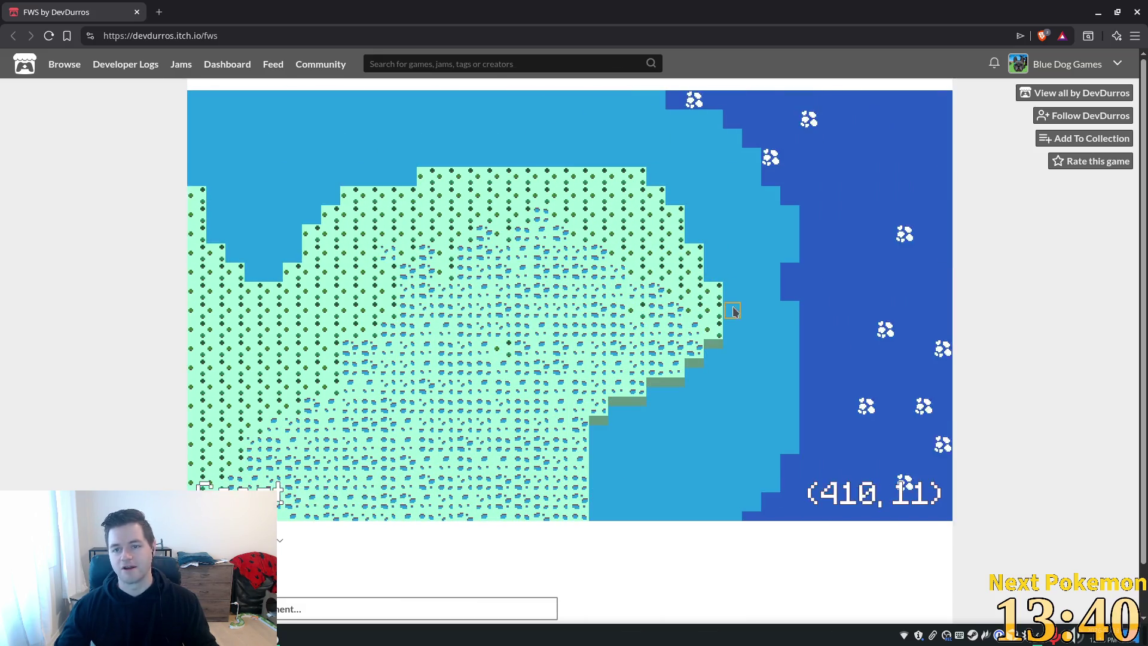
key("Left")
key("Down")
key("Down")
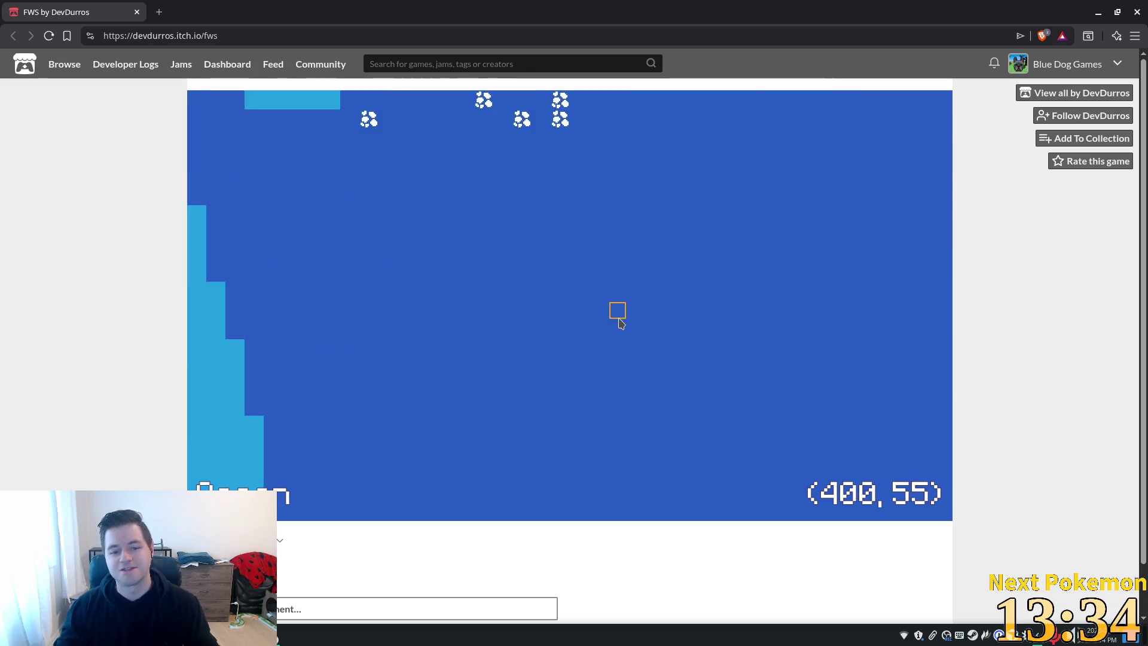
scroll(610, 314, "down", 5)
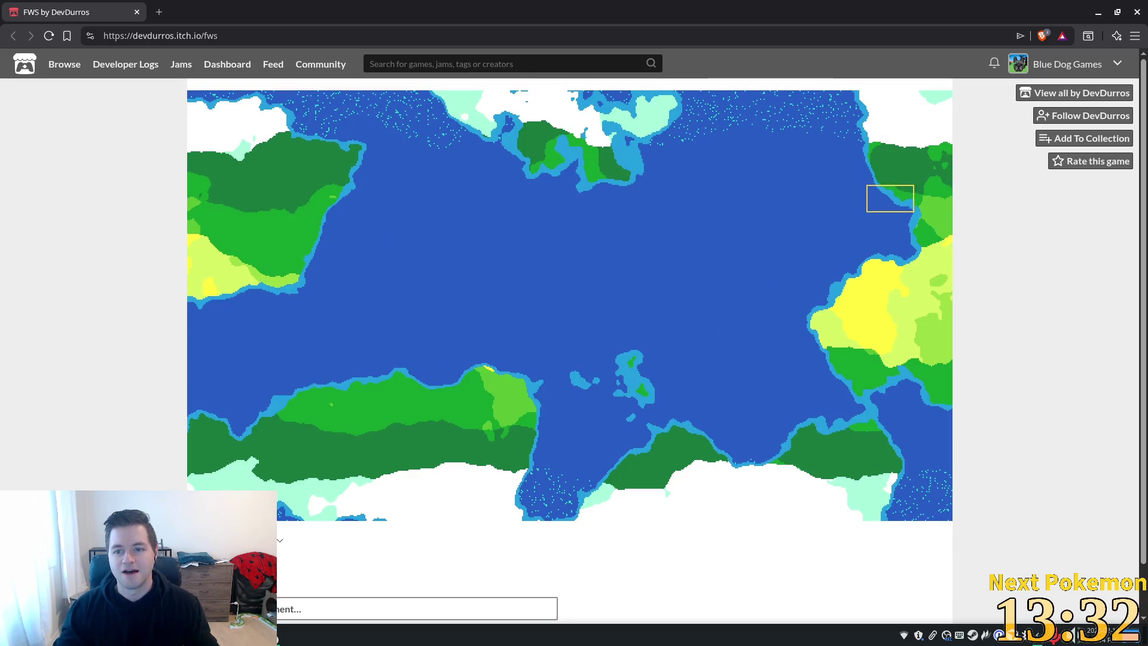
scroll(890, 197, "up", 5)
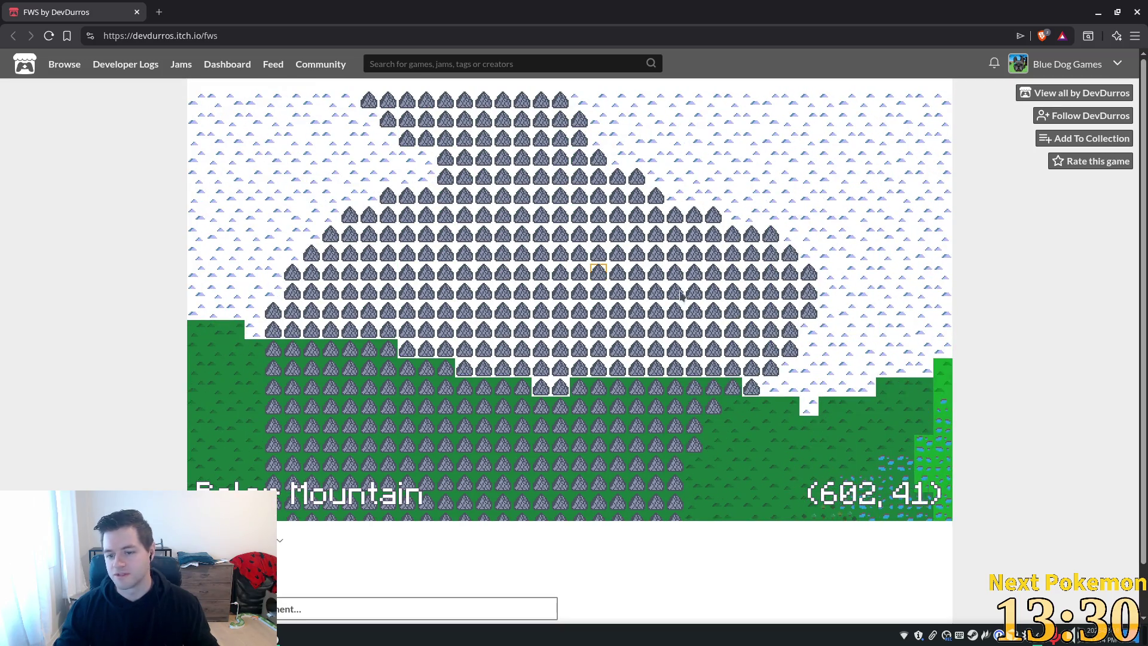
scroll(660, 221, "down", 5)
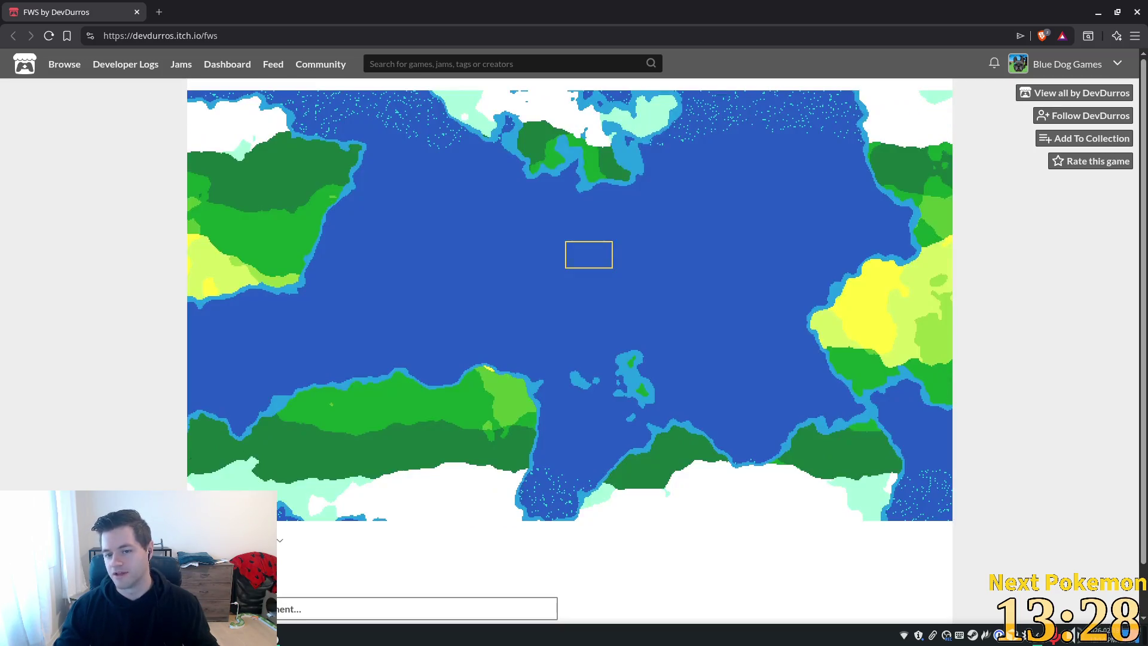
scroll(472, 369, "up", 5)
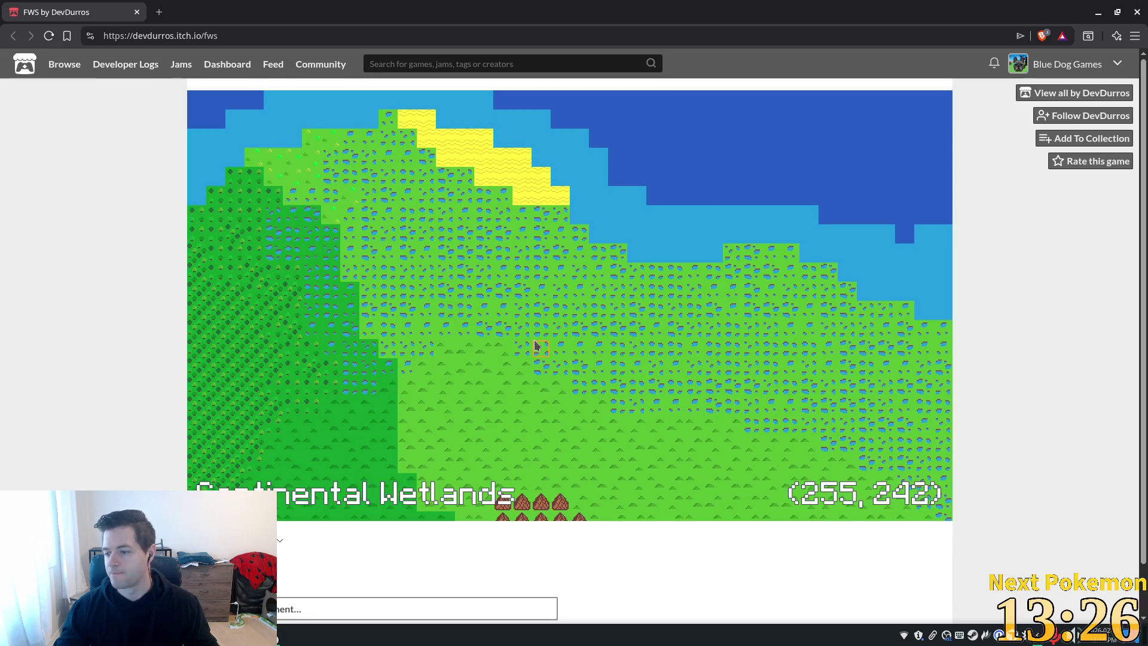
Pan with WASD through the snowy hills and forest, then exit to the Durraka title screen
key("s")
key("d")
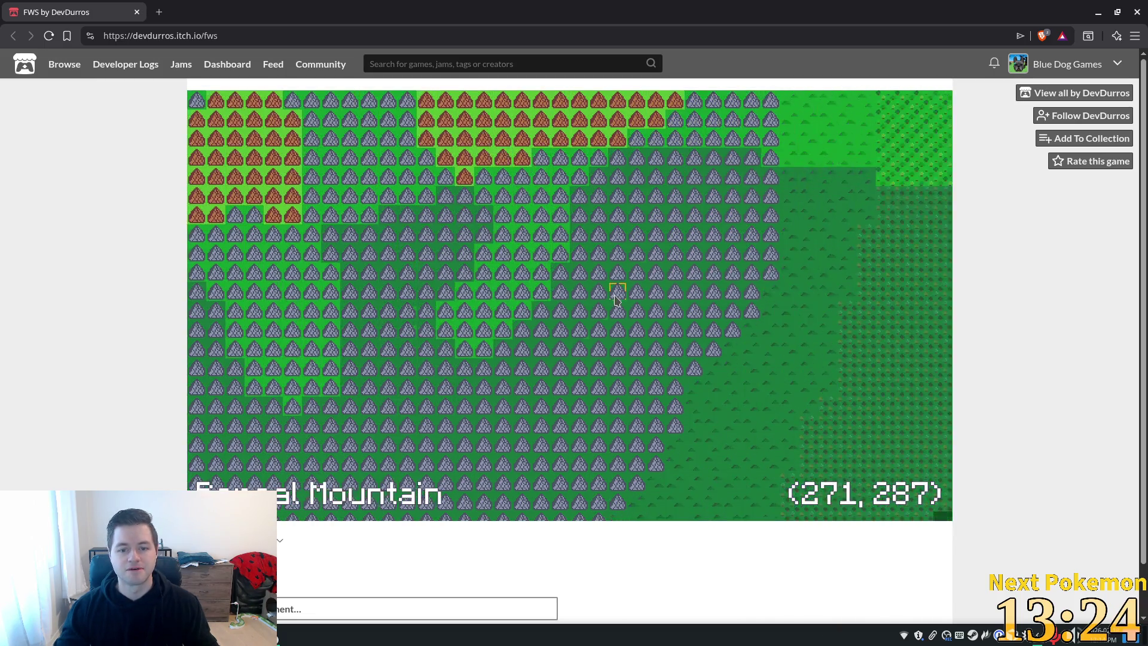
key("s")
key("d")
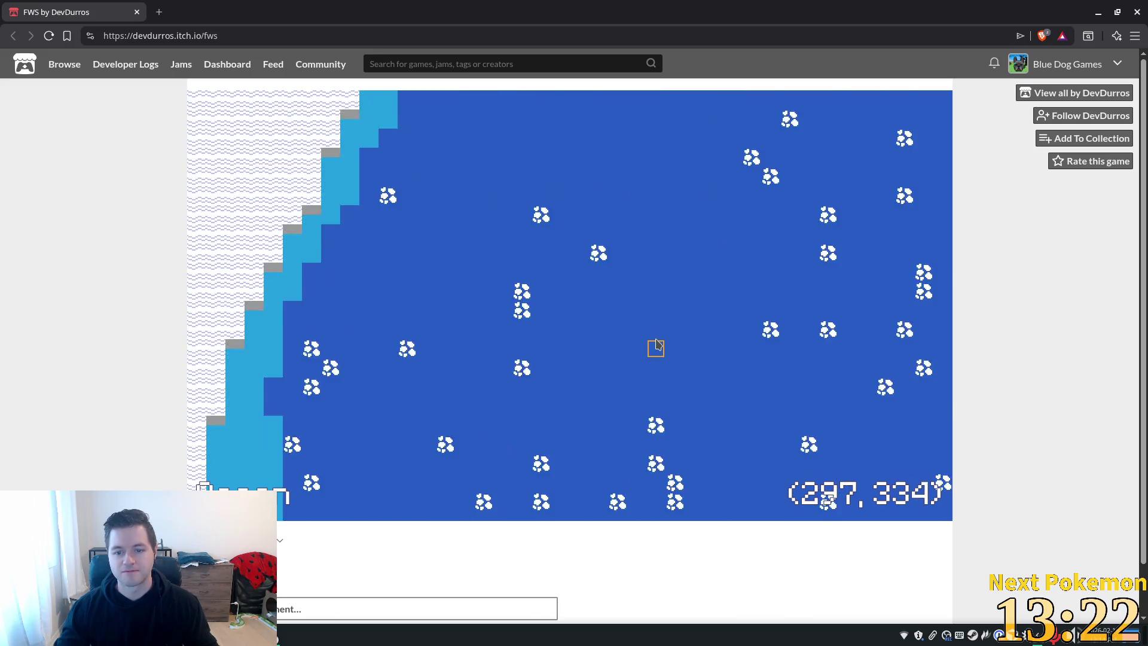
key("a")
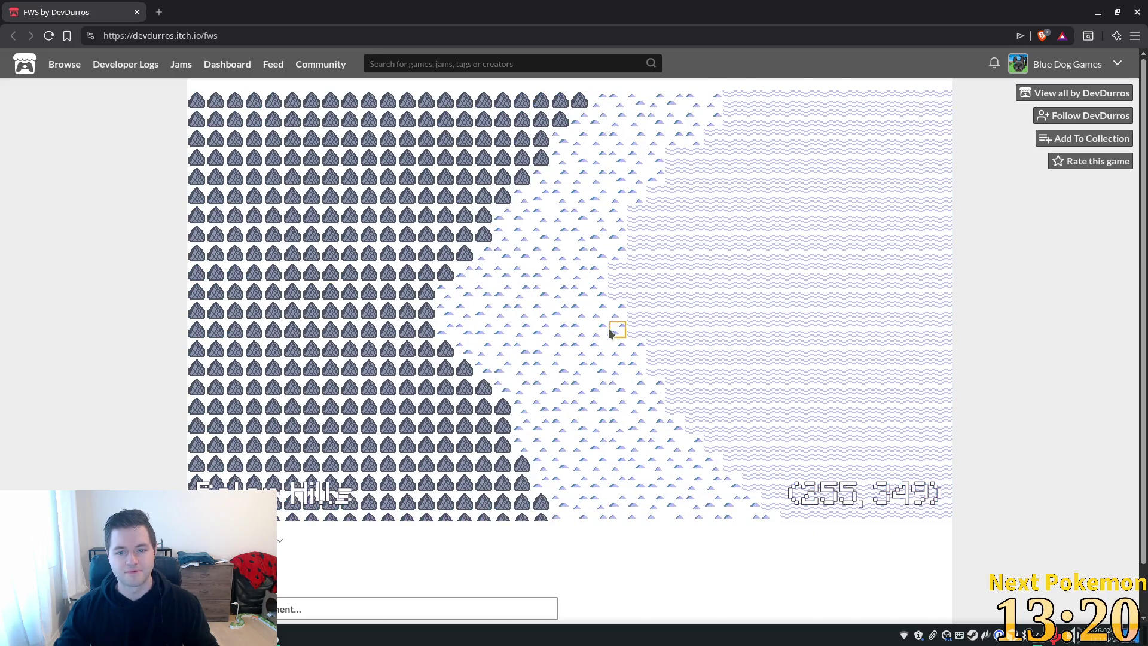
key("d")
key("a")
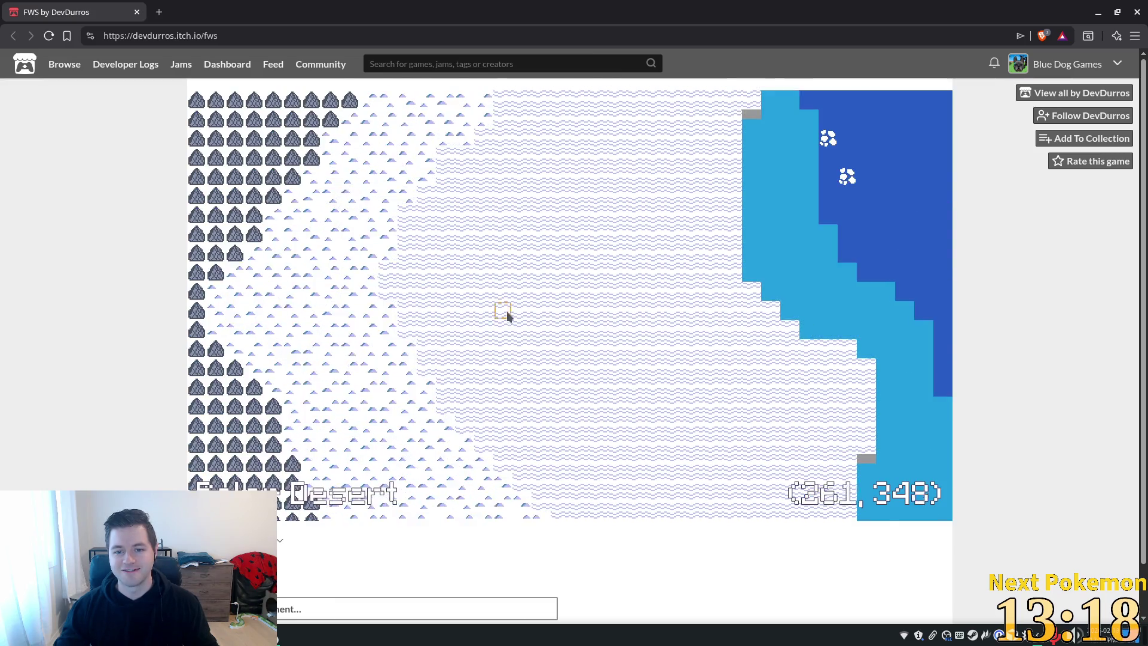
key("w")
key("w")
key("d")
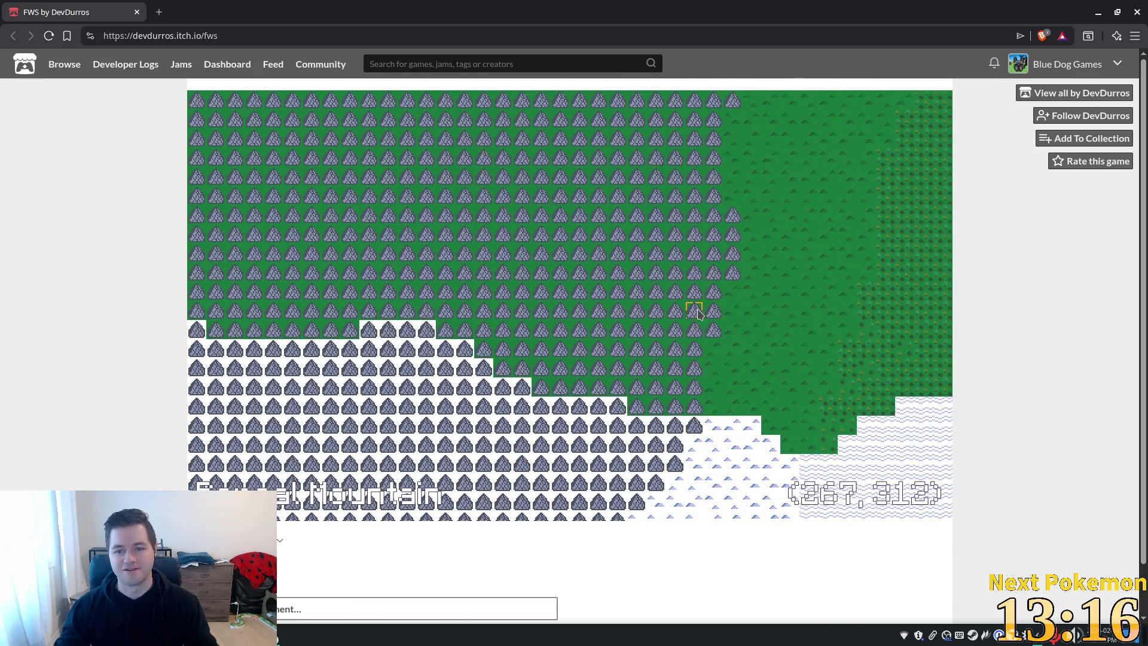
key("w")
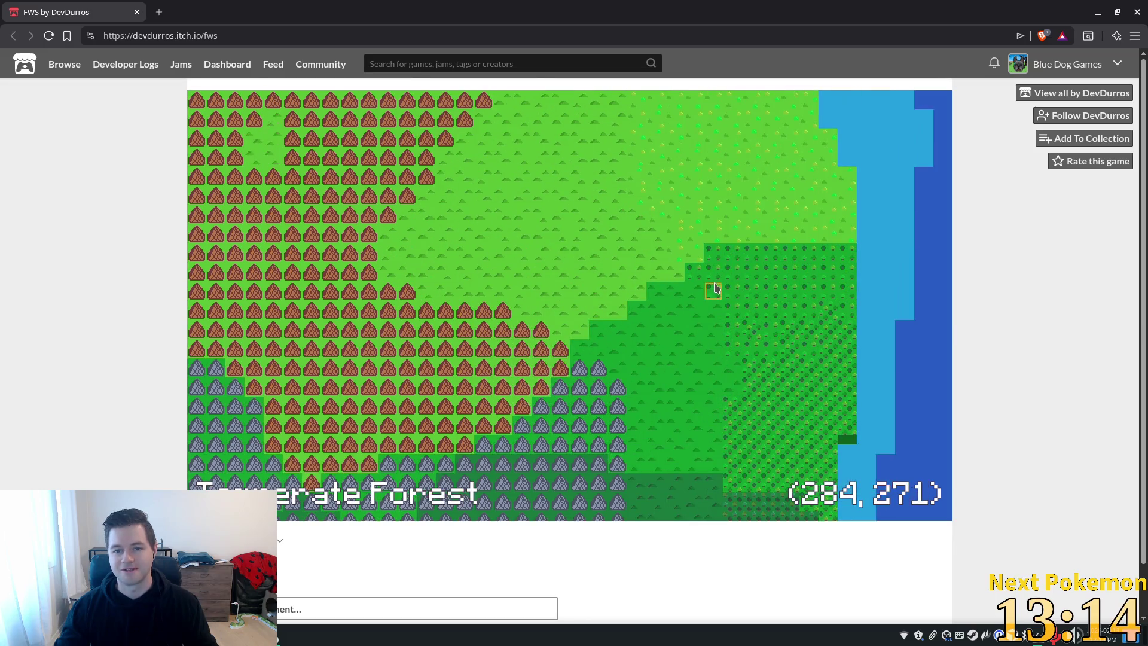
key("a")
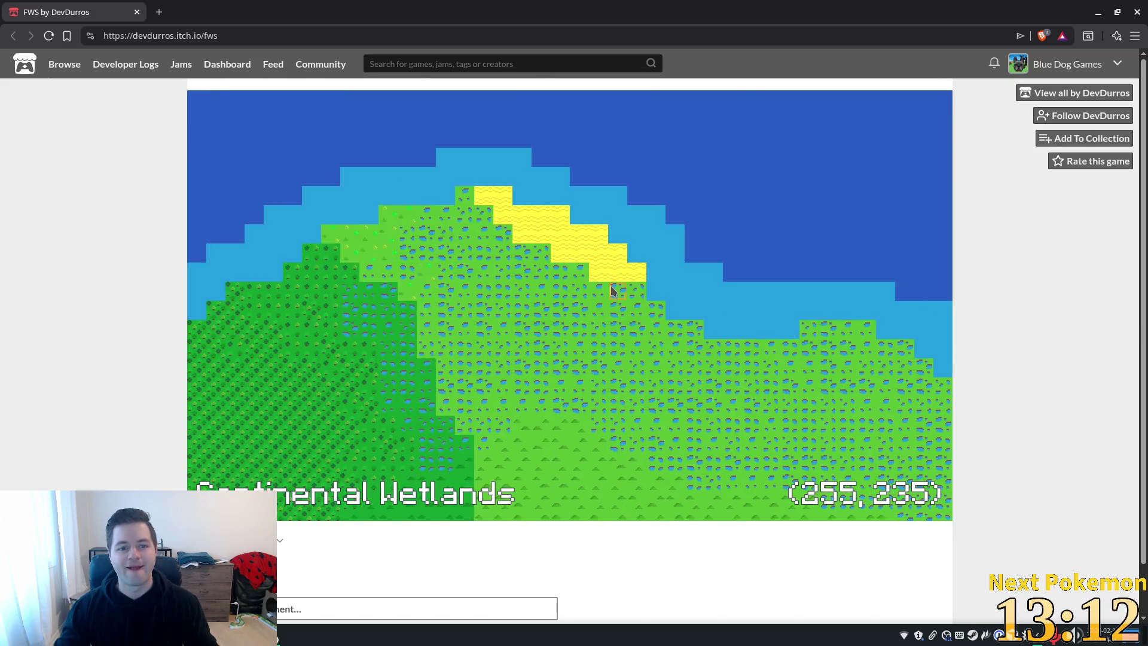
key("w")
key("w")
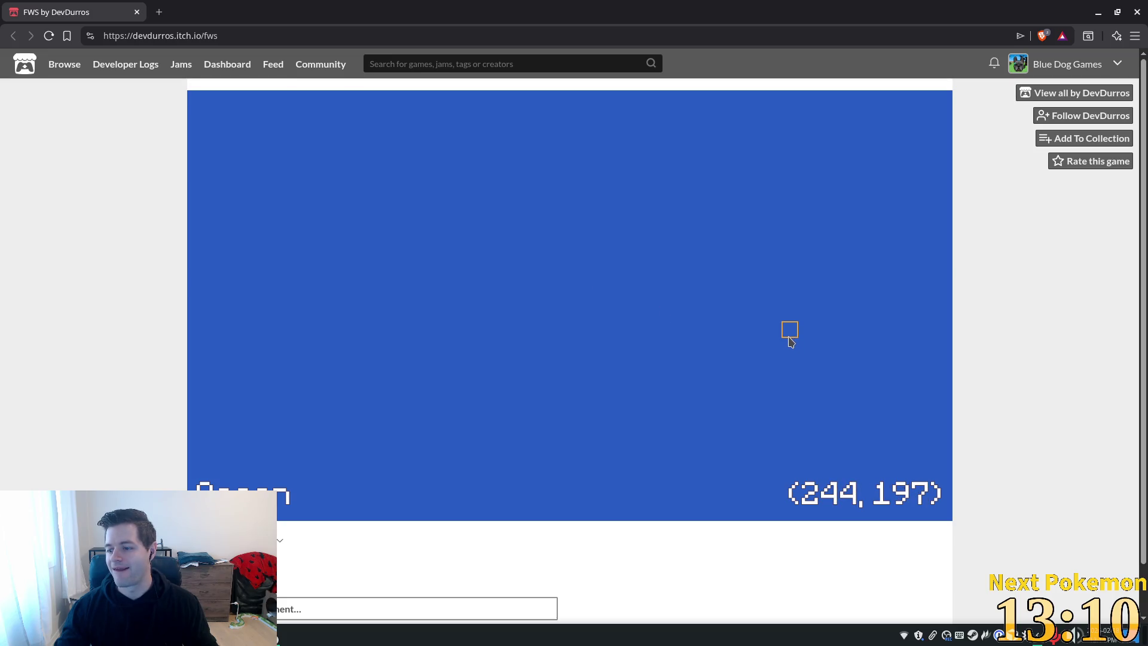
key("Escape")
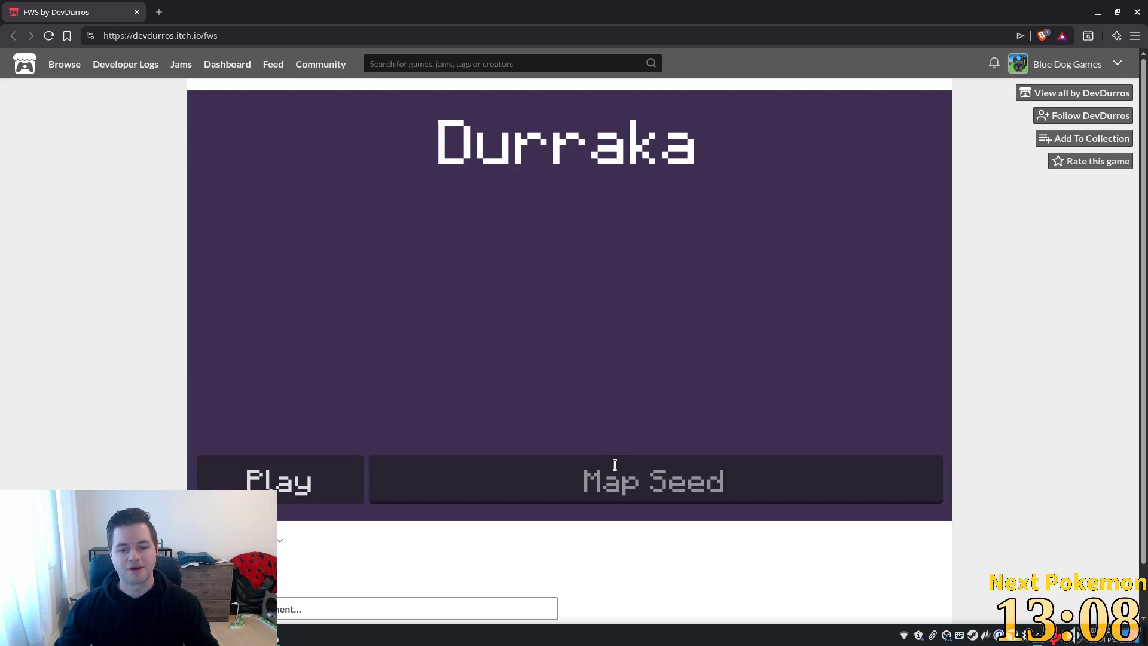
Enter a custom map seed and start a new game with it
left_click(801, 462)
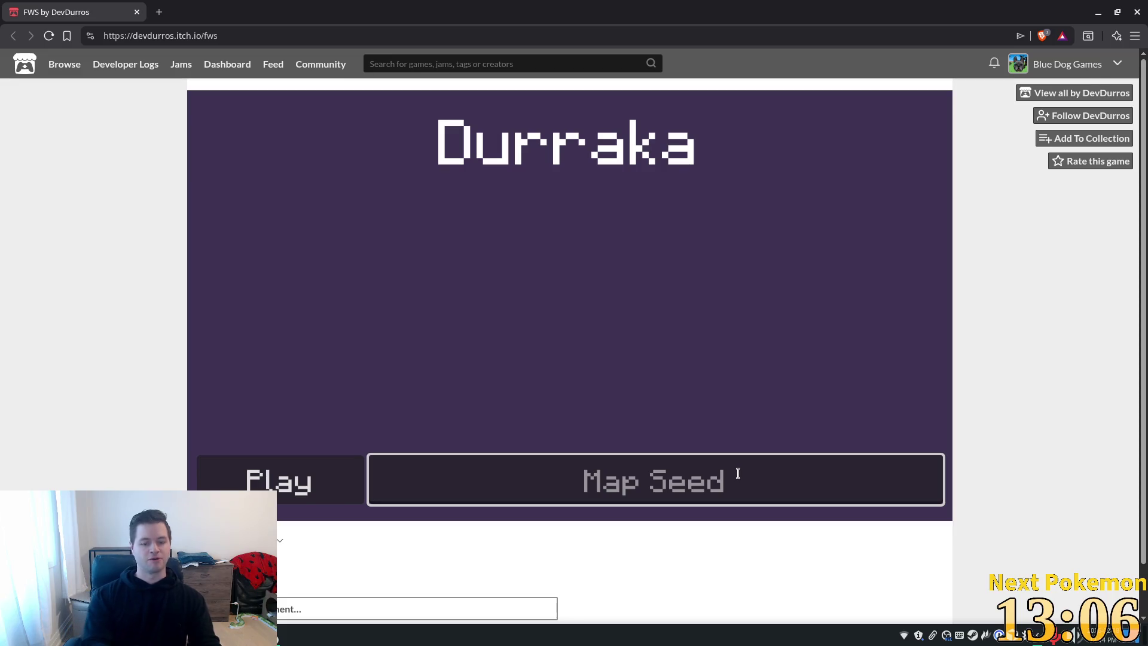
type("Delric")
left_click(311, 489)
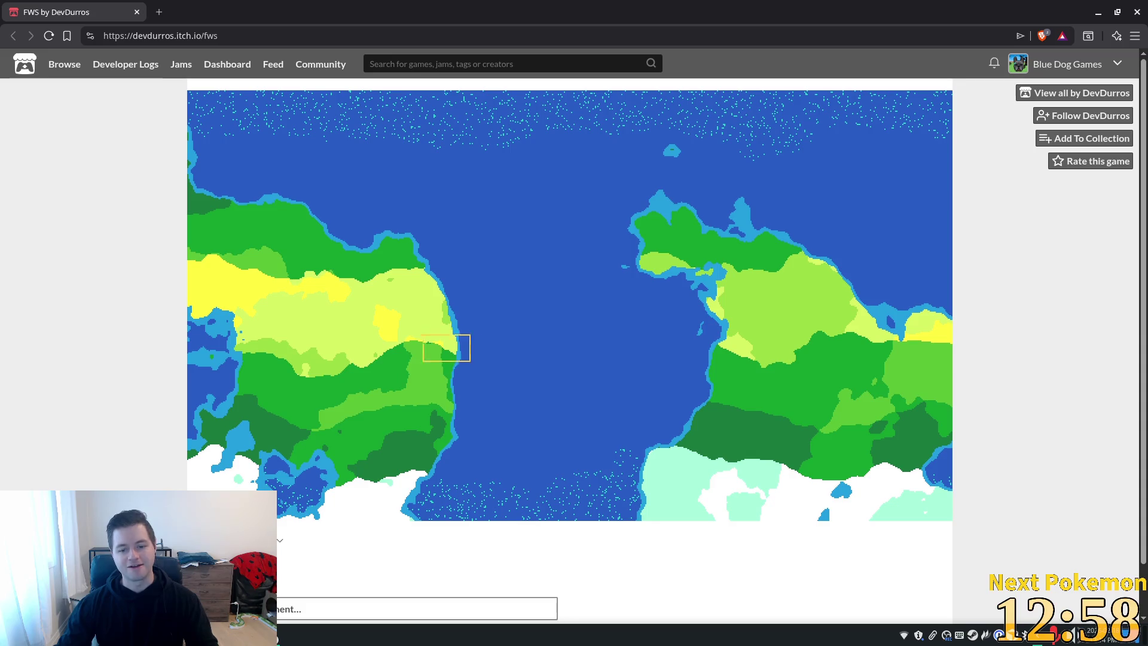
Zoom into the left continent's coast, the Continental Hills and the Boreal Forest on the world map
left_click(393, 327)
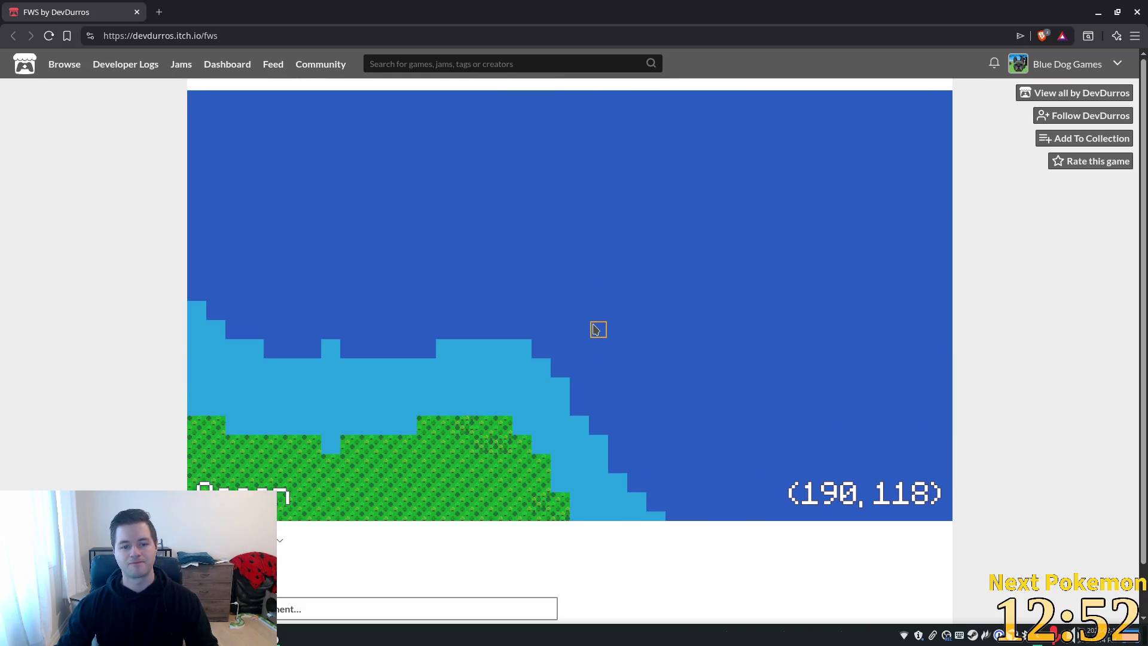
left_click(598, 328)
left_click(816, 393)
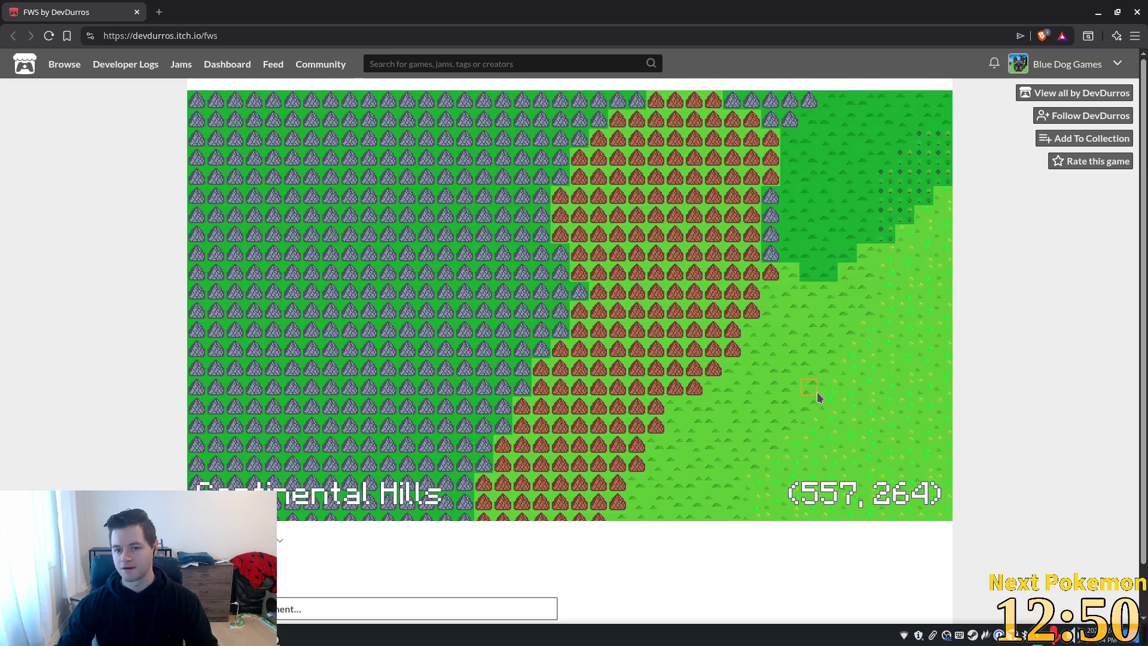
left_click(812, 376)
left_click(292, 473)
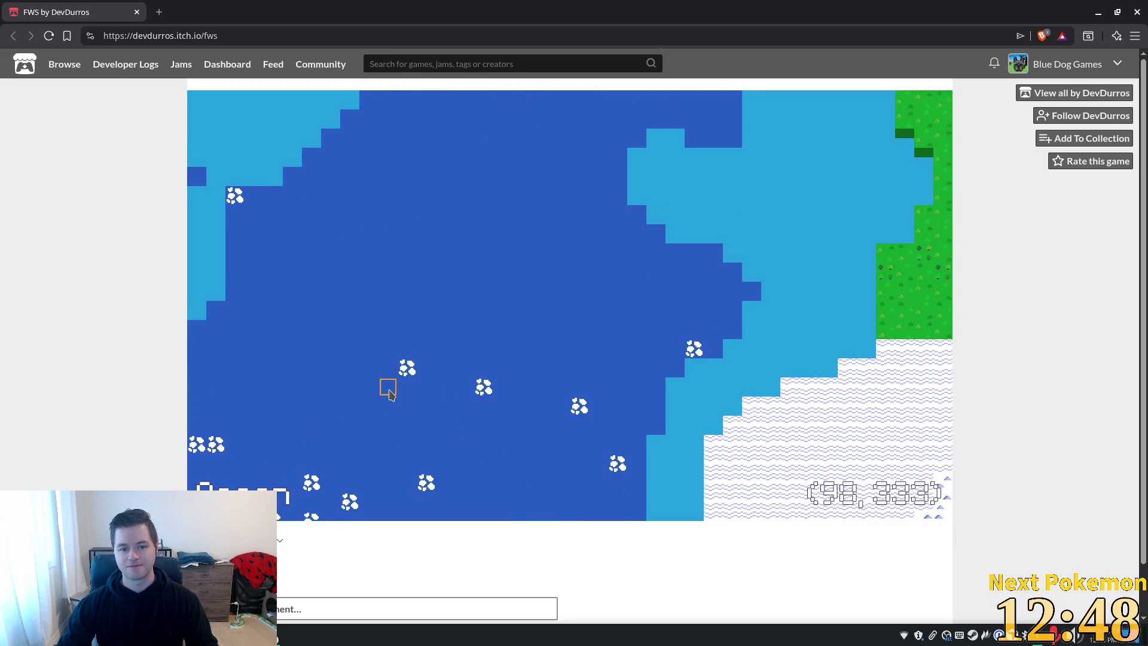
left_click(269, 455)
left_click(320, 382)
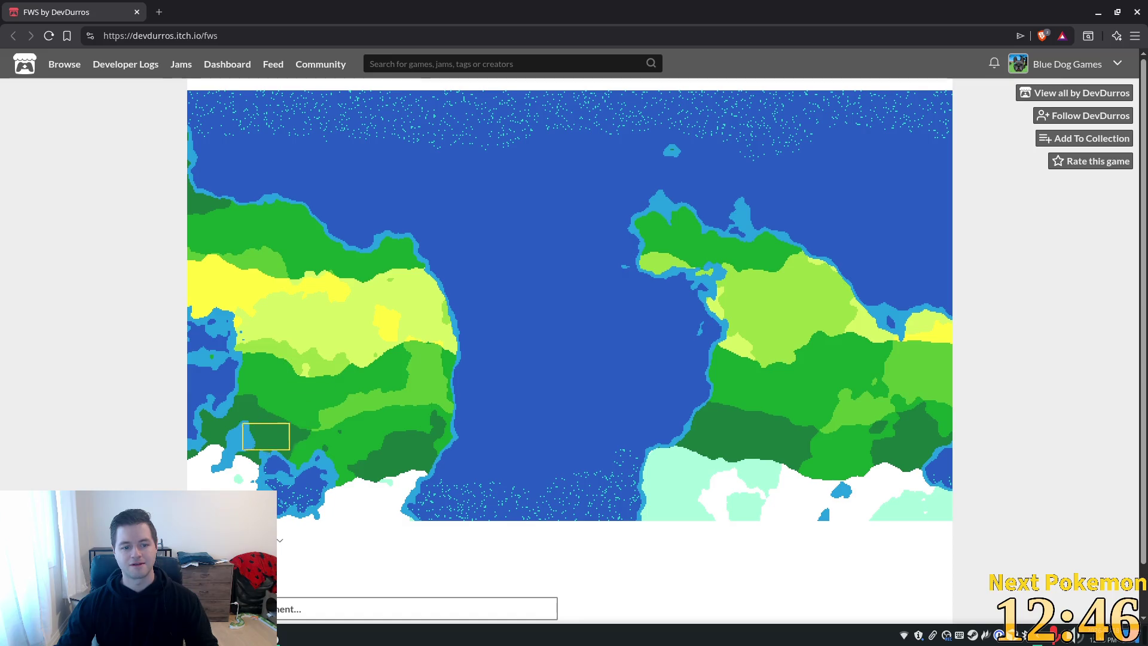
left_click(267, 436)
left_click(584, 280)
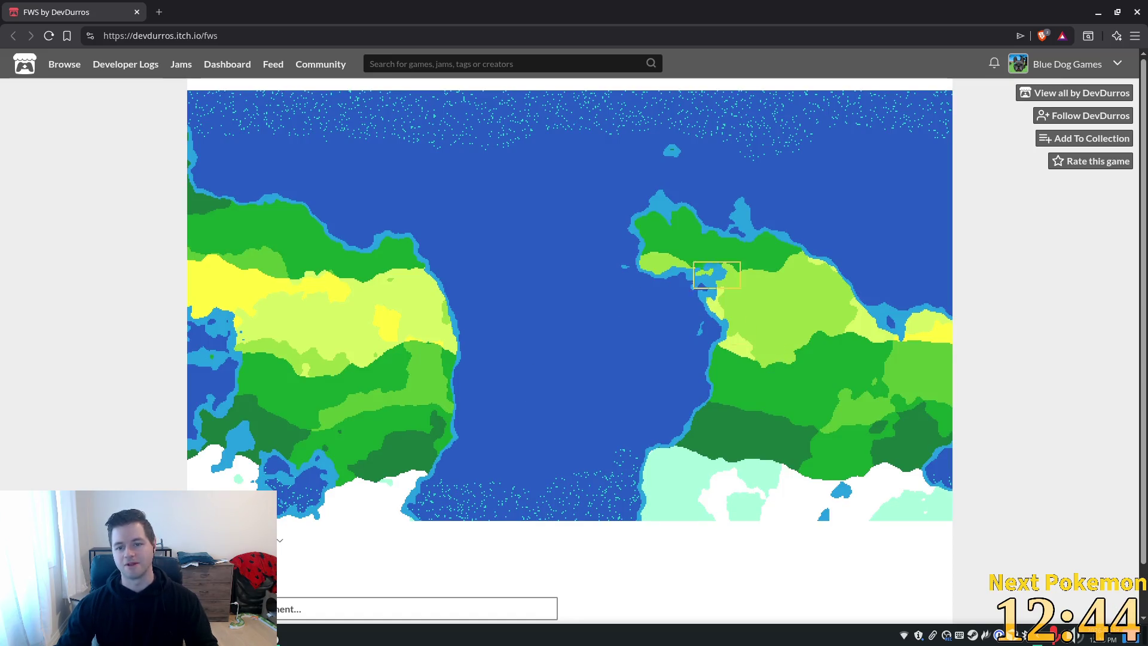
Zoom into the Temperate Forest, Frozen Desert, southern and northern ocean, and Sand Desert regions
left_click(694, 263)
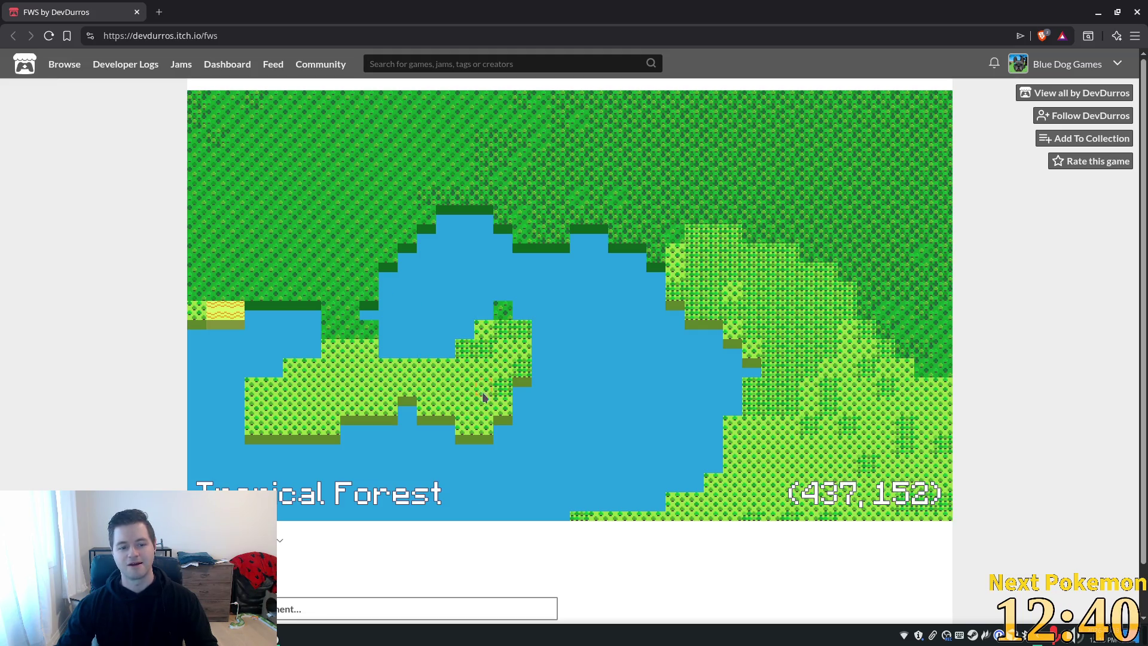
left_click(625, 356)
left_click(314, 495)
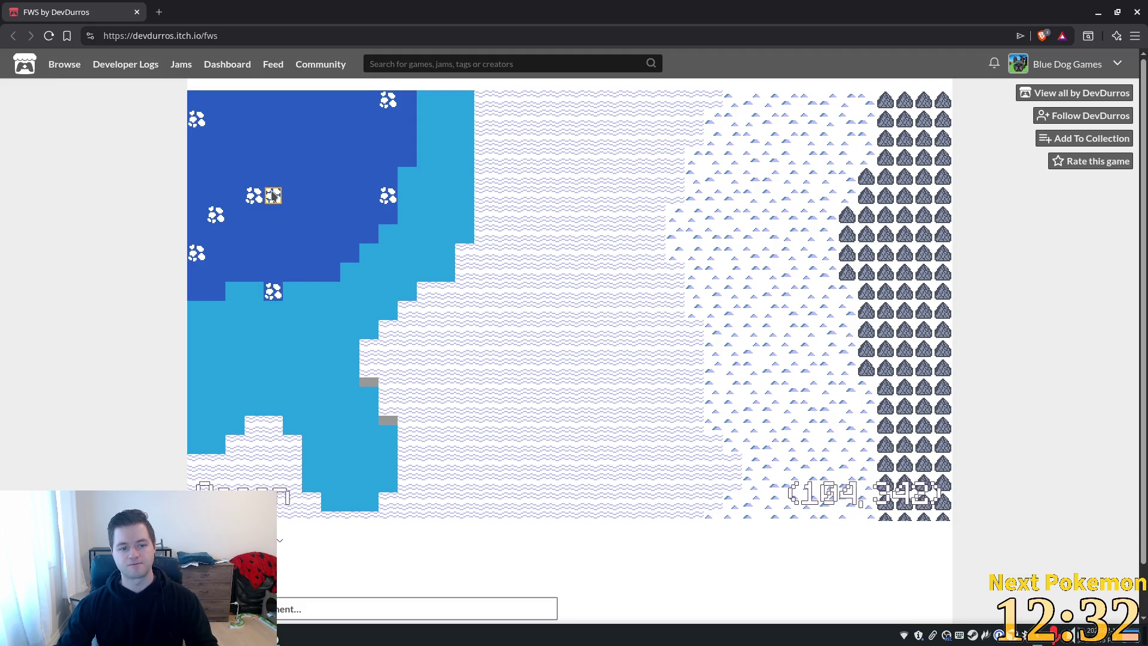
left_click(359, 194)
left_click(504, 494)
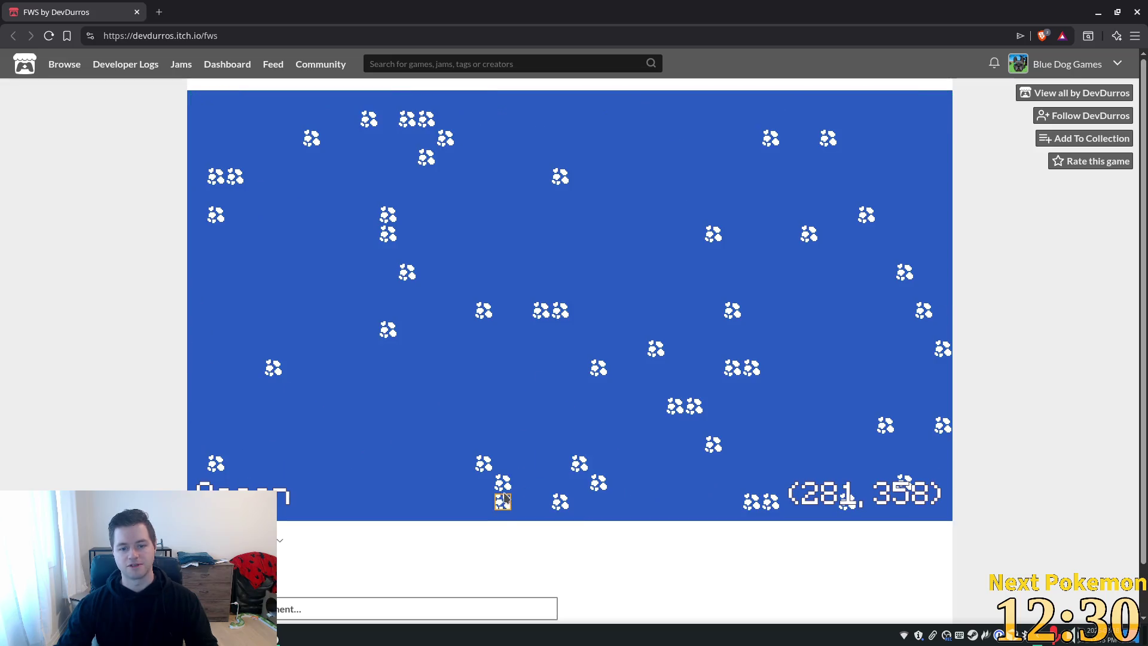
left_click(650, 309)
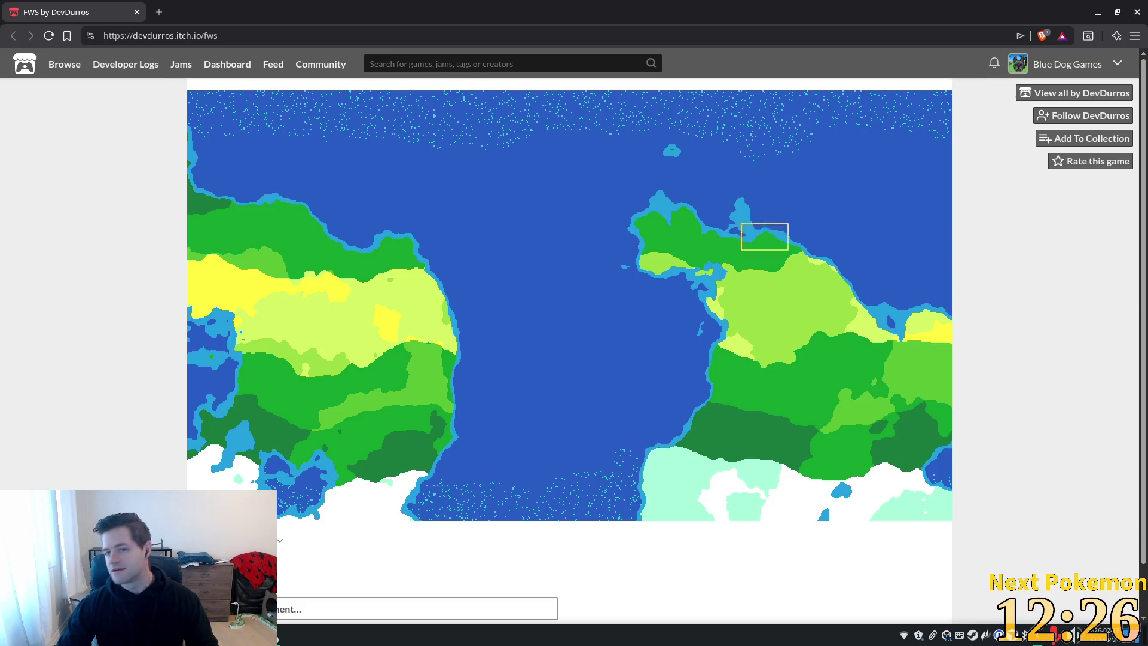
left_click(876, 149)
left_click(624, 148)
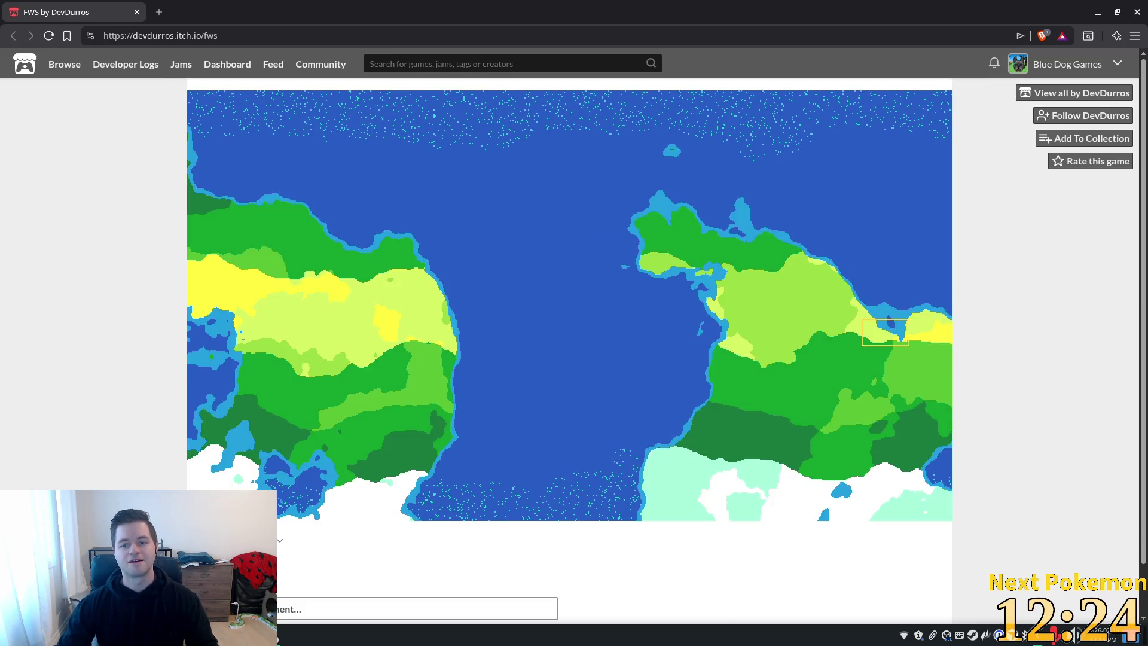
left_click(885, 332)
left_click(698, 278)
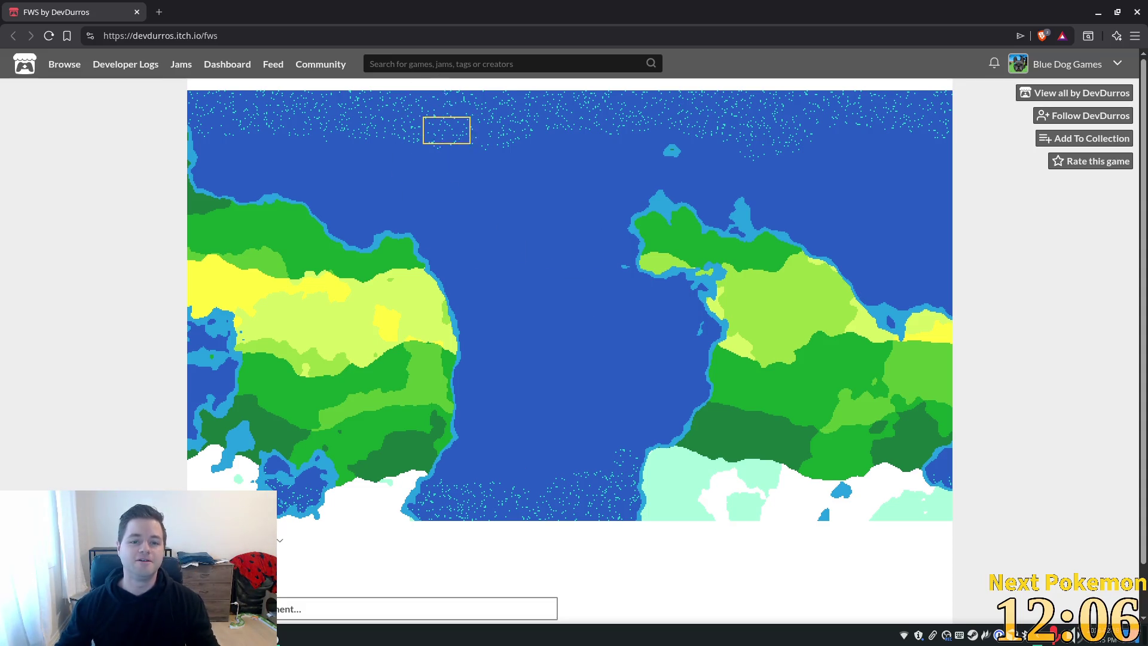
left_click(447, 129)
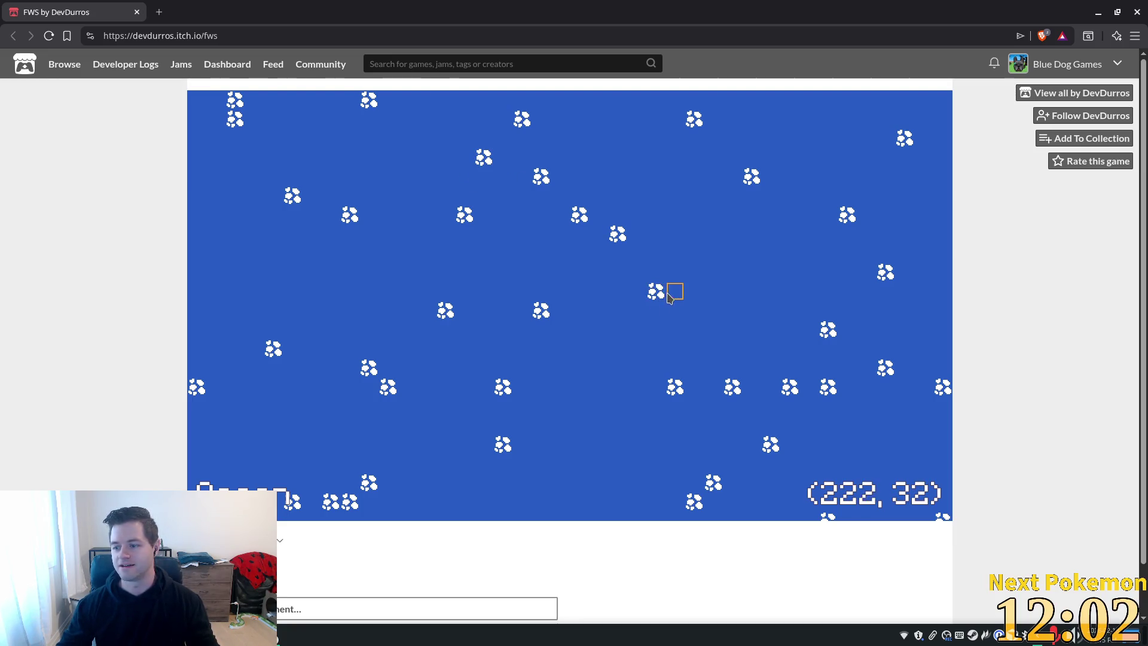
right_click(620, 352)
left_click(687, 351)
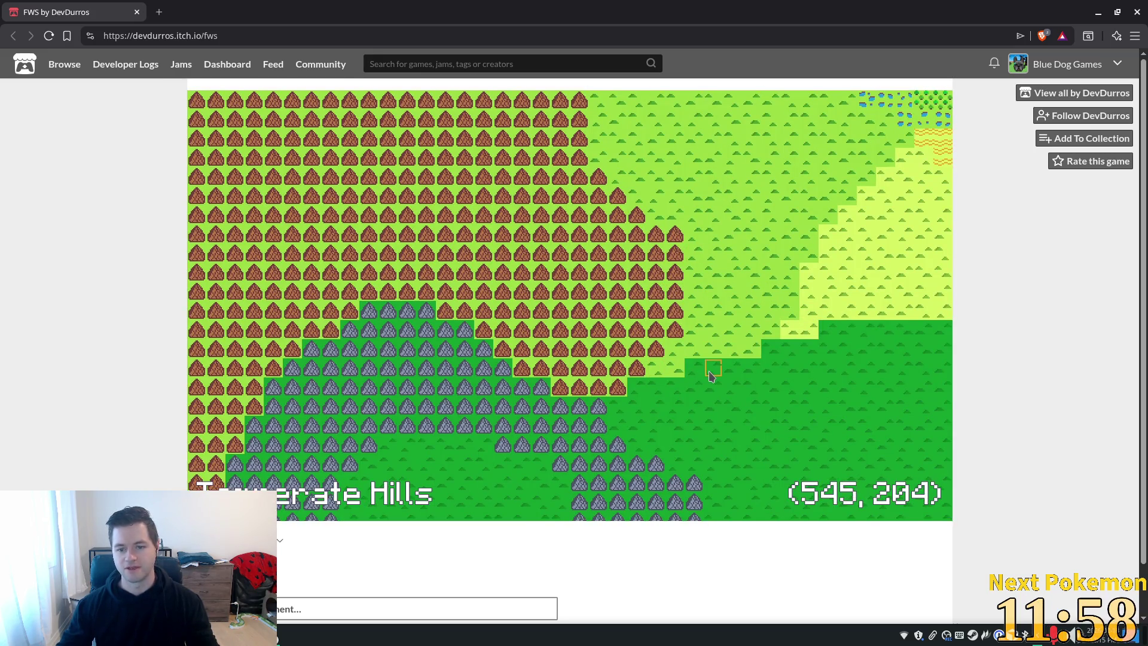
right_click(735, 405)
left_click(902, 436)
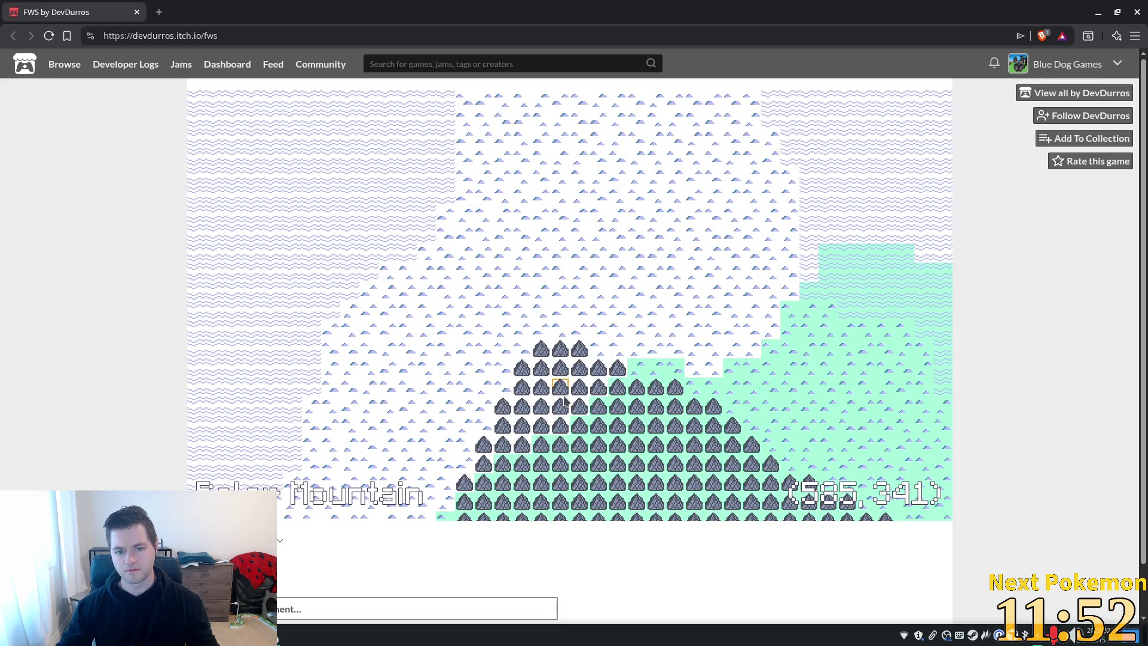
right_click(341, 215)
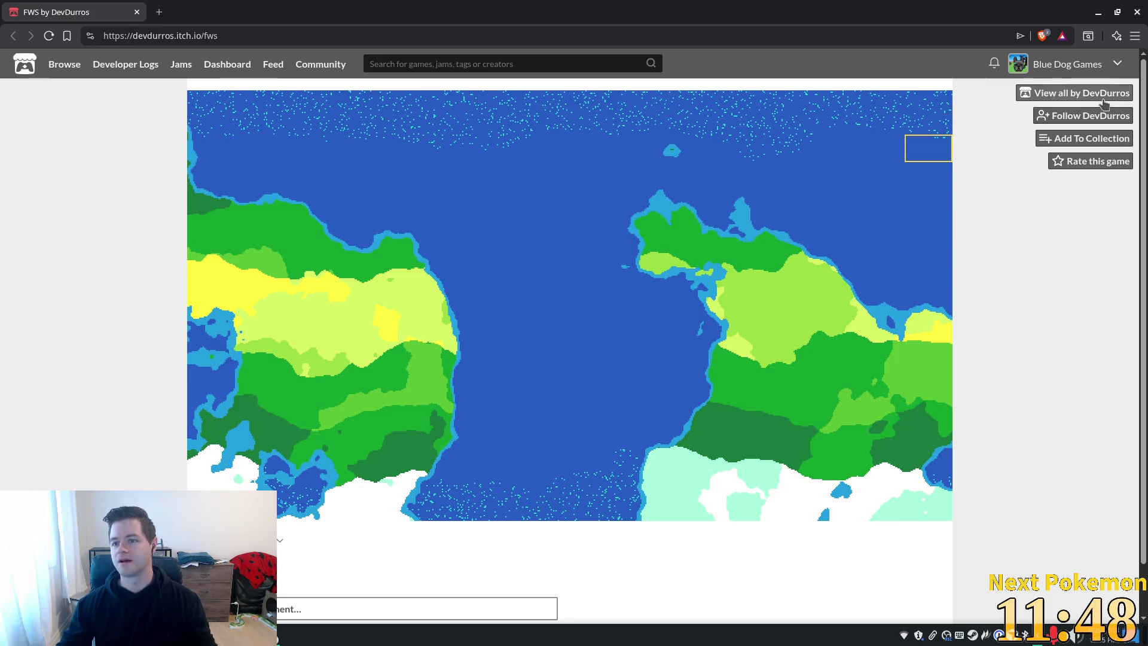
Follow the developer, open the DevDurros all-games page and scroll through its game list
left_click(1083, 117)
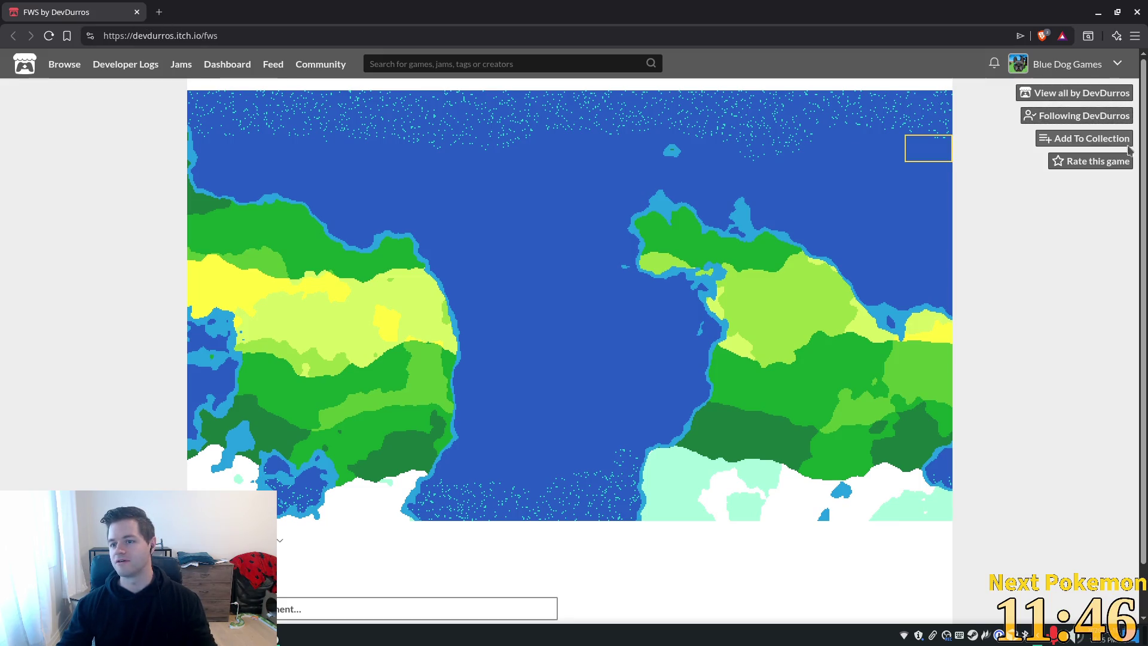
left_click(1068, 94)
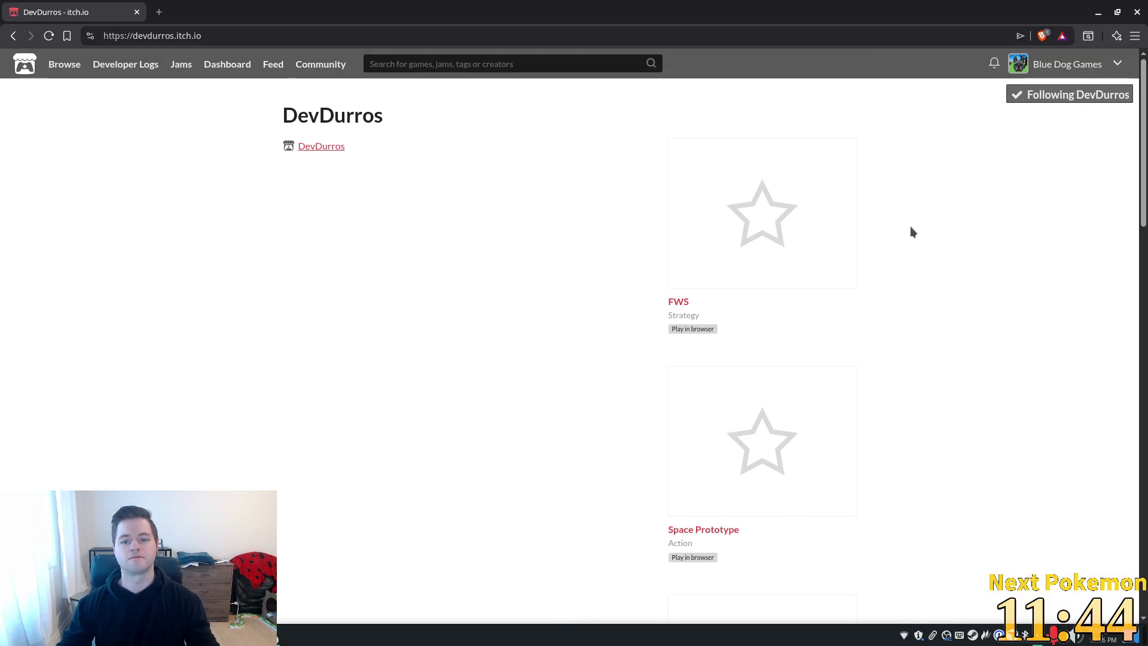
scroll(894, 257, "down", 10)
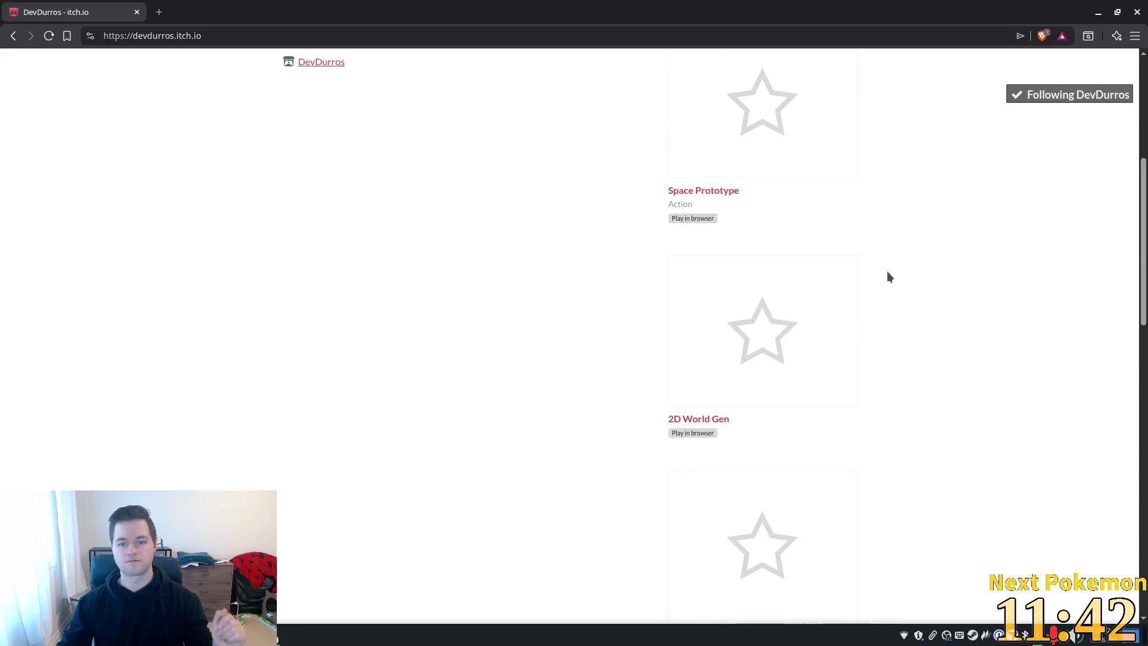
scroll(887, 272, "down", 10)
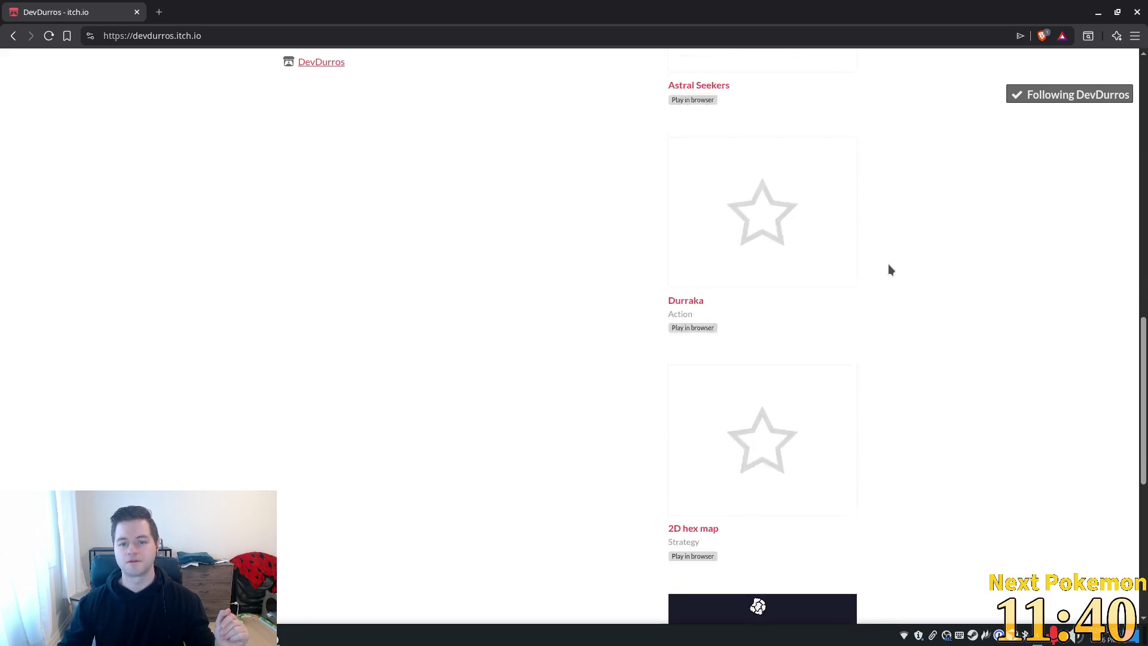
scroll(891, 262, "down", 3)
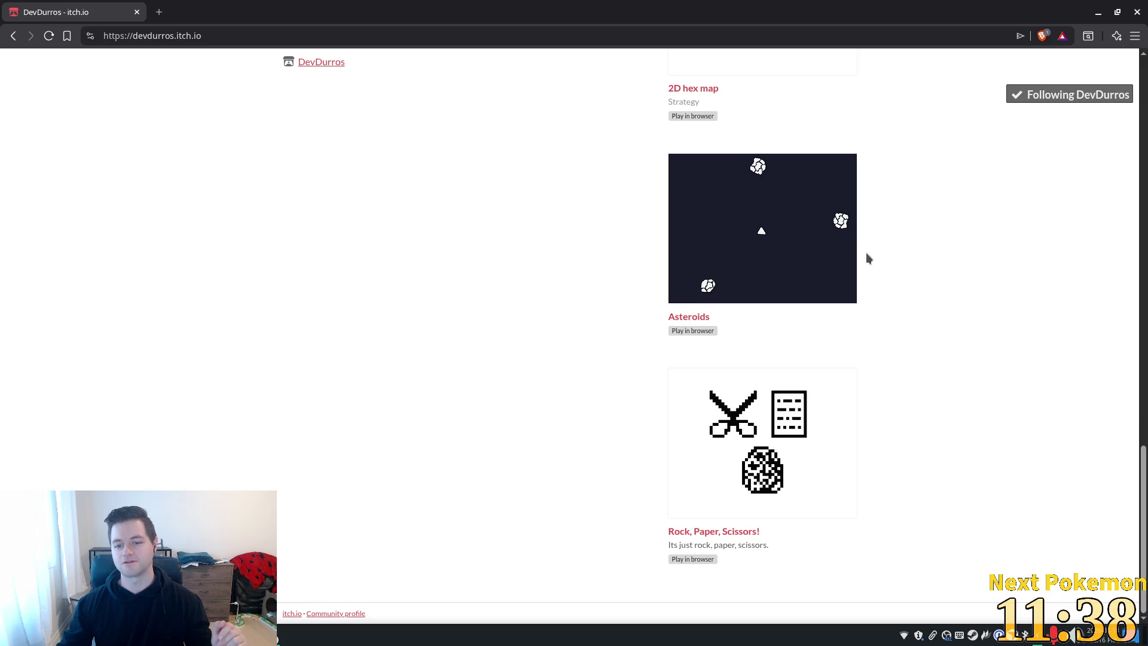
scroll(849, 257, "up", 7)
scroll(762, 269, "up", 13)
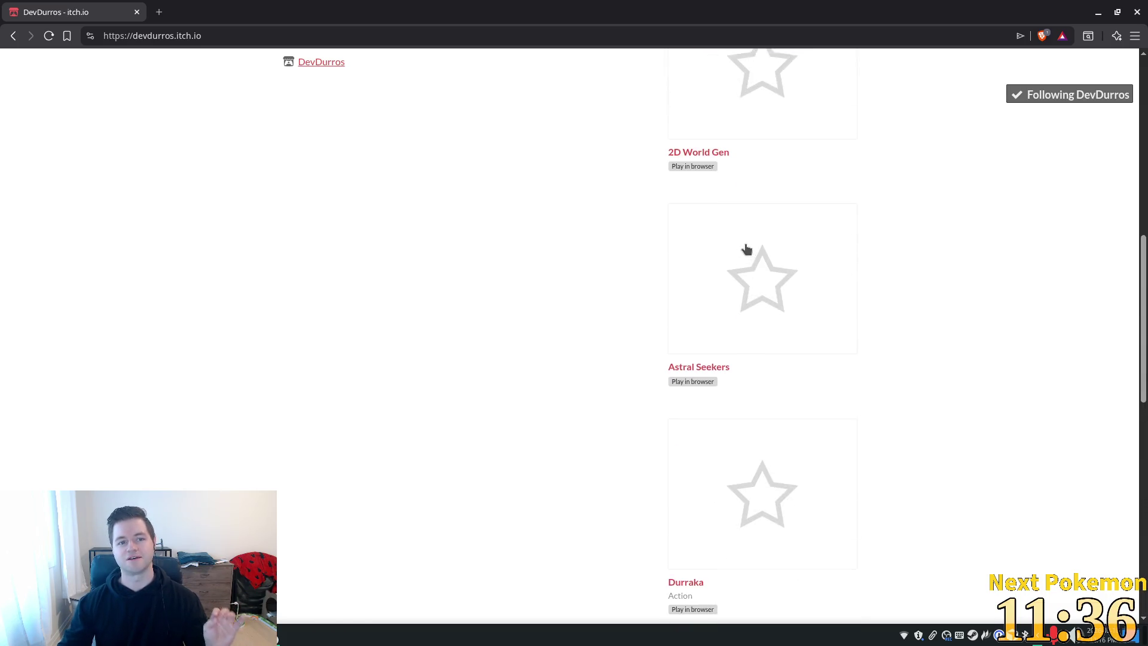
scroll(773, 253, "up", 3)
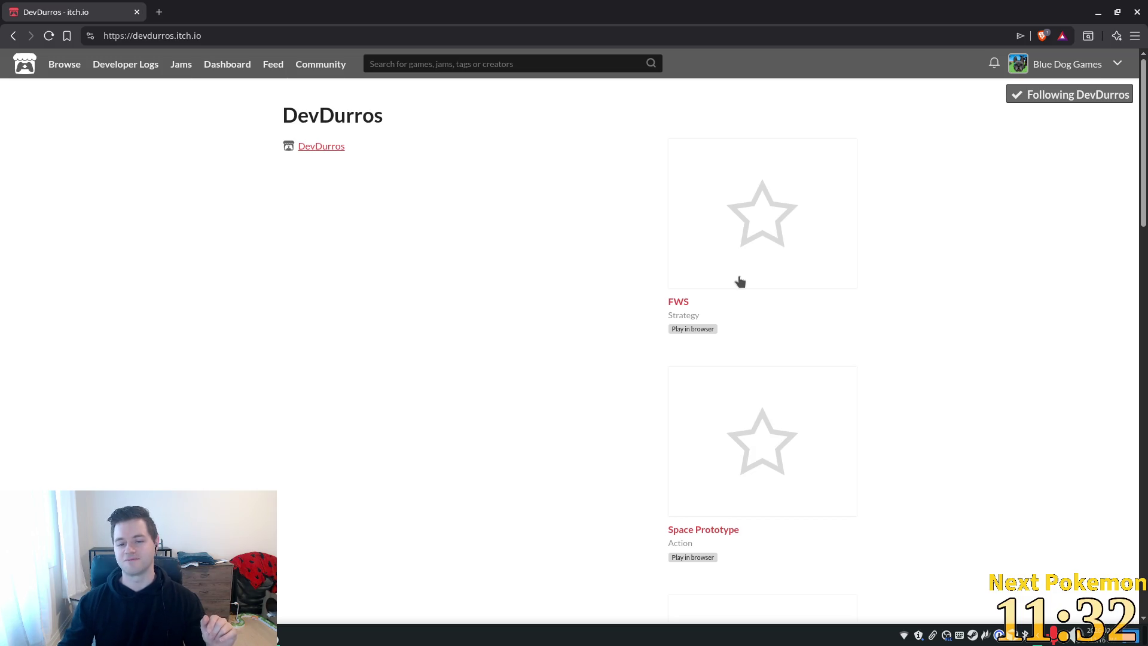
scroll(741, 275, "down", 7)
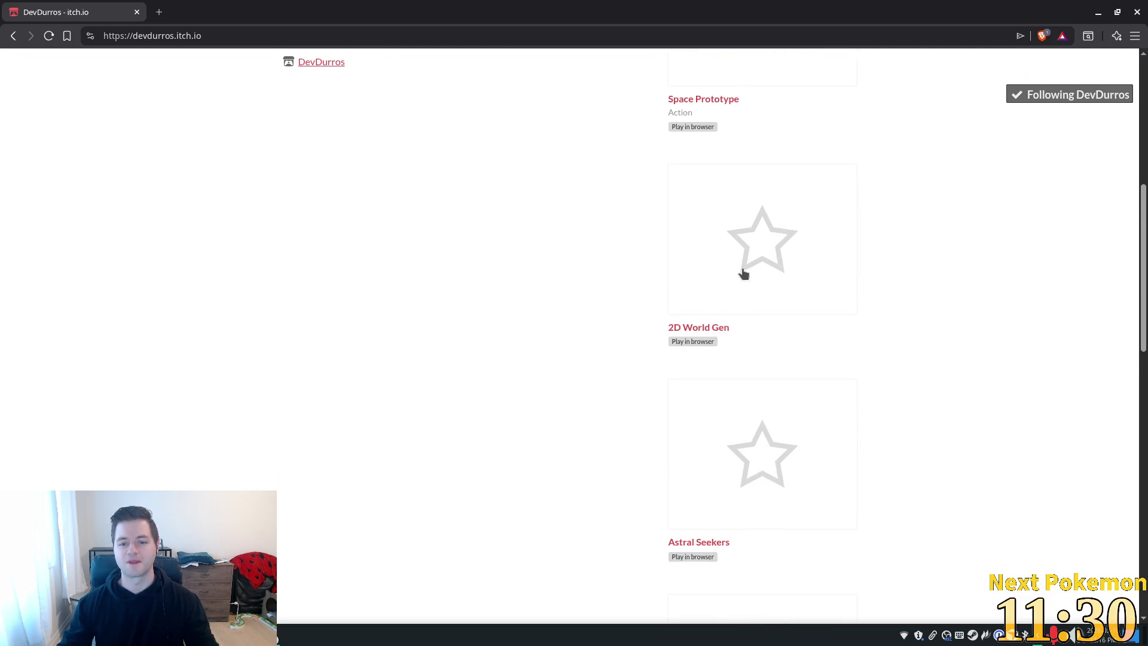
scroll(745, 272, "down", 14)
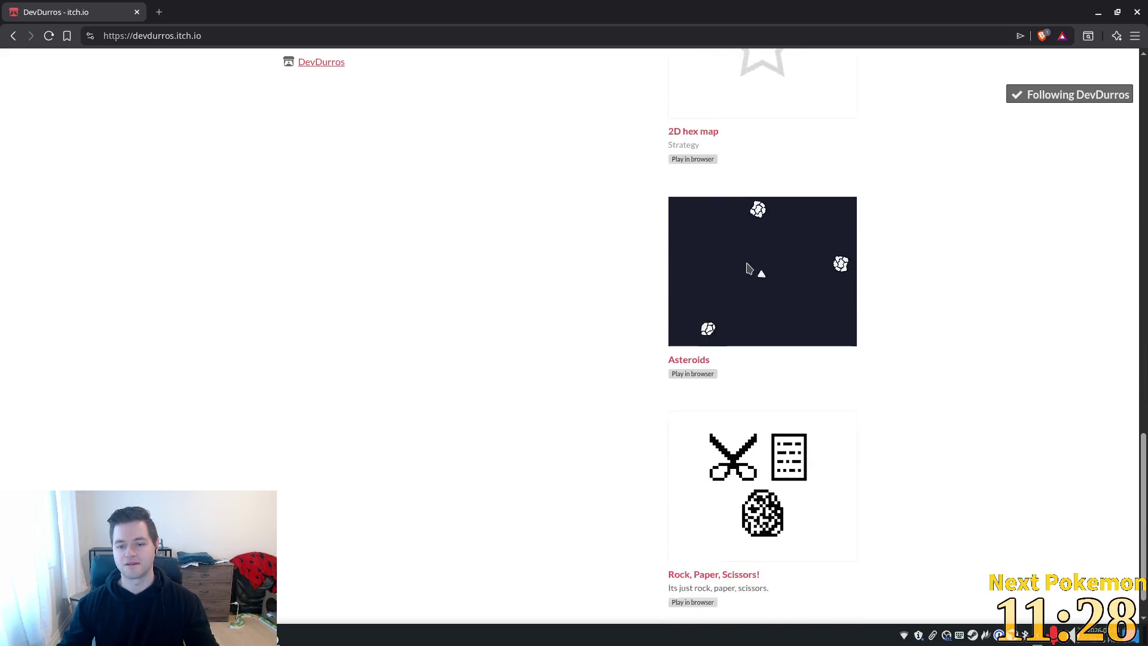
scroll(864, 280, "up", 8)
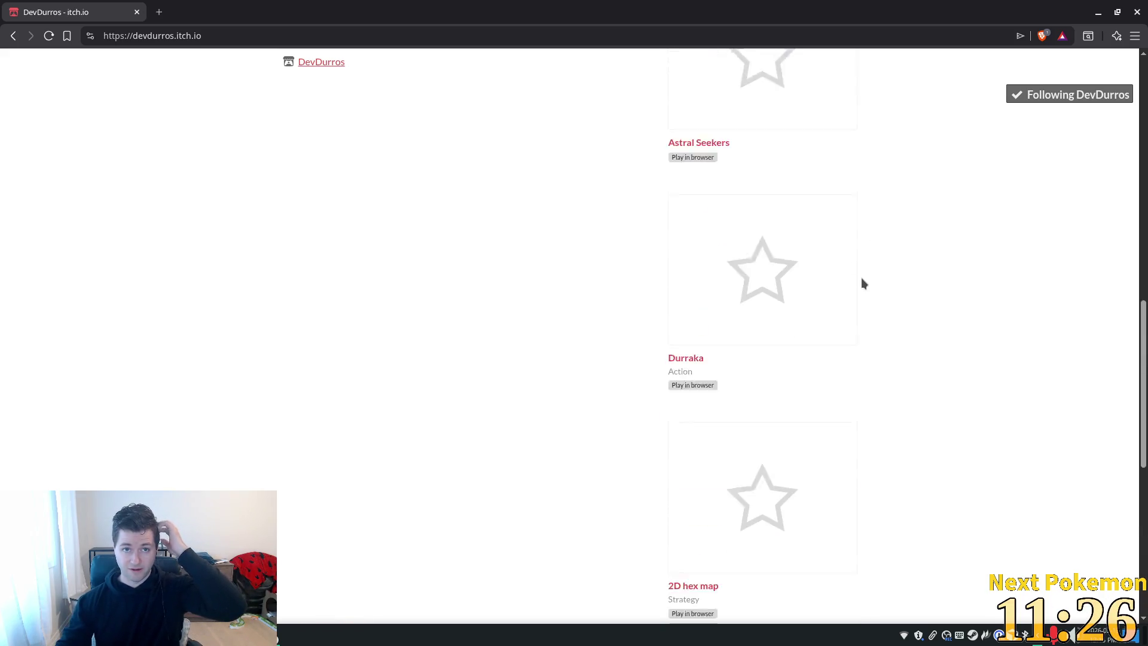
scroll(861, 279, "up", 14)
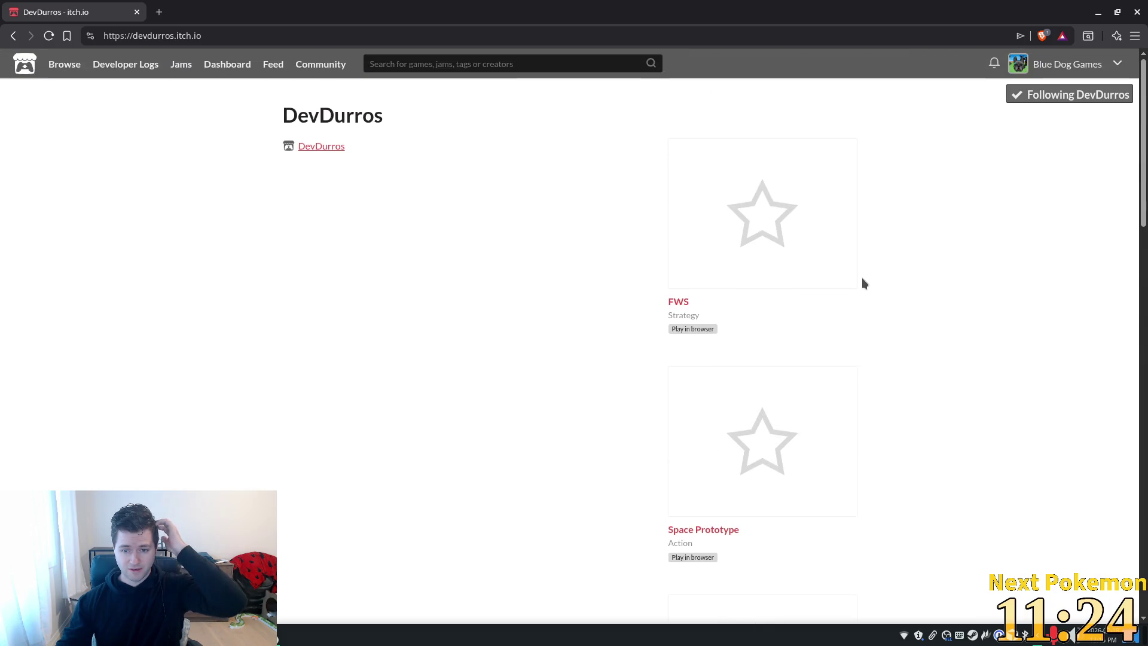
scroll(863, 278, "down", 5)
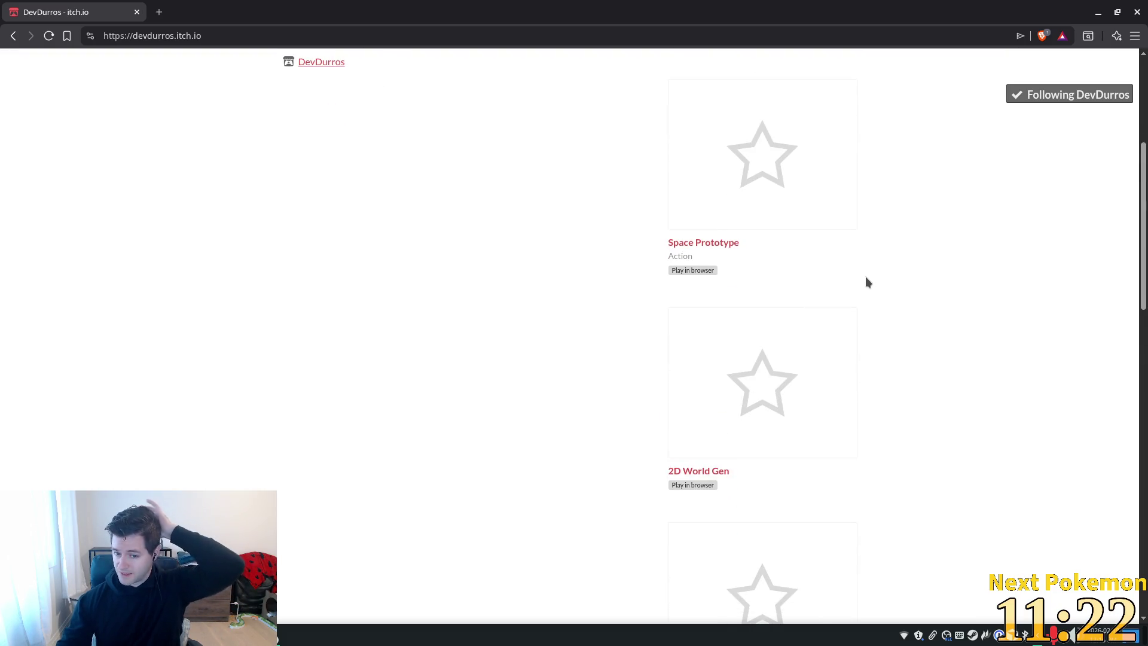
scroll(861, 276, "down", 6)
scroll(858, 275, "down", 8)
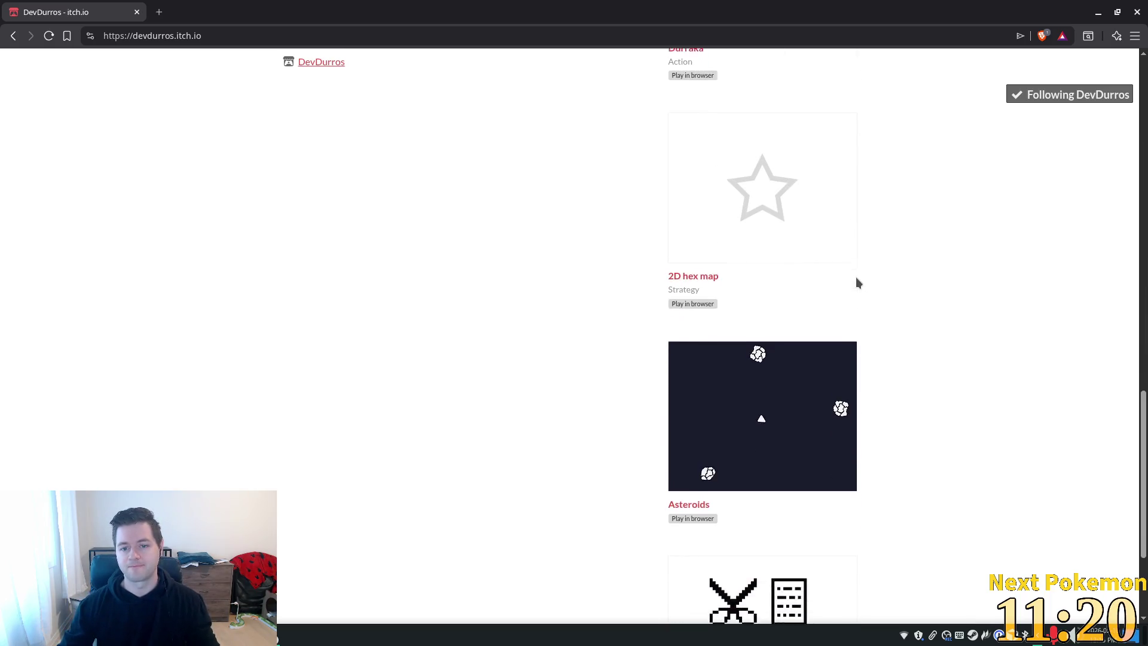
scroll(855, 277, "down", 3)
scroll(855, 281, "up", 15)
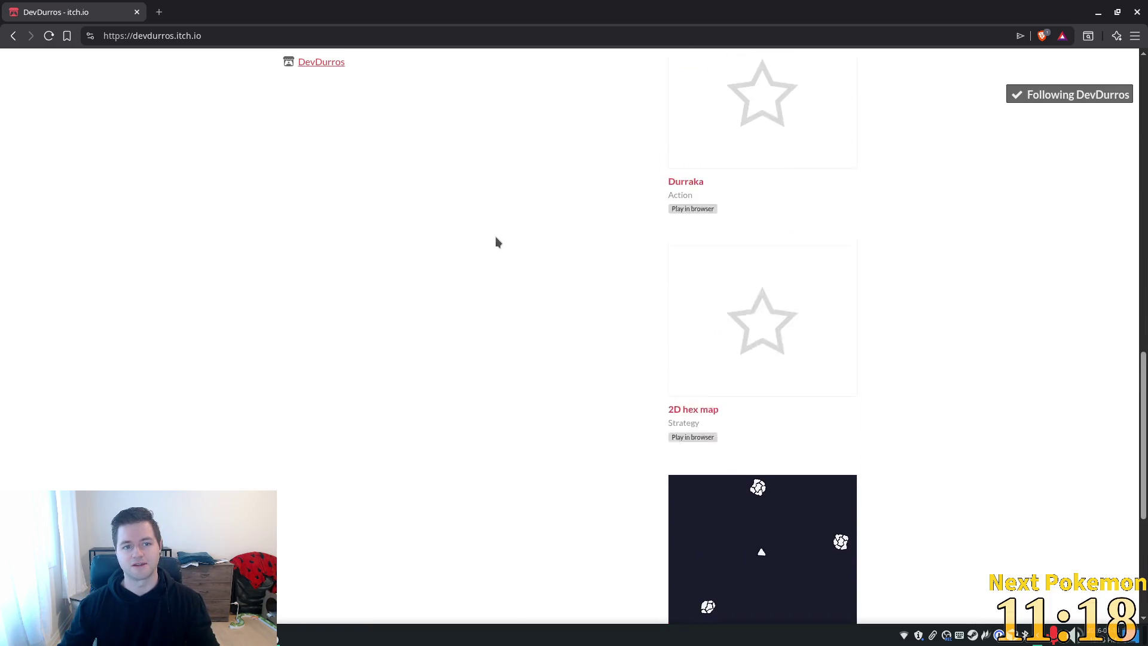
scroll(409, 242, "up", 5)
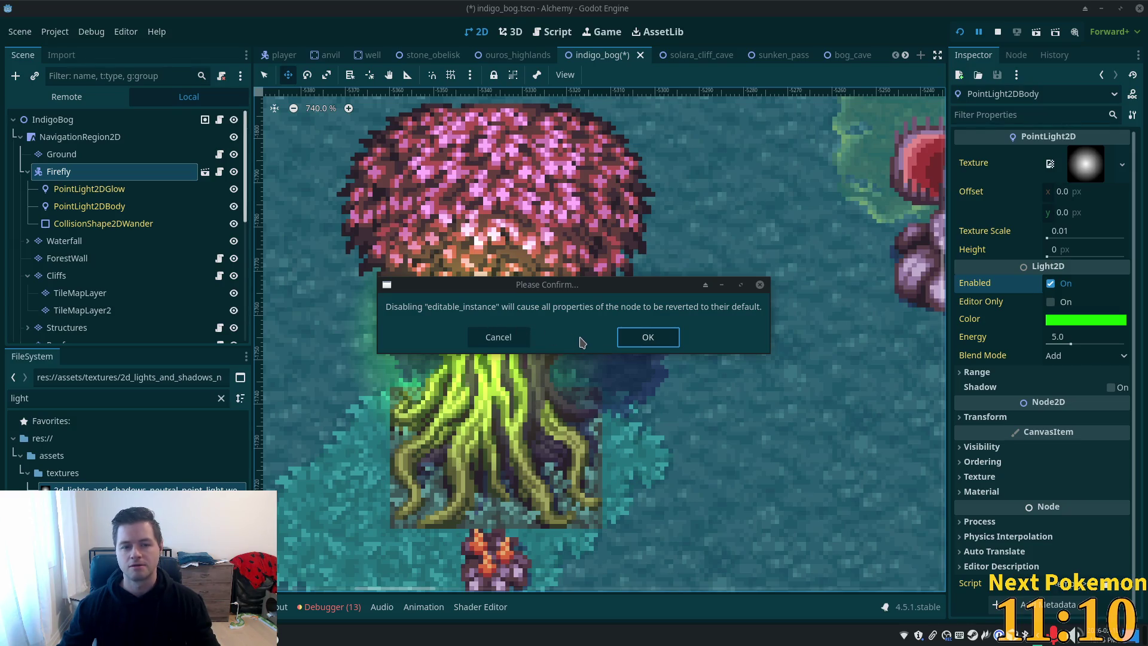
Turn off Firefly's editable children and bring the surrounding bog area into view
left_click(642, 339)
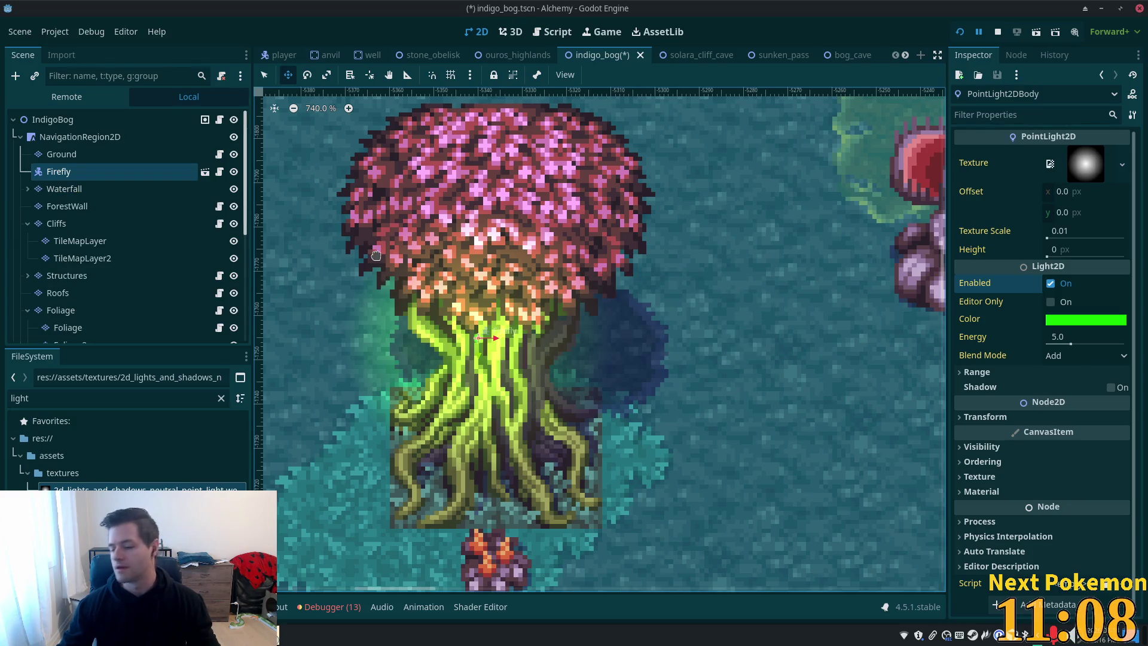
scroll(452, 276, "down", 10)
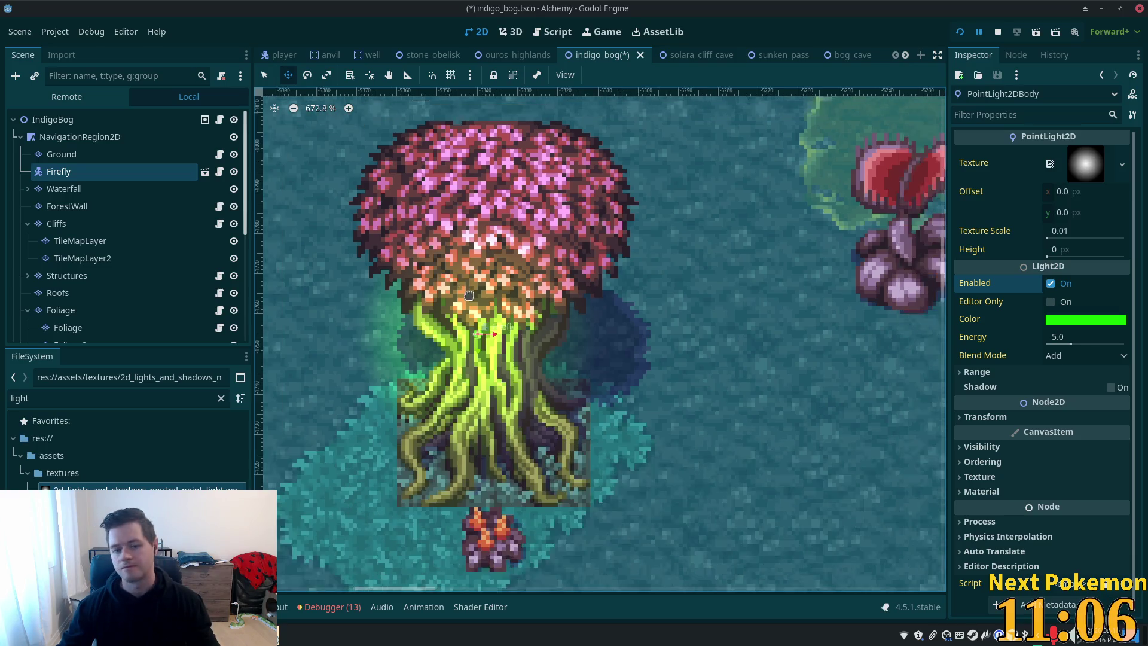
scroll(620, 344, "down", 12)
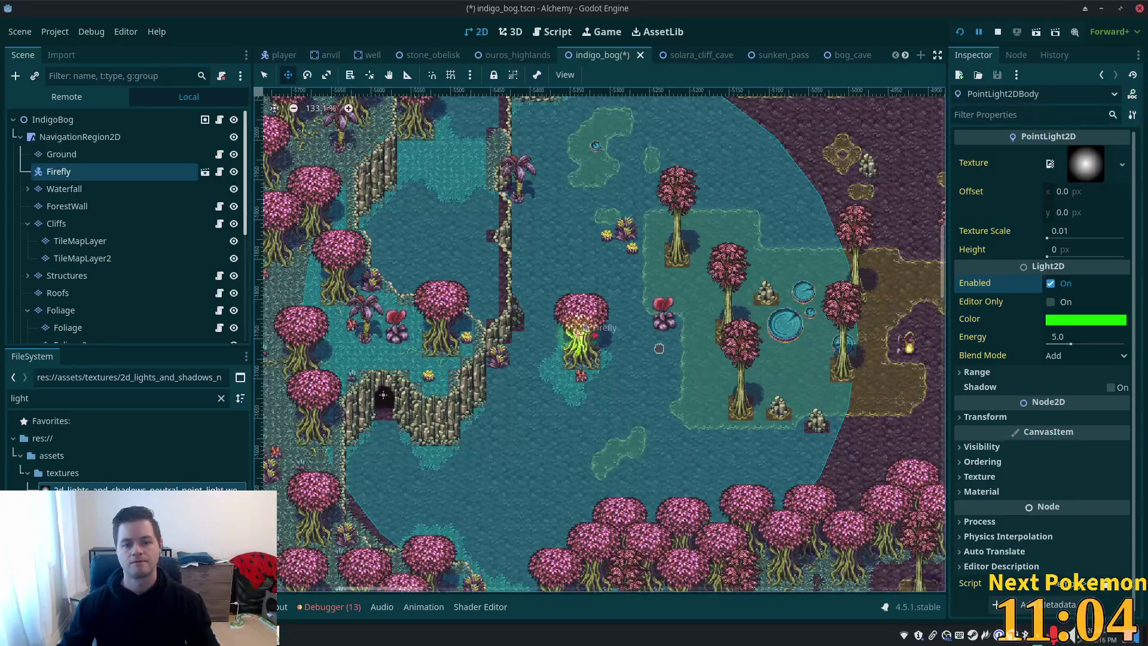
left_click_drag(665, 345, 574, 369)
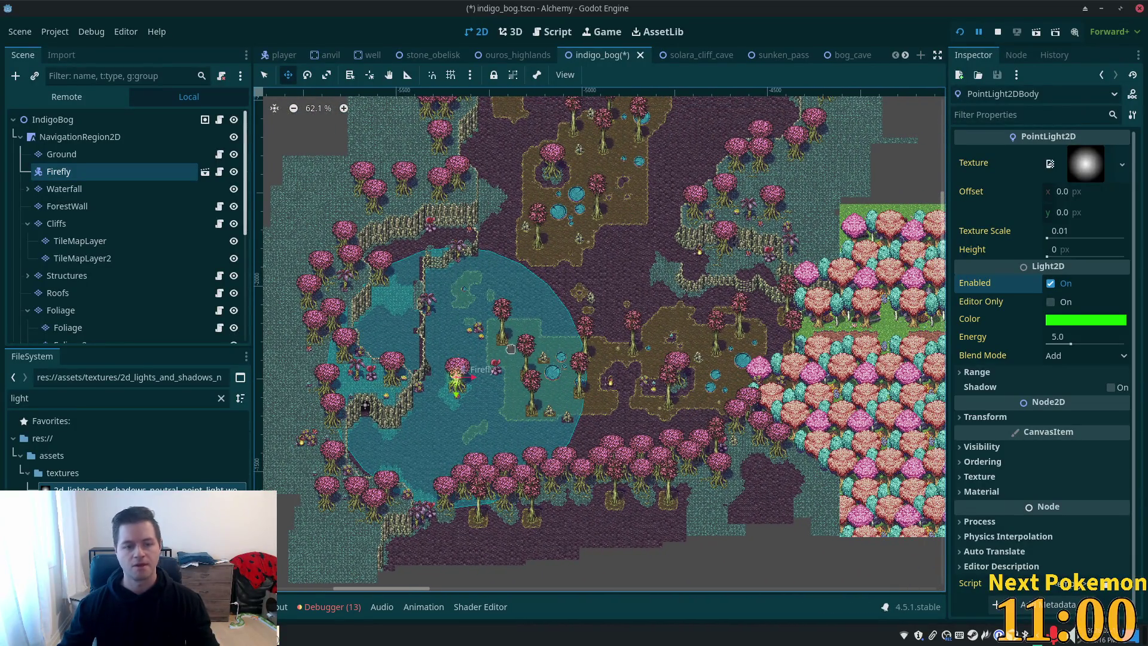
Add a plain Node as a child of NavigationRegion2D
left_click(57, 139)
right_click(56, 139)
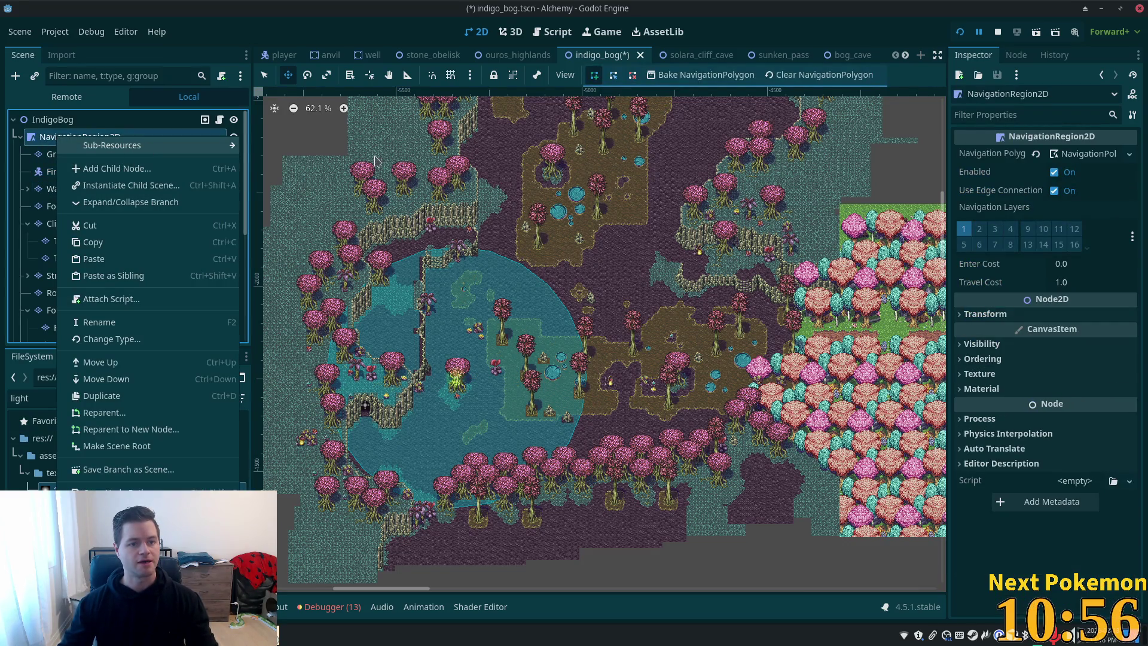
left_click(144, 168)
type("chara")
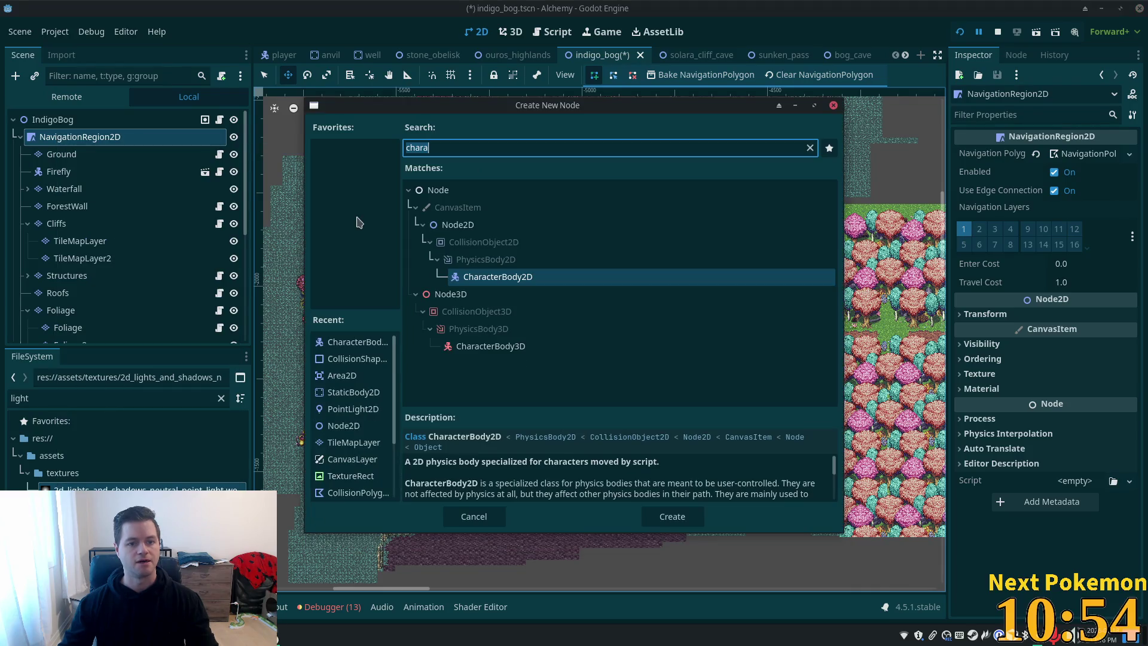
left_click(477, 190)
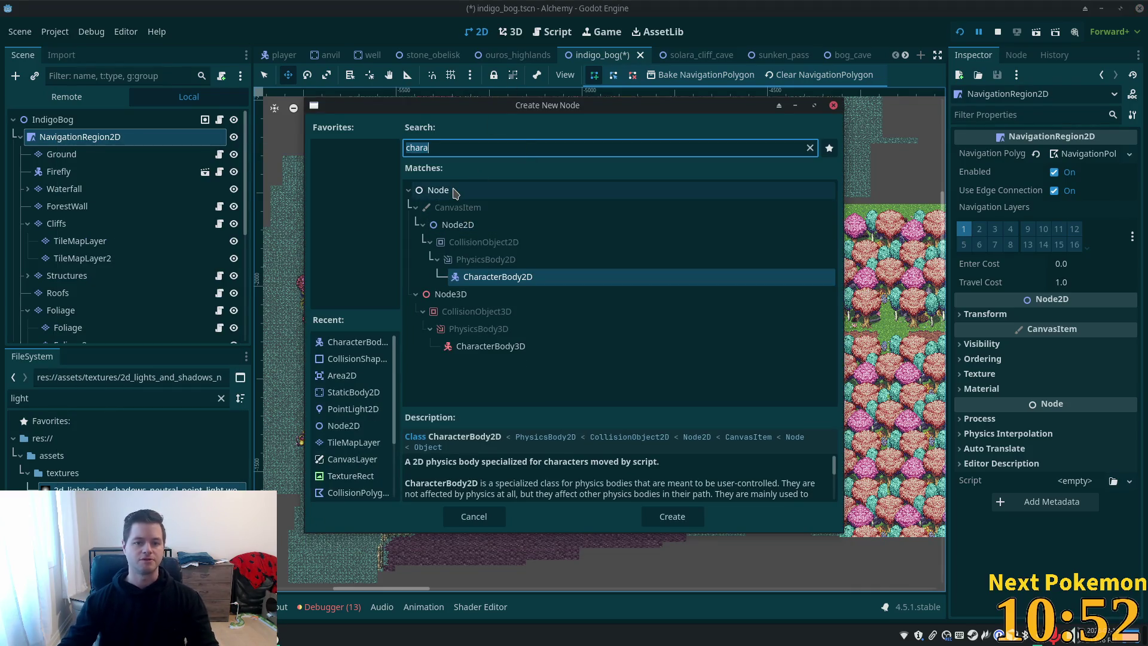
key("Return")
Move the new Node up beside Firefly and rename it Fireflies
mouse_move(66, 343)
left_mouse_down()
mouse_move(94, 80)
mouse_move(59, 172)
mouse_move(66, 183)
mouse_move(90, 173)
left_mouse_up()
double_click(100, 172)
type("Fireflies")
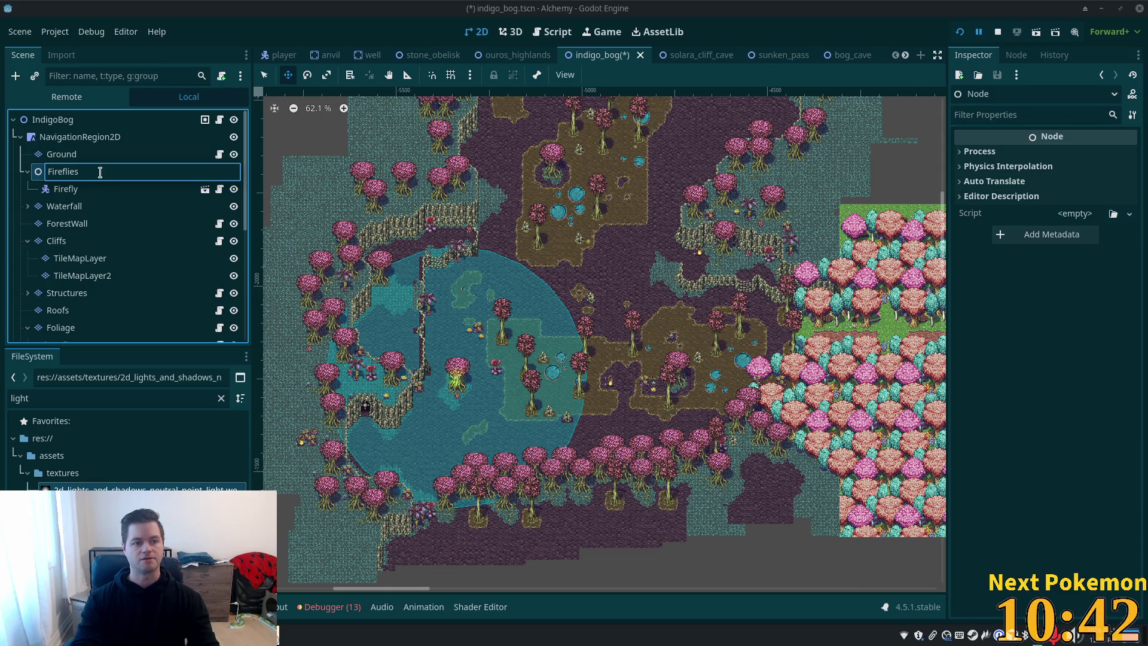
key("Return")
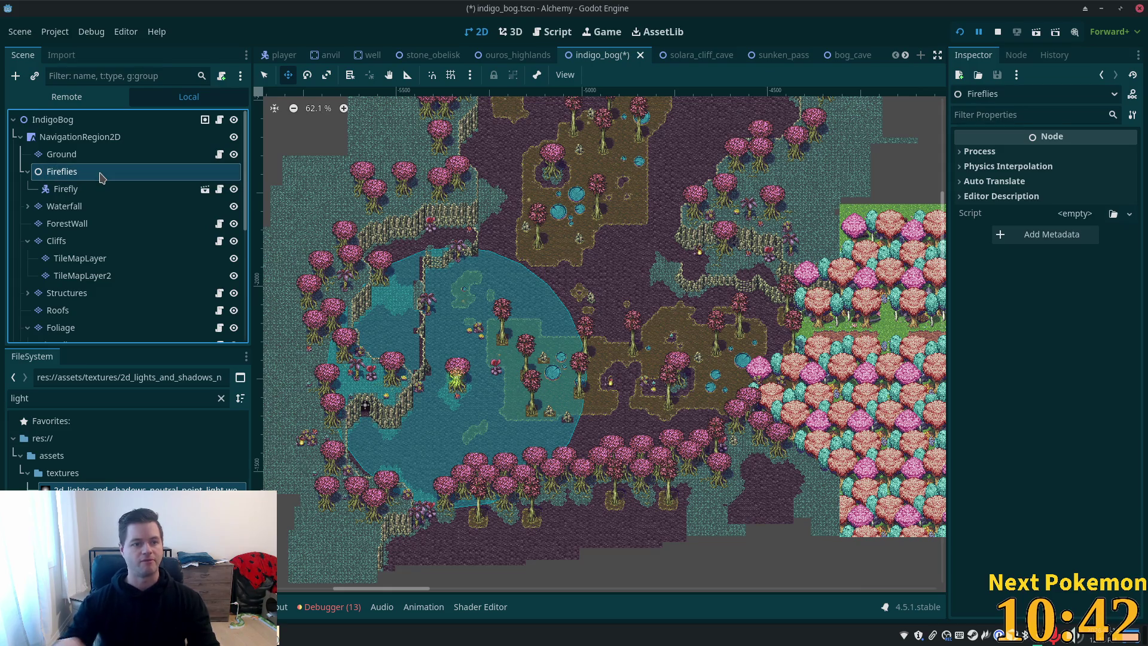
Duplicate Firefly and place the Firefly2 copy slightly to the right
left_click(66, 189)
key("ctrl+d")
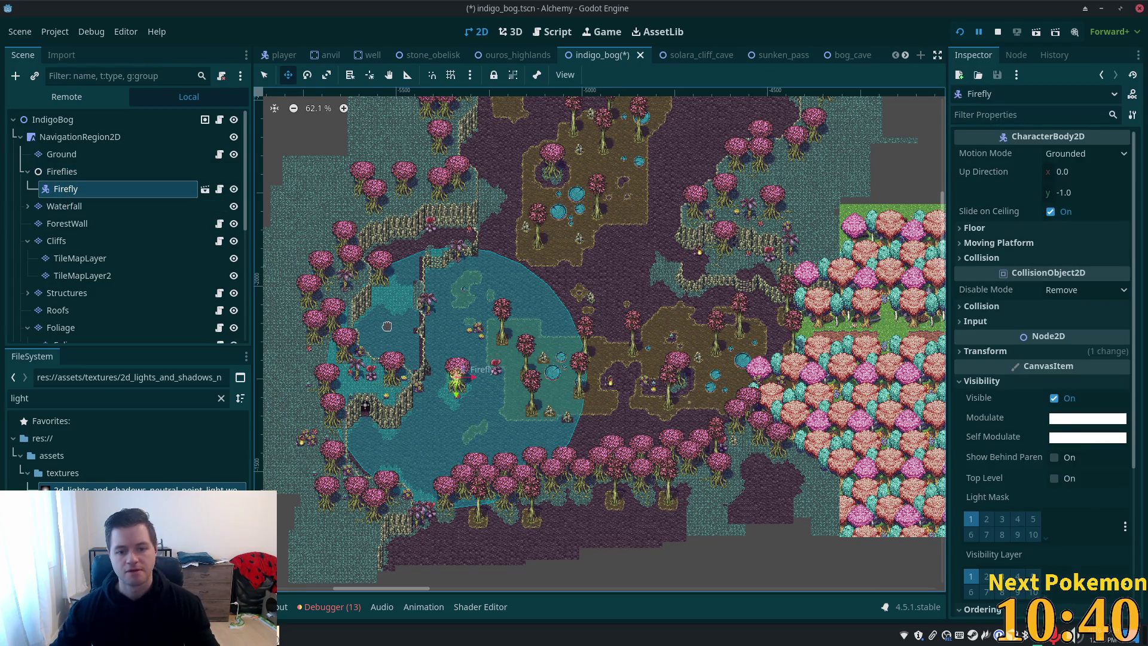
mouse_move(516, 339)
left_mouse_down()
mouse_move(561, 384)
mouse_move(590, 262)
left_mouse_up()
Duplicate Firefly repeatedly, spreading Firefly3 through Firefly8 around the bog
key("ctrl+d")
key("ctrl+d")
mouse_move(635, 365)
left_mouse_down()
mouse_move(750, 334)
mouse_move(747, 380)
mouse_move(727, 383)
mouse_move(712, 419)
mouse_move(709, 388)
left_mouse_up()
key("ctrl+d")
scroll(709, 388, "up", 5)
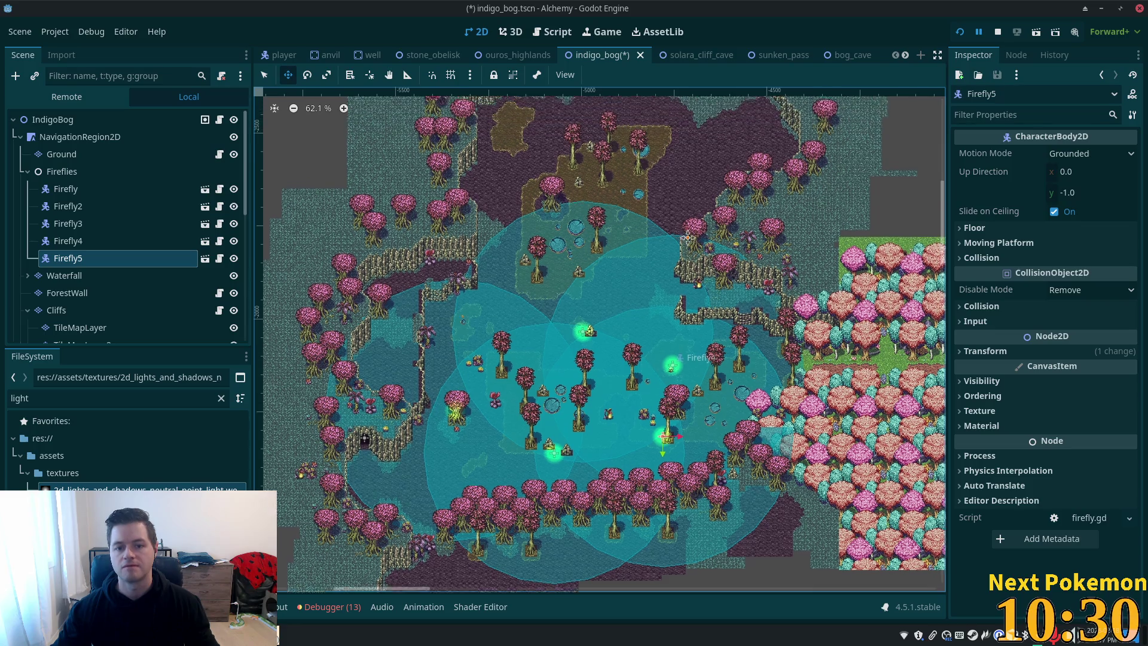
key("ctrl+d")
mouse_move(552, 328)
left_mouse_down()
mouse_move(454, 189)
mouse_move(471, 268)
left_mouse_up()
key("ctrl+d")
mouse_move(618, 331)
left_mouse_down()
mouse_move(781, 328)
mouse_move(700, 338)
mouse_move(610, 257)
left_mouse_up()
key("ctrl+d")
Place copies up to Firefly14 across the bog, save indigo_bog and run the game
key("ctrl+d")
mouse_move(674, 299)
left_mouse_down()
mouse_move(532, 246)
mouse_move(598, 233)
mouse_move(915, 227)
mouse_move(916, 238)
left_mouse_up()
key("ctrl+d")
key("ctrl+d")
left_click_drag(799, 264, 757, 336)
key("ctrl+d")
mouse_move(689, 316)
left_mouse_down()
mouse_move(720, 269)
mouse_move(636, 191)
mouse_move(590, 216)
left_mouse_up()
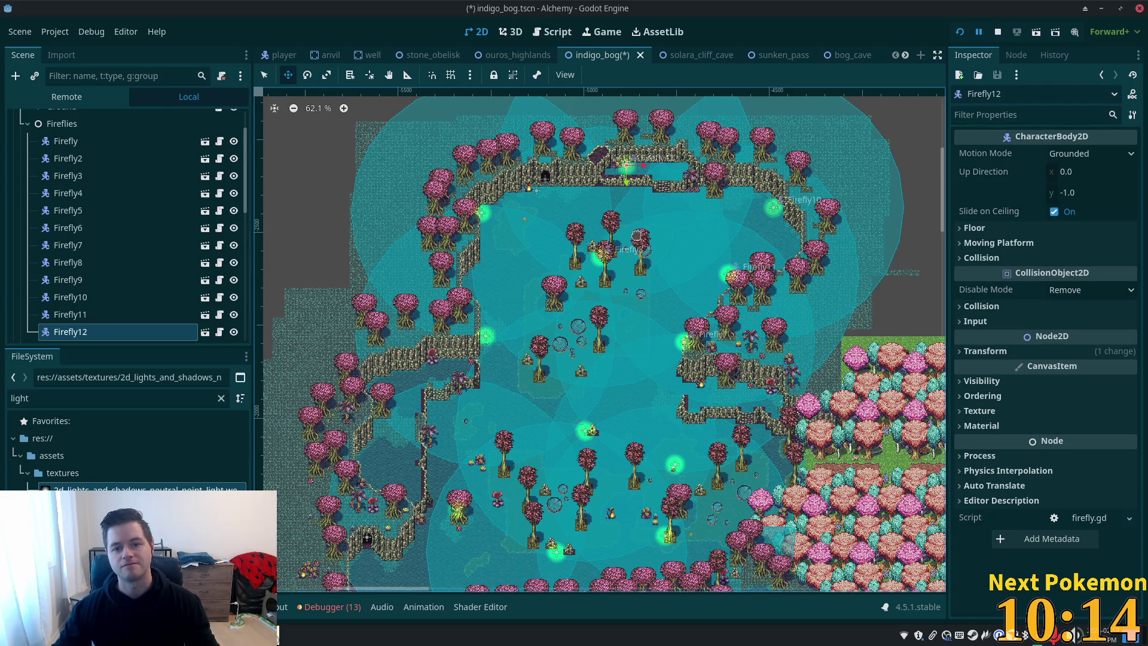
mouse_move(646, 230)
left_mouse_down()
mouse_move(655, 292)
mouse_move(595, 475)
left_mouse_up()
key("ctrl+d")
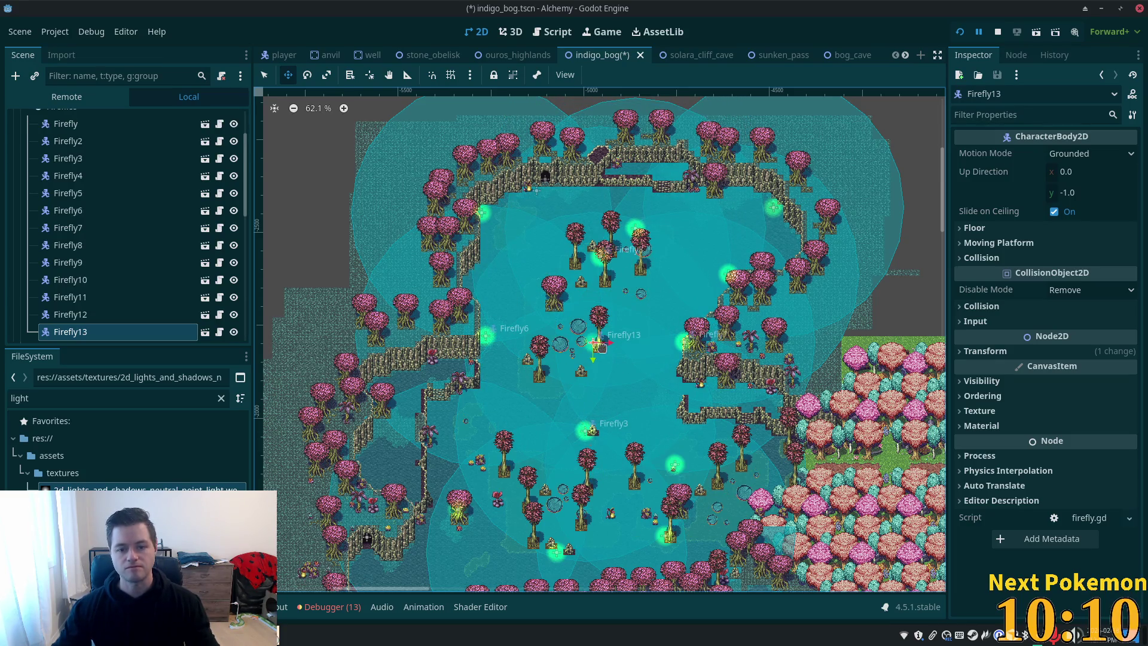
left_click_drag(599, 347, 665, 132)
left_click_drag(639, 255, 580, 397)
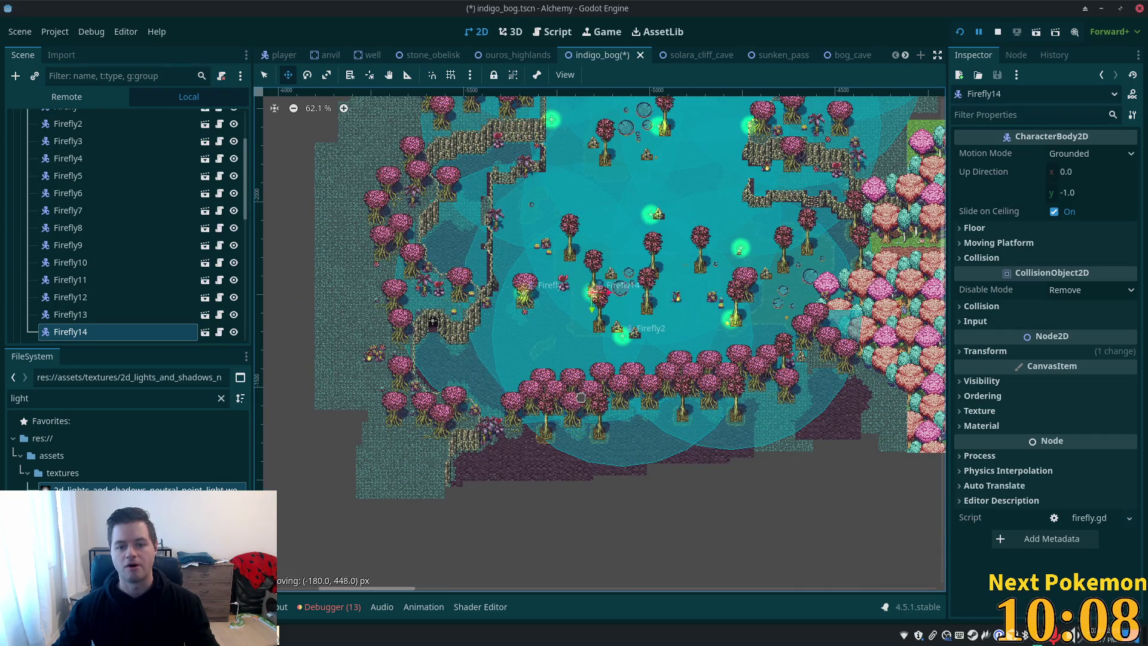
key("ctrl+s")
left_click(960, 33)
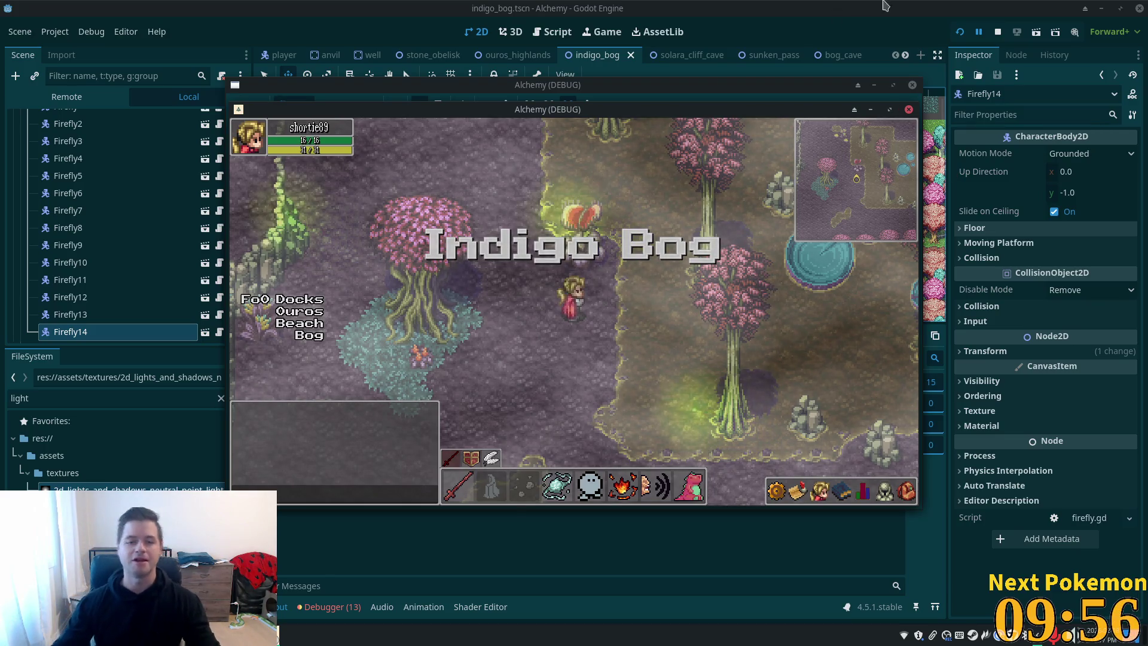
Walk the character up-right through the bog, then down onto the purple ground
left_click(614, 208)
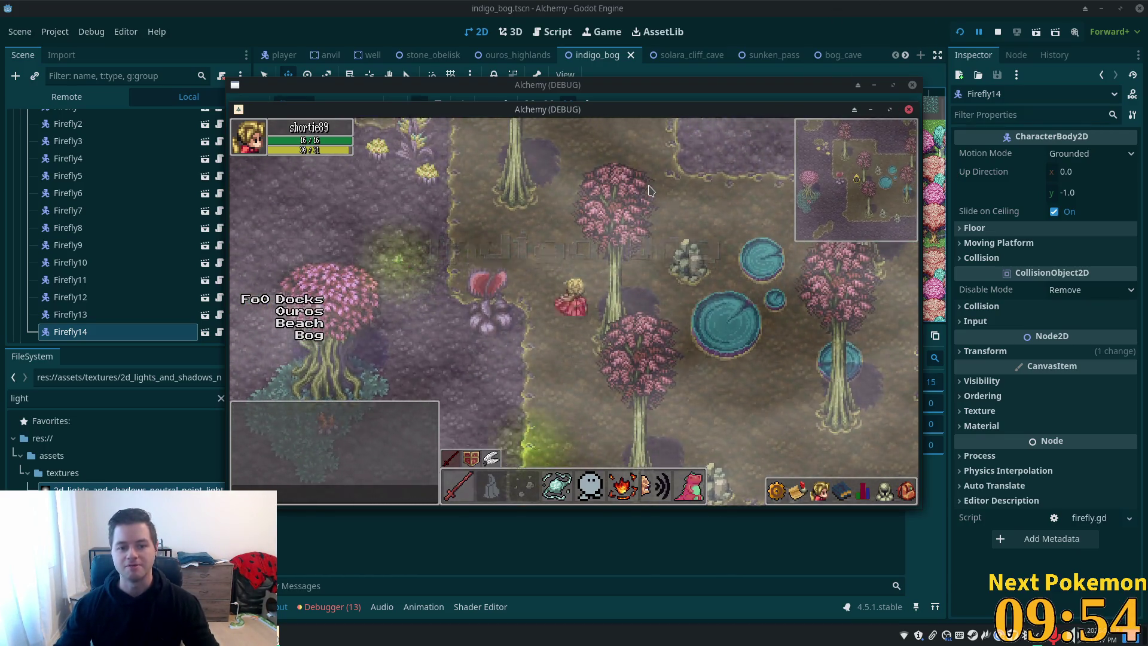
left_click(651, 190)
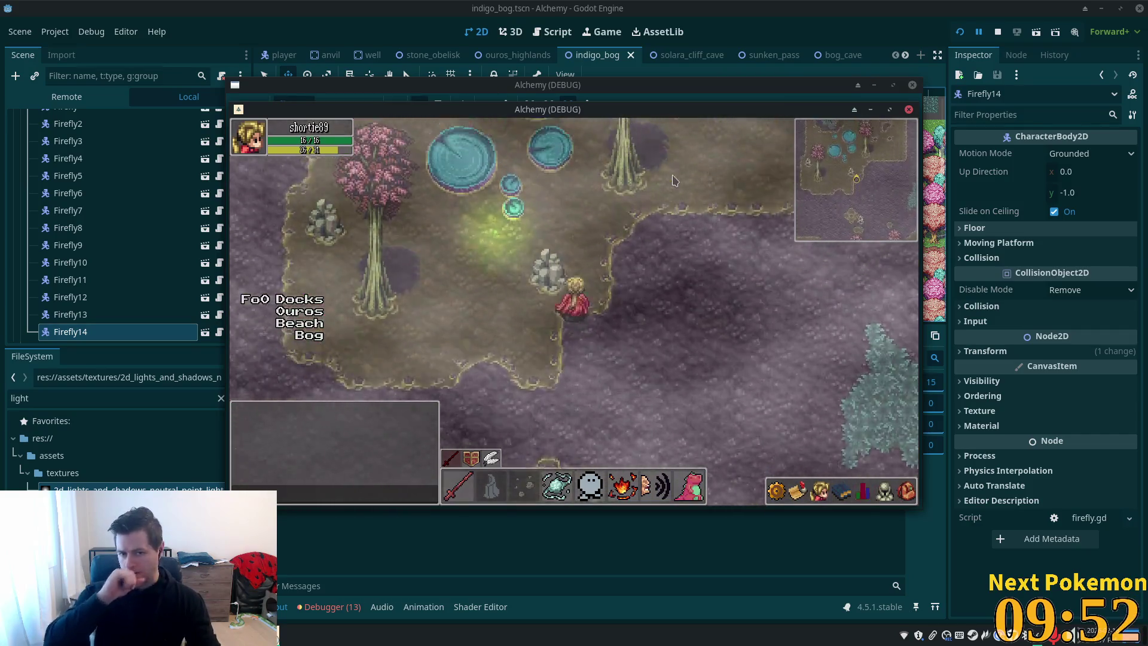
left_click(660, 309)
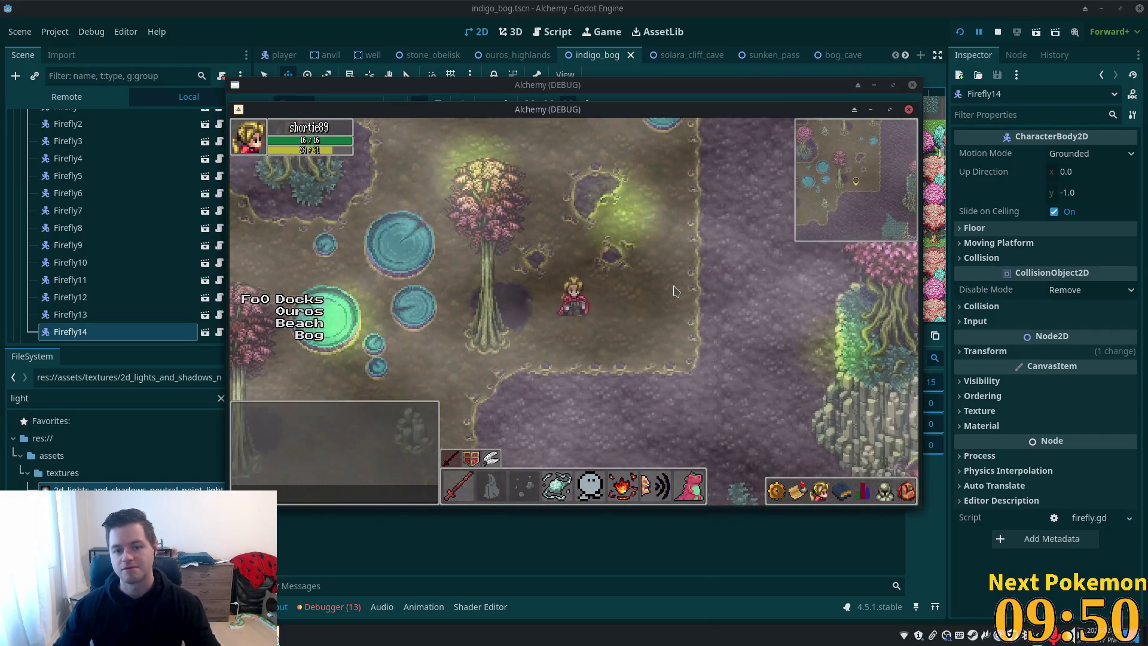
key("Down")
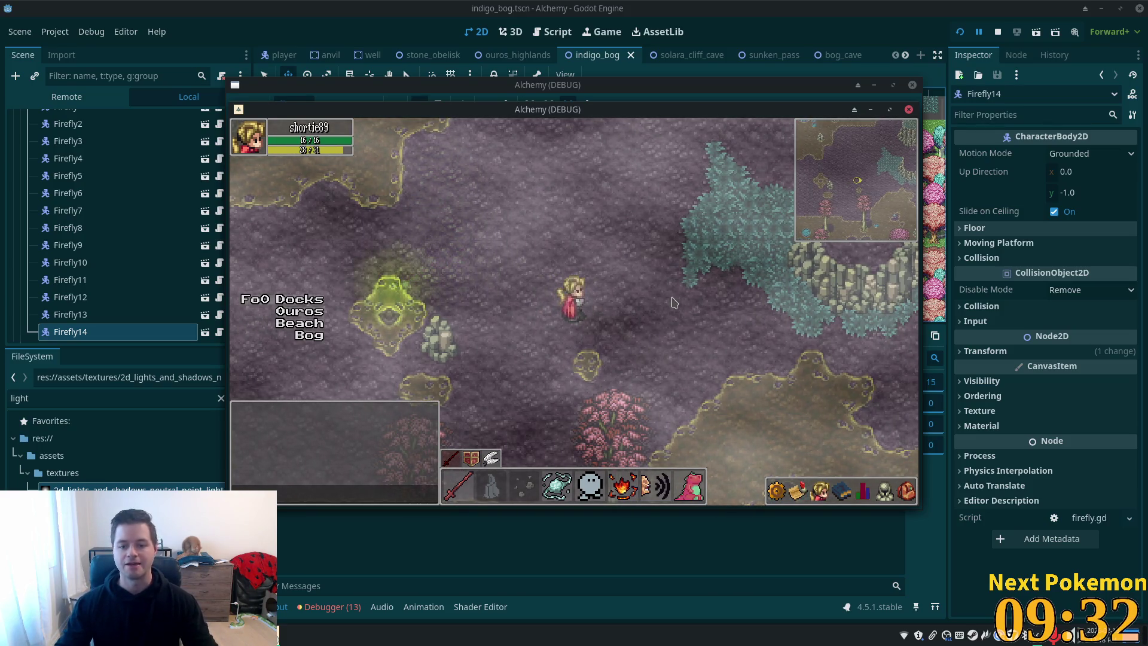
Walk the player around with WASD, then drag both game windows aside
key("d")
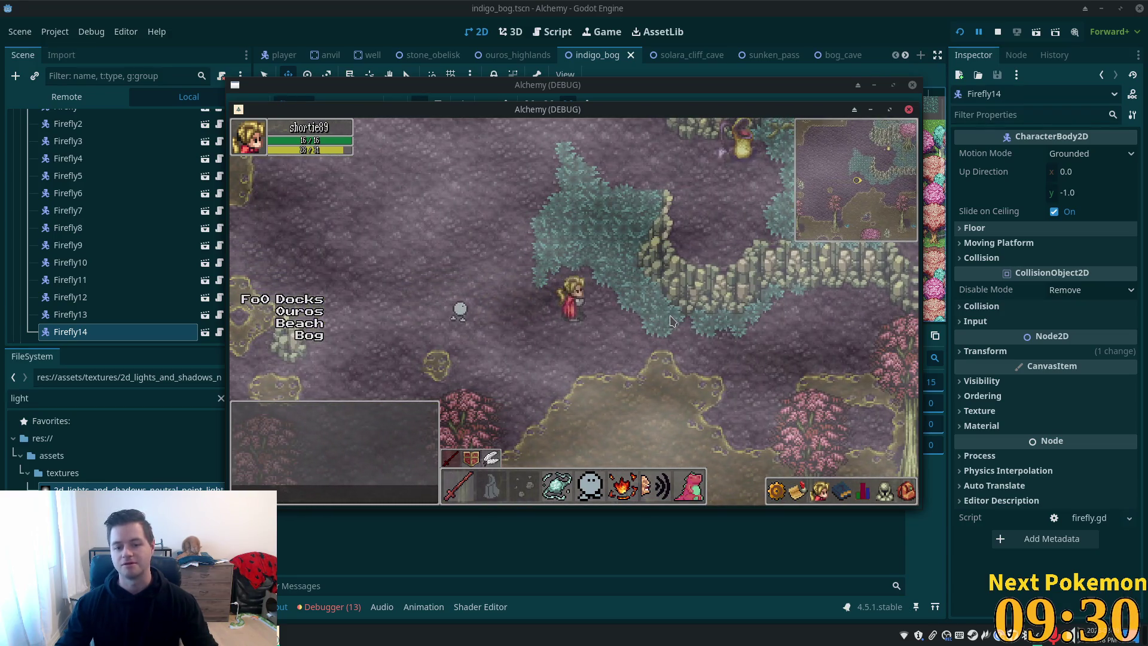
key("a")
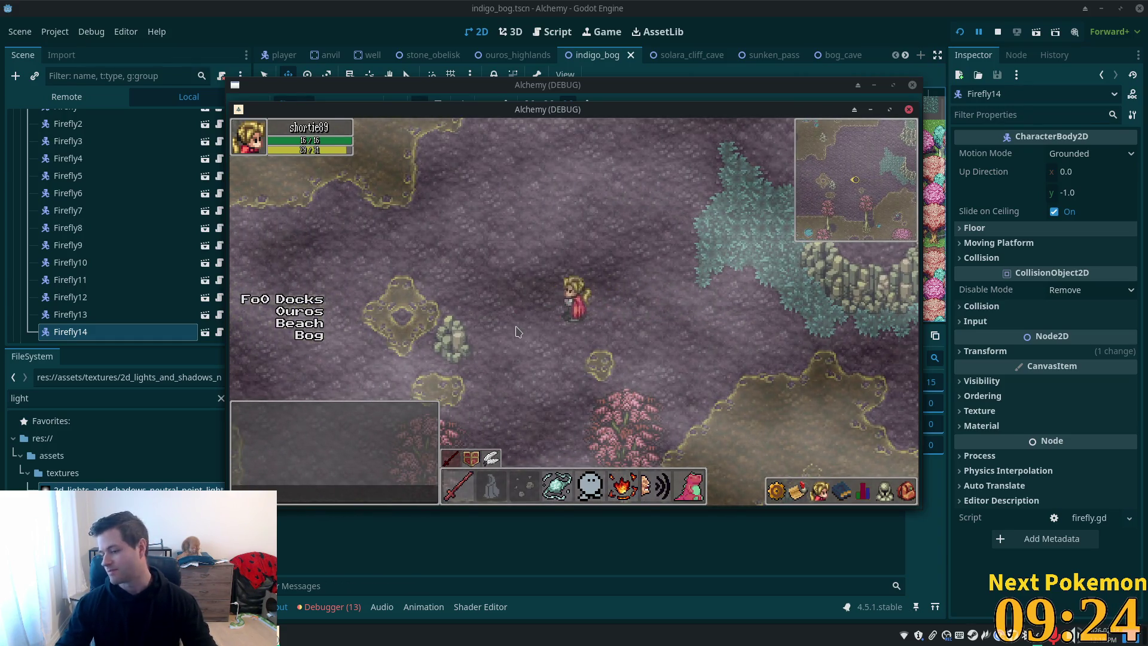
key("s")
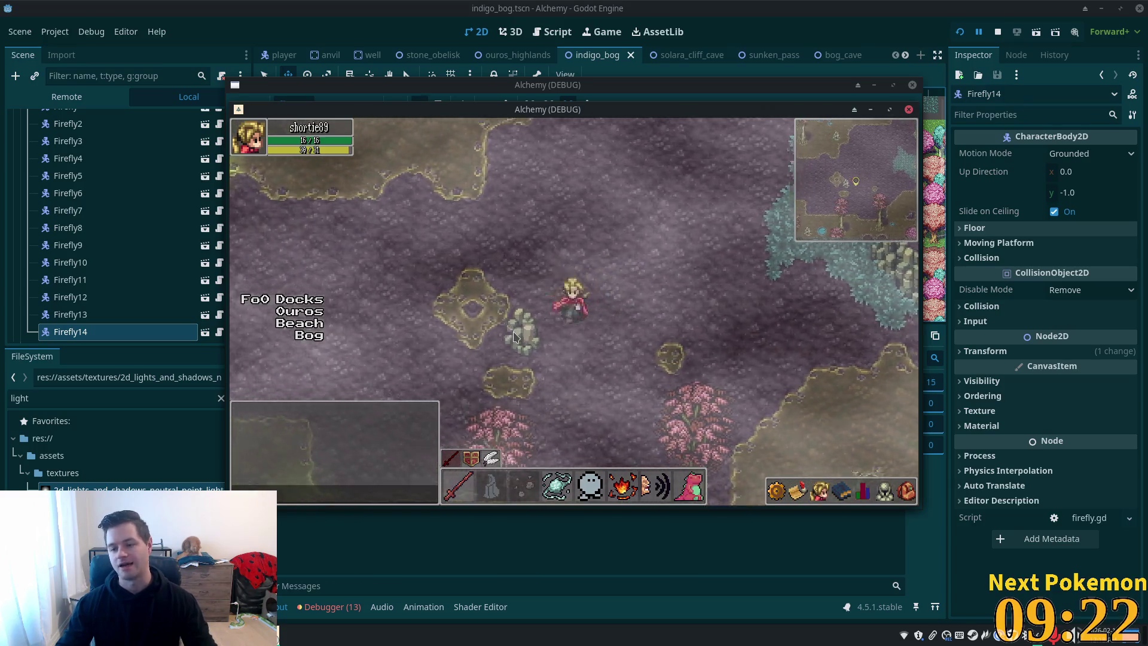
key("w")
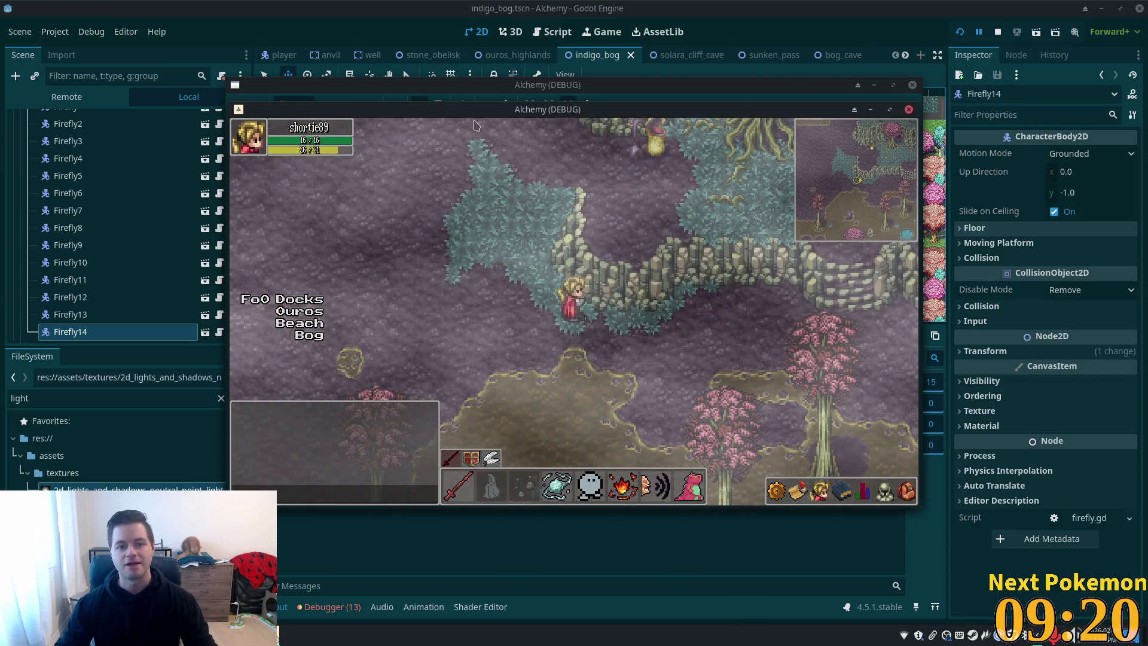
left_click_drag(623, 159, 815, 264)
left_click_drag(429, 312, 401, 302)
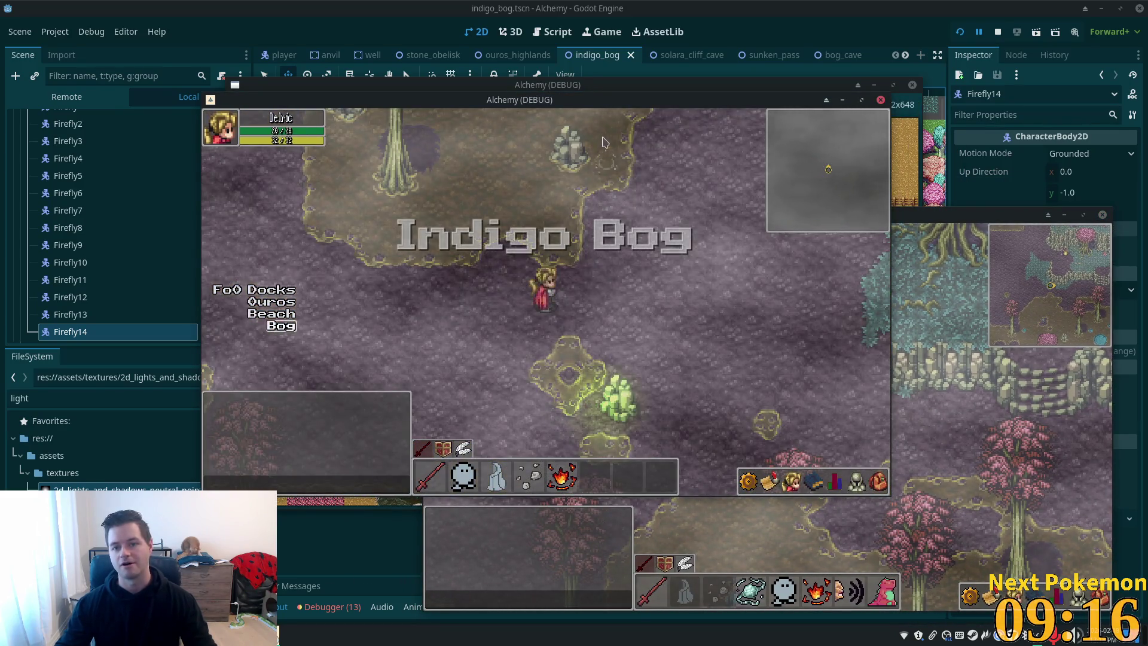
Rearrange the two game client windows and walk the player toward the other character
left_click_drag(604, 100, 411, 172)
left_click(751, 201)
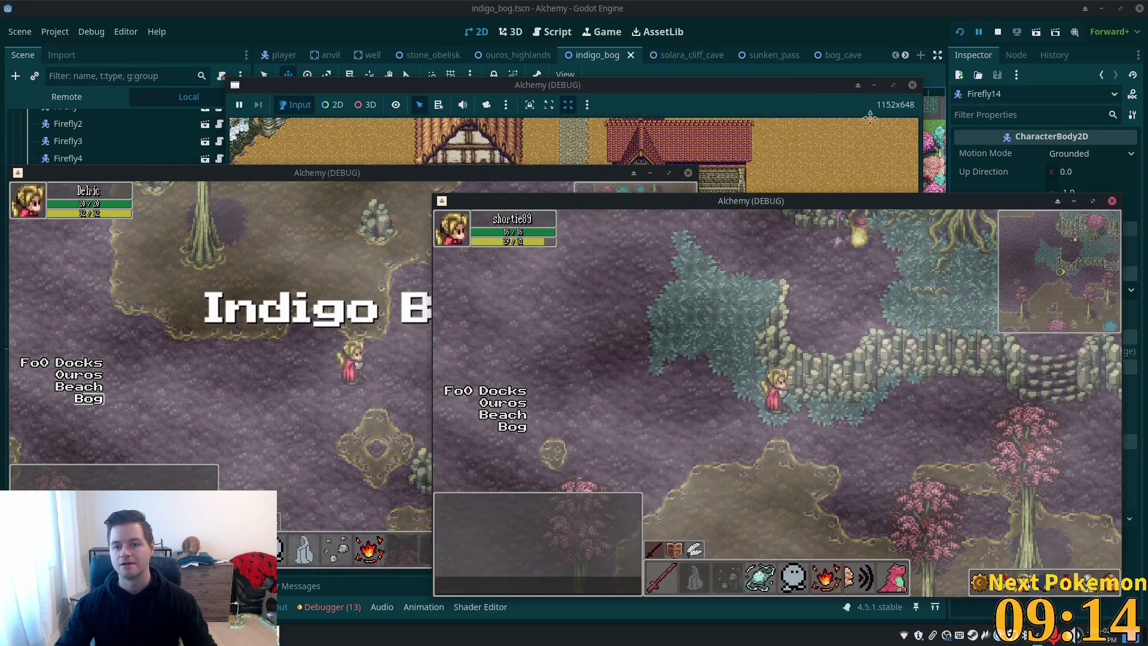
left_click_drag(751, 201, 819, 122)
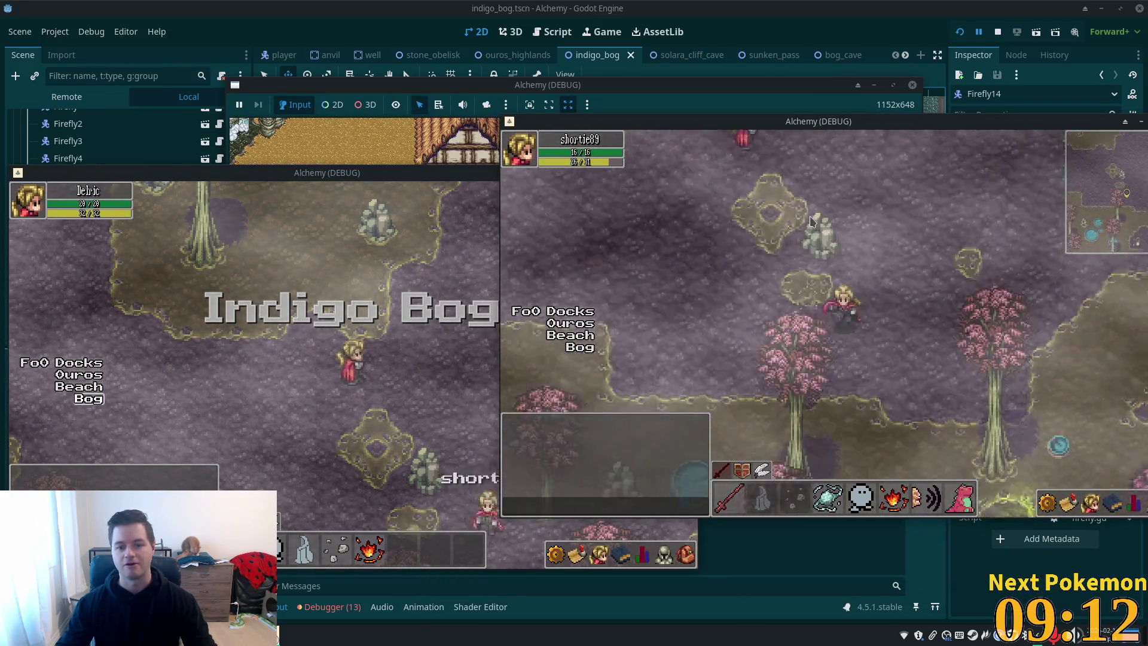
key("Up")
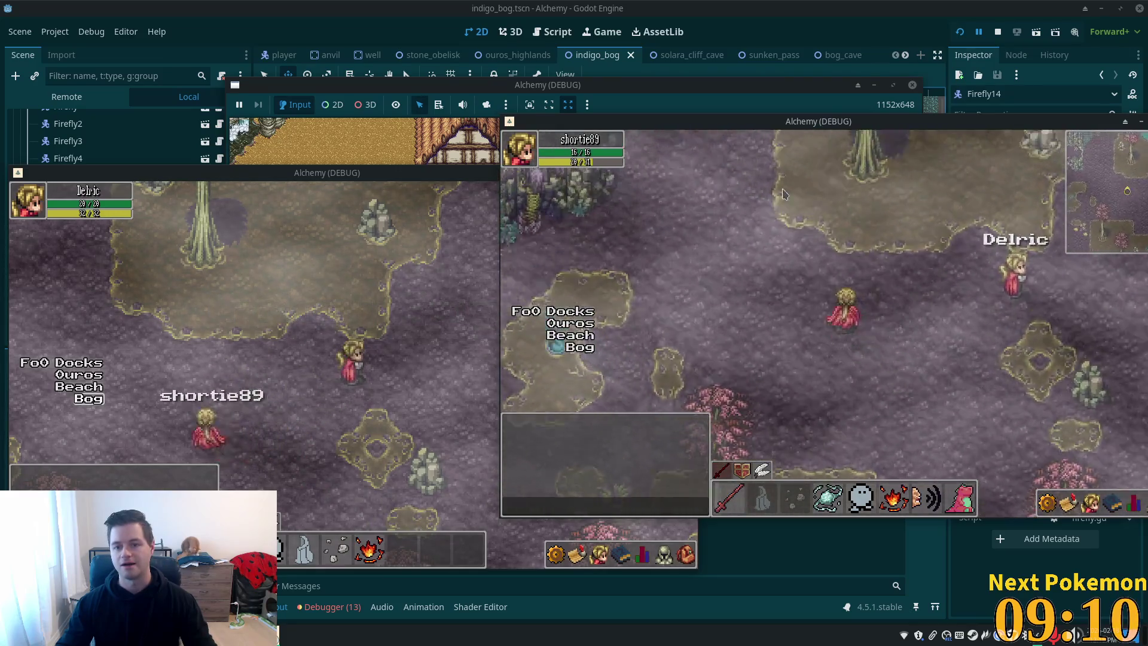
mouse_move(548, 84)
left_mouse_down()
mouse_move(677, 98)
mouse_move(592, 48)
left_mouse_up()
Zoom and pan the view over the bog, moving the game windows to the centre
scroll(537, 228, "down", 5)
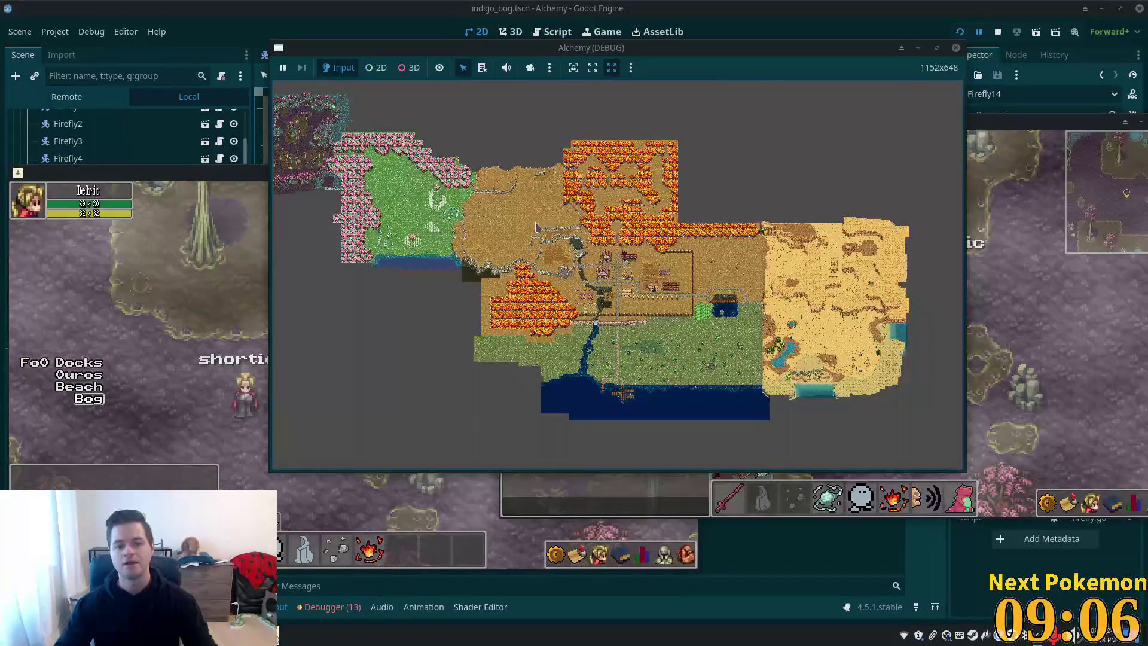
mouse_move(385, 196)
left_mouse_down()
mouse_move(453, 200)
mouse_move(587, 315)
mouse_move(663, 329)
left_mouse_up()
scroll(662, 325, "up", 5)
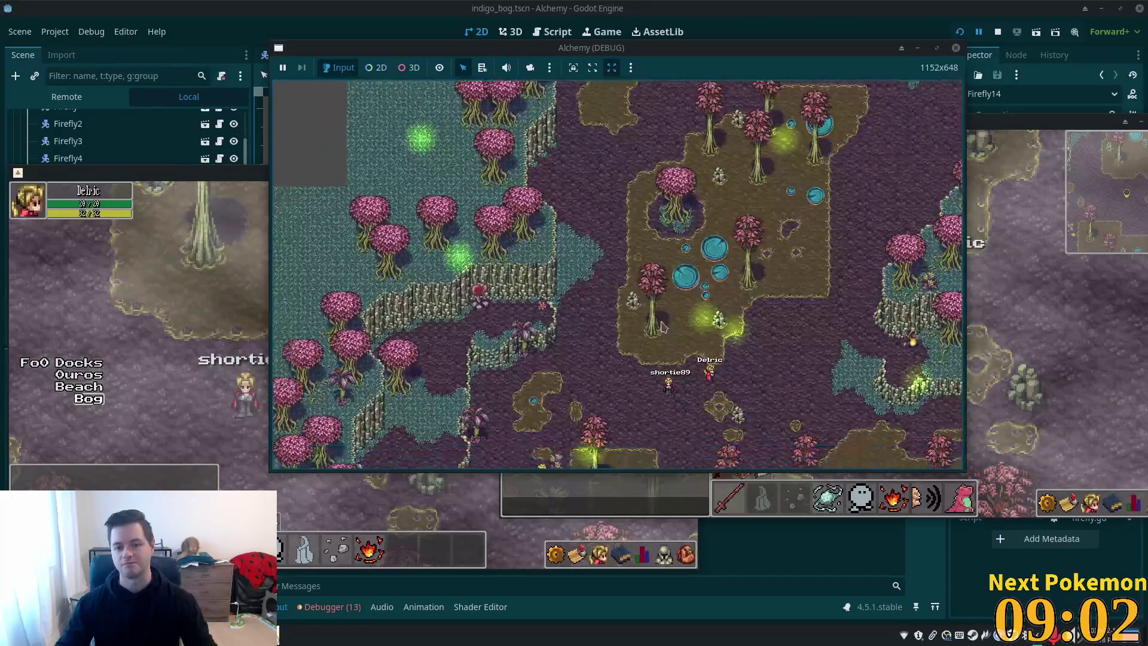
scroll(747, 299, "up", 3)
left_click_drag(794, 296, 841, 248)
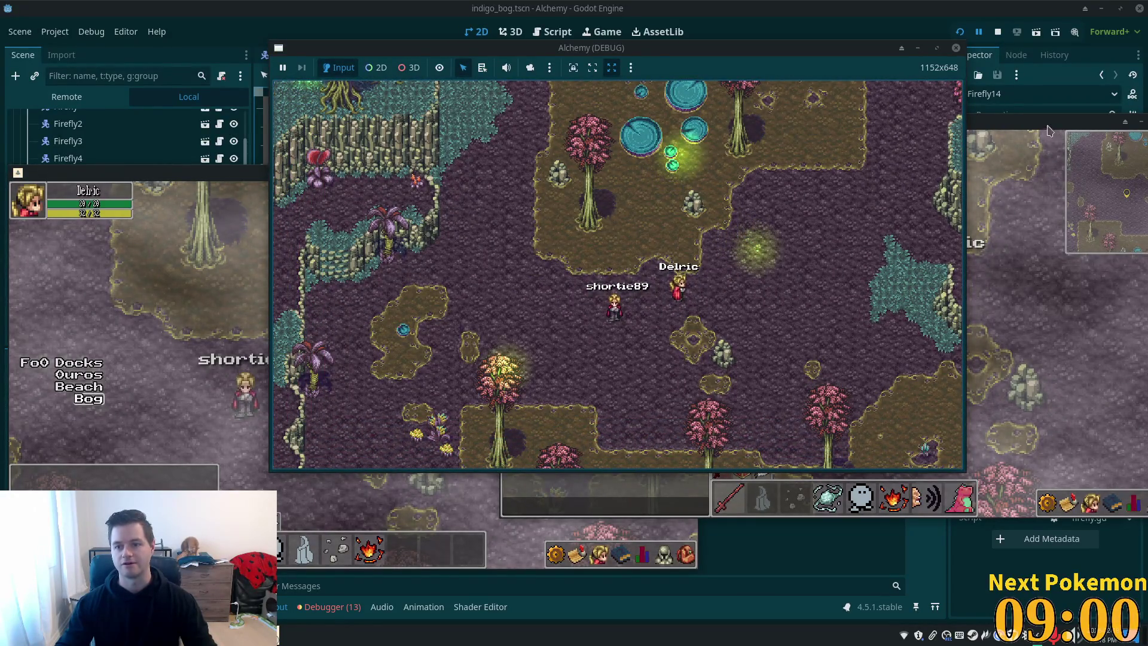
mouse_move(1047, 130)
left_mouse_down()
mouse_move(838, 322)
mouse_move(940, 431)
mouse_move(1025, 367)
left_mouse_up()
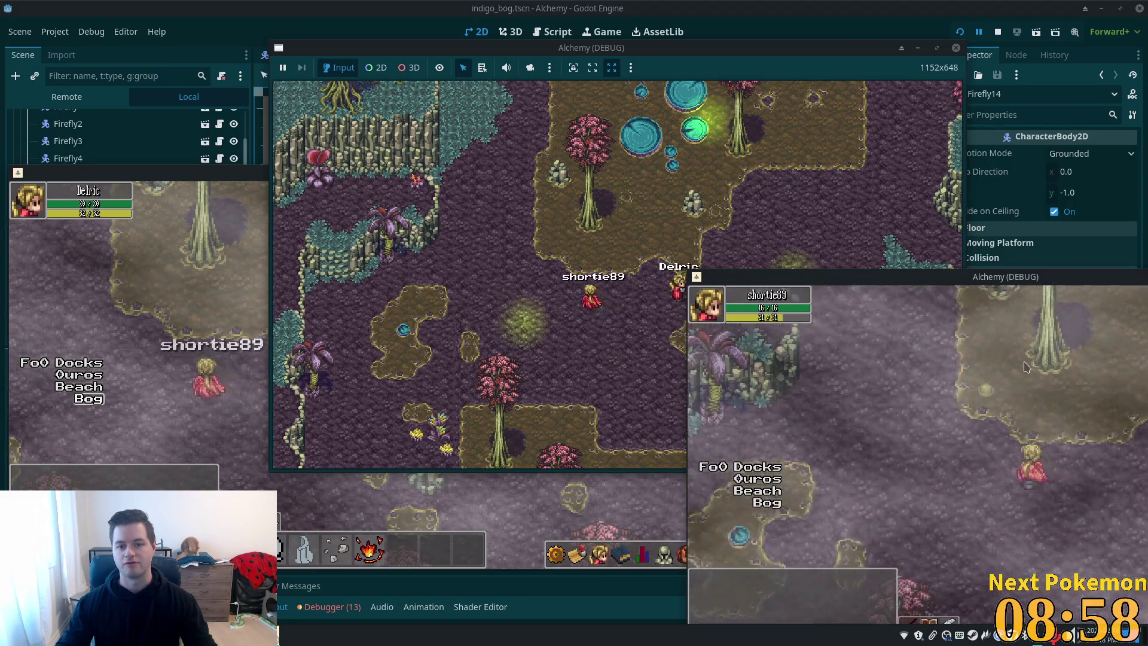
left_click(1026, 367)
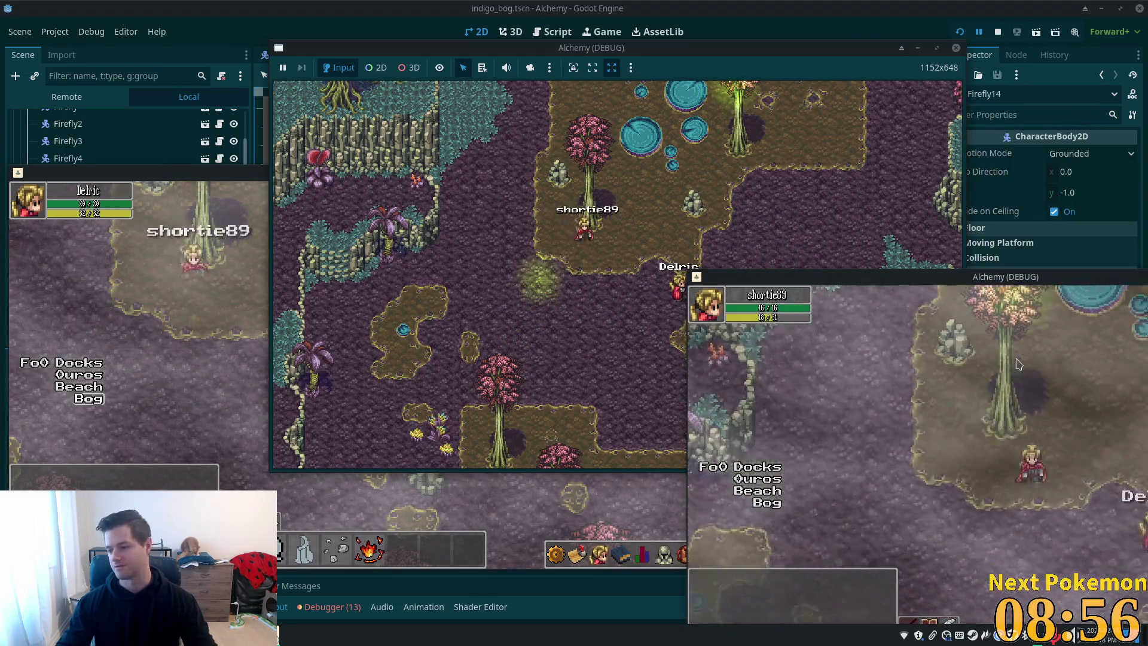
left_click_drag(901, 276, 769, 179)
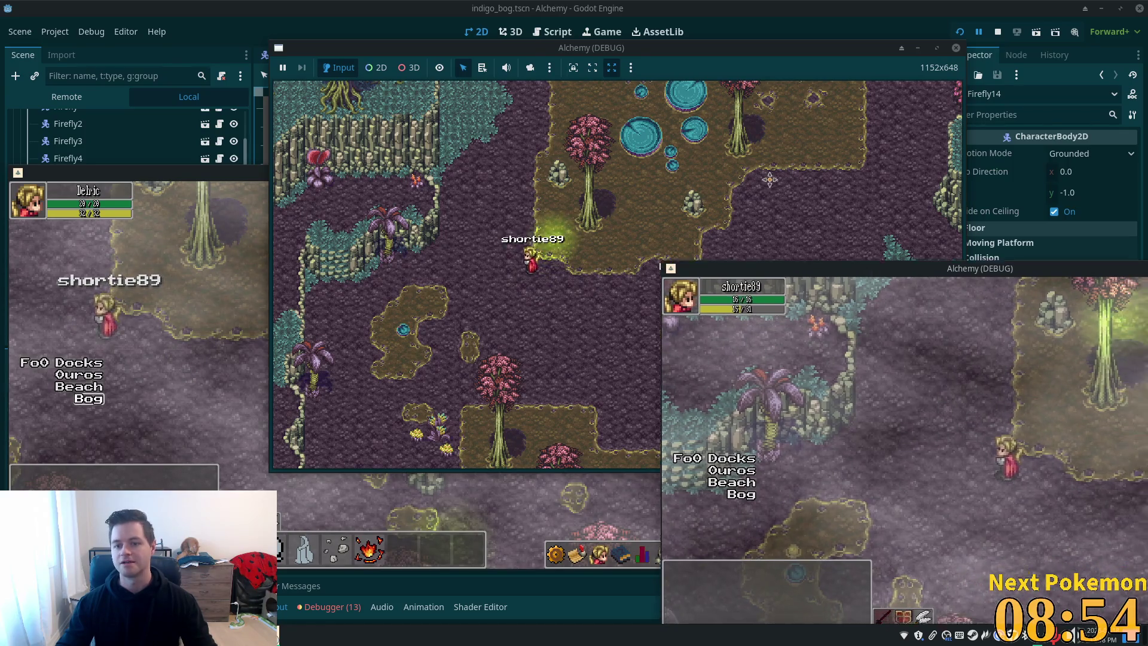
left_click_drag(1008, 398, 723, 278)
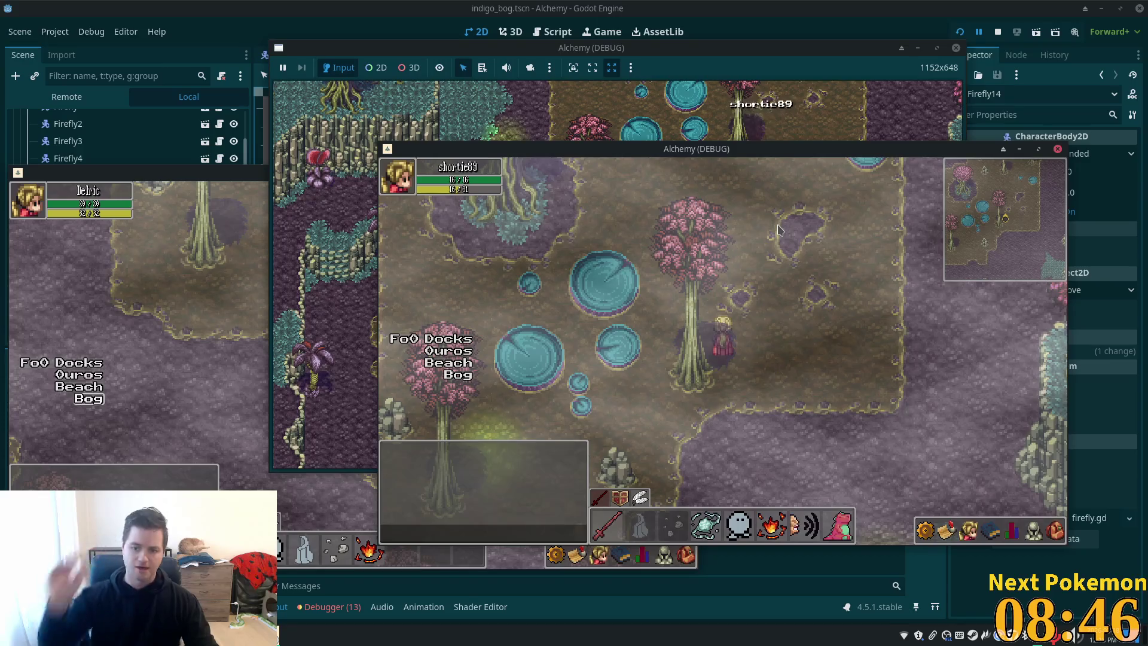
Toggle the character stats panel and walk the player down-right toward the cliff
left_click(1013, 528)
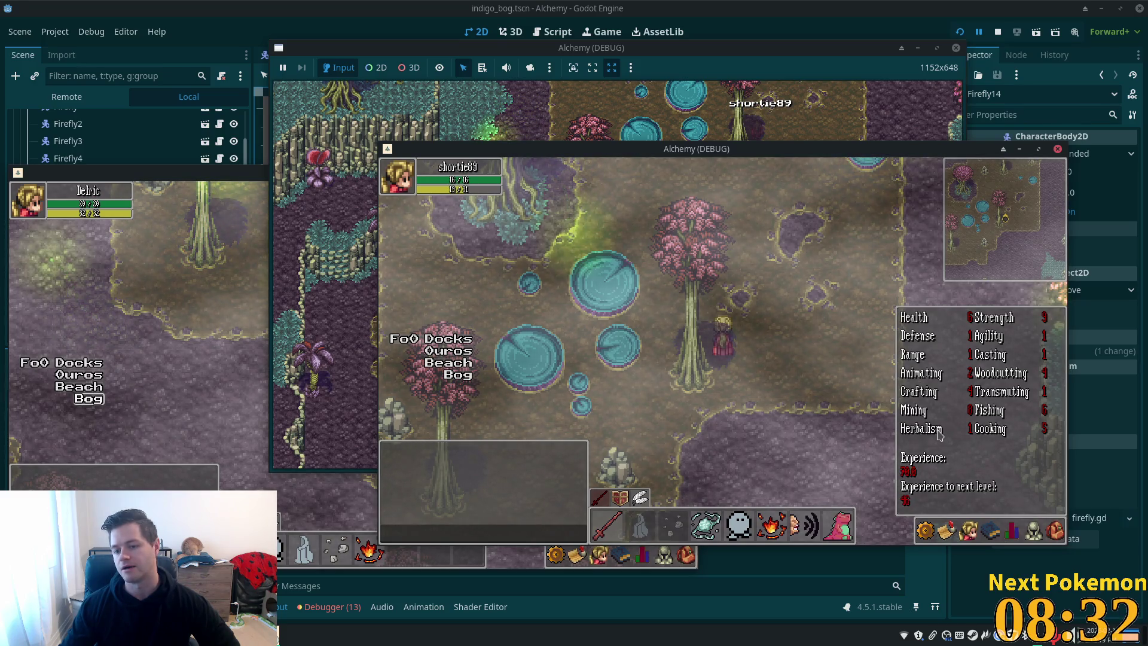
key("Escape")
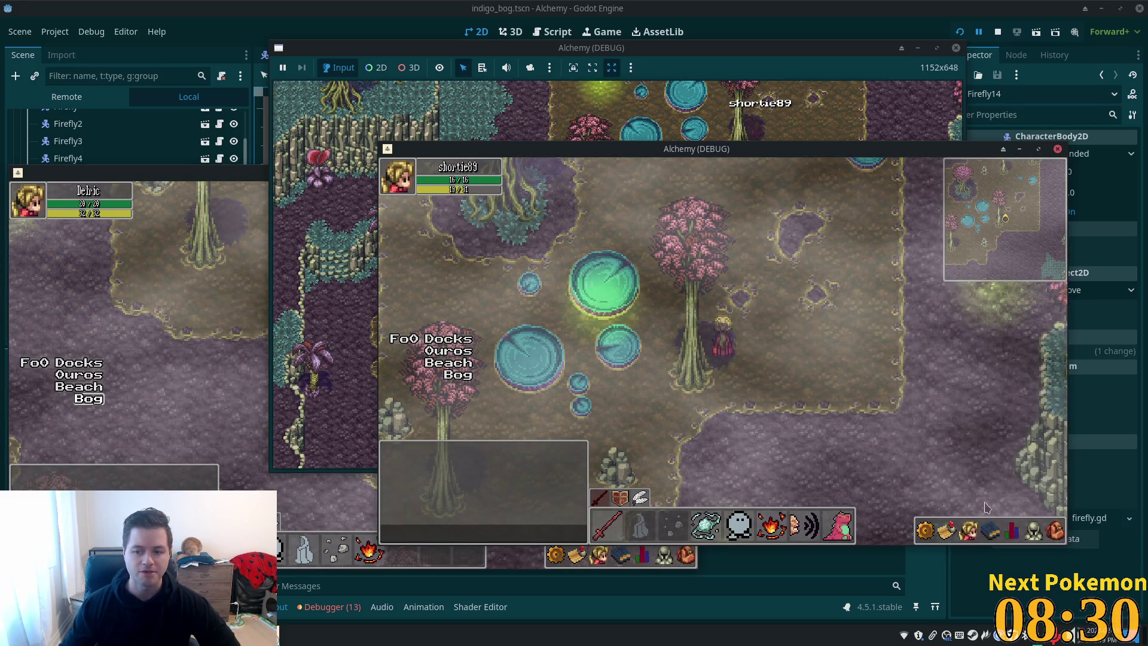
left_click(1012, 531)
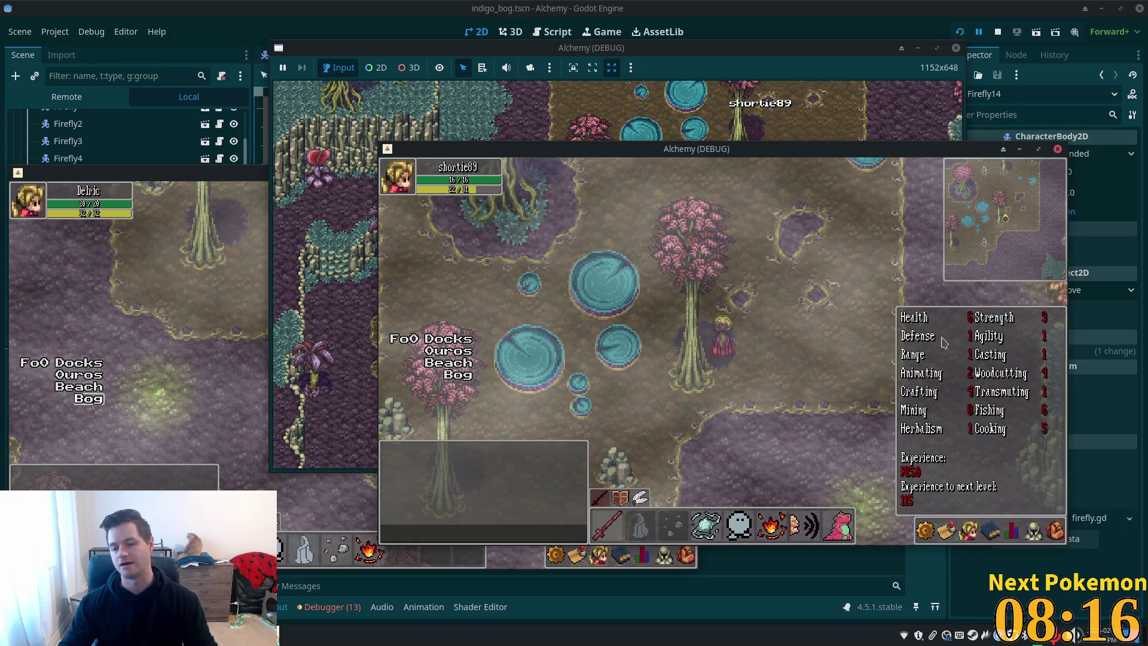
key("Right")
key("Down")
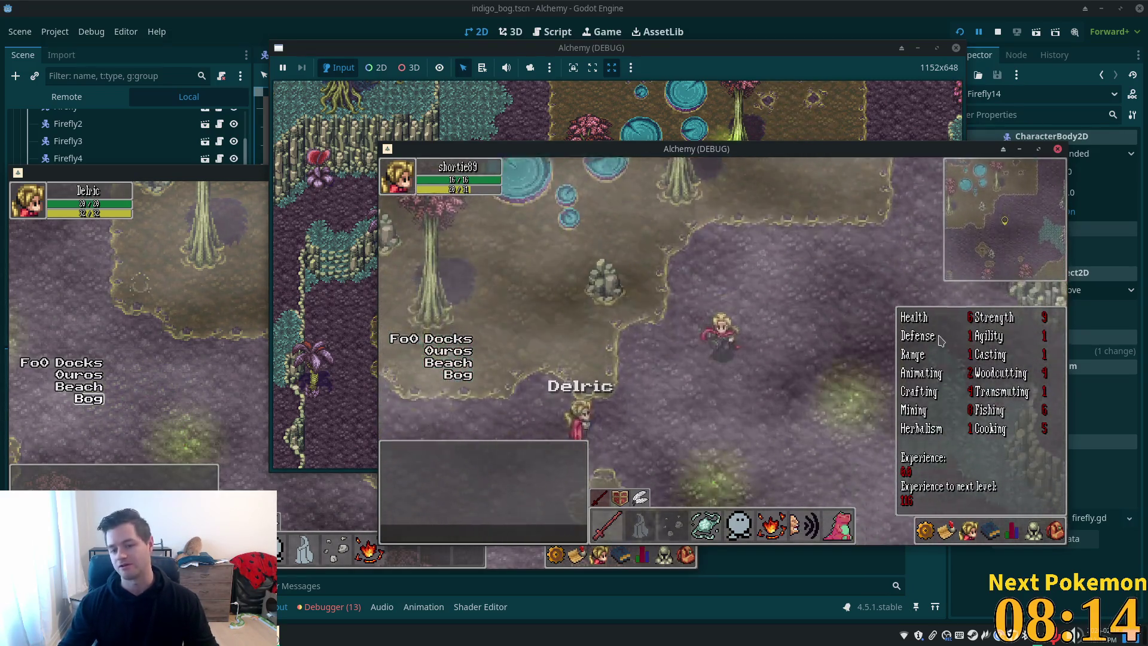
key("Right")
key("Down")
key("Down")
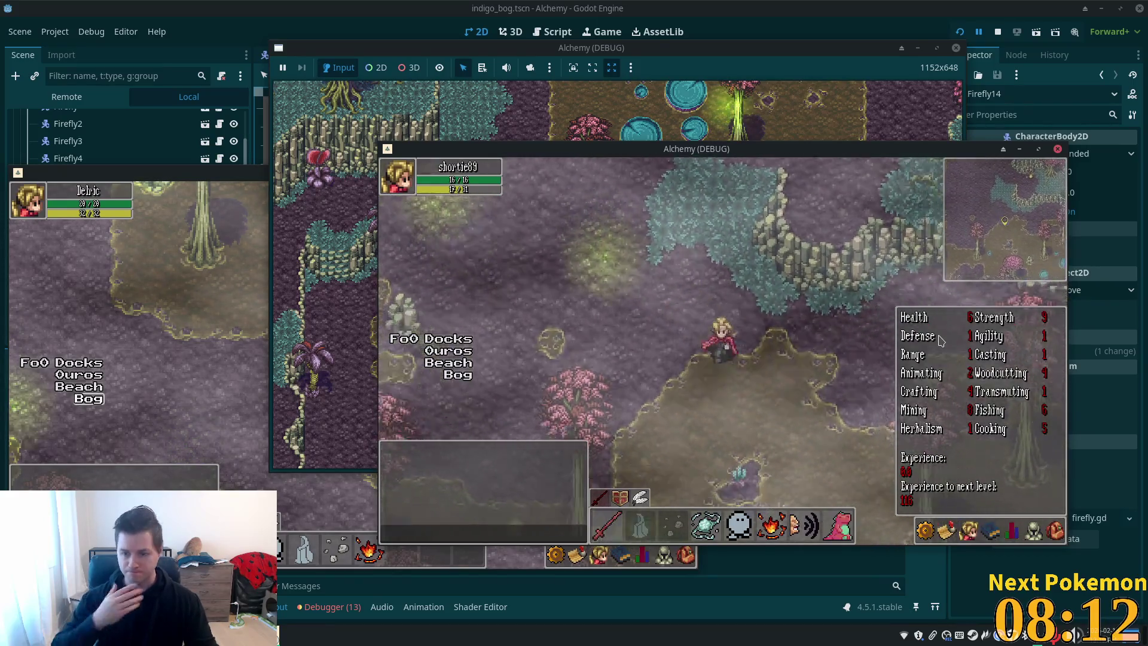
key("Up")
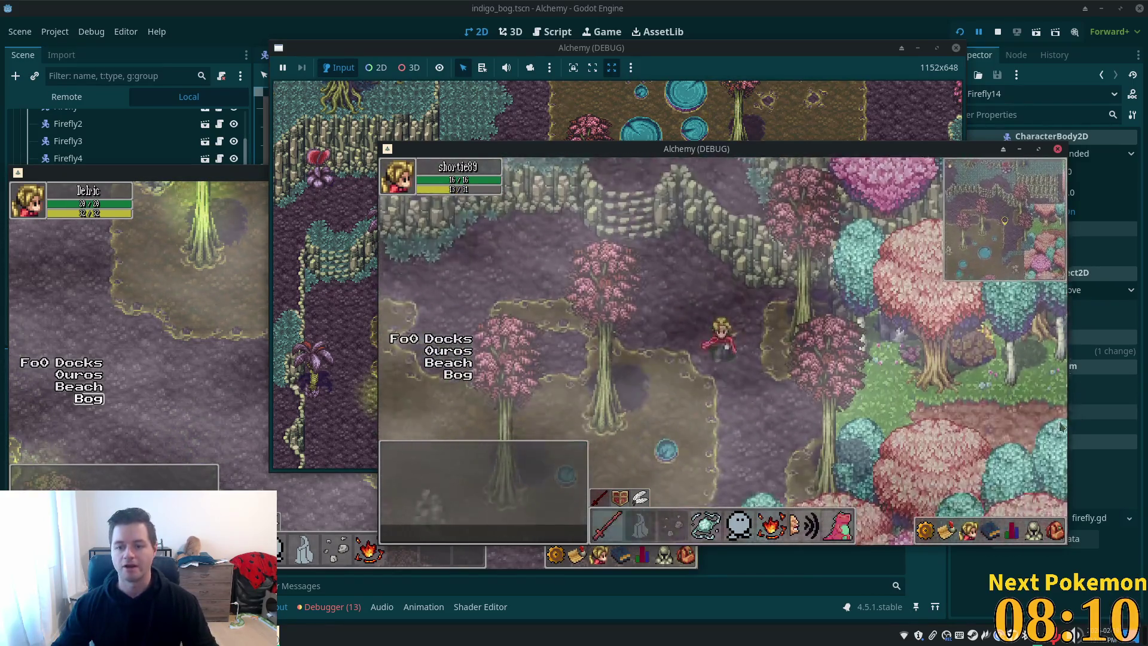
key("Right")
Walk the player into Verdigris Meadows through grass and trees, then bring the bog window forward
left_click(969, 530)
left_click(1012, 533)
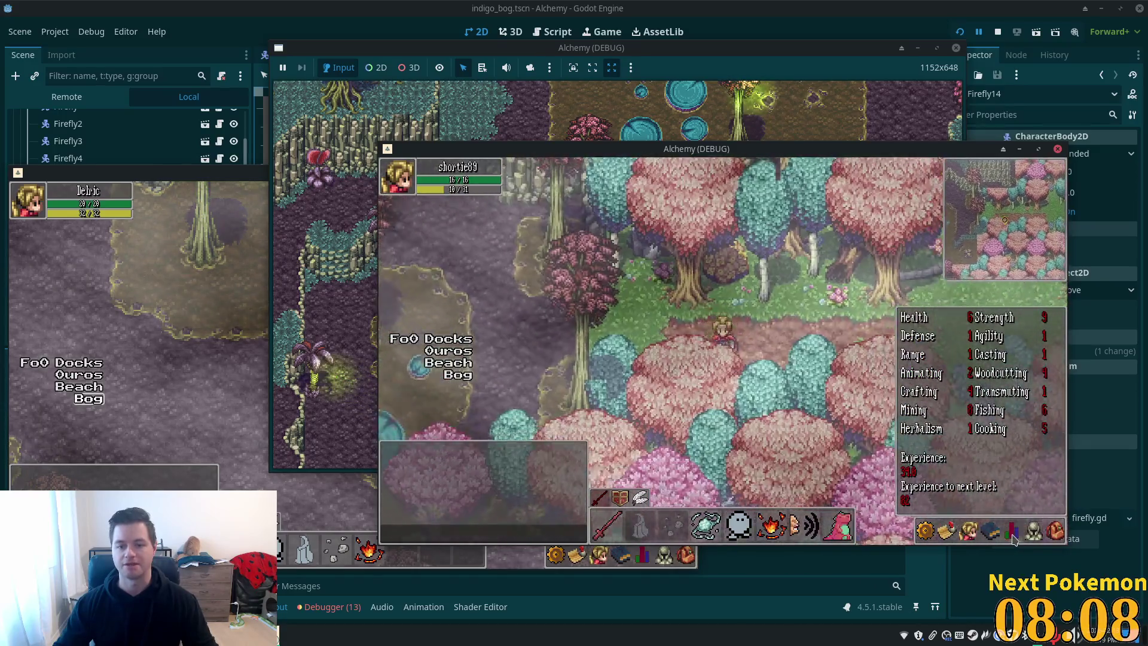
key("Right")
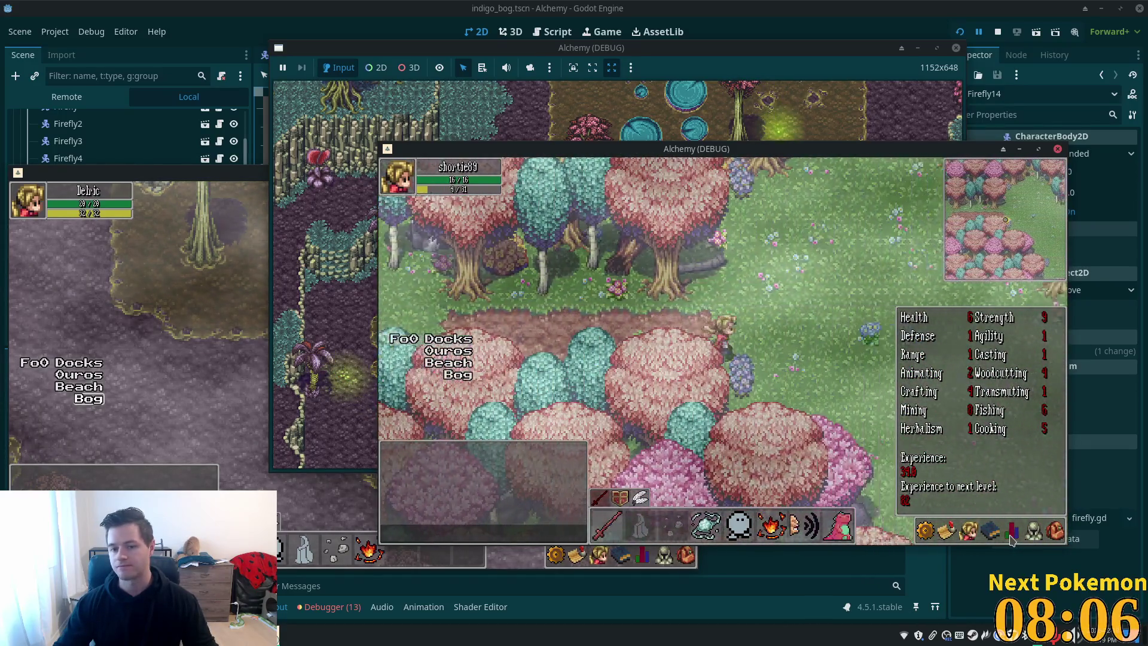
key("Right")
left_click(986, 507)
key("Right")
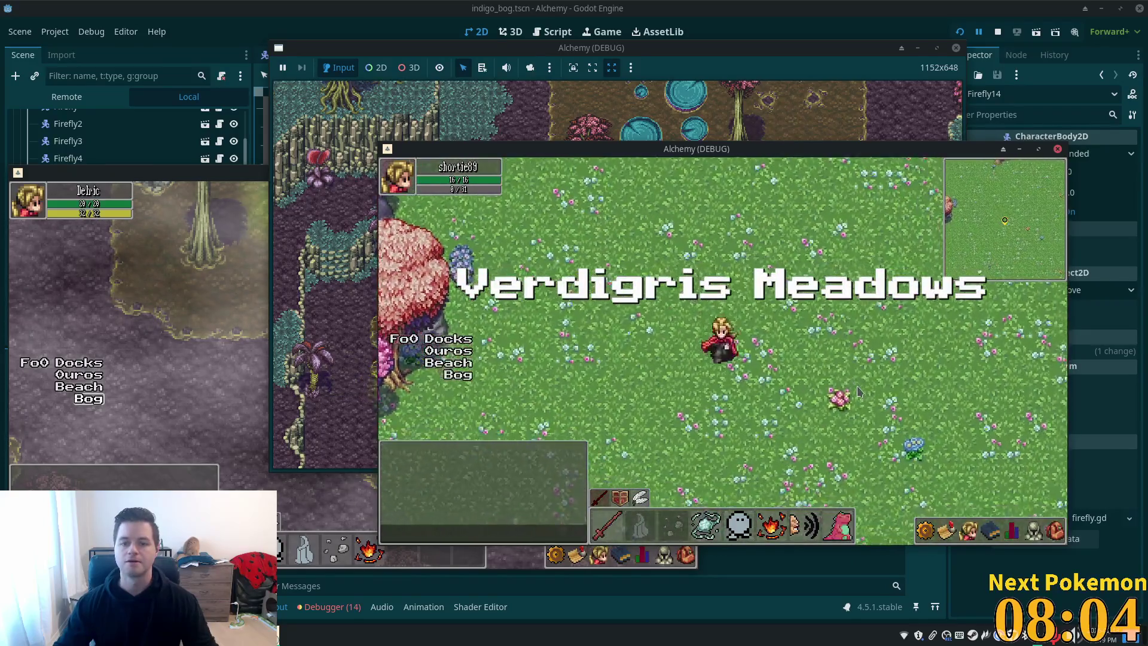
key("Down")
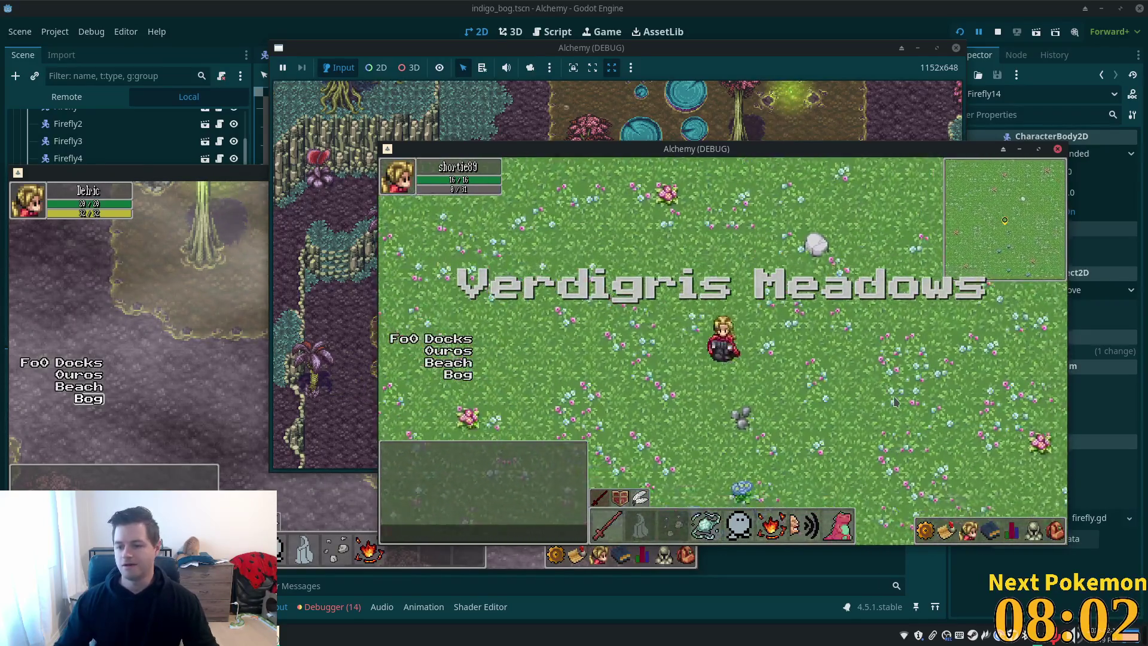
key("Right")
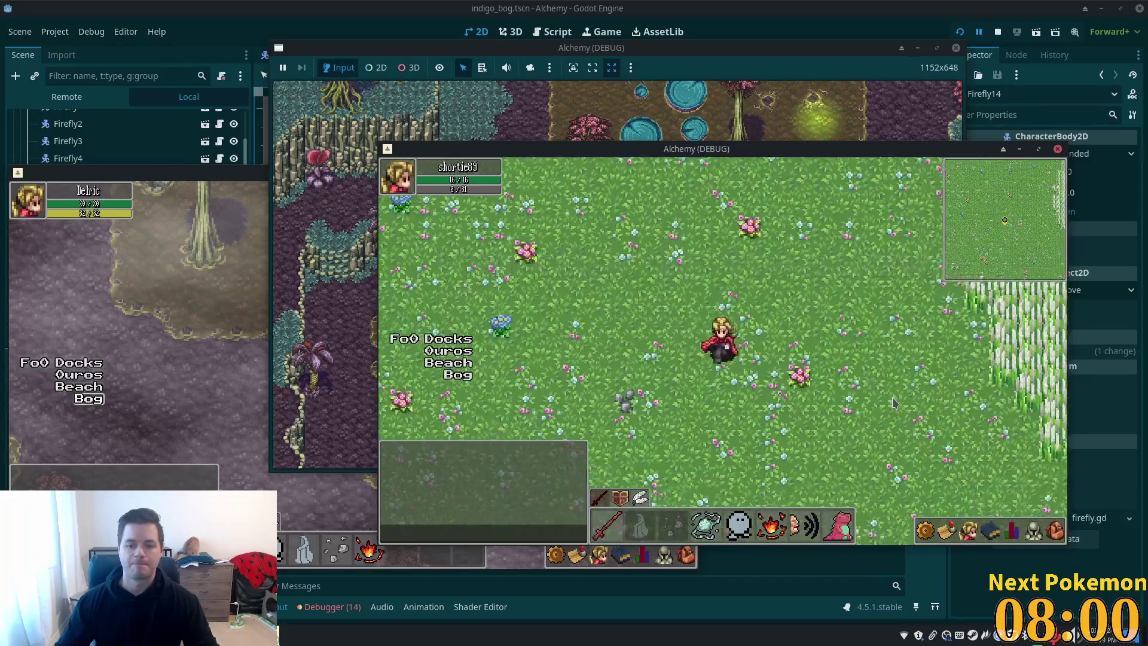
key("Down")
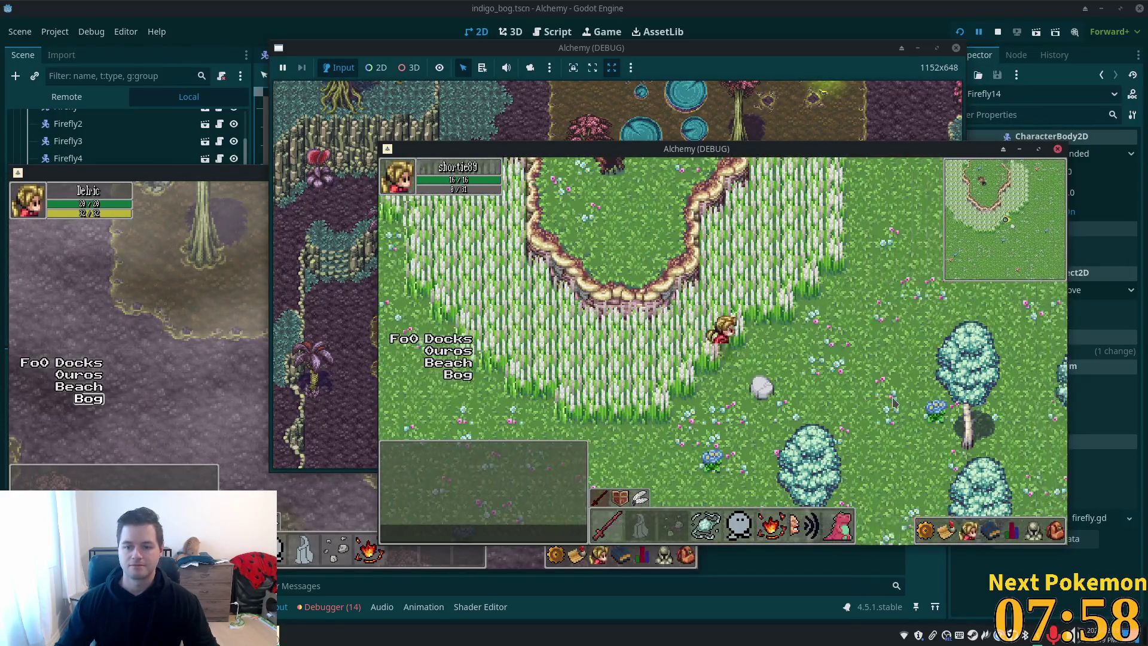
key("Left")
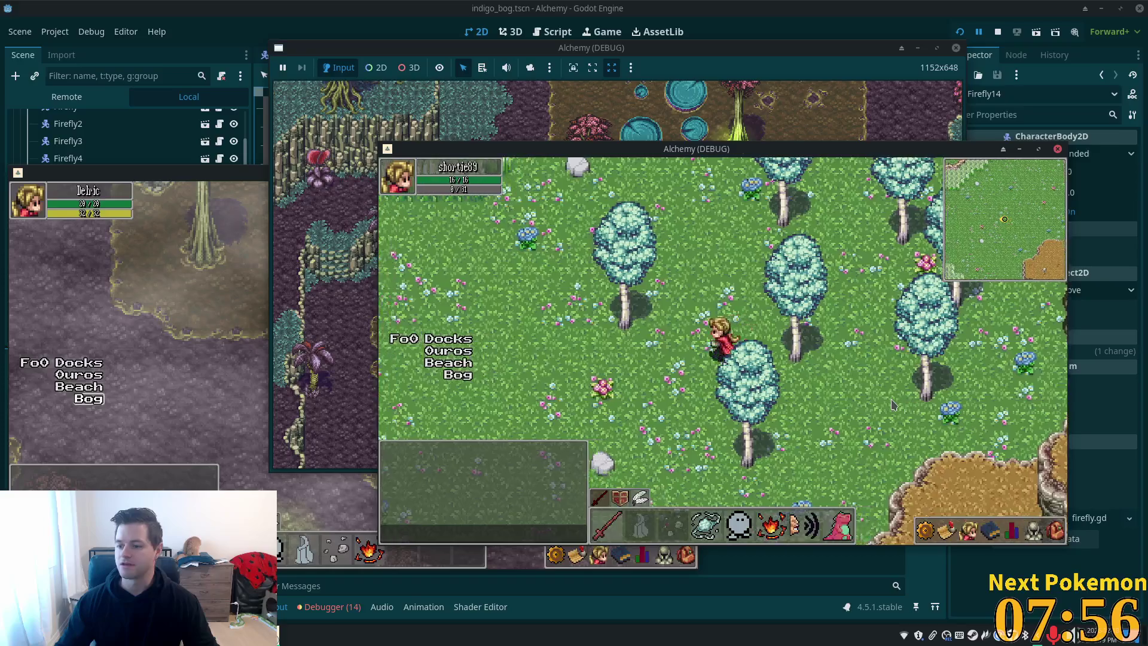
key("Down")
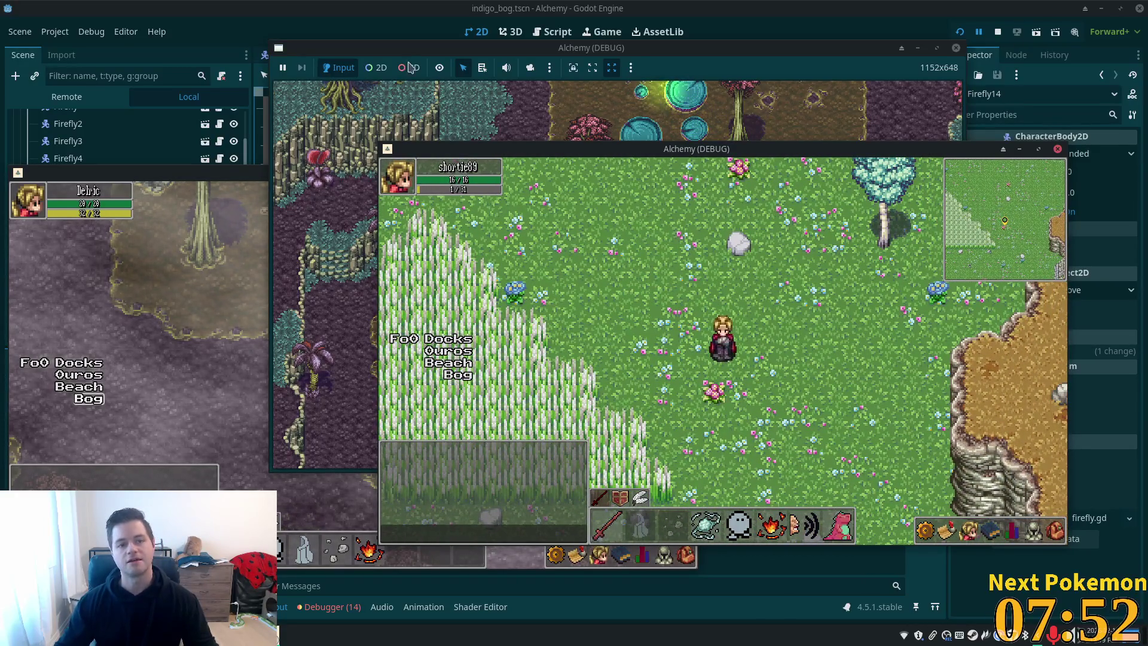
left_click(518, 141)
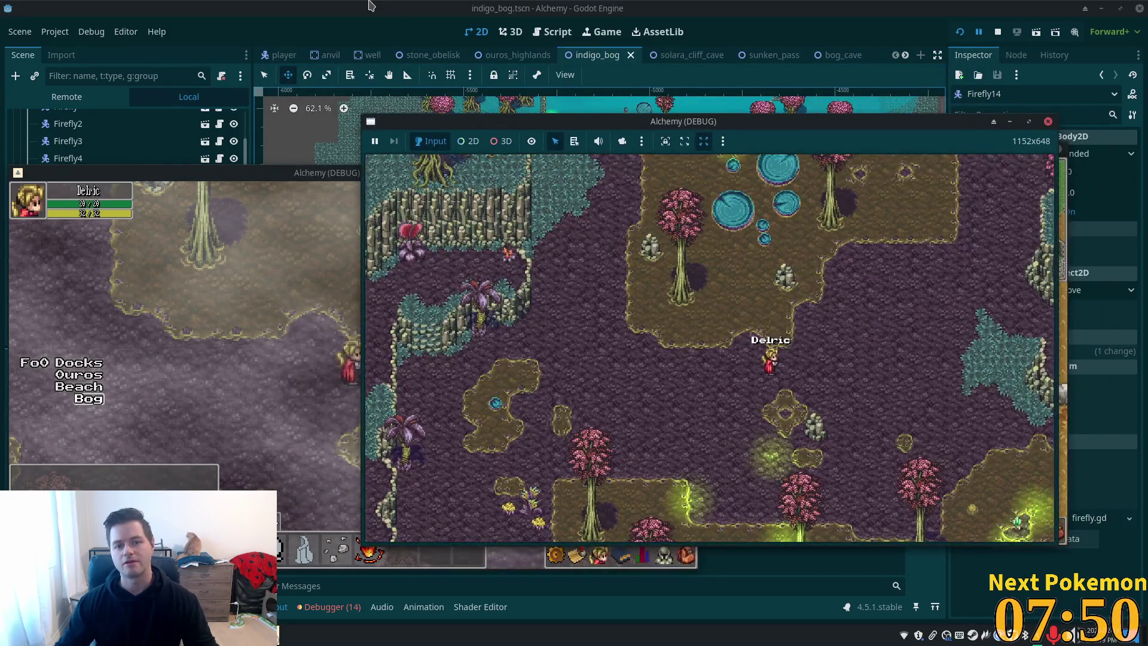
Return to the editor and quick-open player.tscn by searching 'player'
left_click(421, 110)
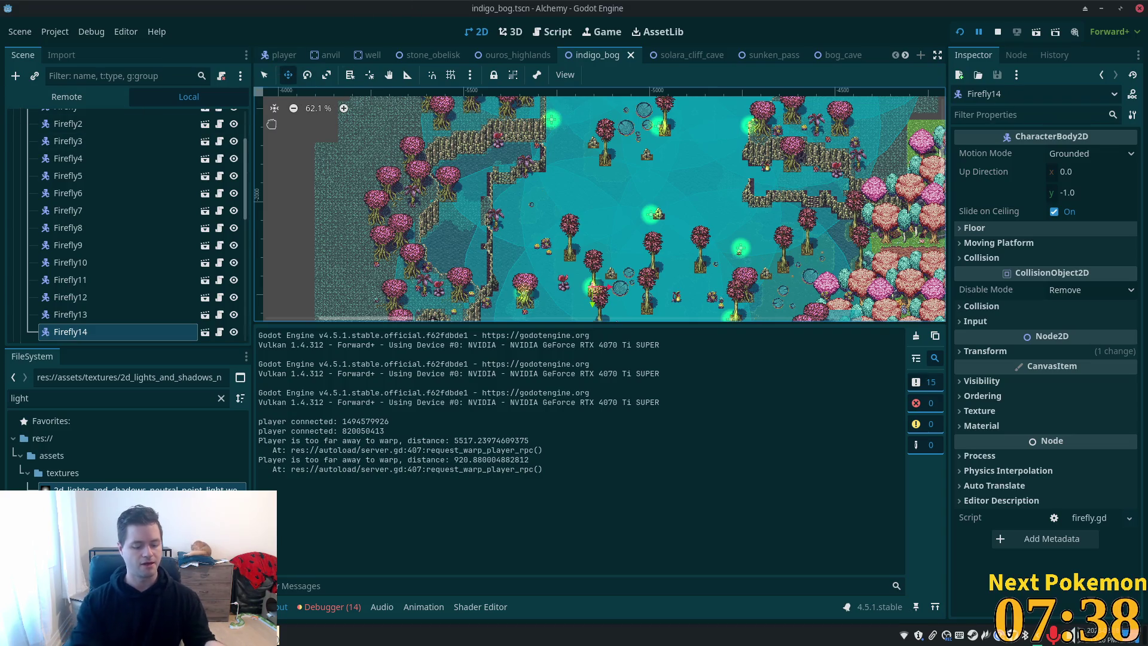
key("ctrl+o")
key("Escape")
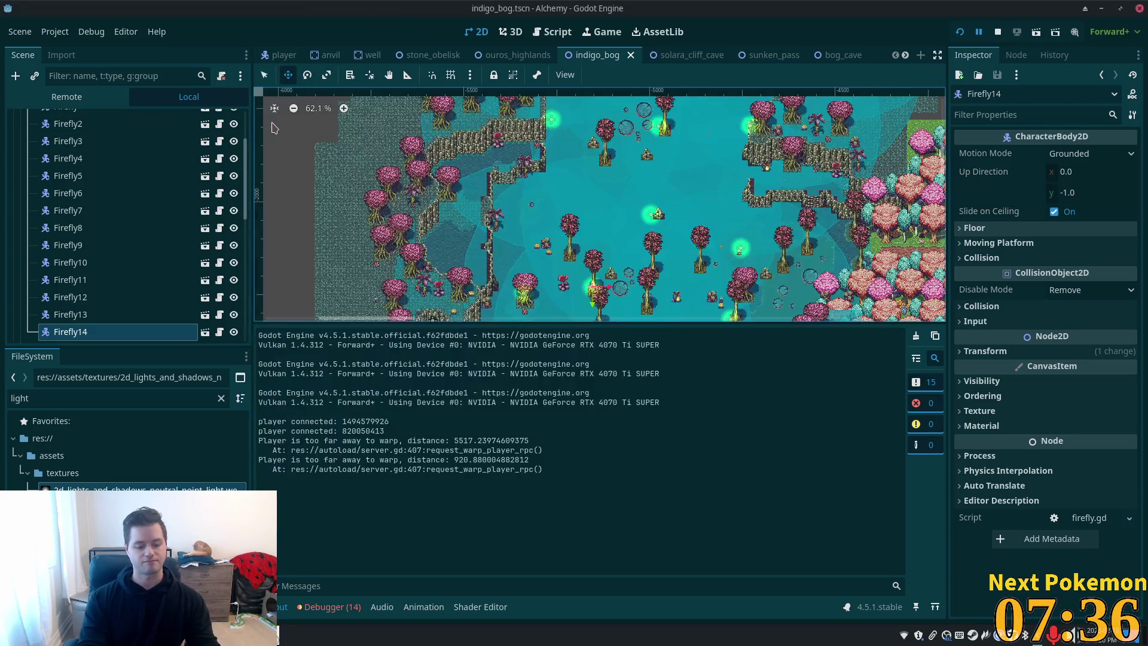
key("shift+alt+o")
type("player")
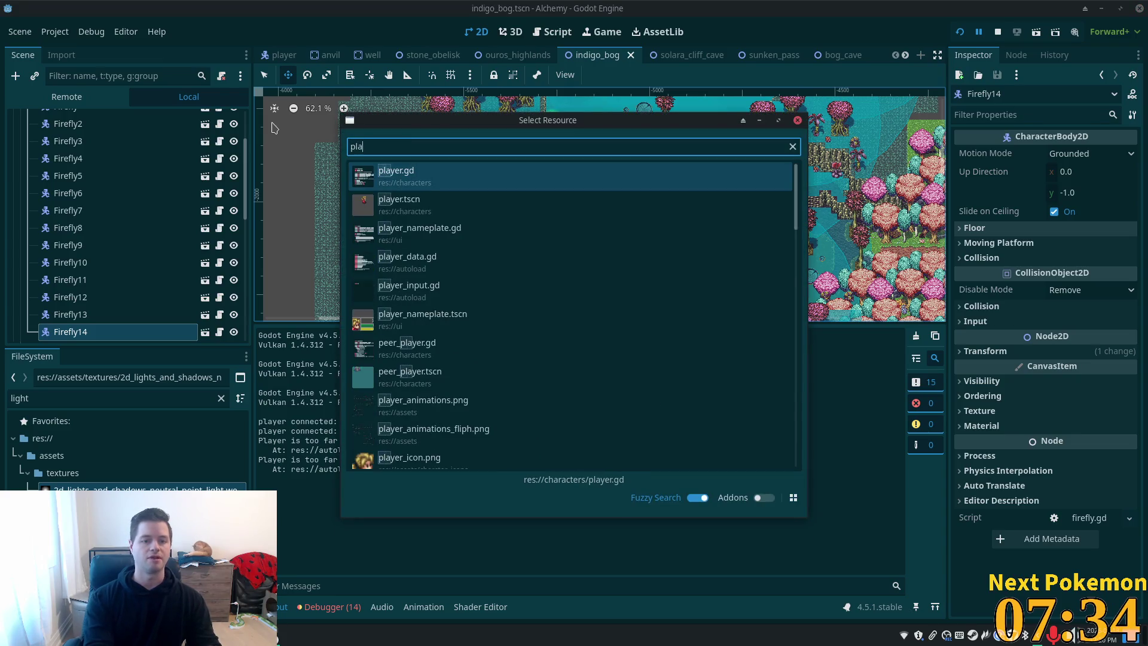
left_click(453, 200)
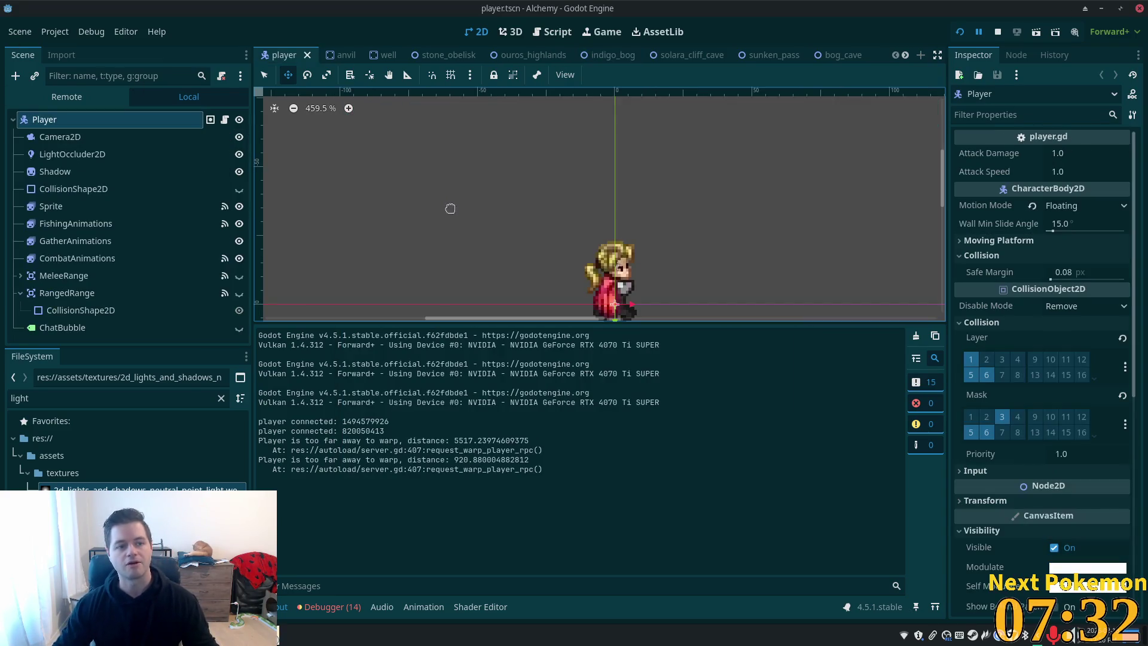
Inspect the RangedRange collision shape, then quick-open the peer_player.gd script
left_click(126, 312)
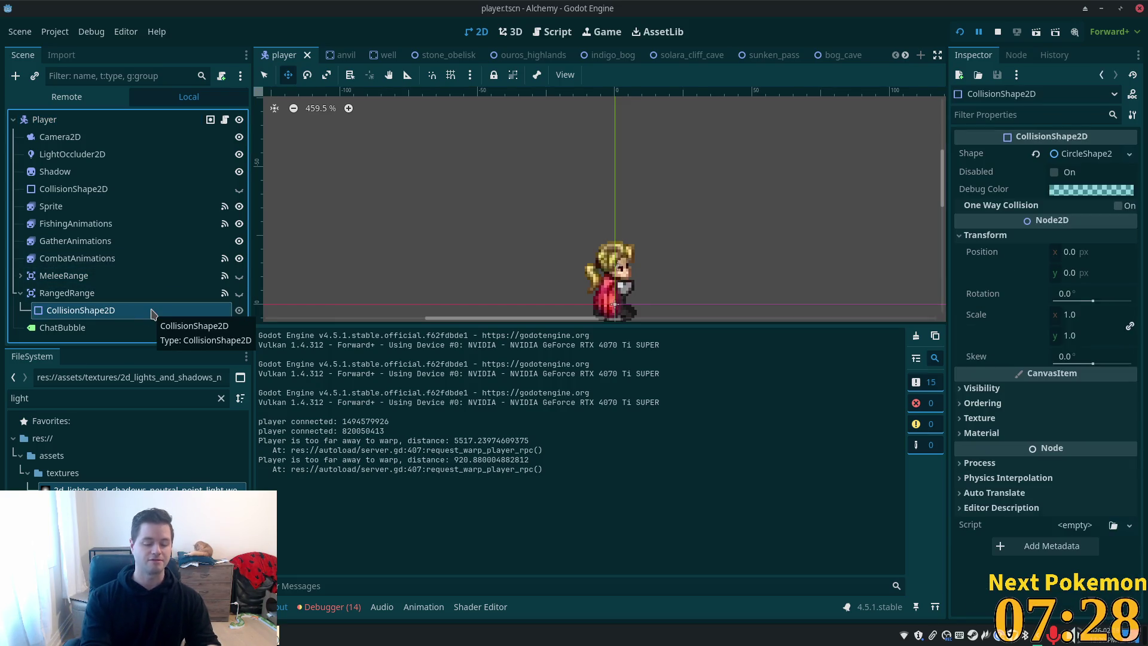
key("alt+shift+o")
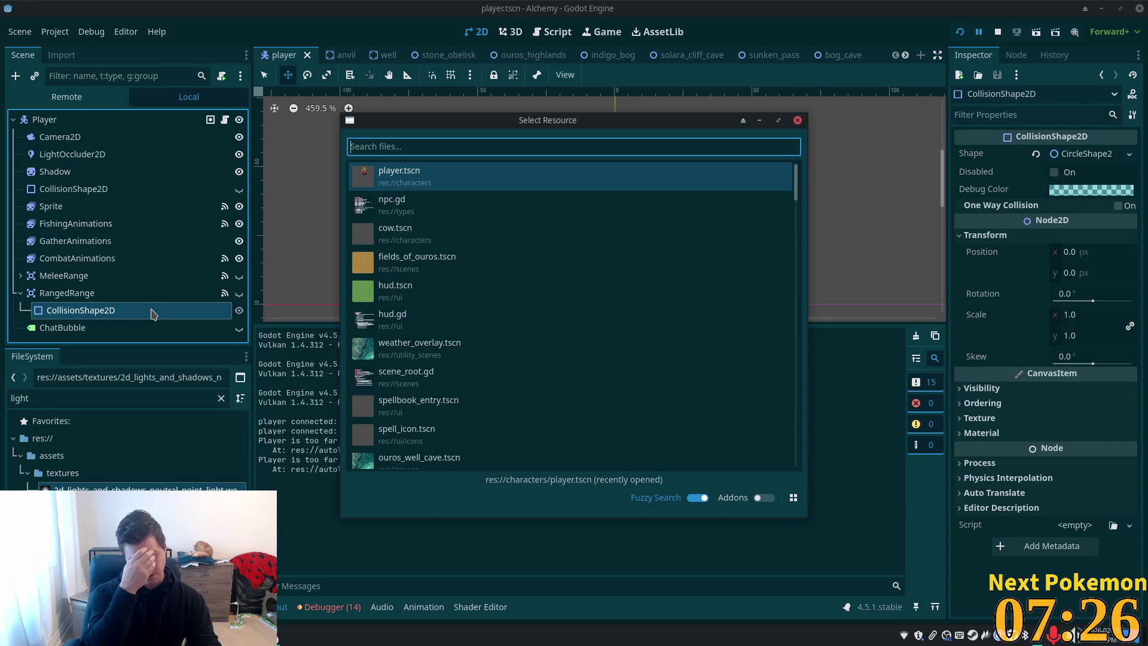
type("peer")
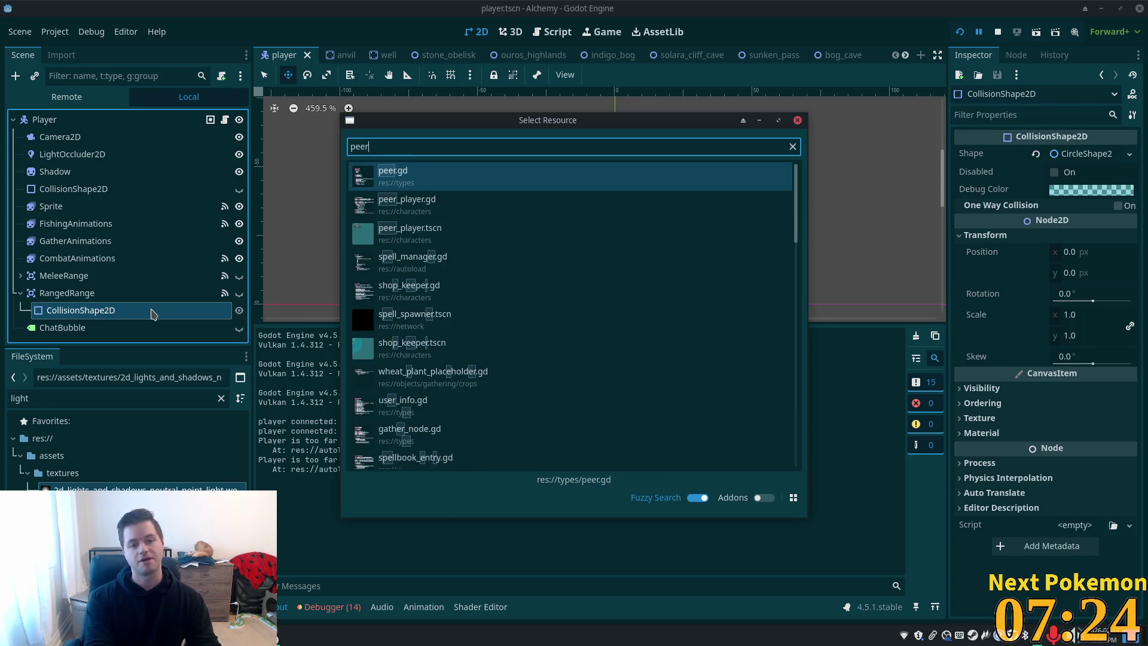
key("Down")
key("Return")
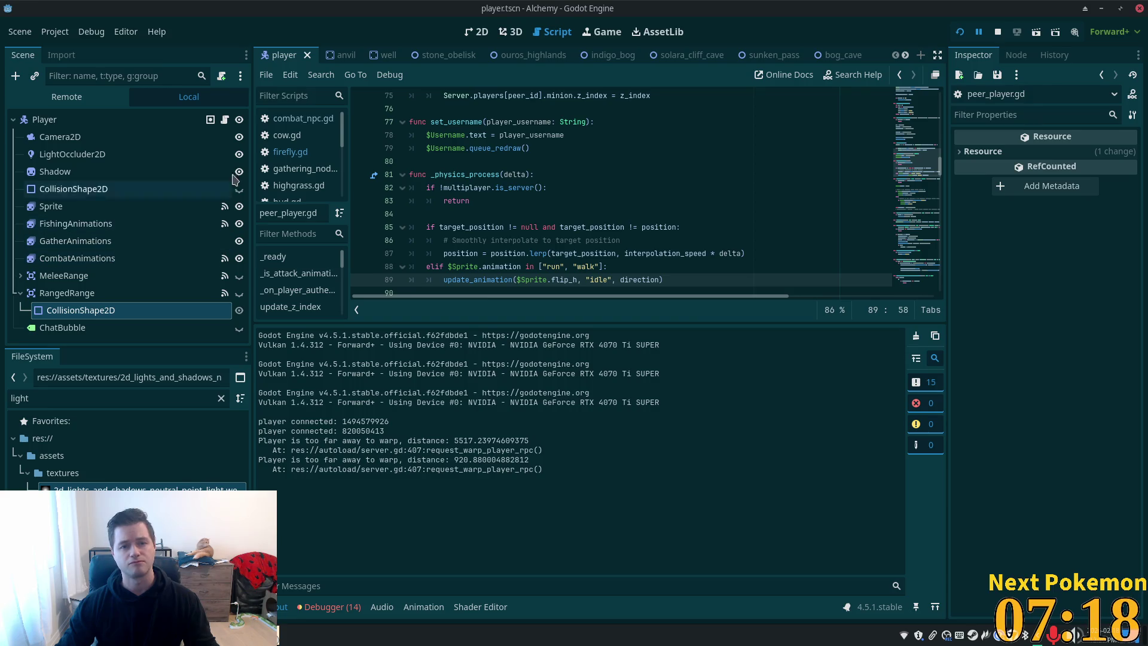
Quick-open peer_player.tscn and select its MultiplayerSynchronizer to view replicated properties
key("alt+shift+o")
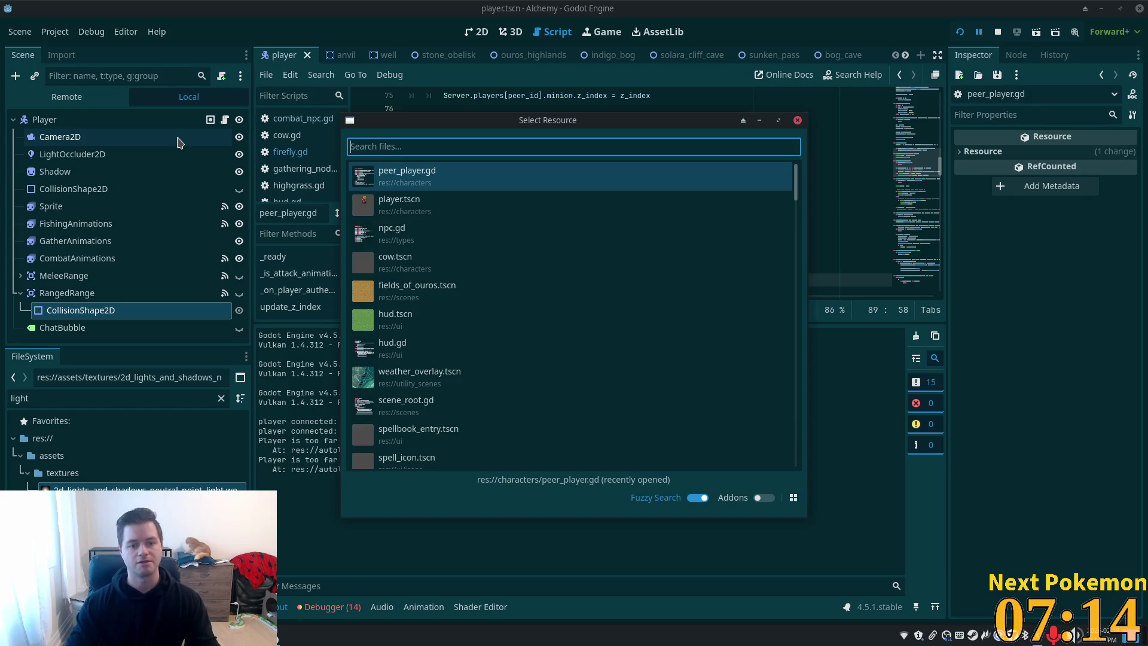
type("peer_pl")
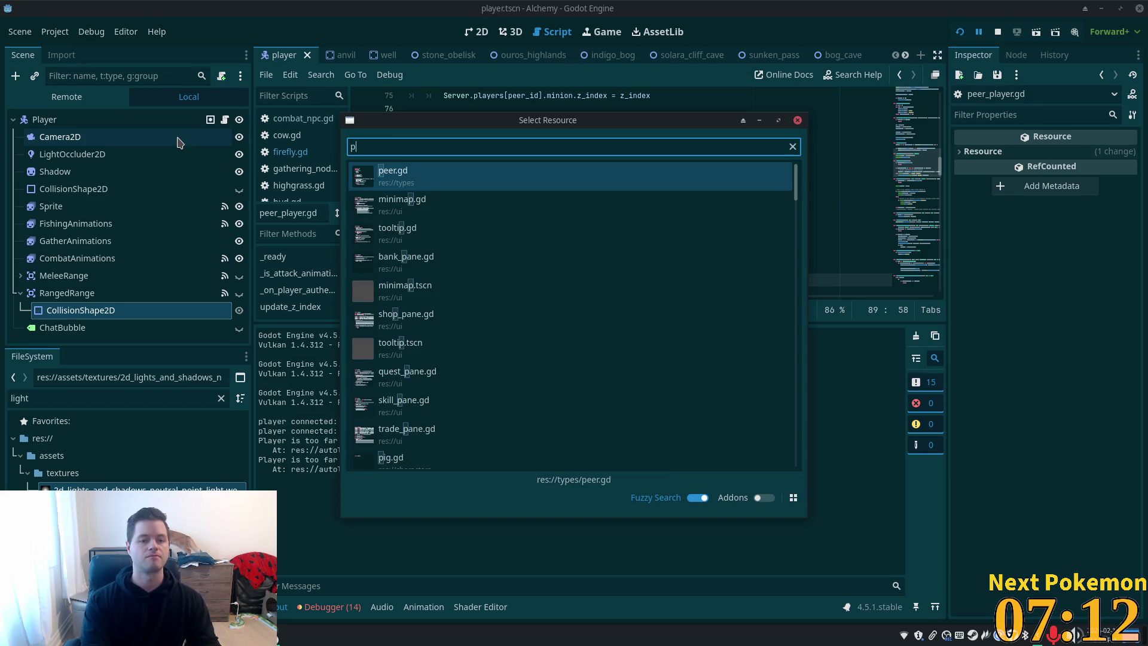
key("Down")
key("Return")
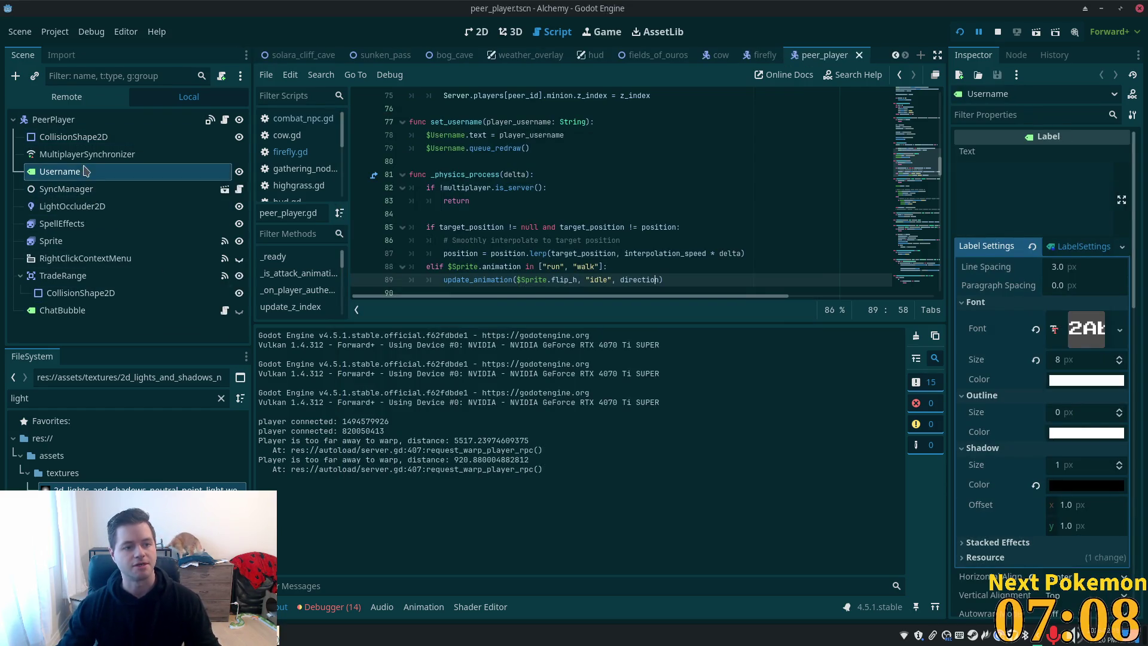
left_click(62, 155)
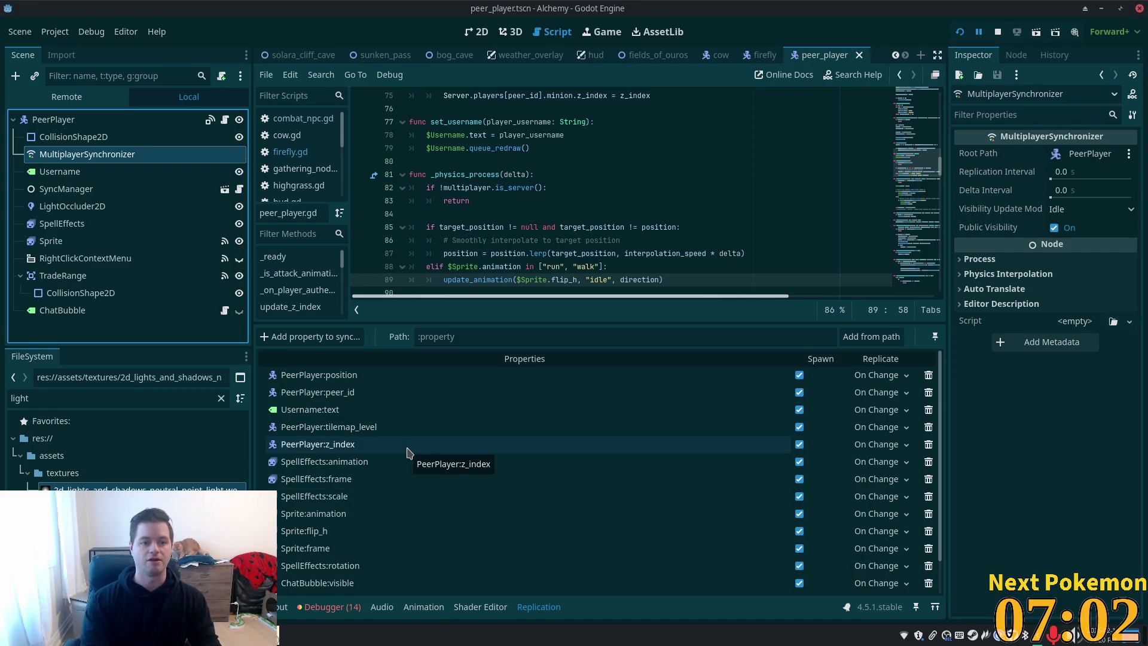
key("alt+shift+o")
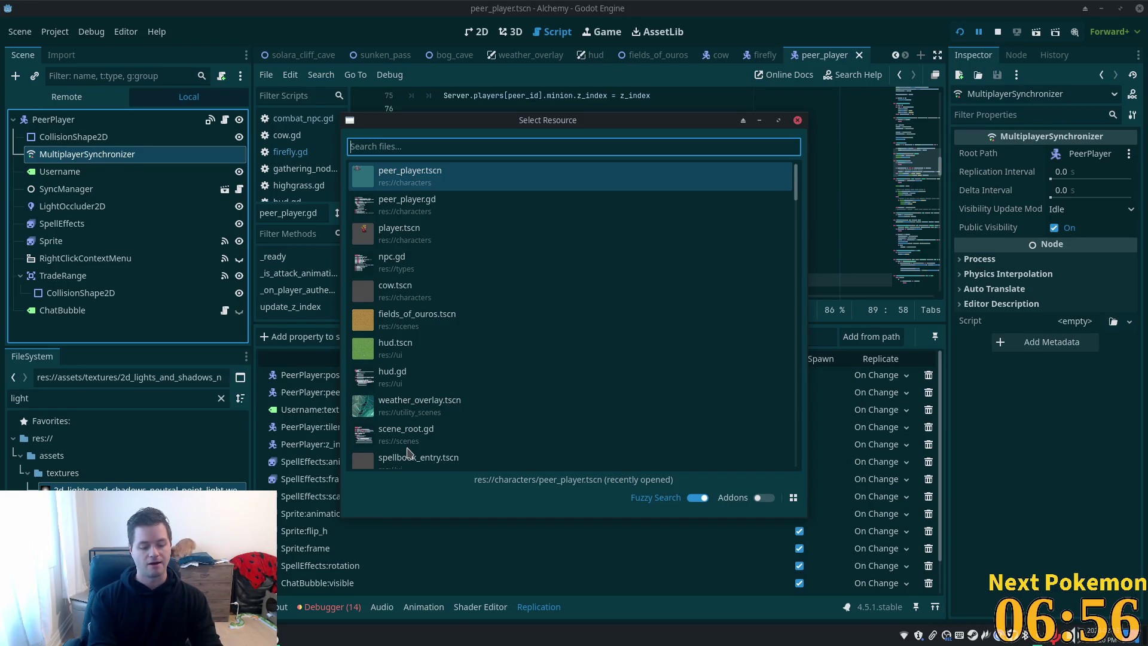
Open gather_node.gd, then lobster_node.tscn, and select its MultiplayerSynchronizer's replication list
type("node")
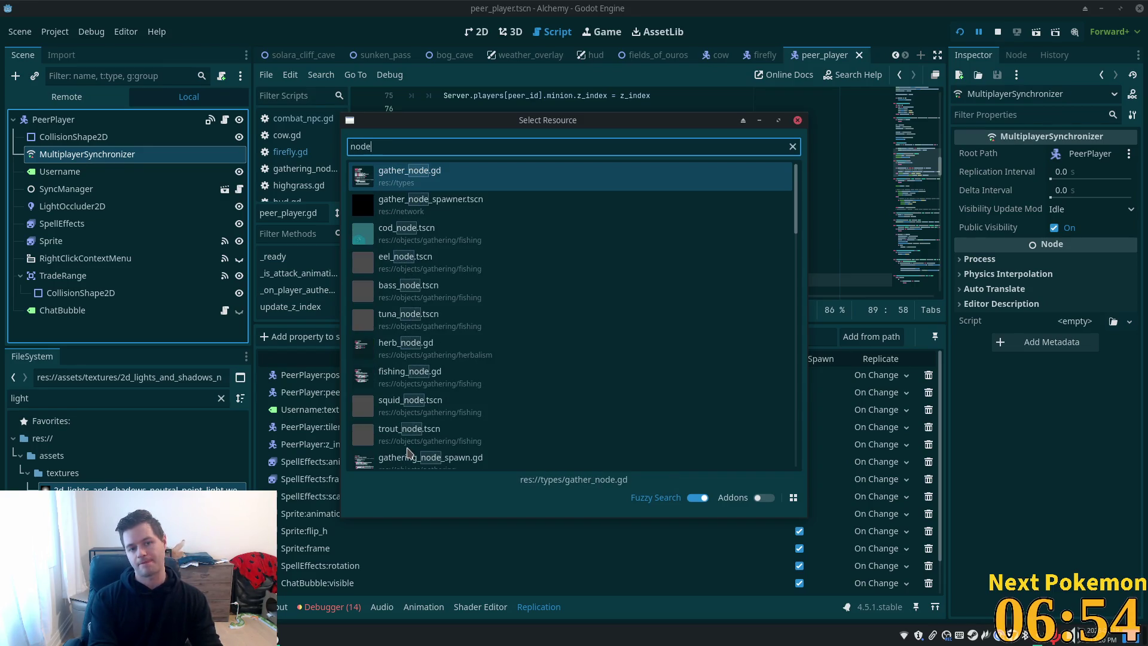
double_click(401, 185)
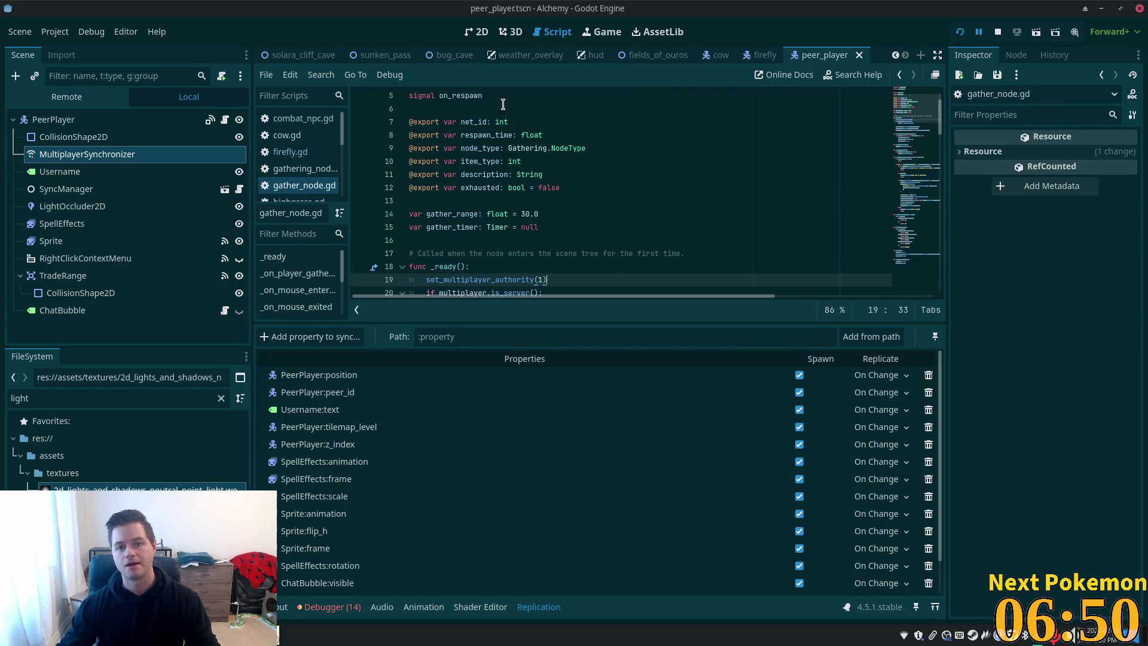
key("shift+alt+o")
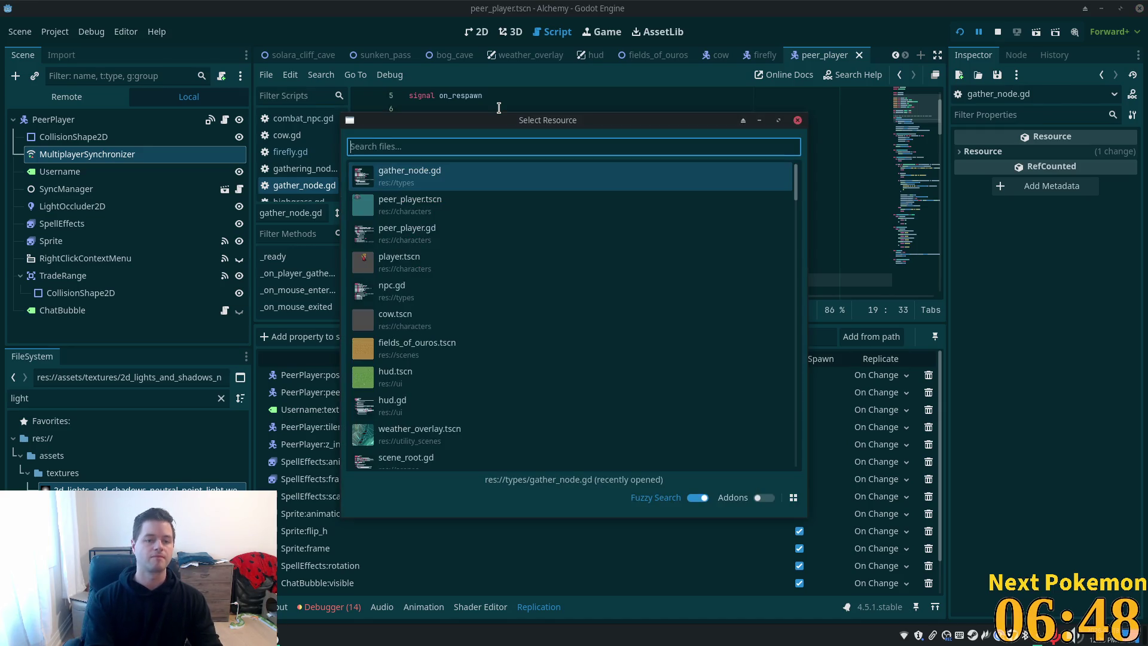
type("ga")
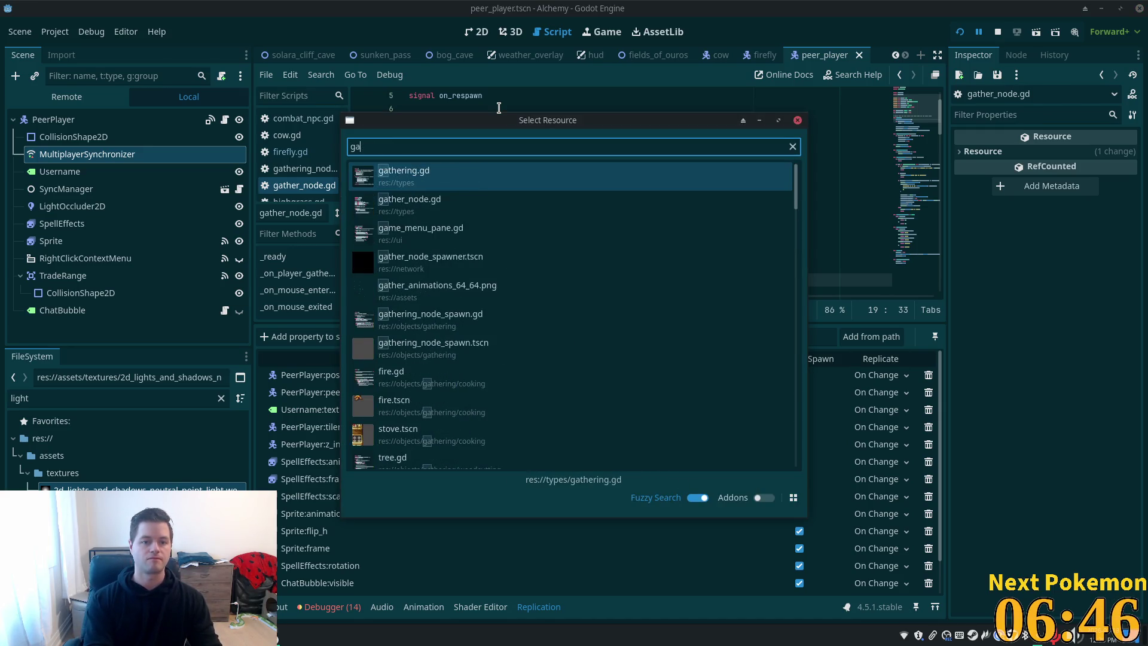
type("ther_node")
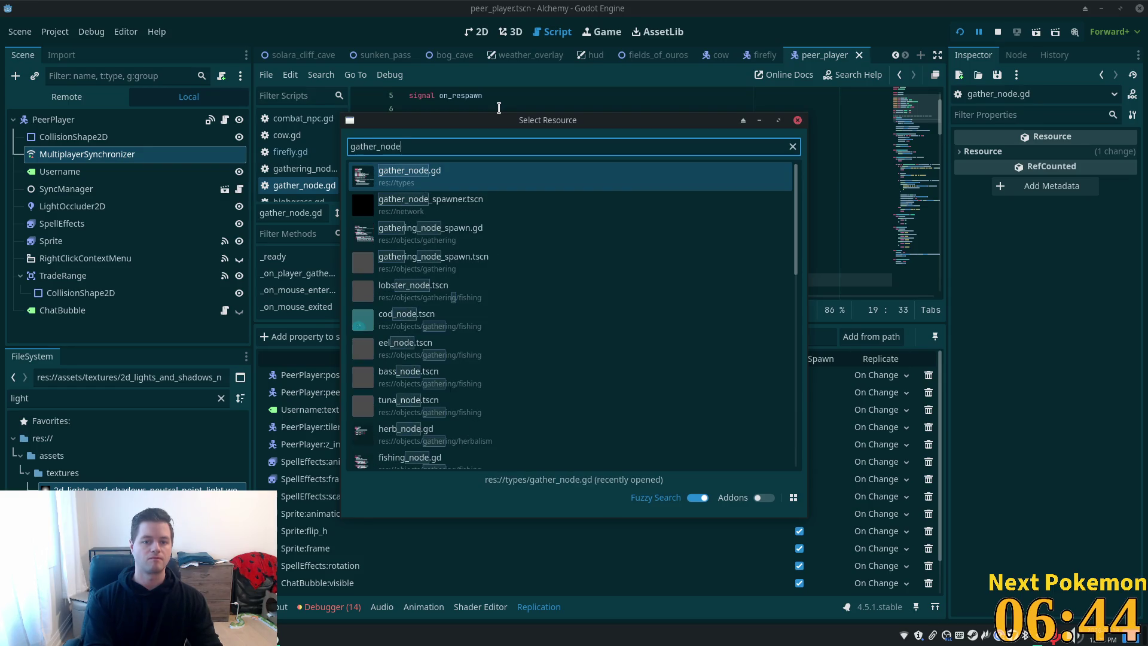
key("Down")
key("Down")
key("Down")
key("Down")
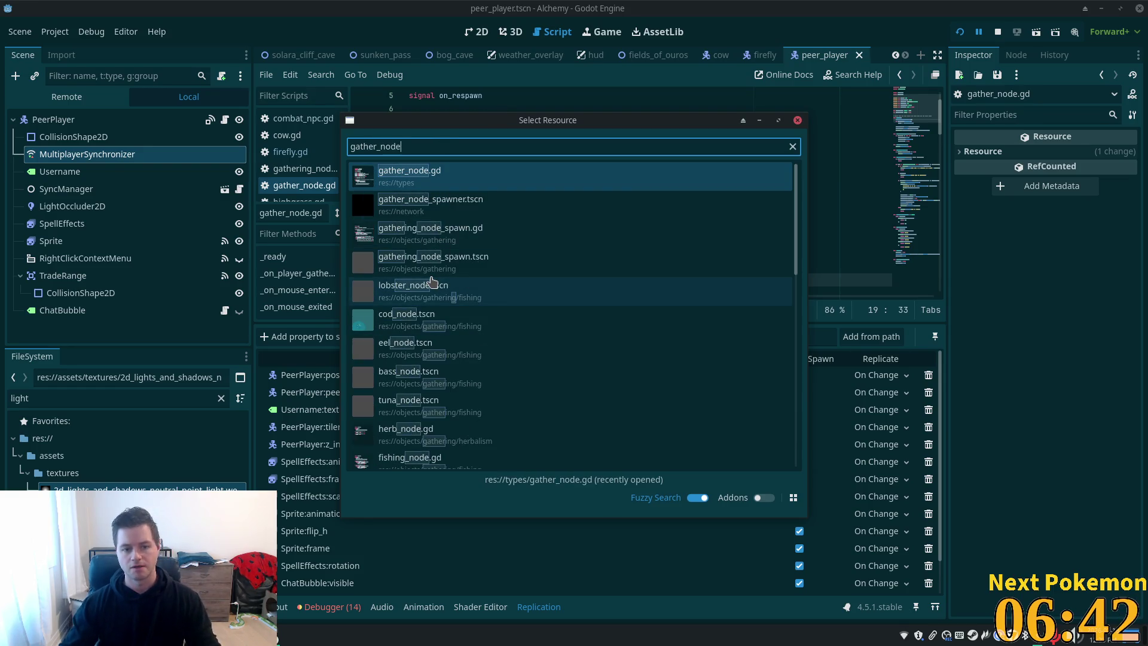
key("Return")
left_click(82, 153)
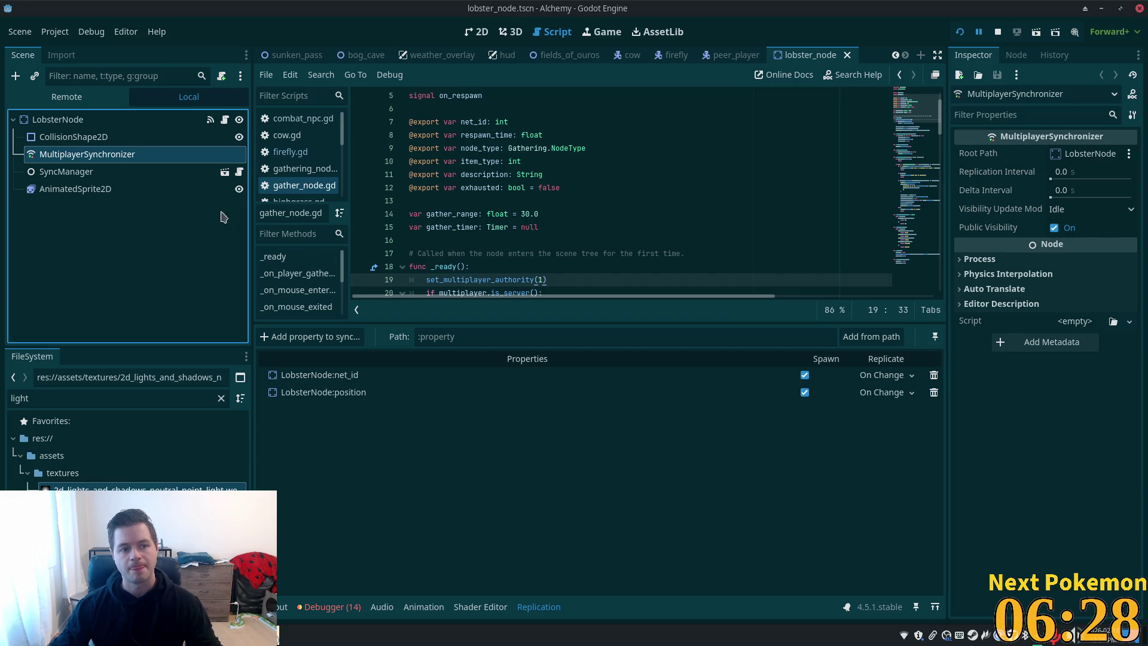
Select SyncManager, scroll through gather_node.gd's code, and check the external editor and running windows
left_click(122, 172)
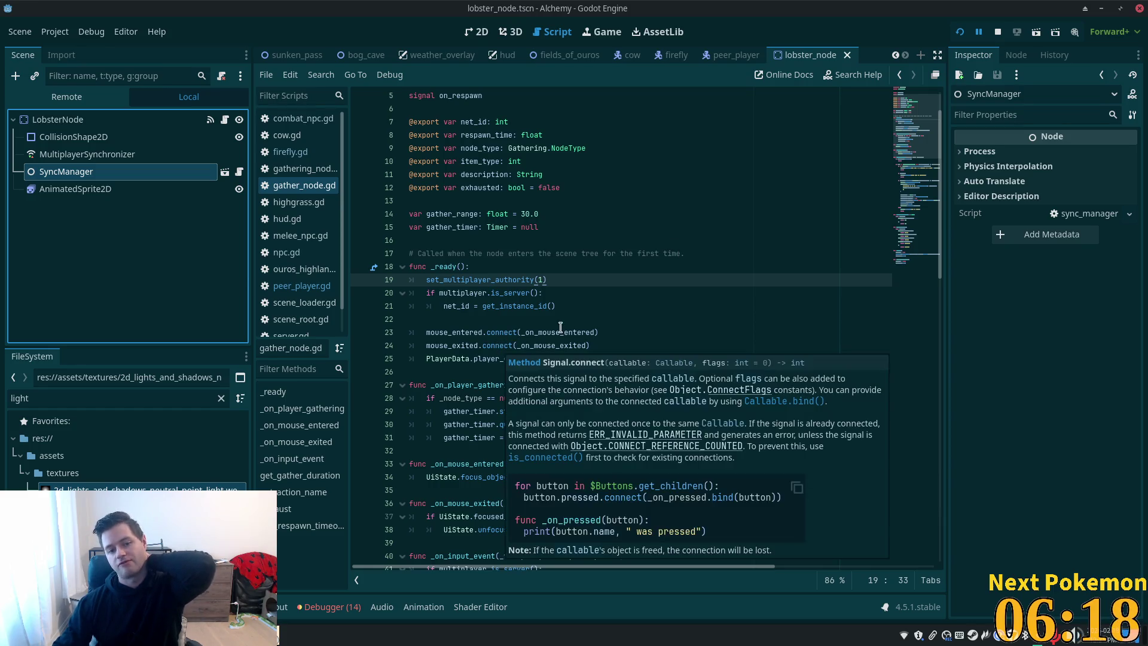
scroll(595, 346, "down", 3)
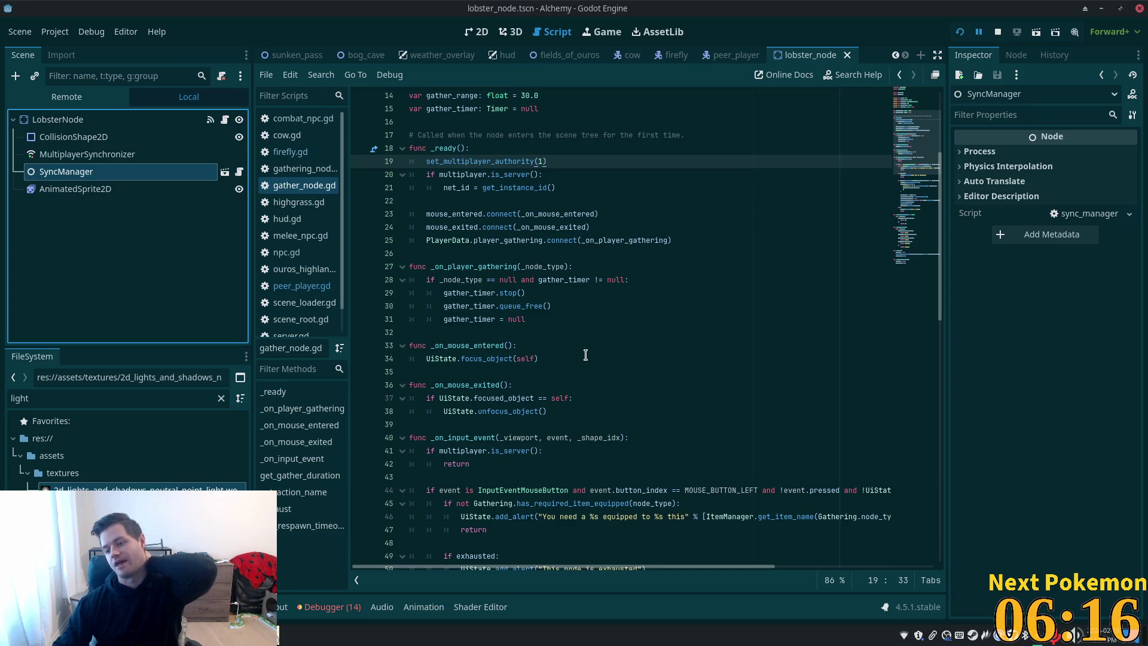
scroll(582, 357, "down", 10)
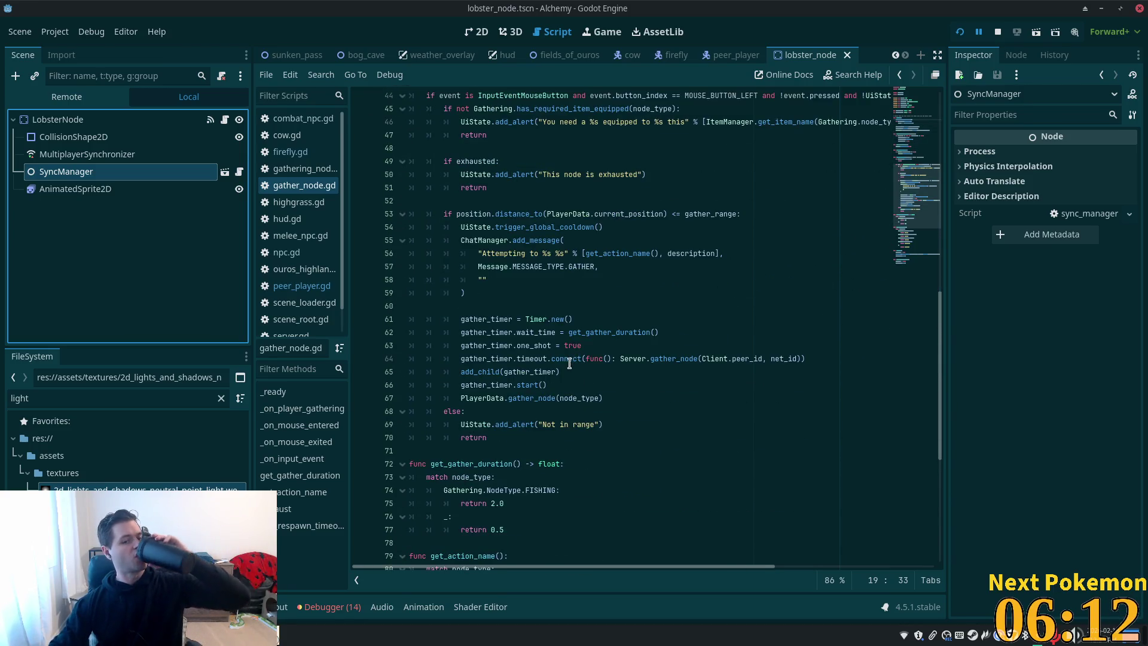
mouse_move(569, 364)
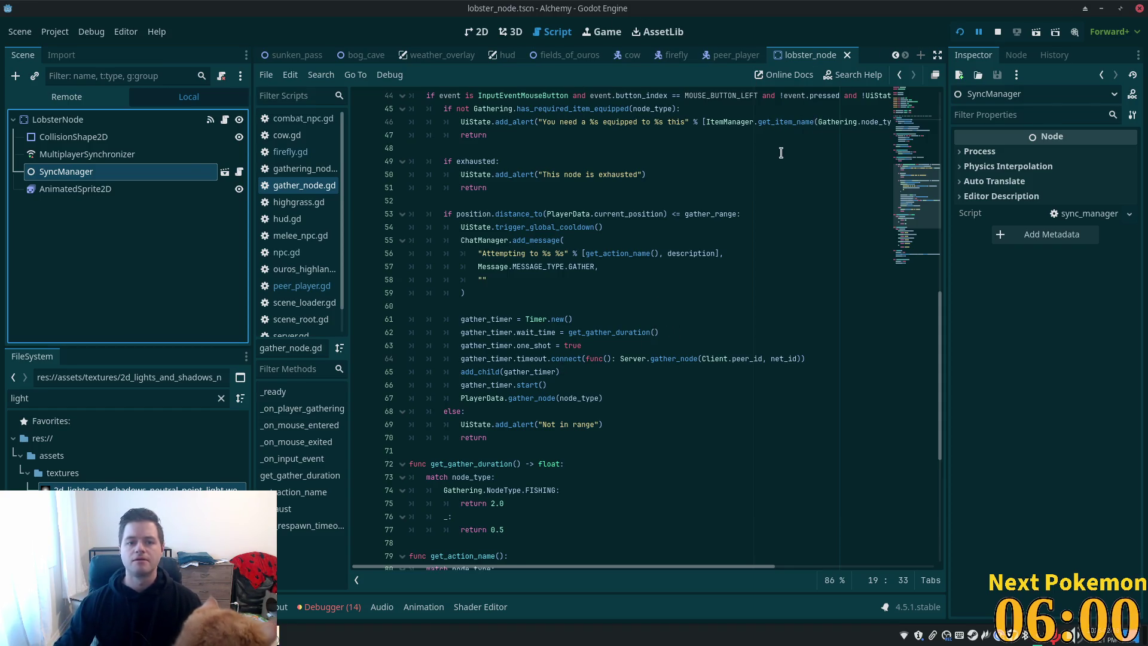
key("alt+Tab")
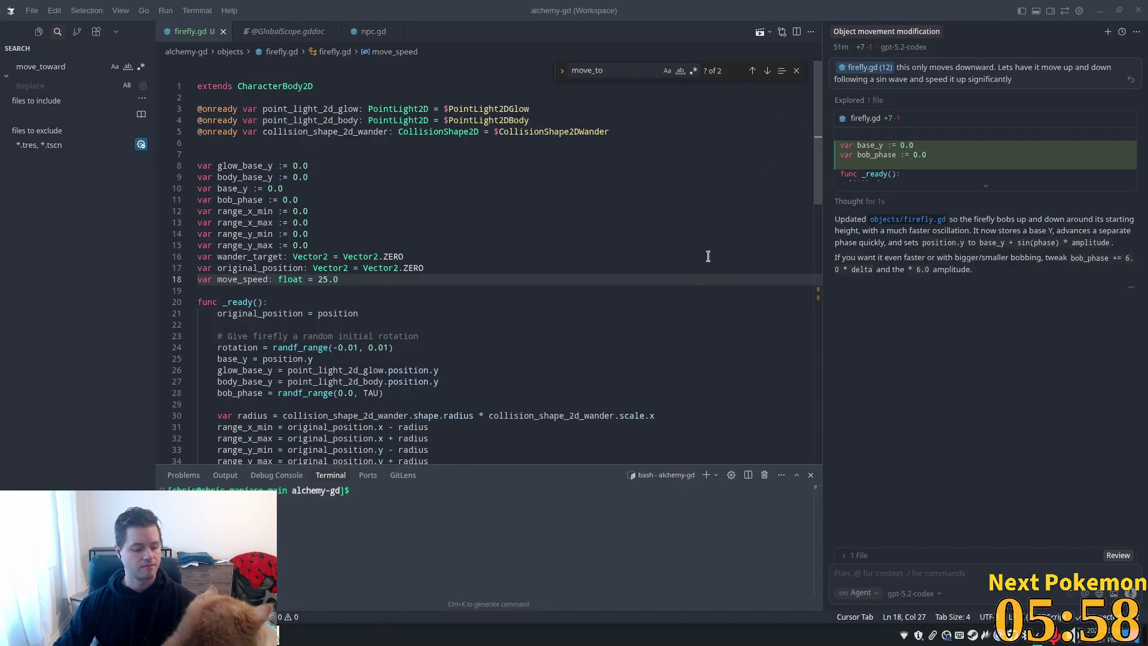
key("alt+Tab")
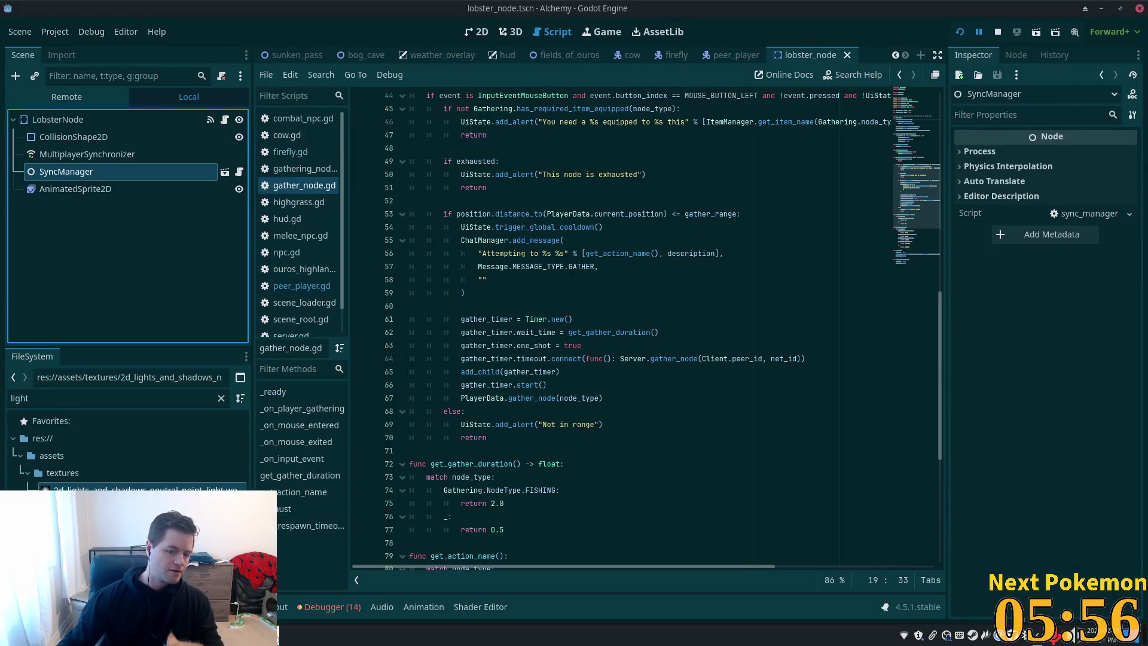
left_click(258, 635)
Bring the debug game forward and walk the character north out of the bog and back
left_click(323, 556)
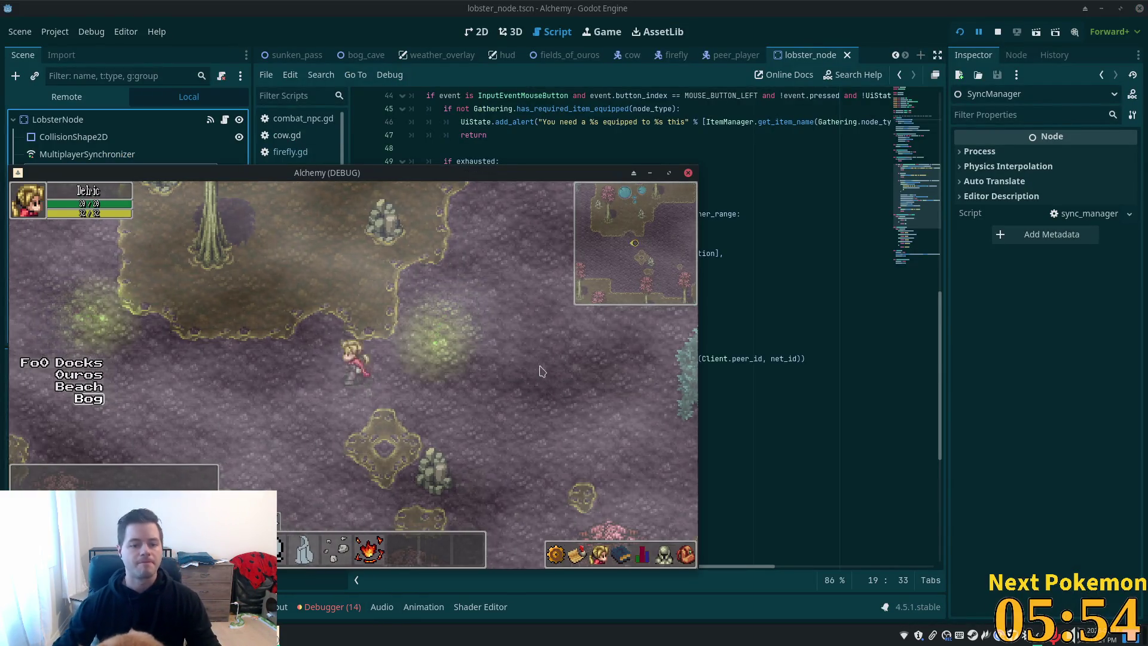
key("w")
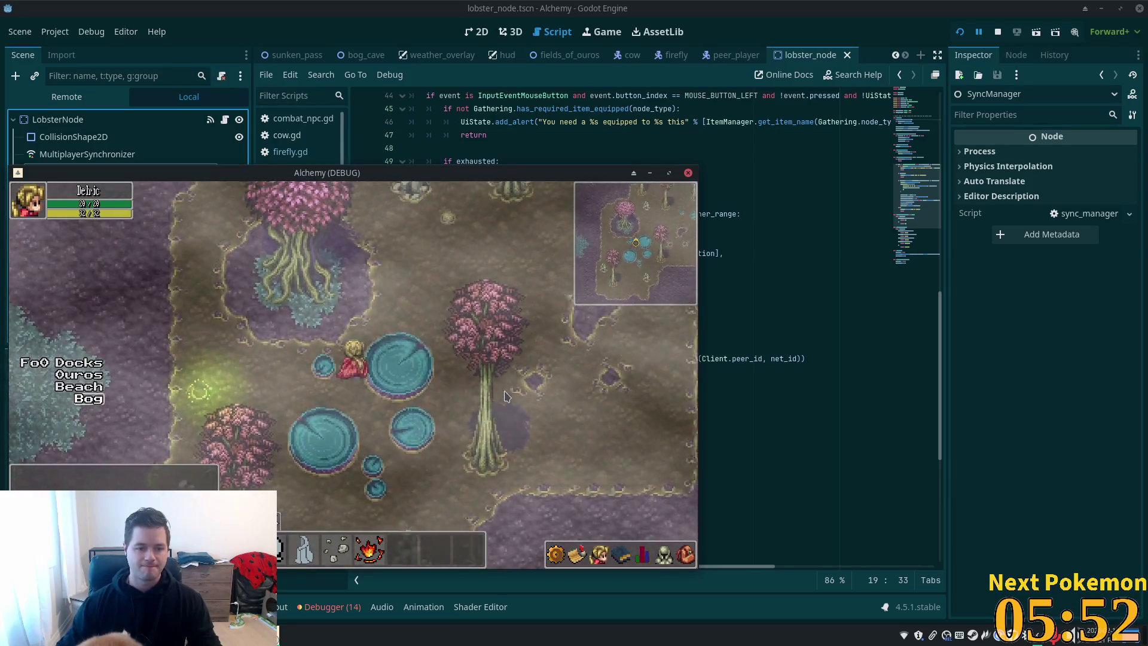
key("w")
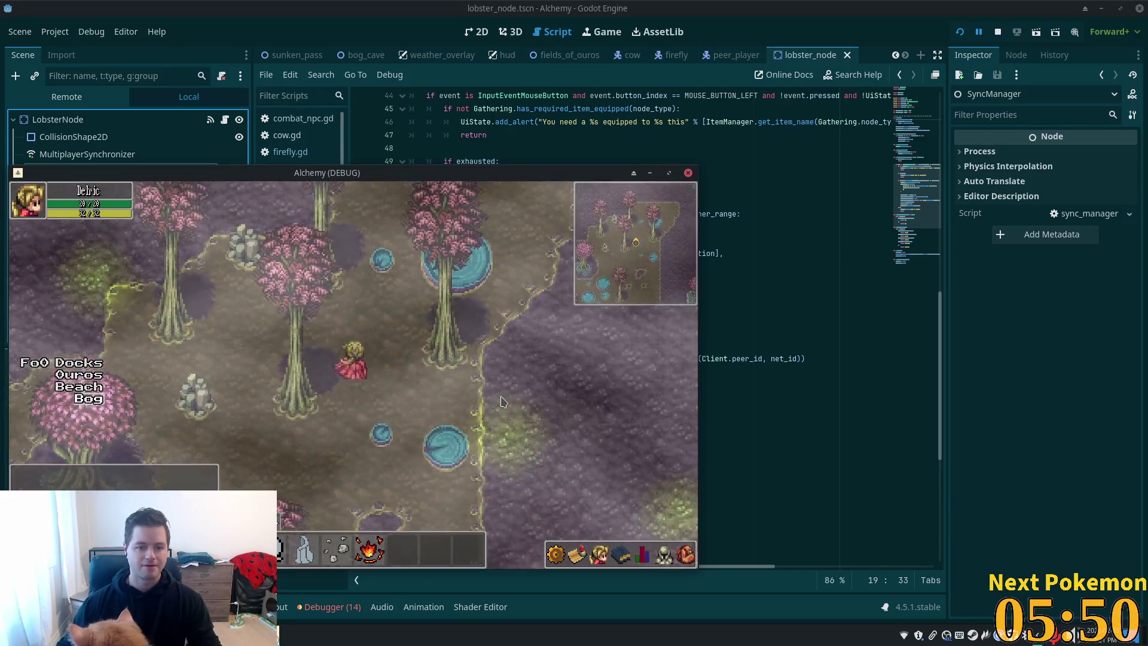
key("w")
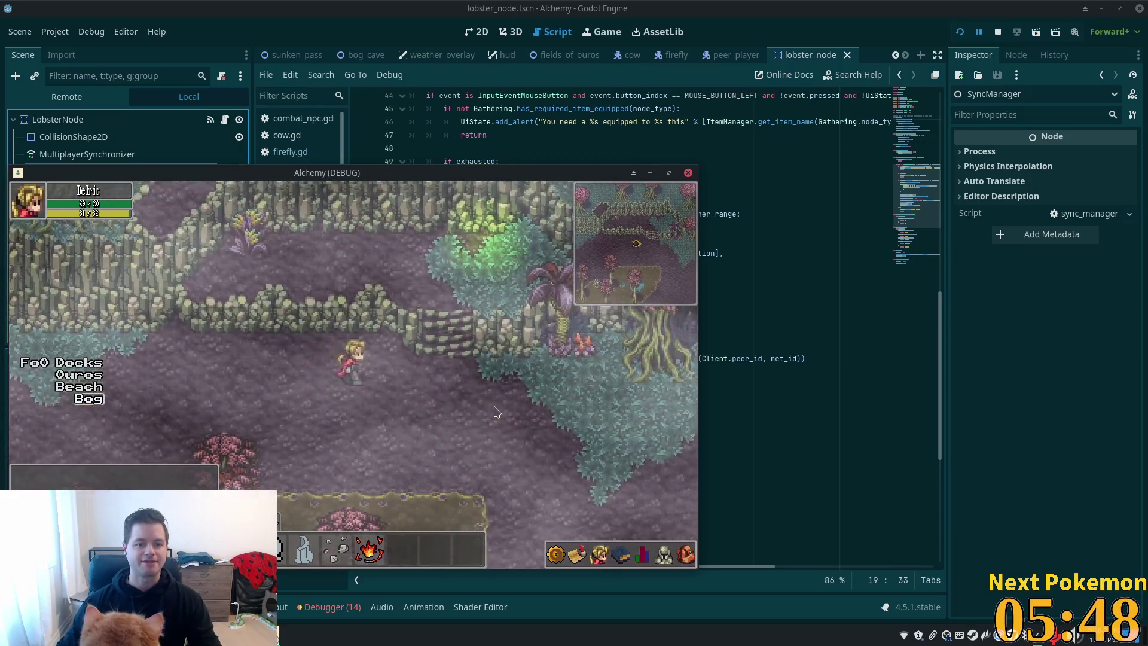
key("s")
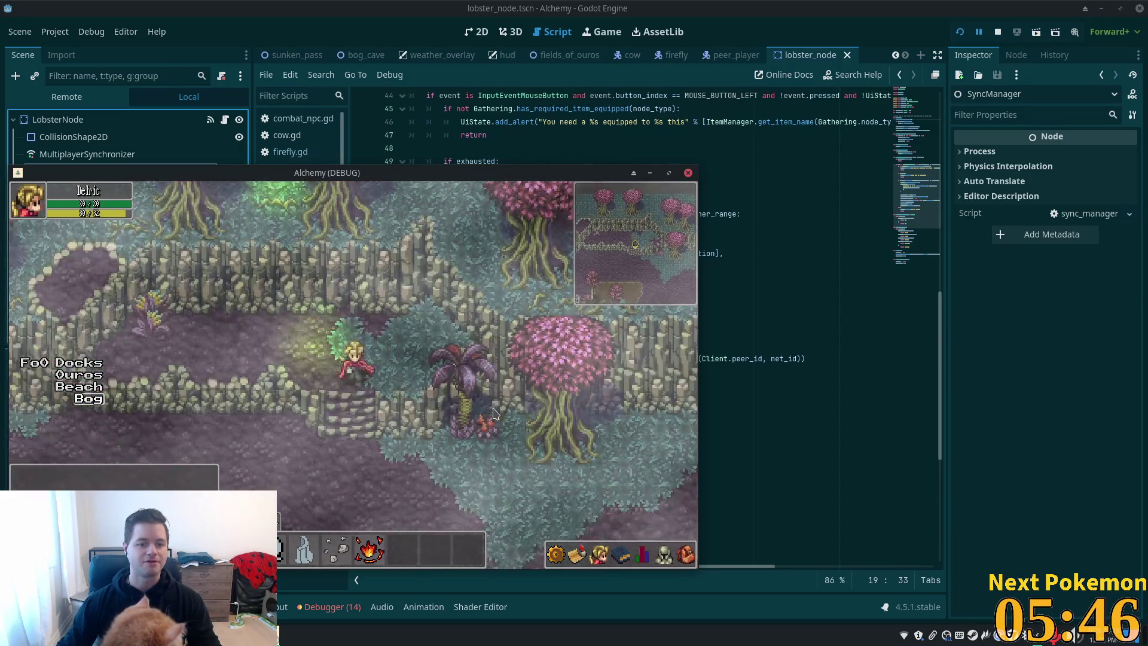
key("s")
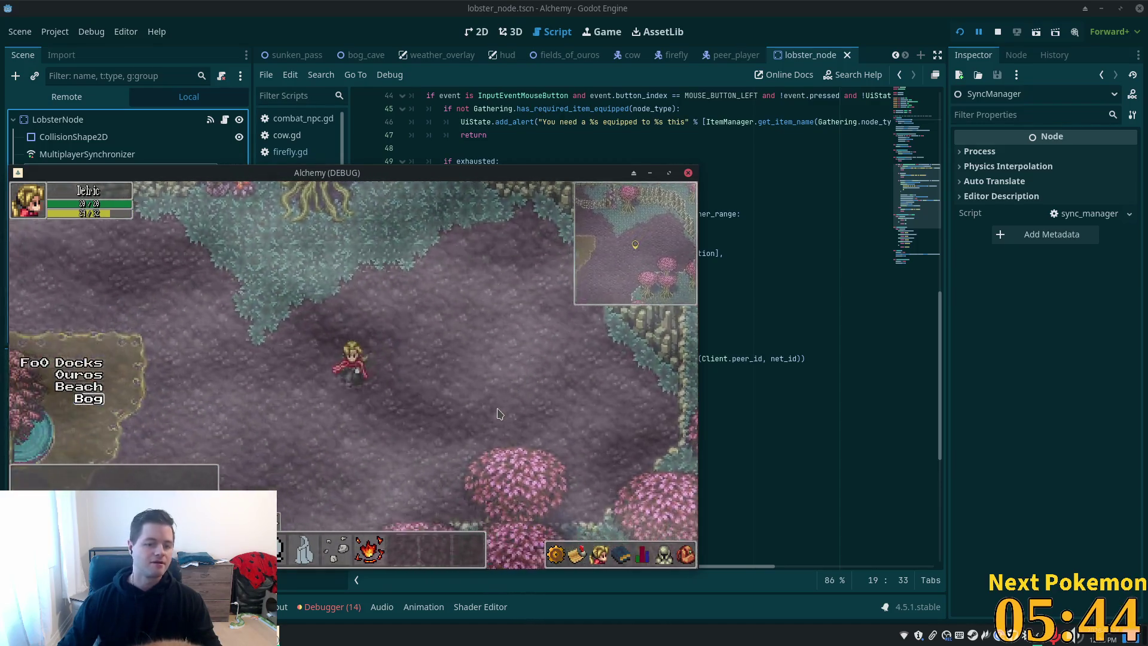
Walk west to the beach and back into the bog, then close the game window
key("w")
key("a")
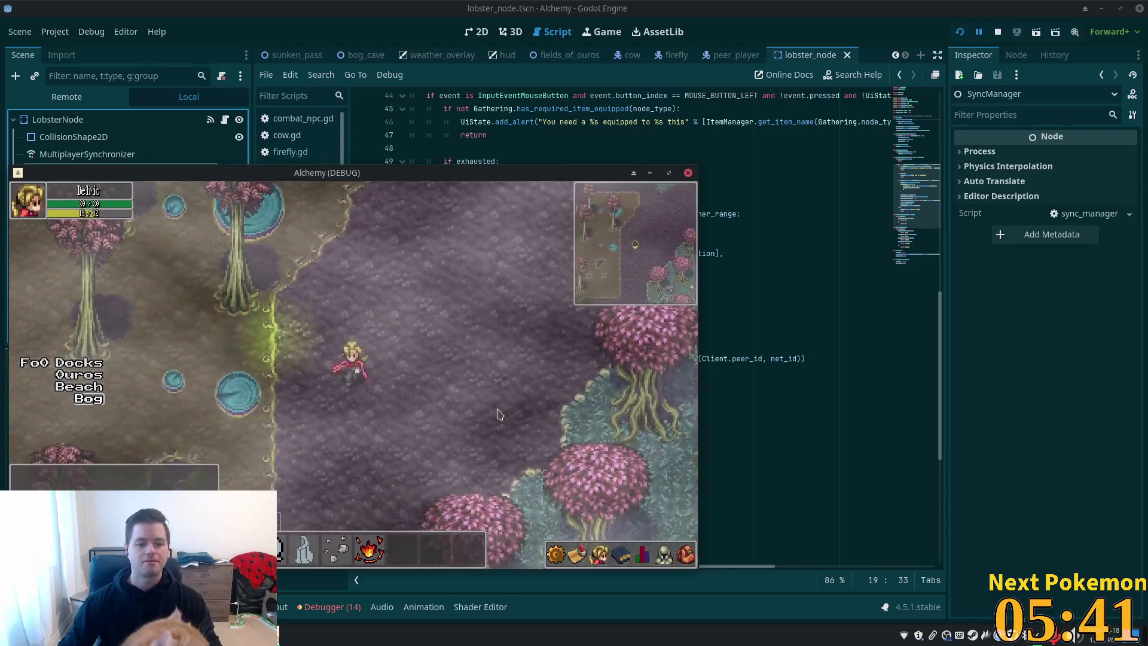
key("s")
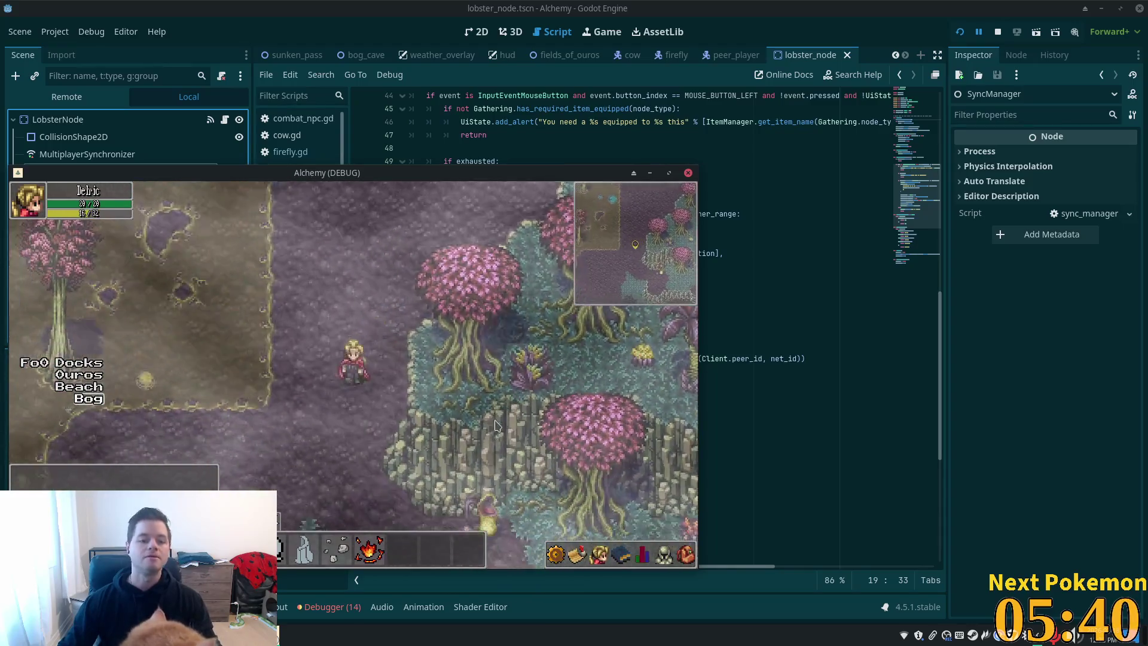
key("s")
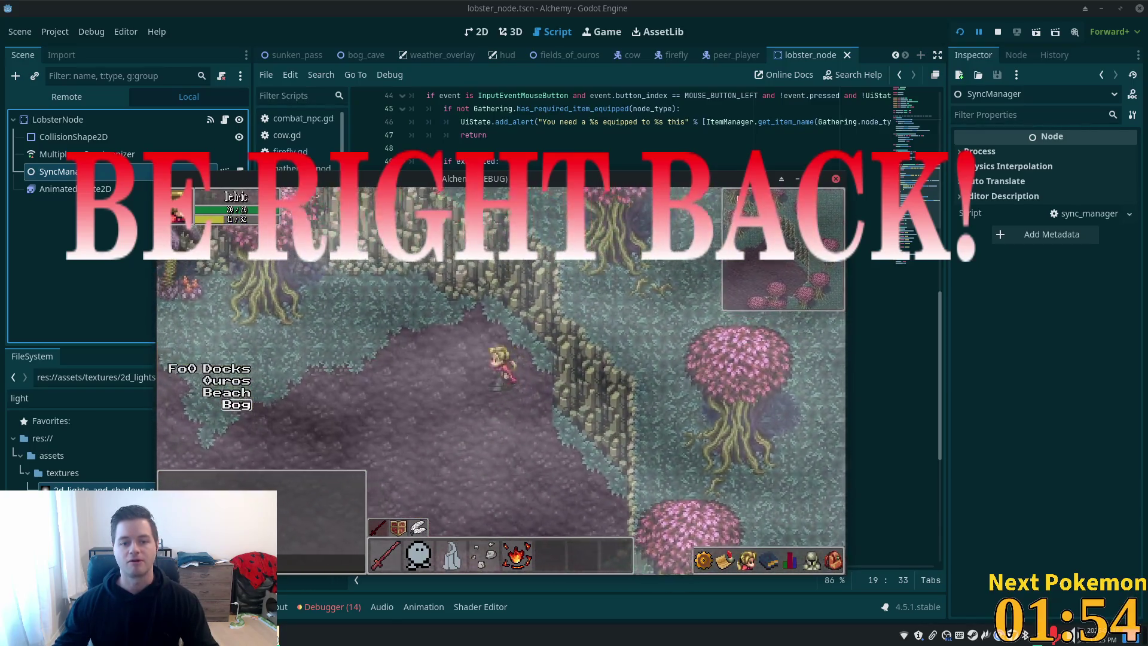
left_click(797, 179)
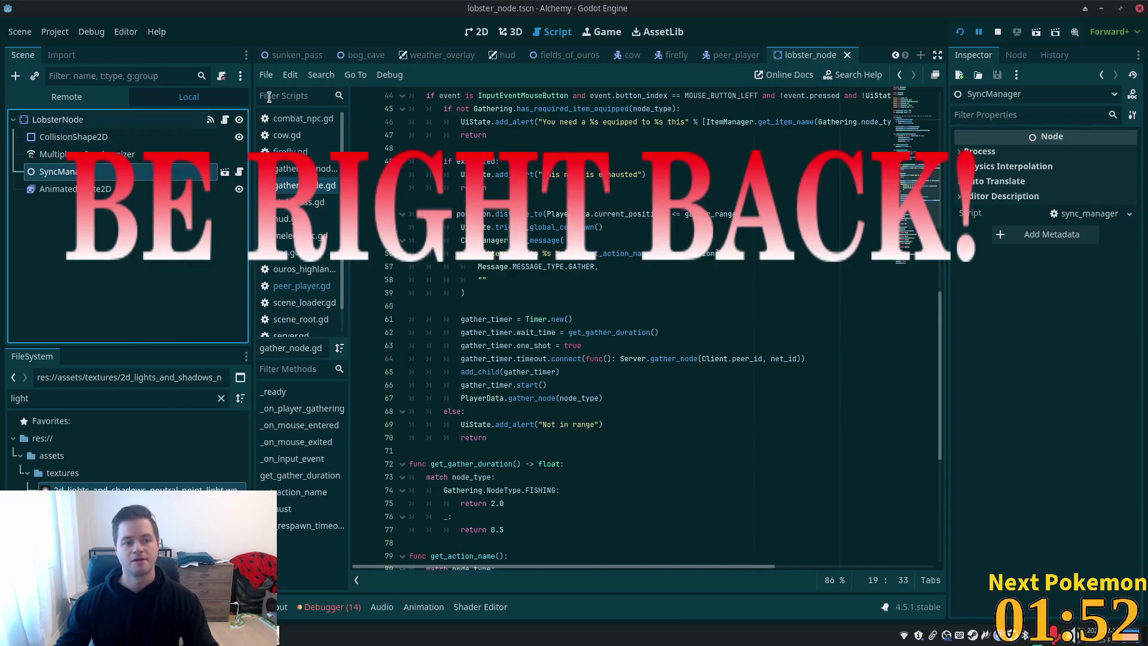
scroll(538, 55, "up", 7)
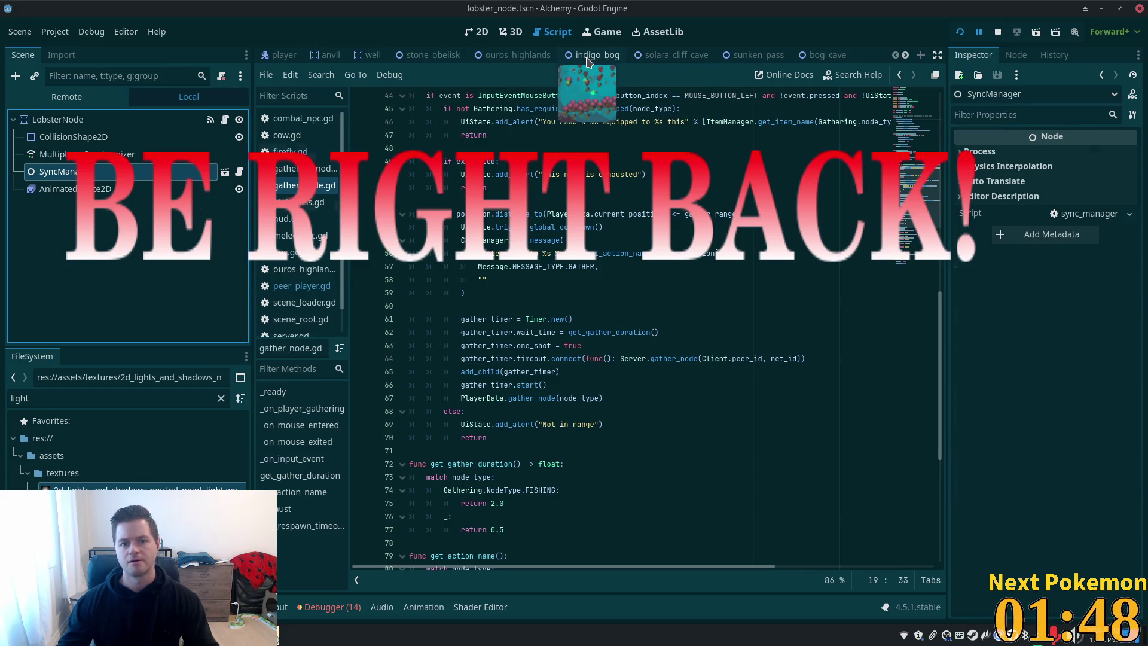
Show the indigo_bog scene in the 2D view and select Firefly14
left_click(590, 57)
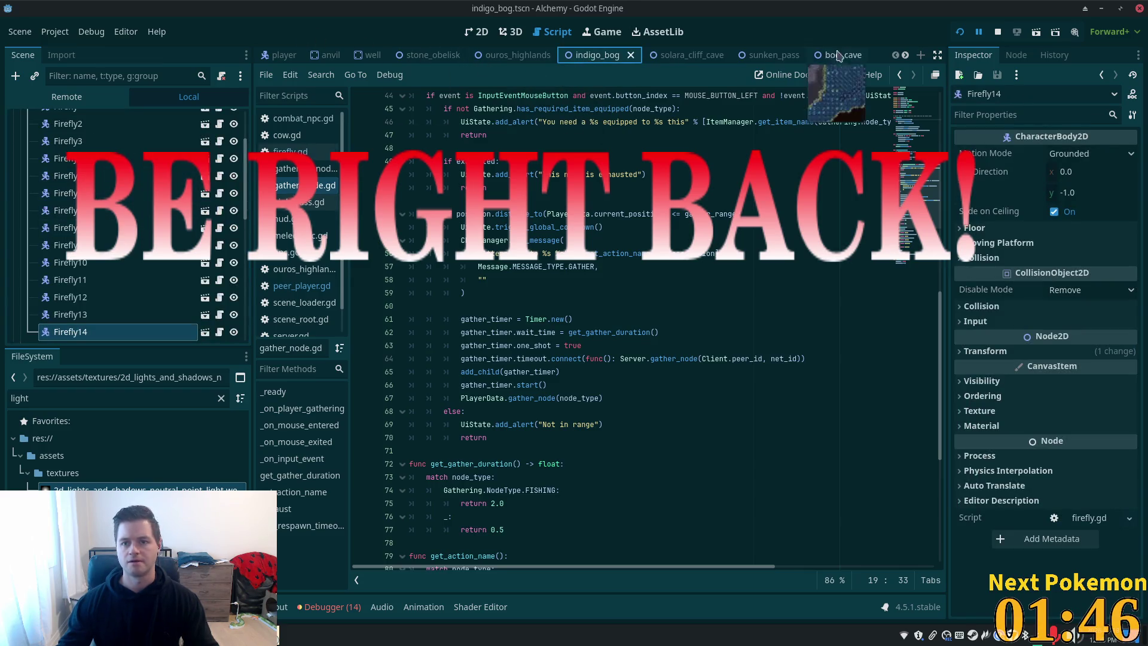
left_click(476, 32)
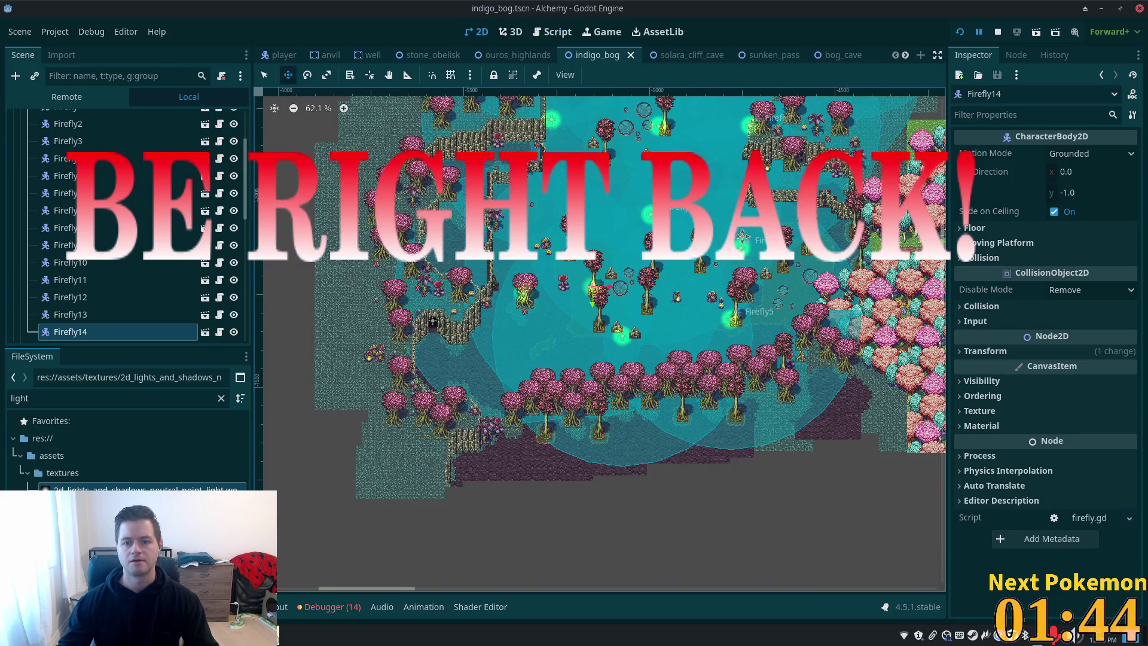
mouse_move(768, 207)
left_mouse_down()
mouse_move(500, 345)
mouse_move(528, 453)
left_mouse_up()
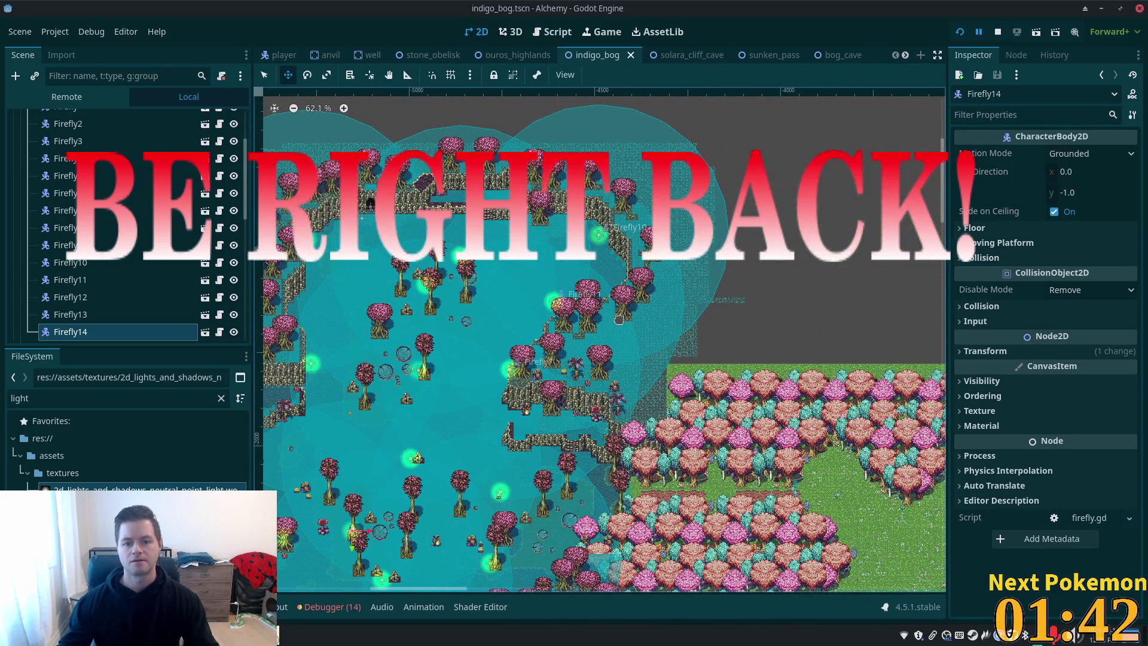
left_click(67, 298)
left_click(67, 332)
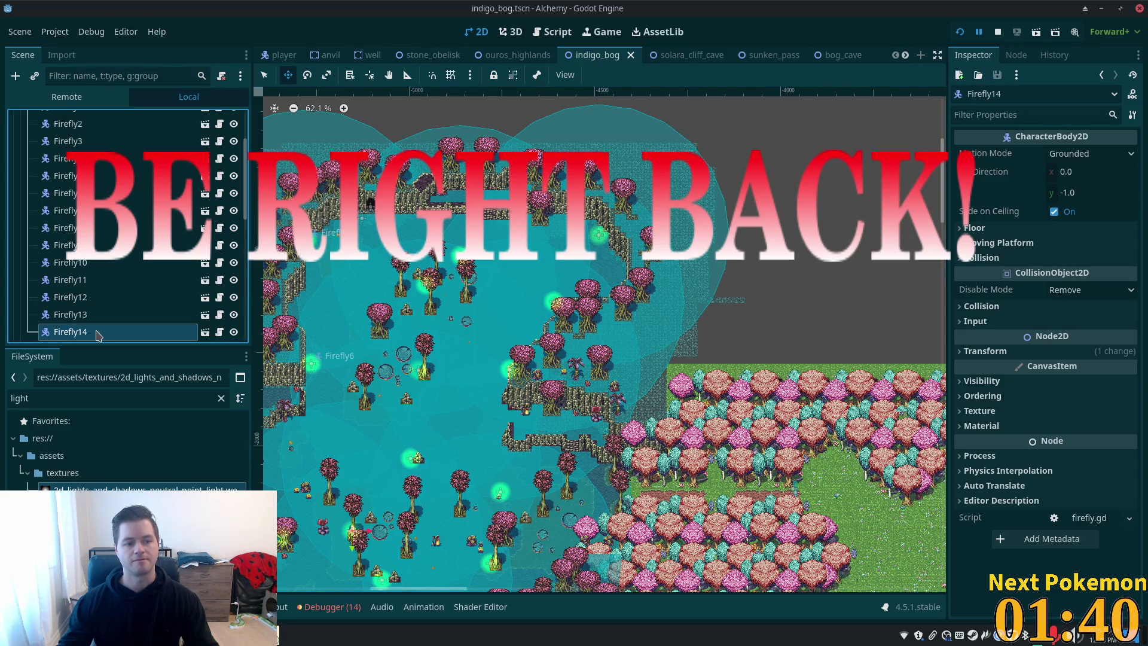
Duplicate Firefly14 as Firefly15, place it elsewhere in the bog, and save
key("ctrl+d")
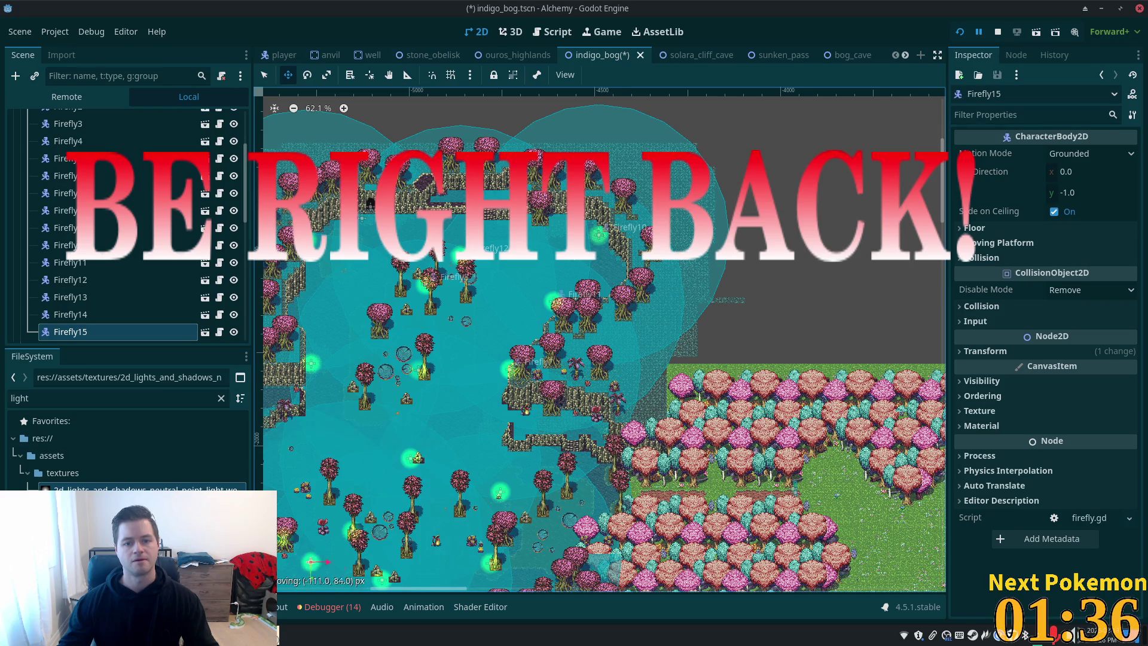
left_click_drag(311, 562, 577, 323)
mouse_move(682, 317)
left_mouse_down()
mouse_move(702, 282)
mouse_move(696, 297)
mouse_move(675, 287)
left_mouse_up()
key("ctrl+s")
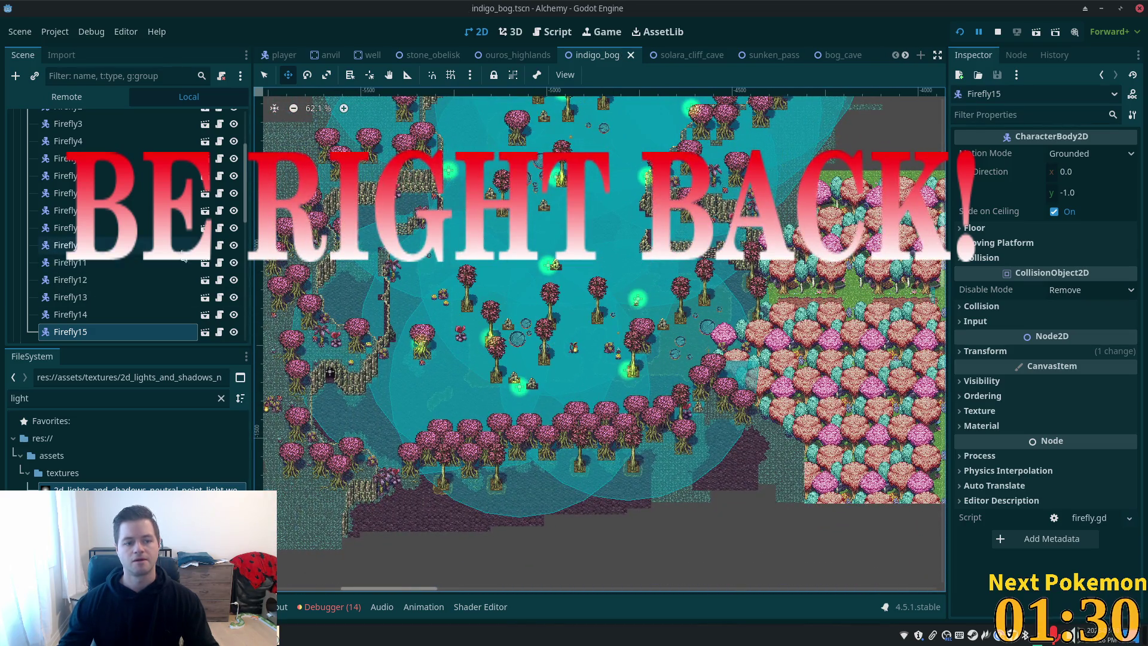
Add Firefly16, Firefly17 and Firefly18 as copies spread around the bog, and save
key("ctrl+d")
mouse_move(627, 216)
left_mouse_down()
mouse_move(377, 412)
mouse_move(389, 412)
mouse_move(364, 415)
left_mouse_up()
left_click_drag(435, 446, 420, 444)
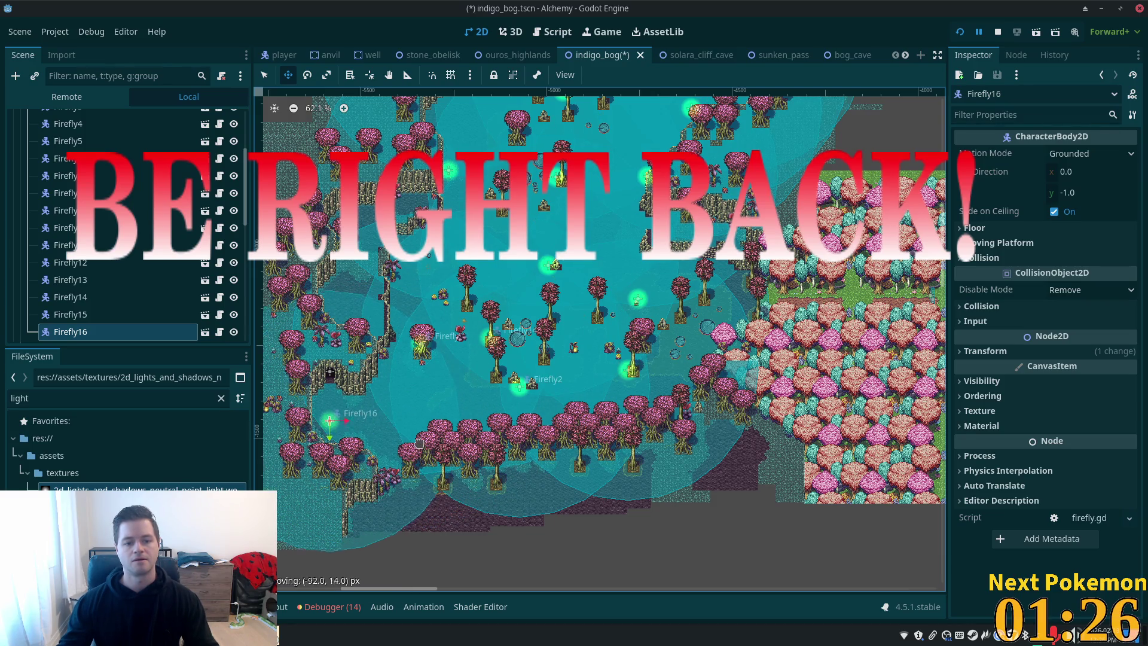
key("ctrl+d")
mouse_move(332, 419)
left_mouse_down()
mouse_move(387, 398)
mouse_move(365, 395)
left_mouse_up()
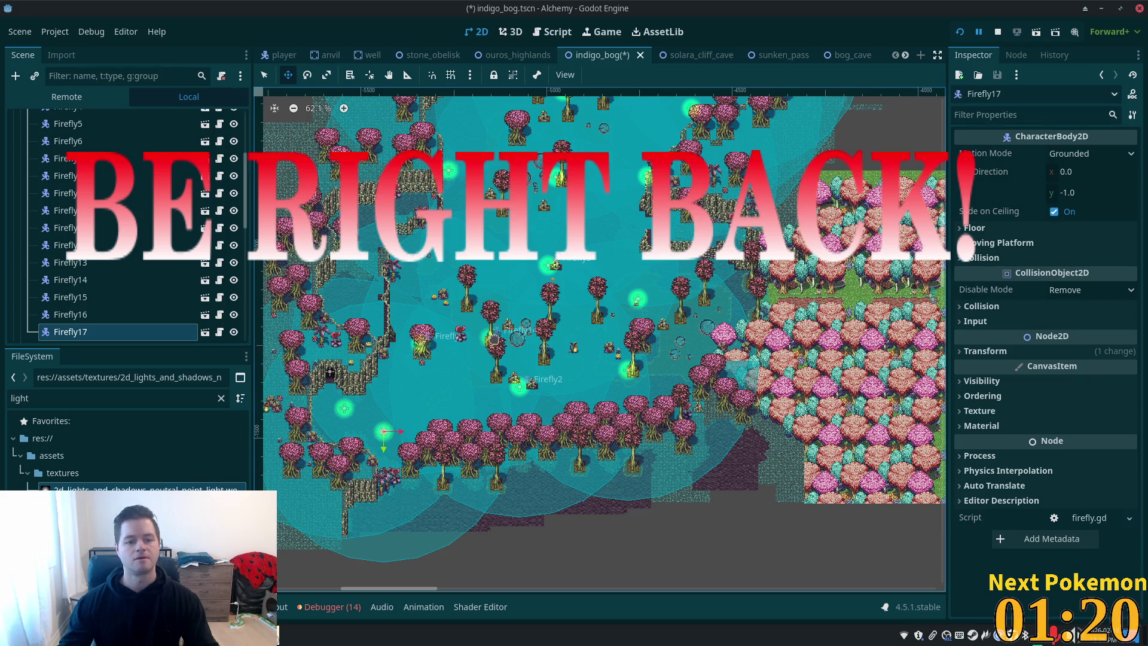
key("ctrl+d")
left_click_drag(384, 430, 359, 266)
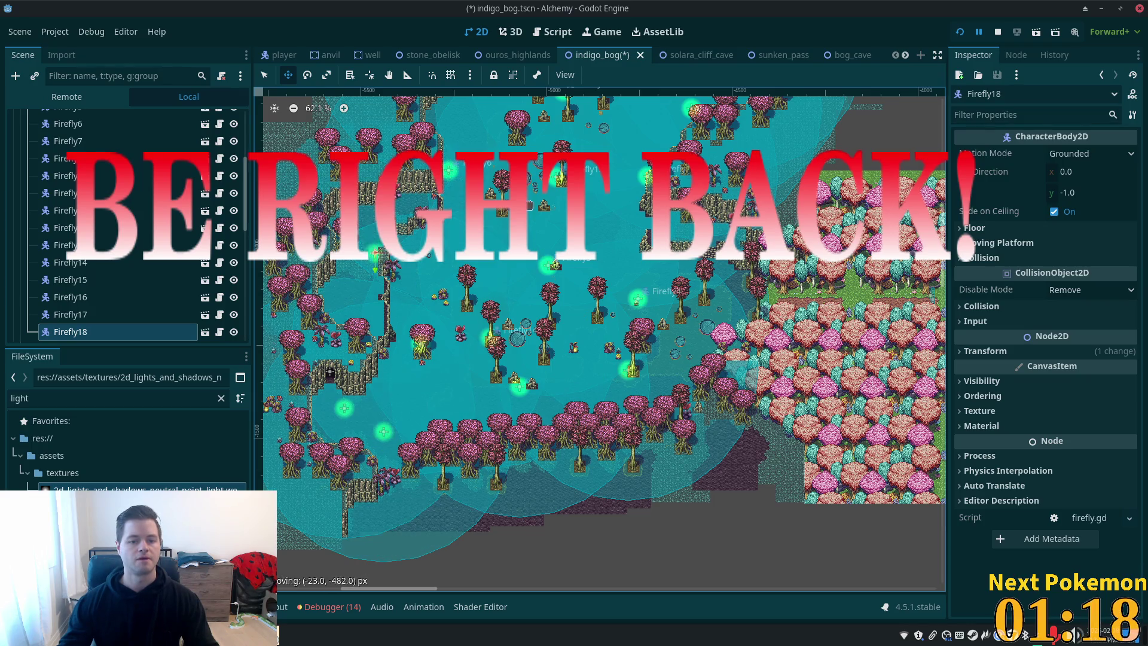
key("ctrl+s")
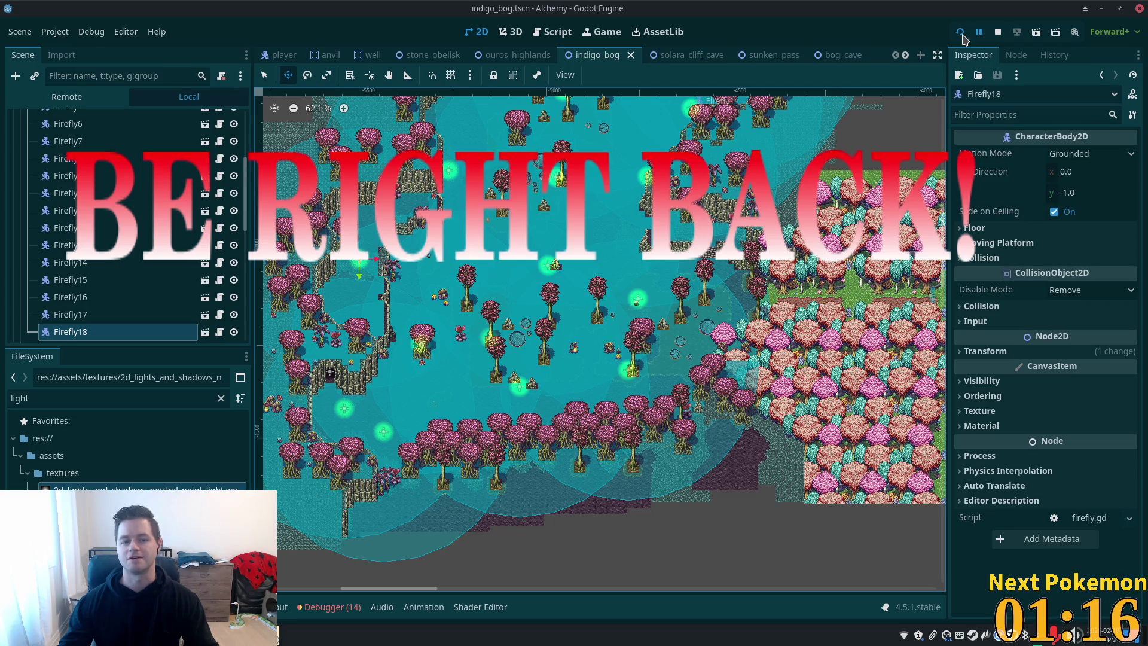
key("Left")
key("Left")
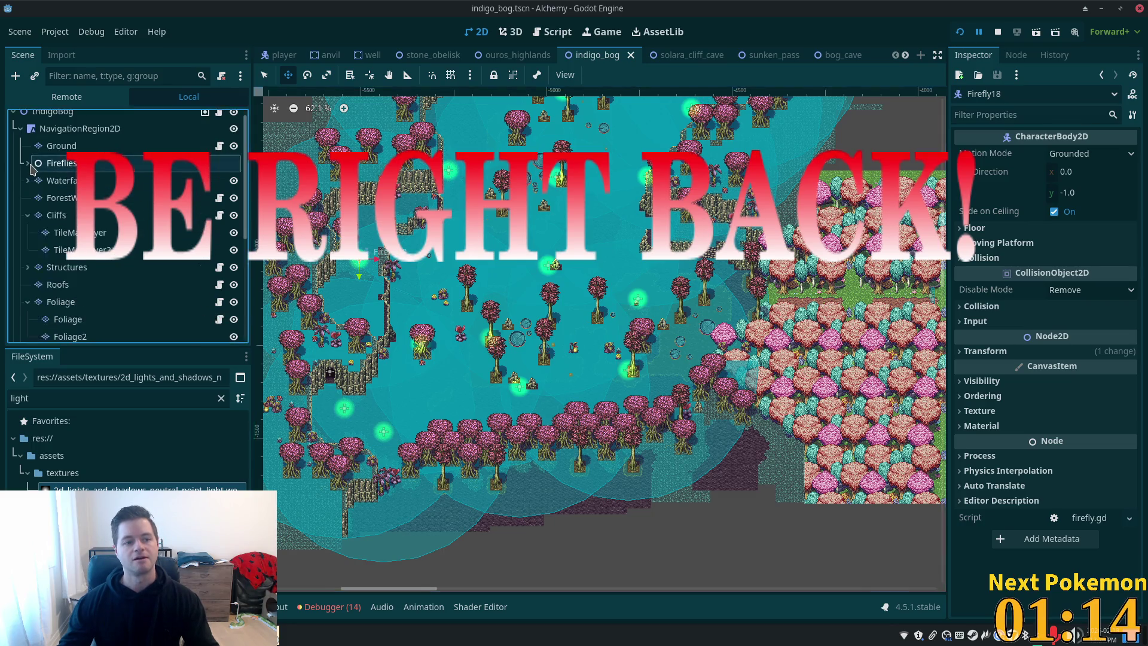
Run the project and walk the character west and south through the bog
left_click(959, 32)
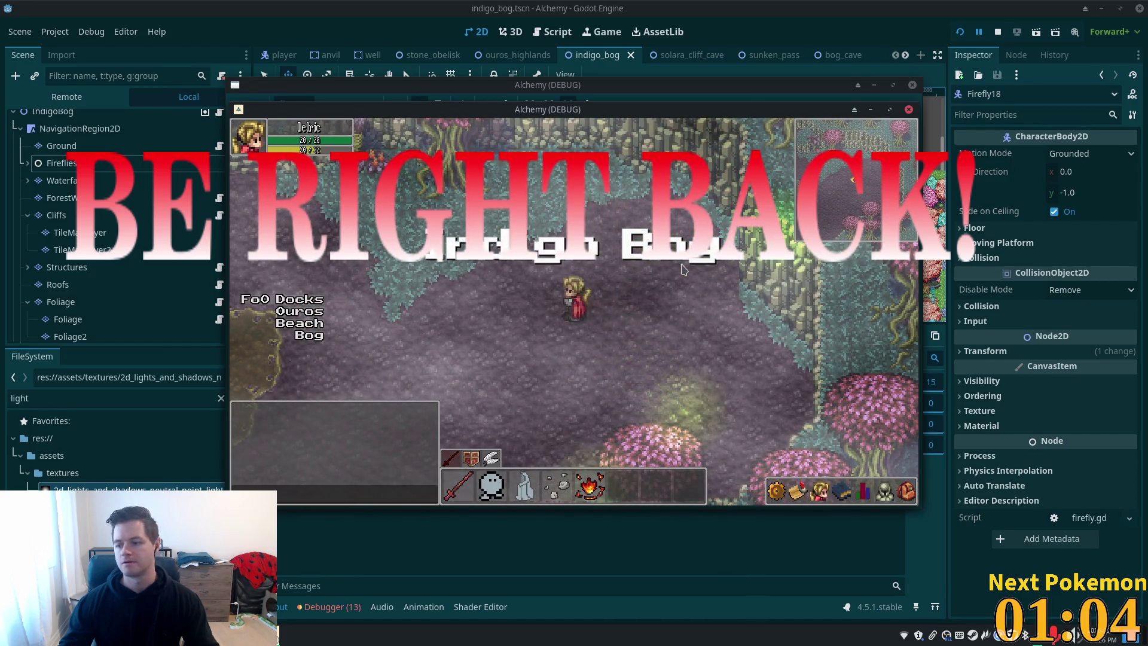
key("Left")
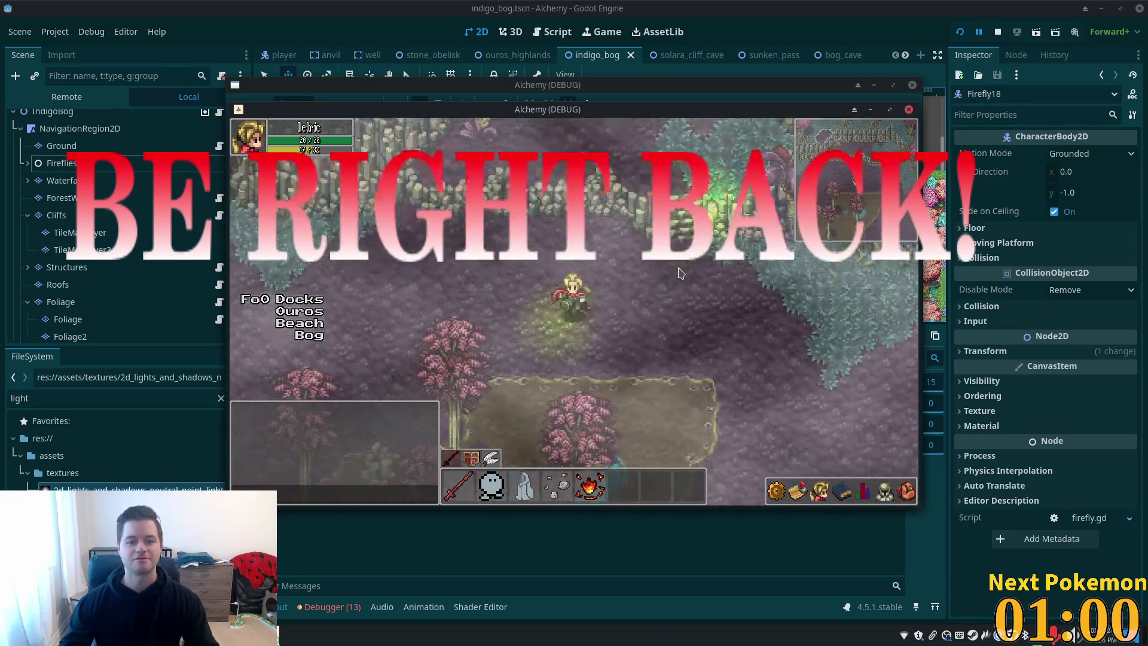
key("Down")
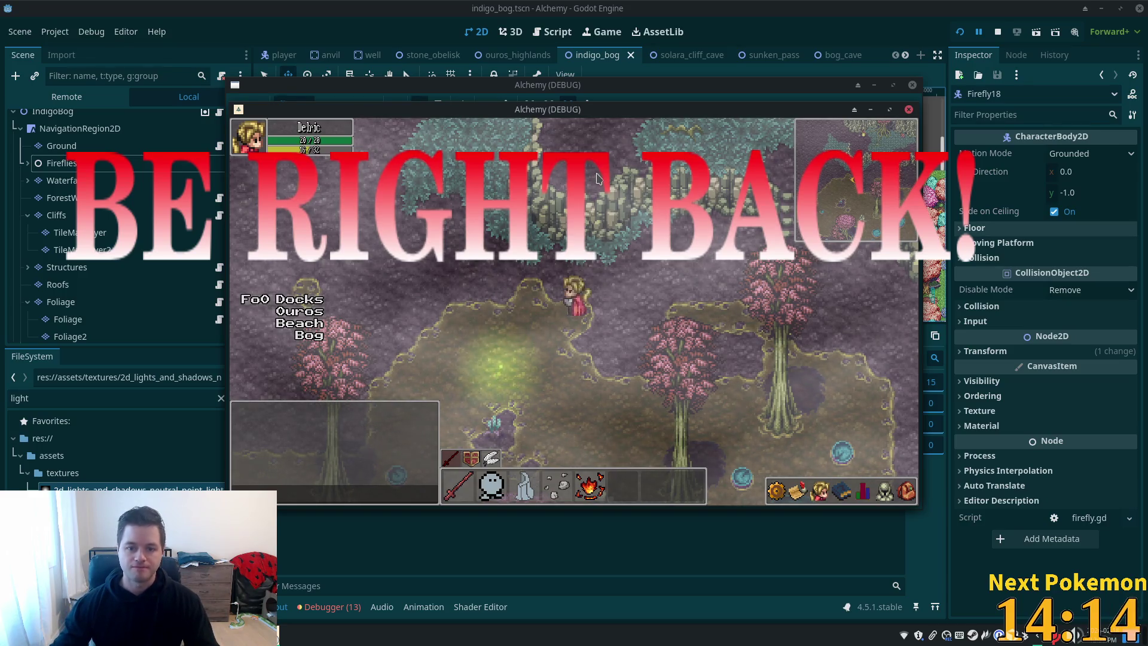
Walk the character left and down out of the bog to fight a meadow Hellianthus
key("a")
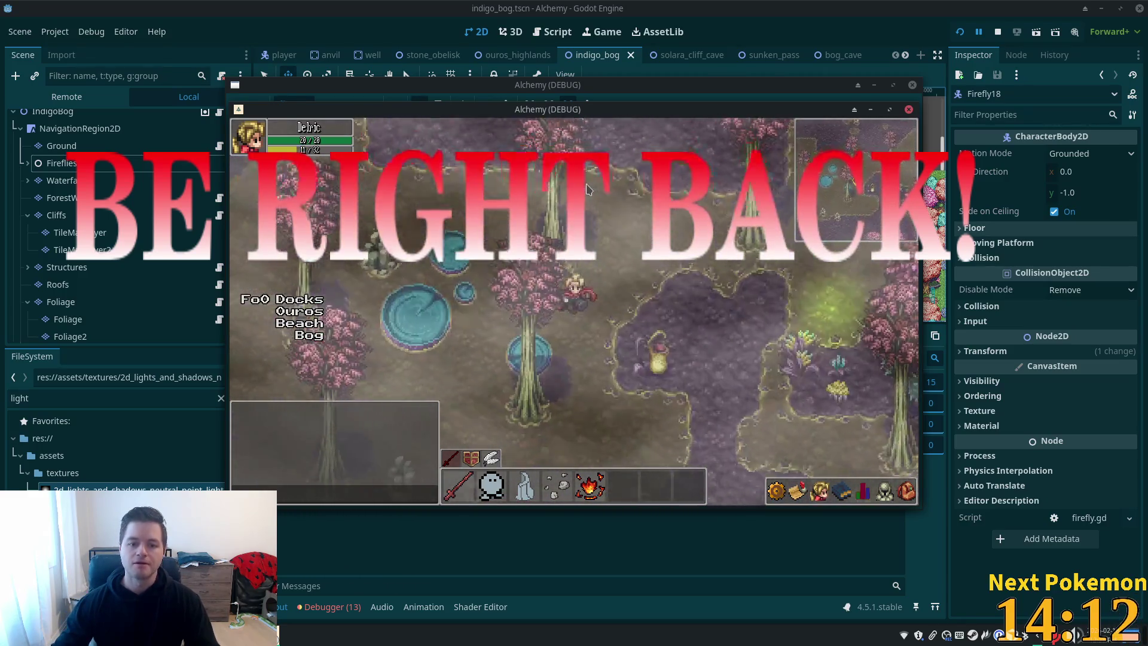
key("s")
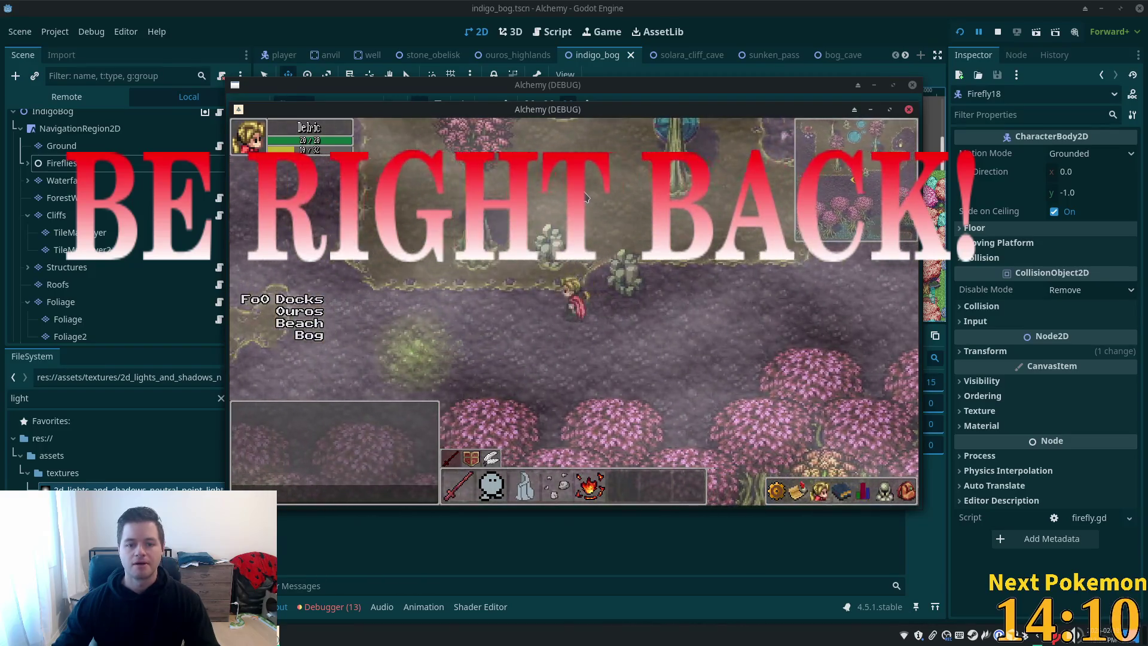
key("a")
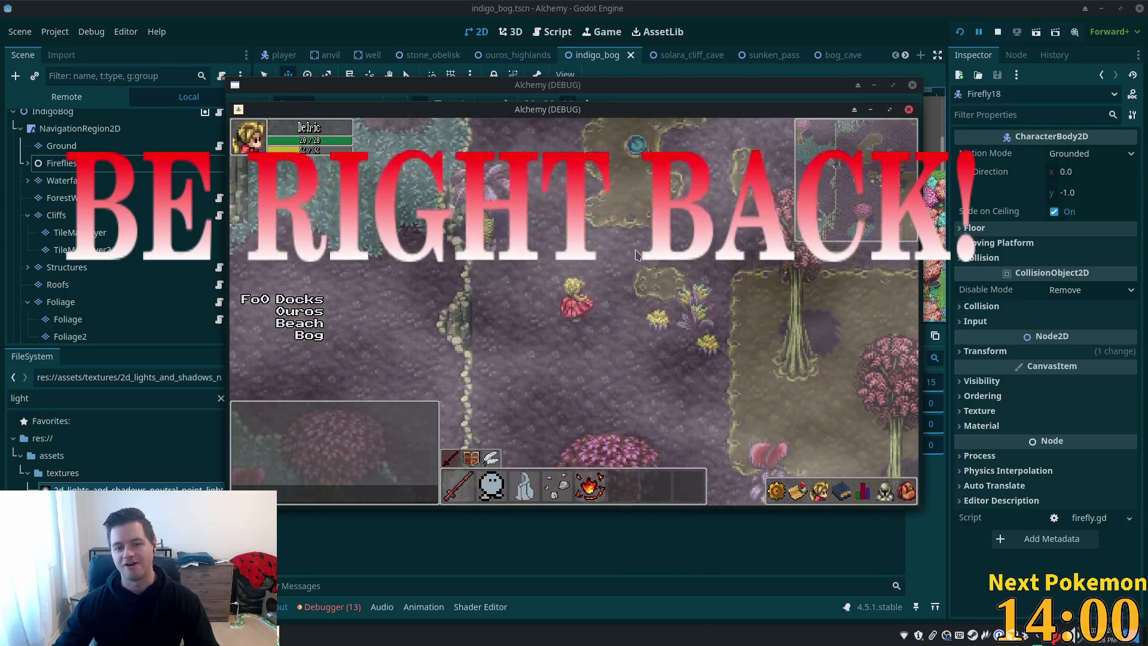
left_click_drag(589, 272, 601, 279)
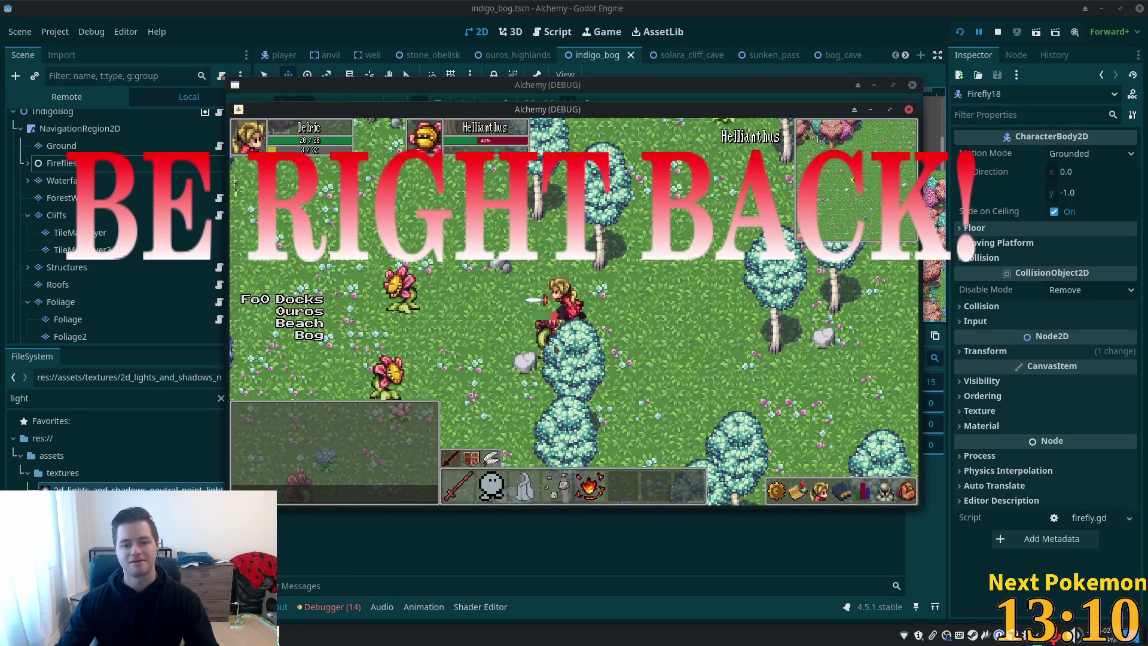
key("Up")
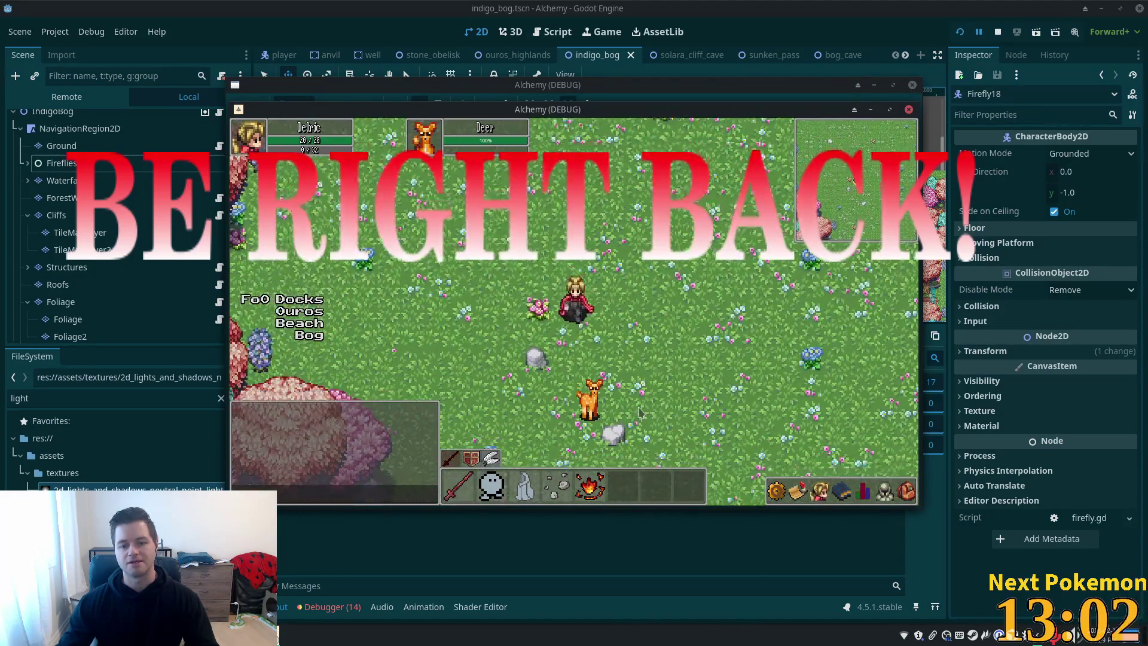
Walk the character down and right toward the deer, then stop the game with F8
key("Down")
key("Right")
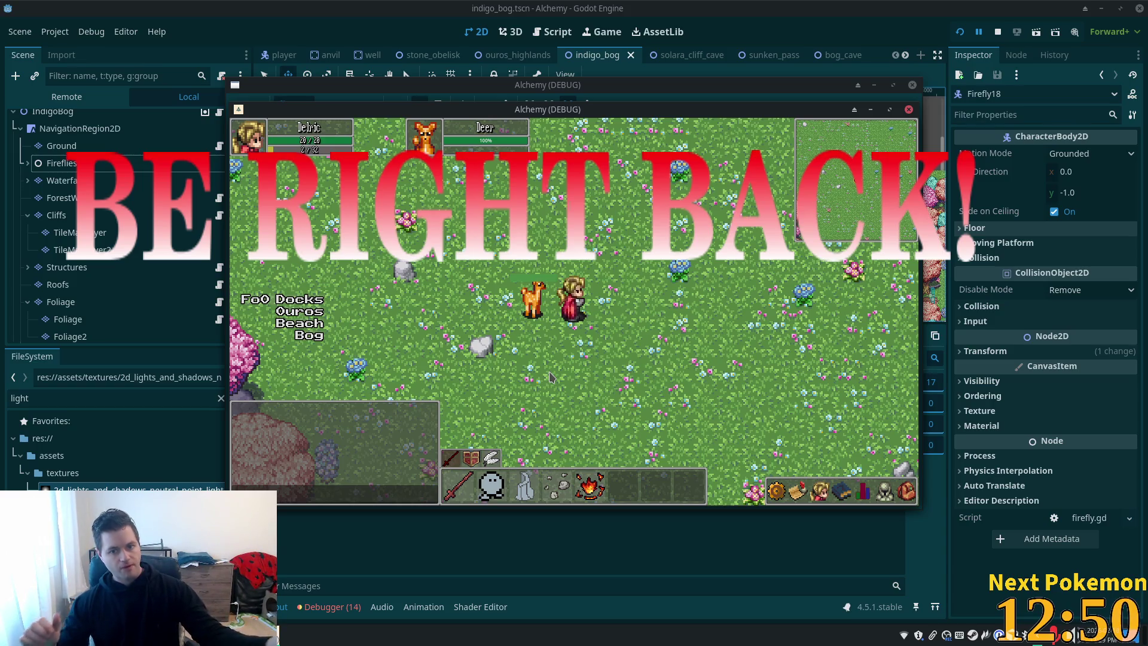
key("F8")
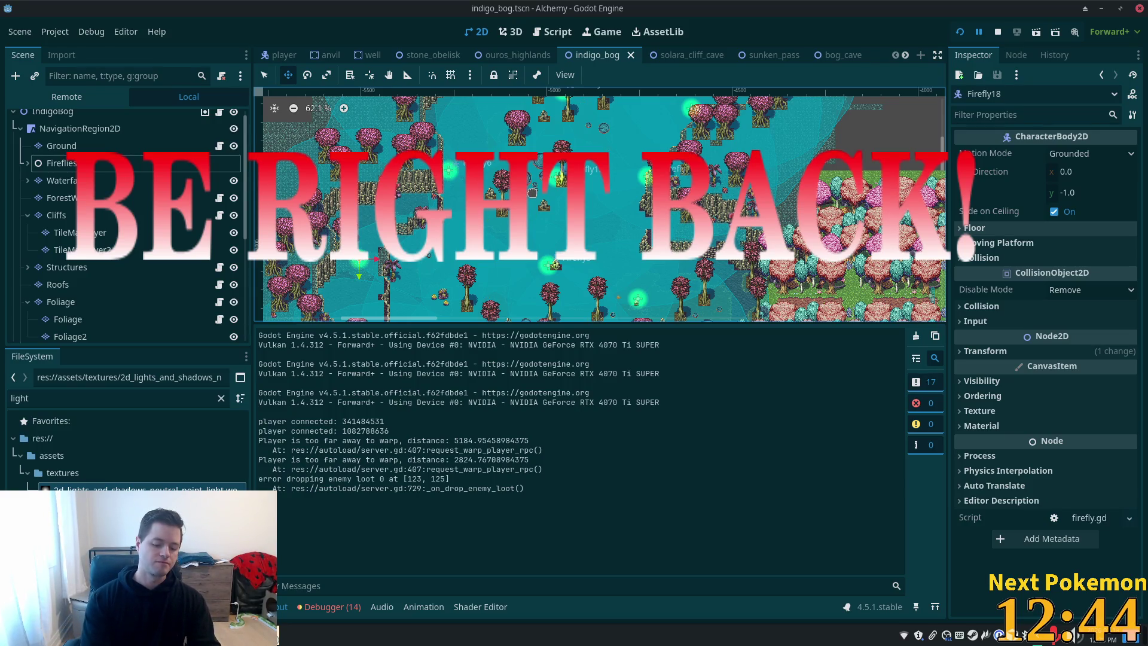
Quick-open hellianthus.tscn by searching for 'hell'
key("shift+alt+o")
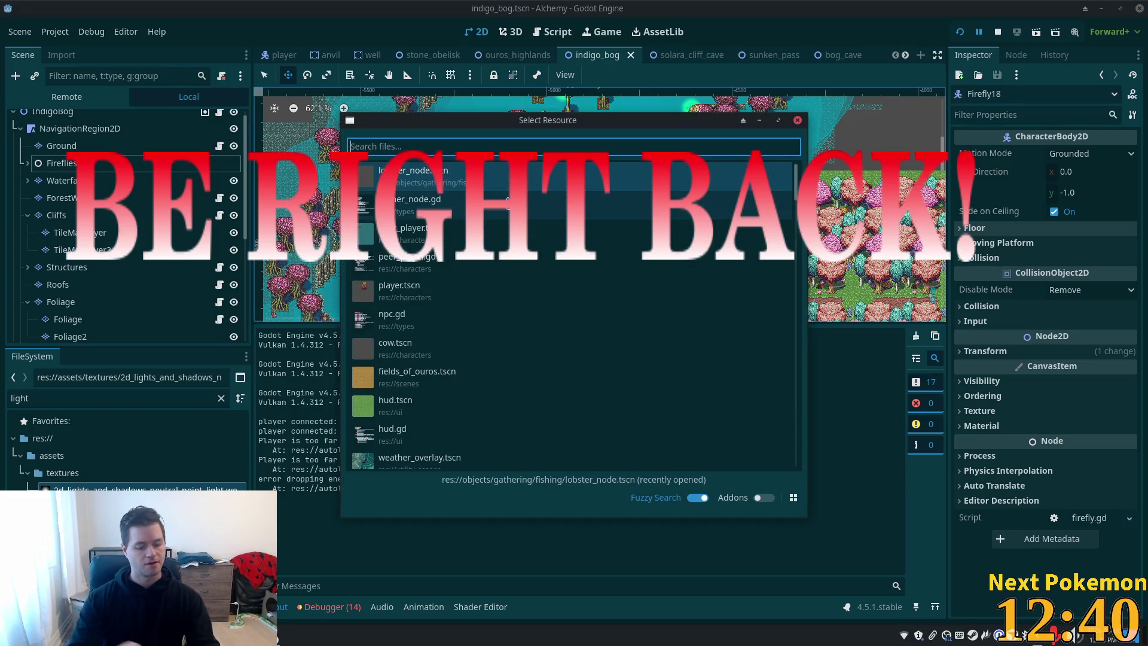
type("g")
key("BackSpace")
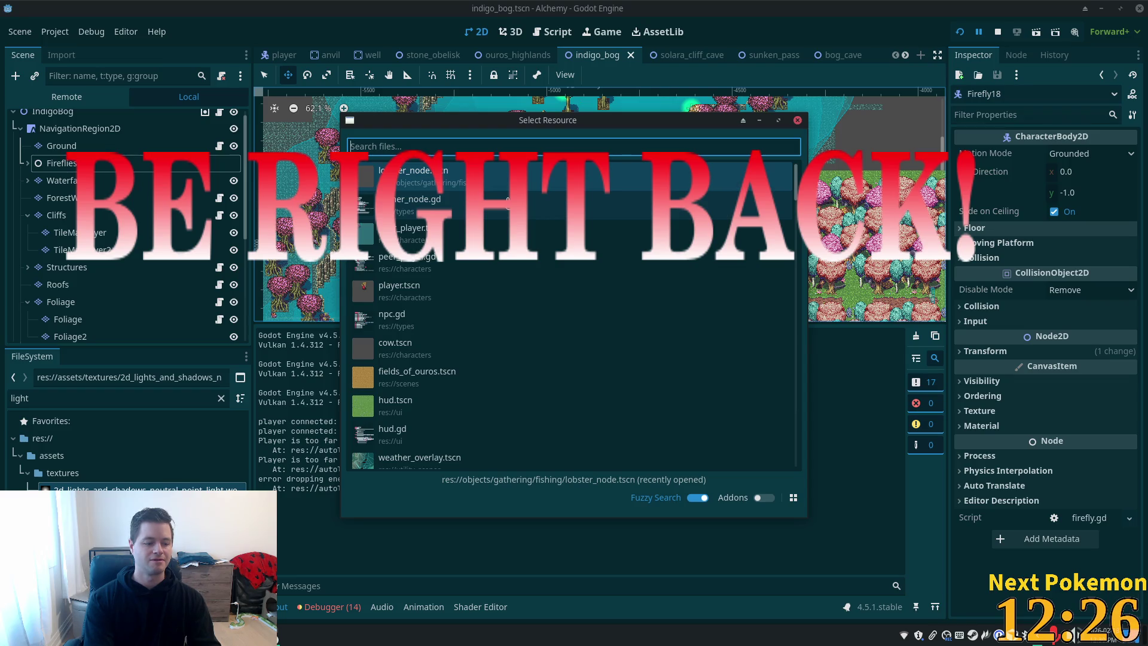
type("hell")
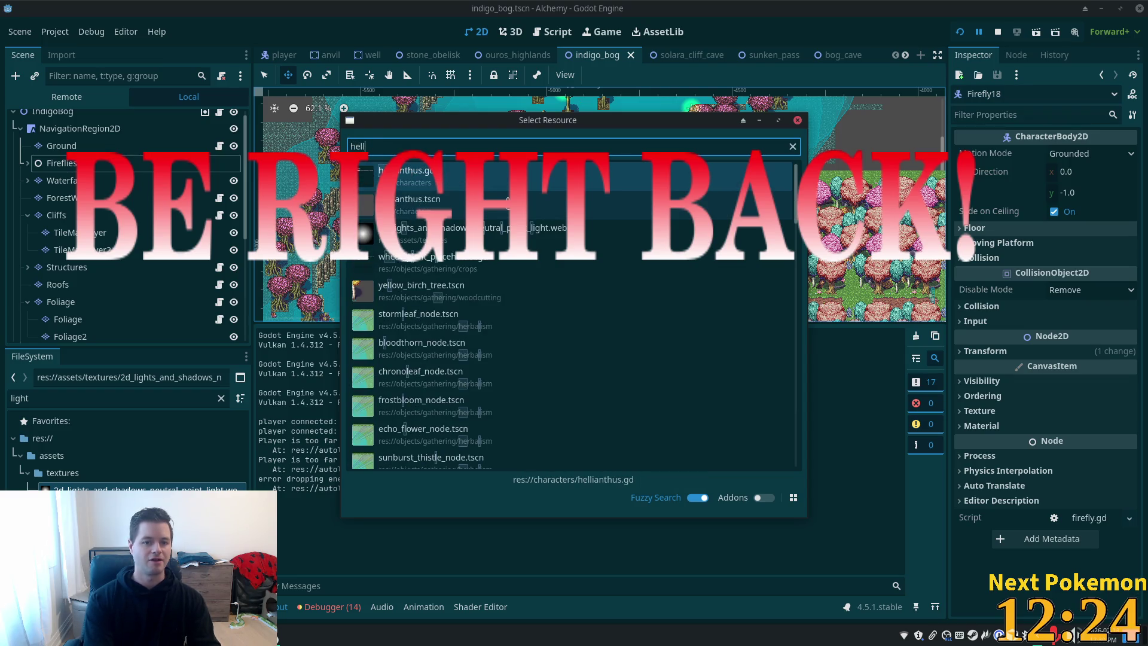
left_click(437, 206)
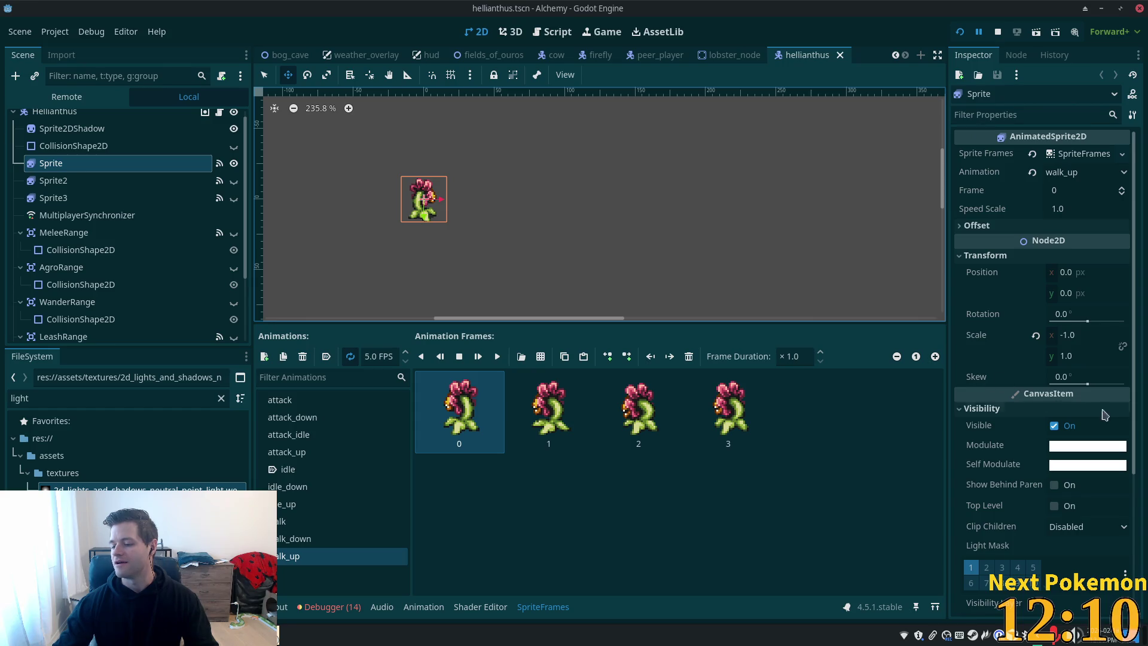
In the Pokémon game popup, refresh the caught list and view the new Magikarp's details
mouse_move(299, 635)
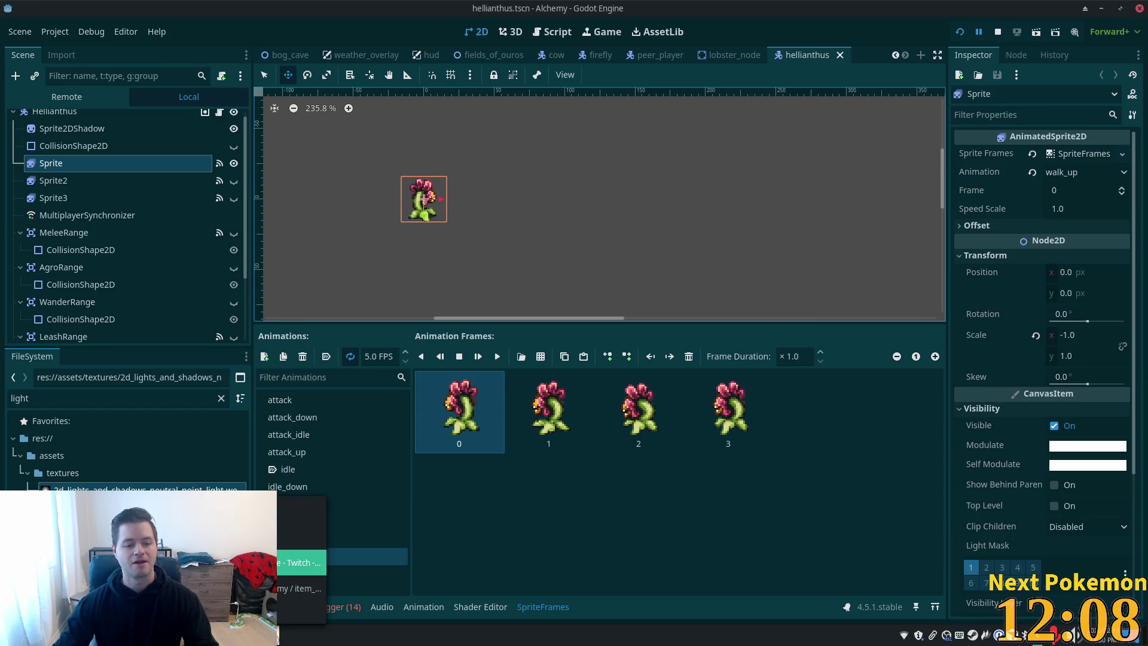
left_click(302, 562)
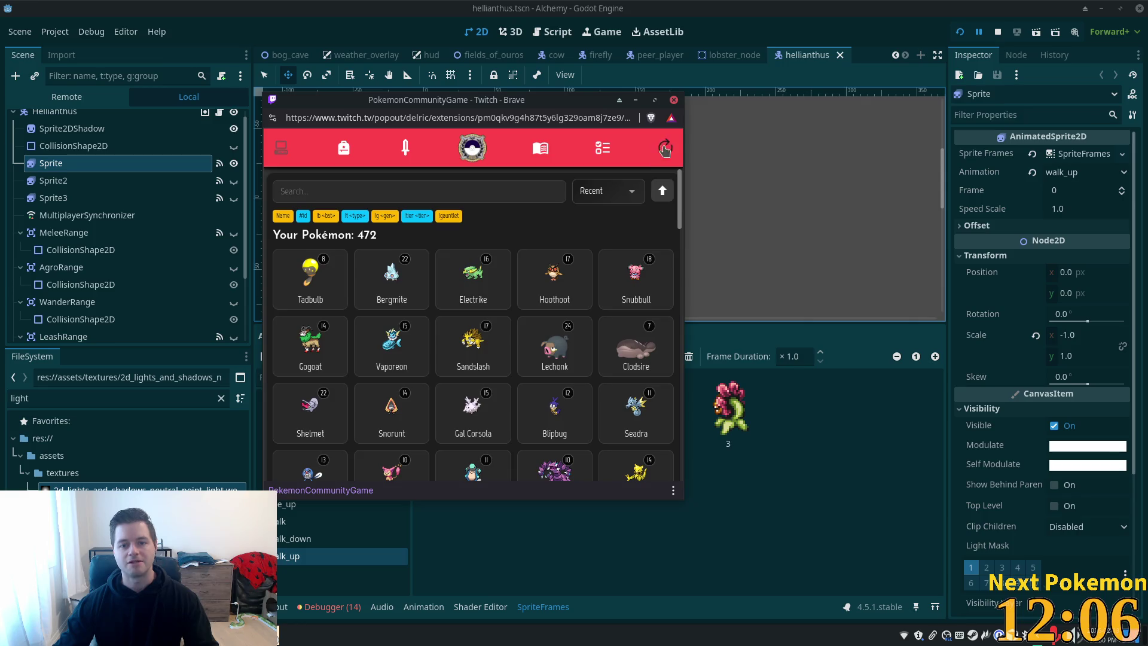
left_click(666, 147)
left_click(318, 289)
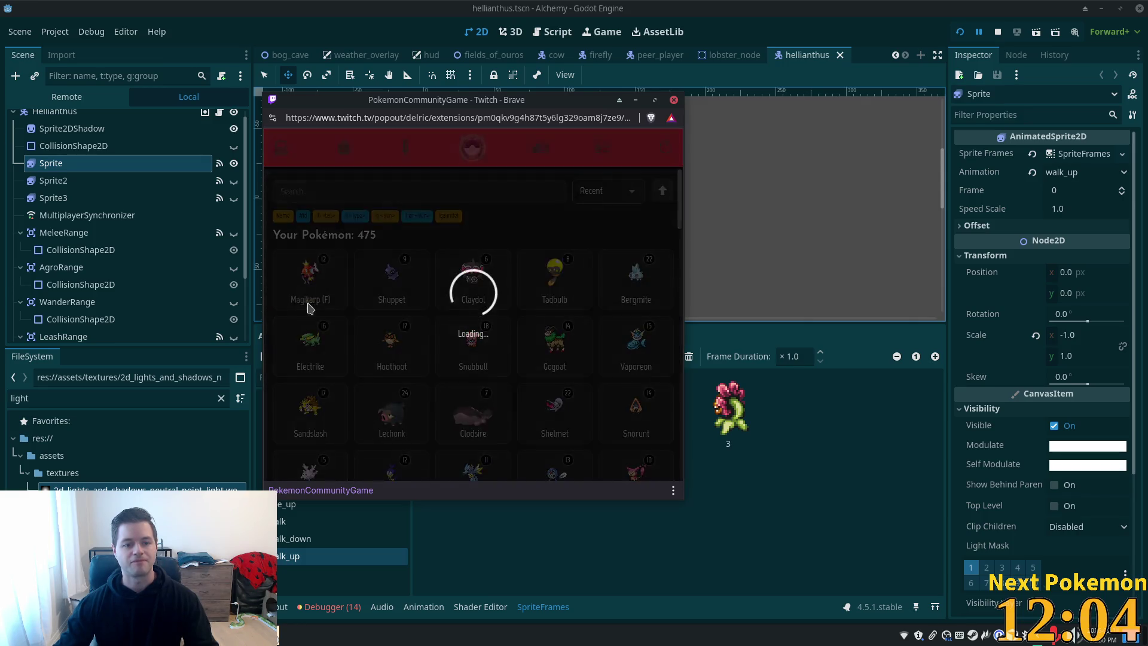
scroll(500, 446, "down", 5)
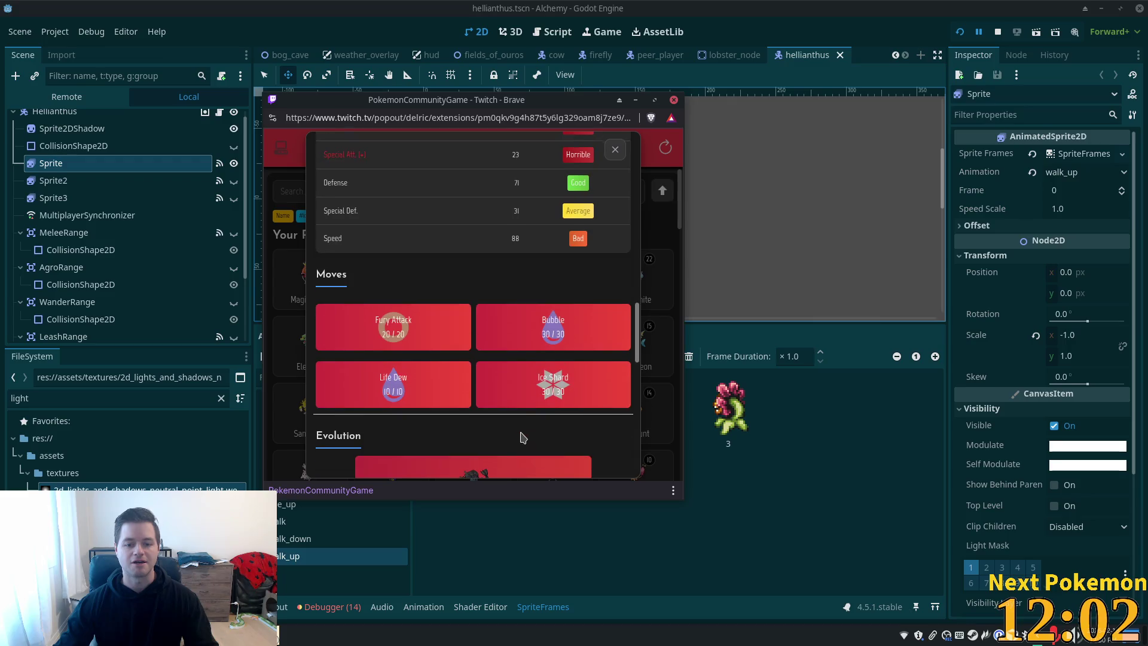
scroll(544, 427, "down", 3)
scroll(556, 427, "up", 10)
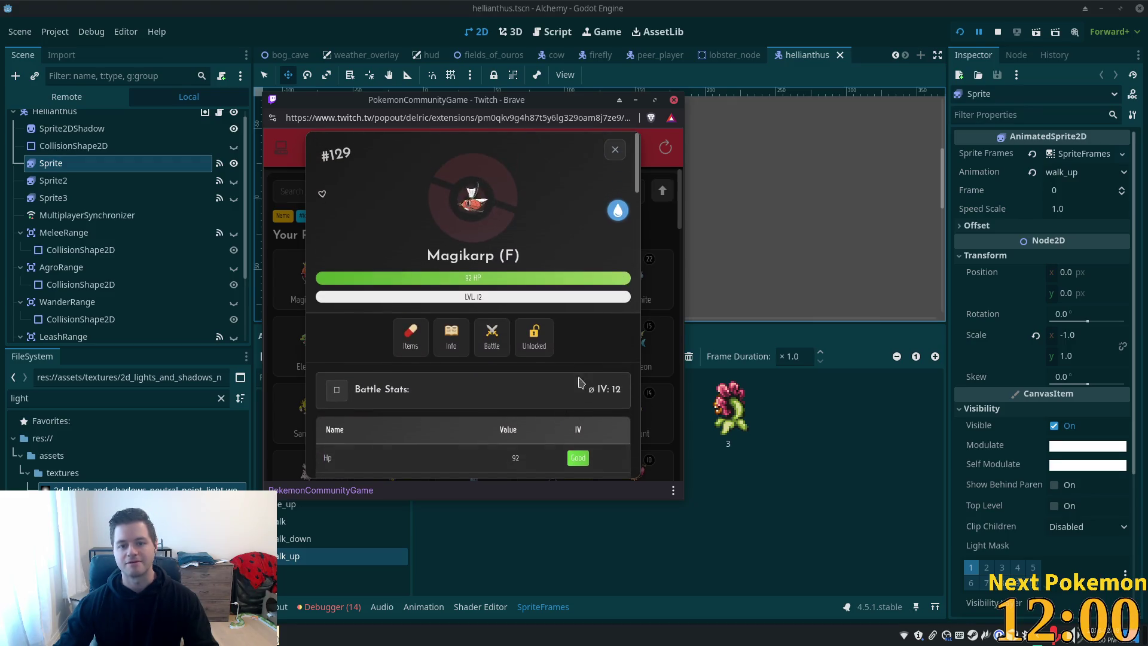
left_click(615, 154)
Browse the Missions and Shop pages, then return to the Godot window
left_click(602, 148)
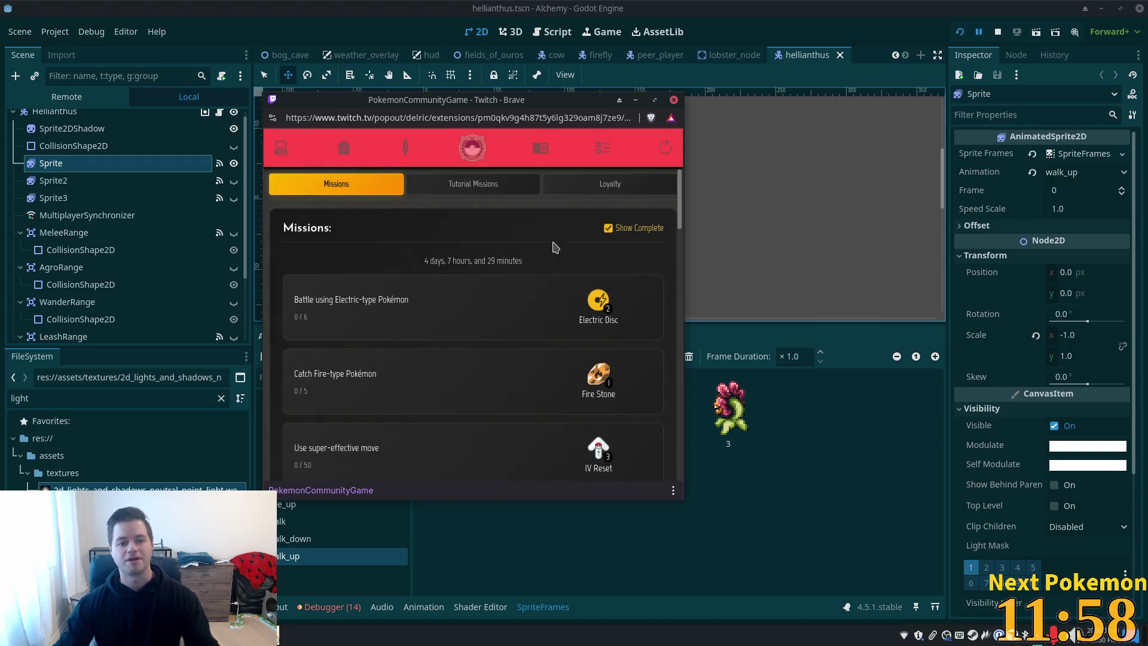
scroll(514, 317, "down", 5)
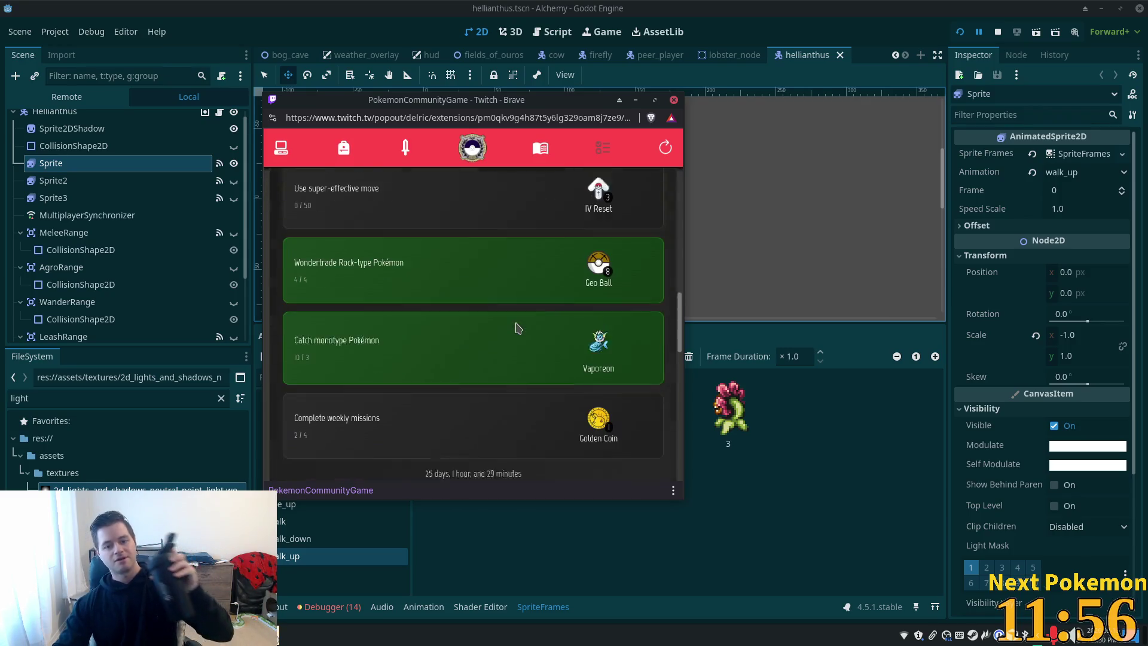
scroll(518, 328, "up", 3)
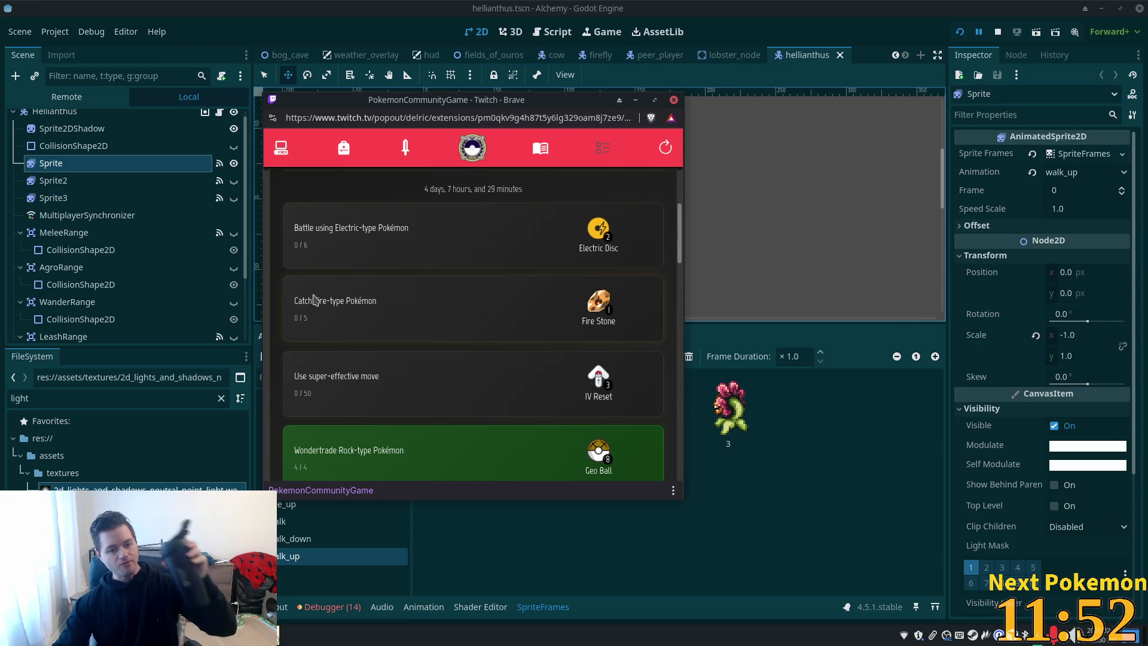
left_click(349, 160)
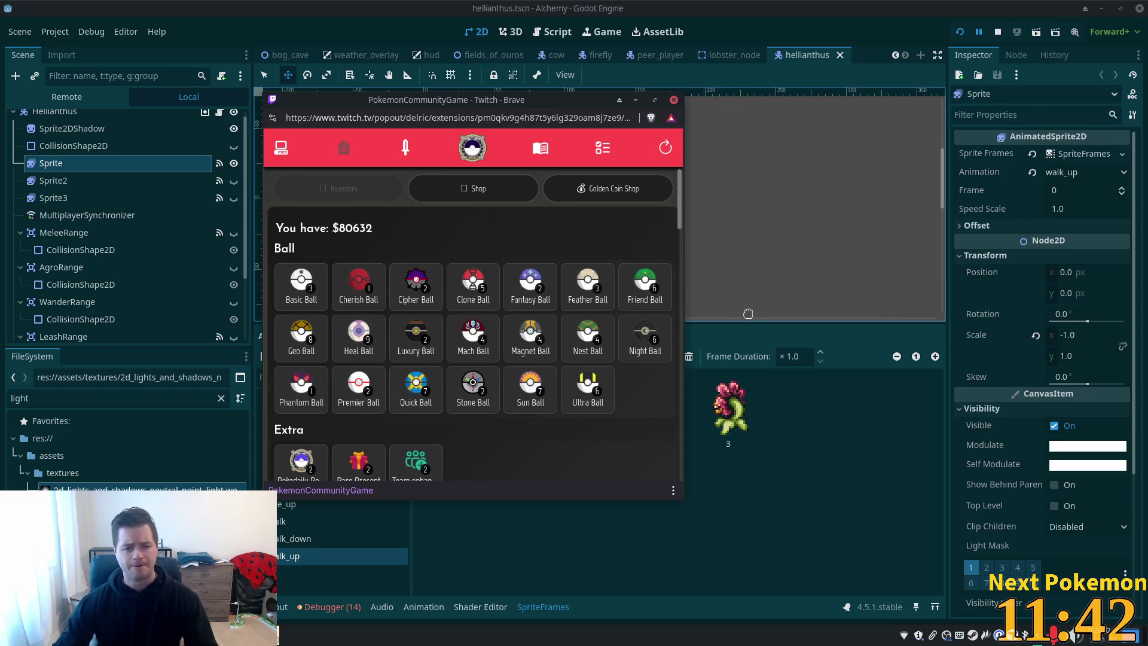
left_click(293, 147)
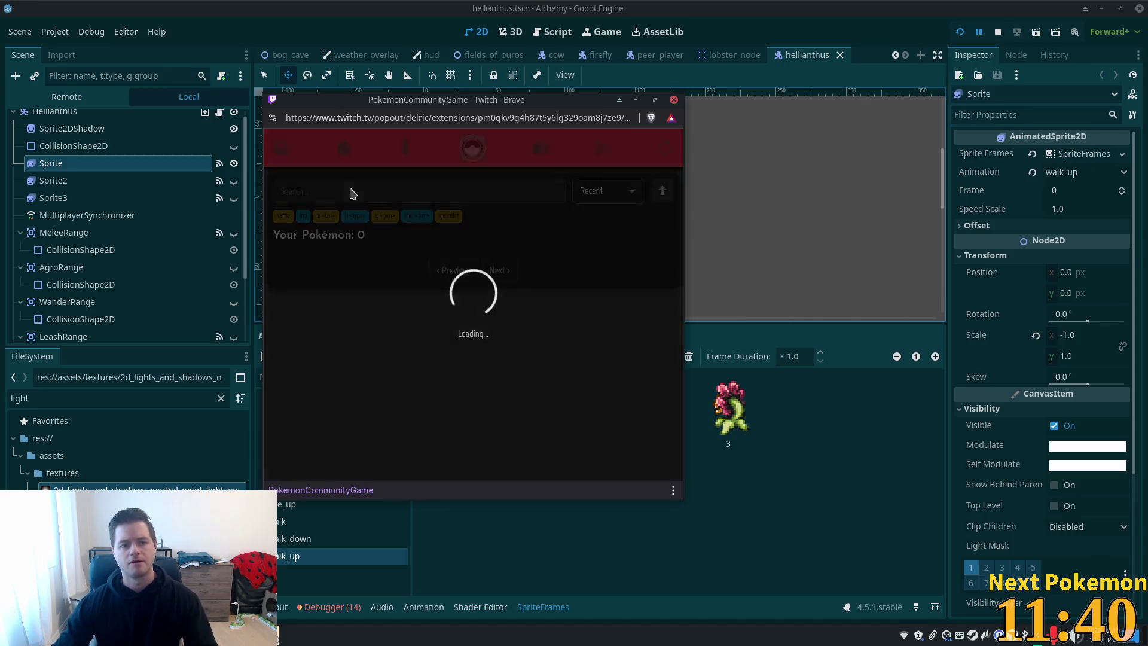
left_click(809, 15)
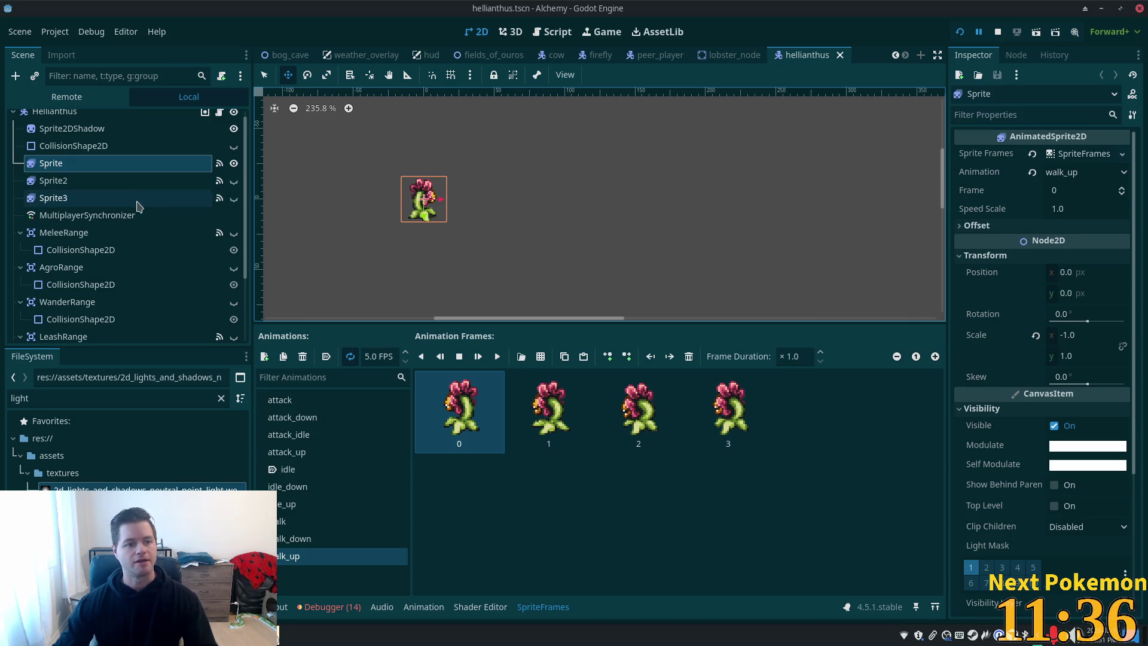
Select the HealthBar node in the hellianthus scene tree
scroll(46, 204, "up", 1)
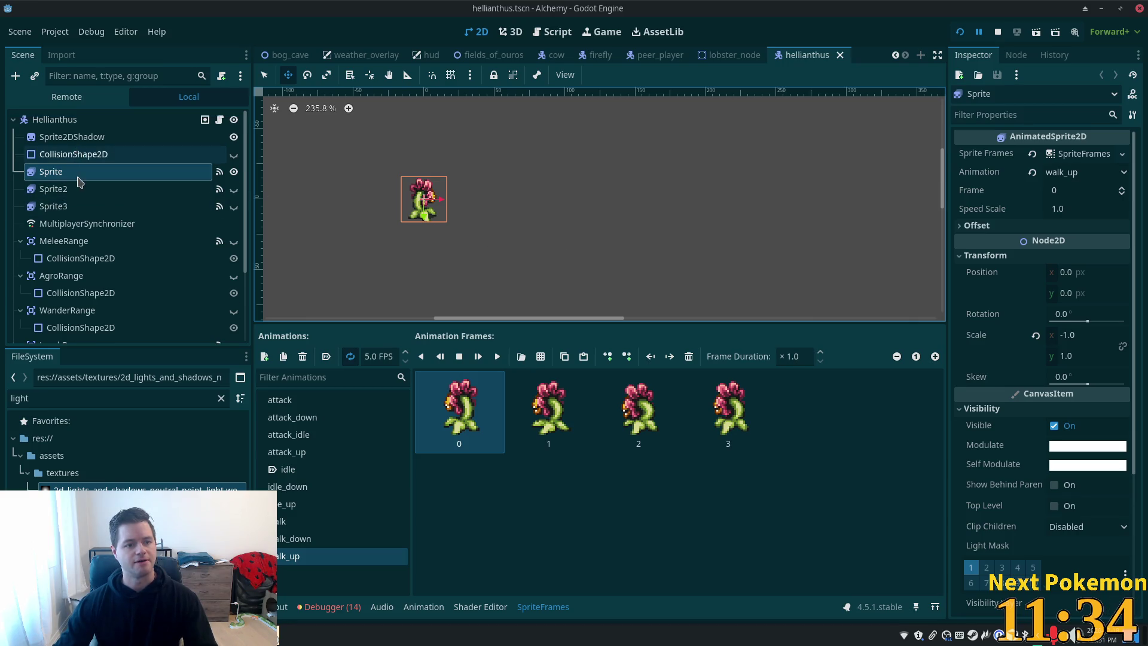
scroll(84, 197, "down", 3)
scroll(84, 193, "down", 2)
left_click(63, 298)
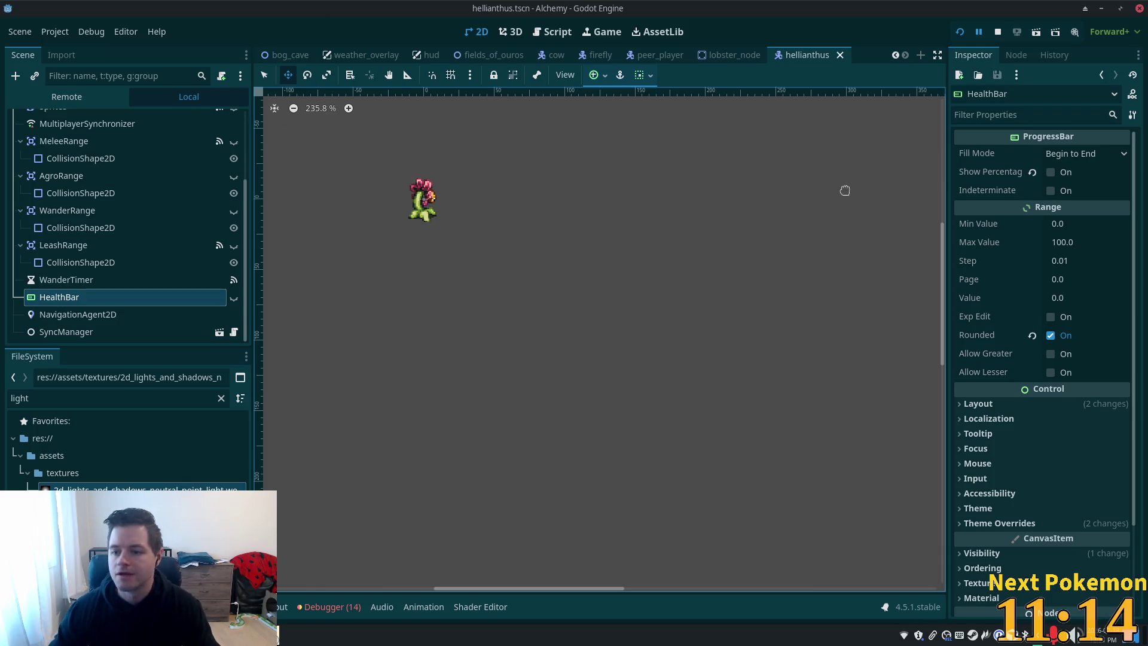
Expand HealthBar's Theme Overrides, Colors and Styles to reveal the Background and Fill StyleBoxFlats
scroll(989, 366, "down", 3)
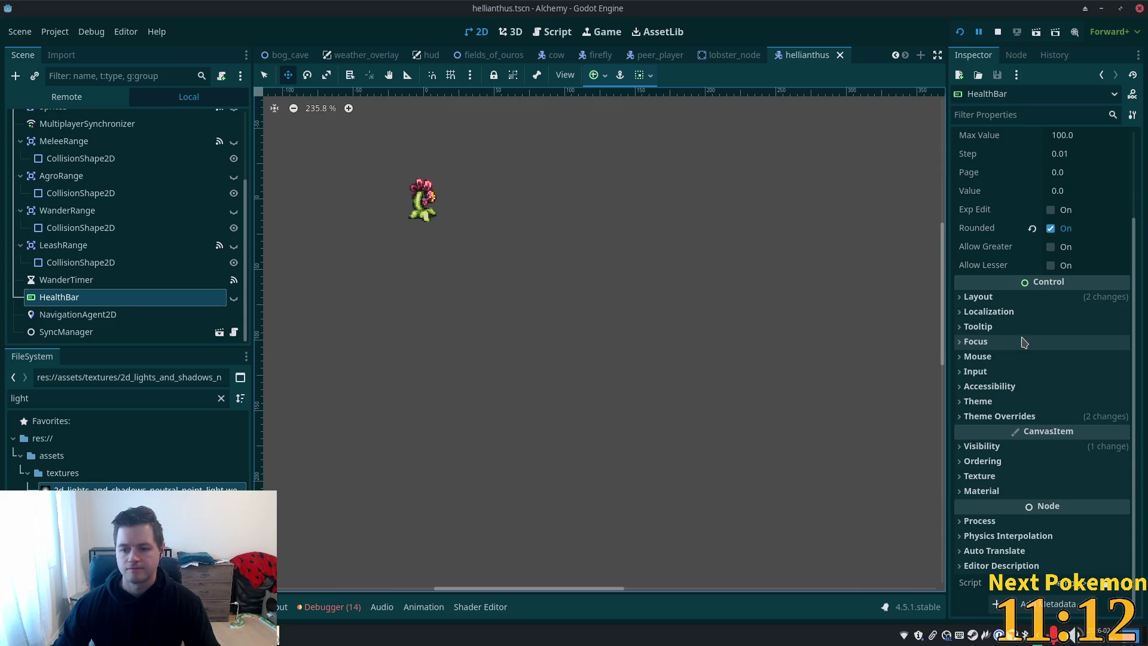
scroll(987, 329, "up", 3)
scroll(986, 361, "down", 3)
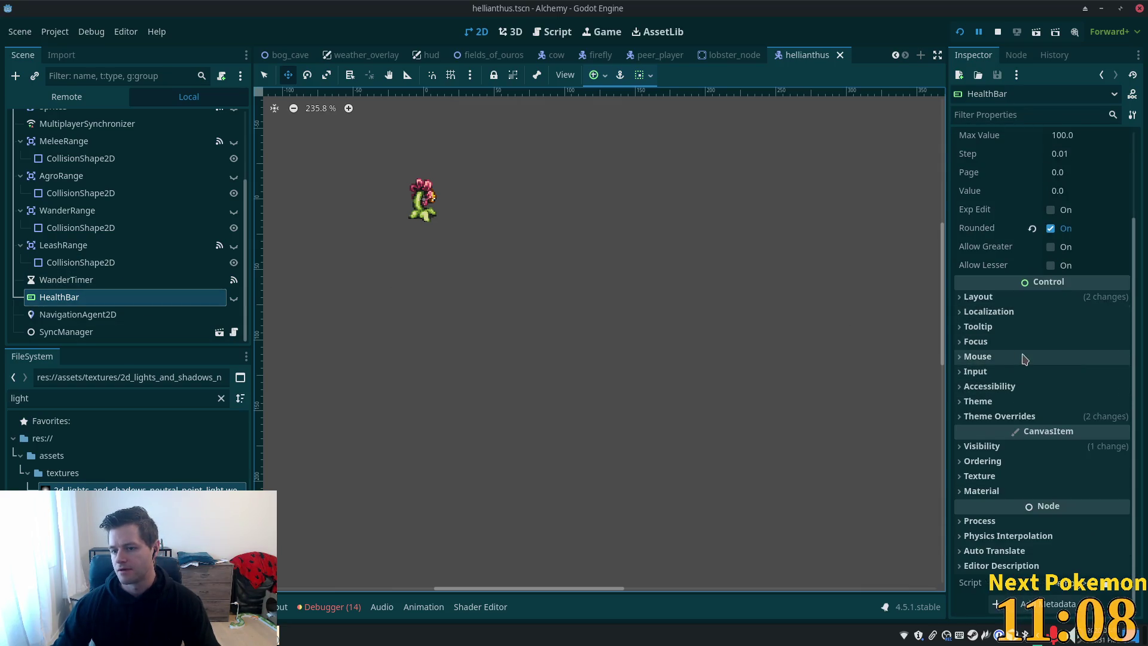
scroll(1022, 357, "up", 3)
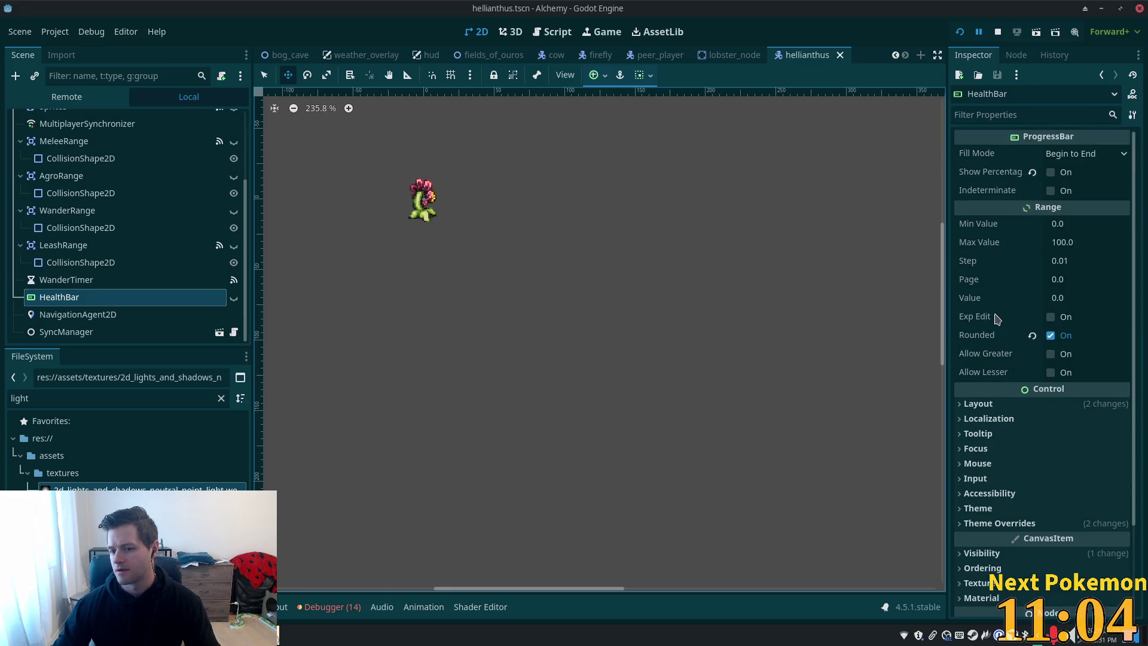
scroll(993, 314, "down", 3)
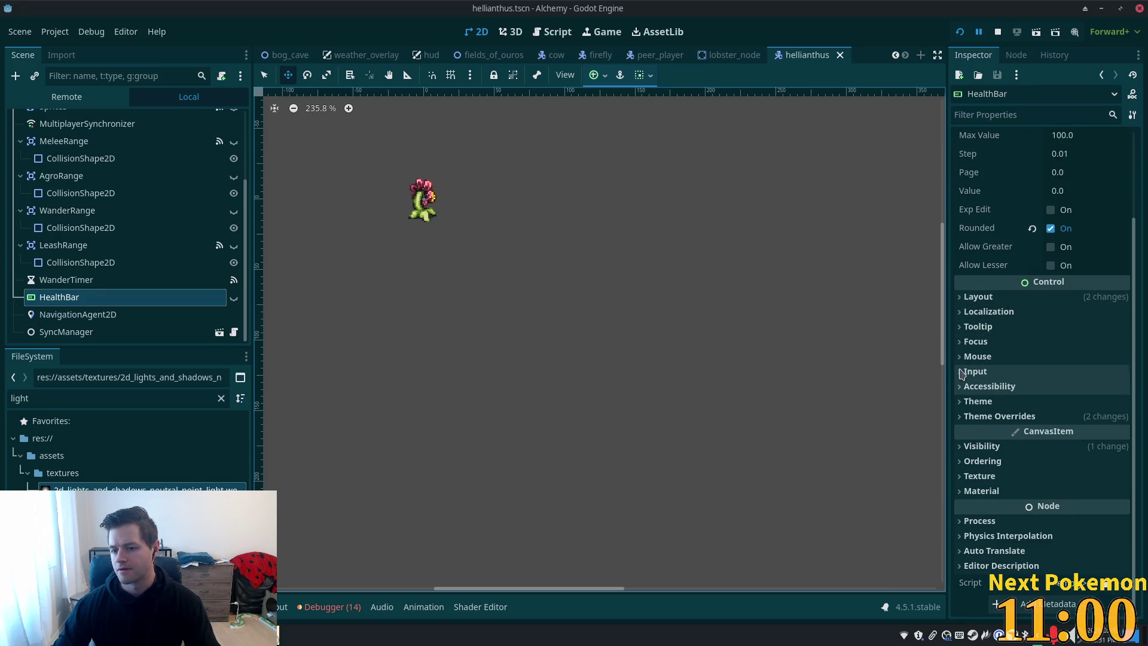
left_click(972, 416)
scroll(1064, 407, "down", 2)
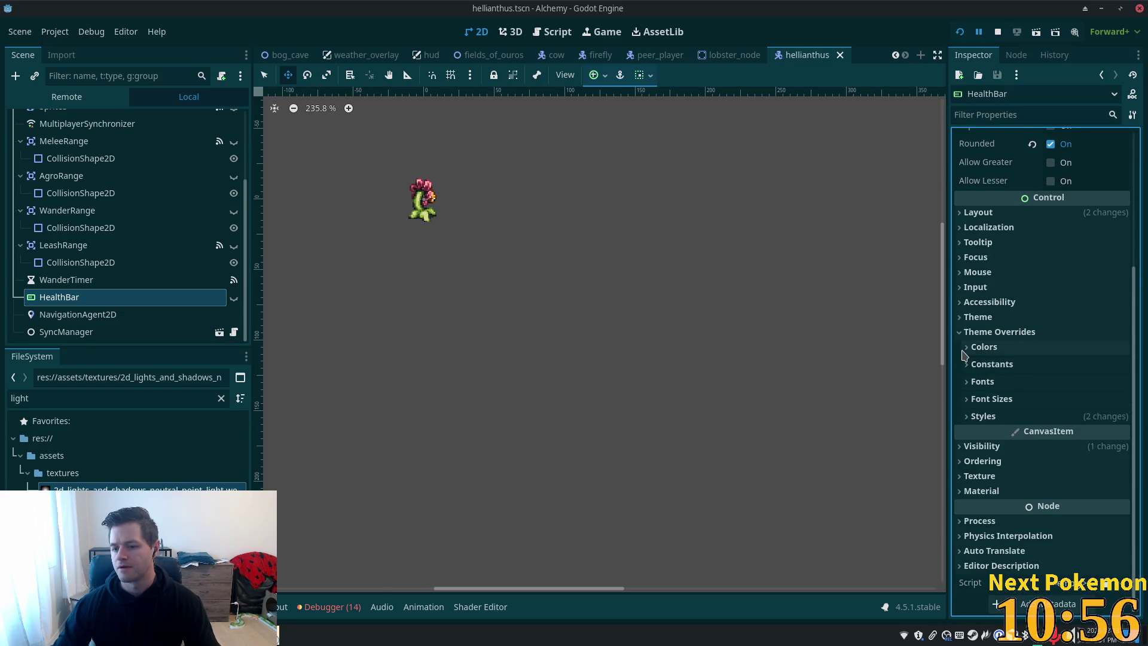
left_click(964, 349)
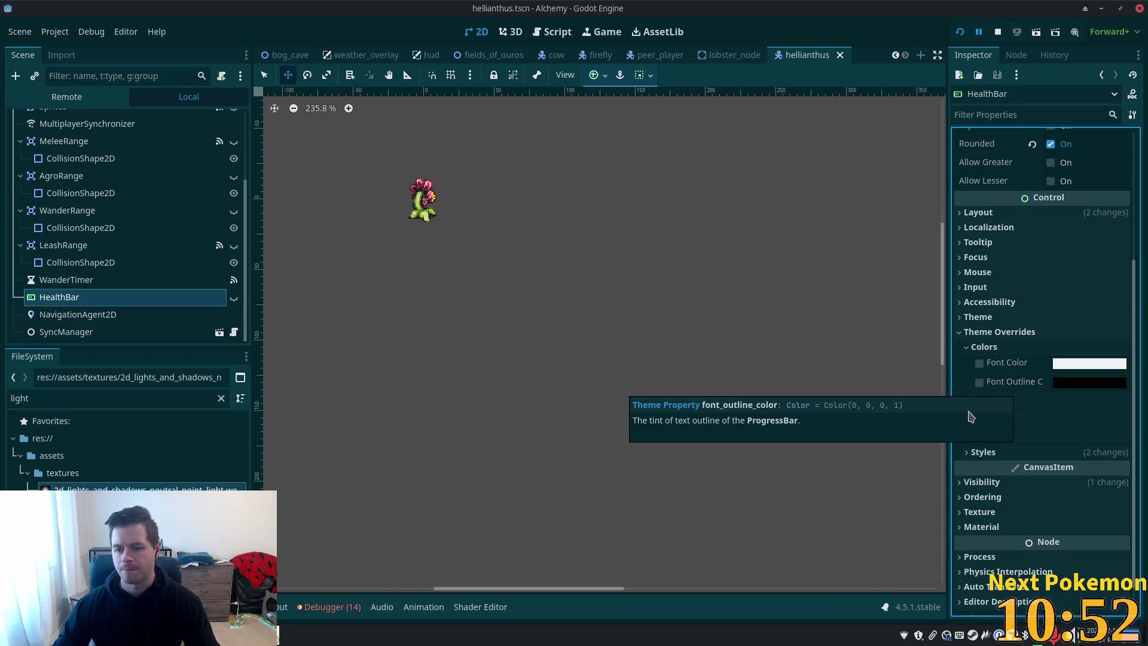
left_click(993, 454)
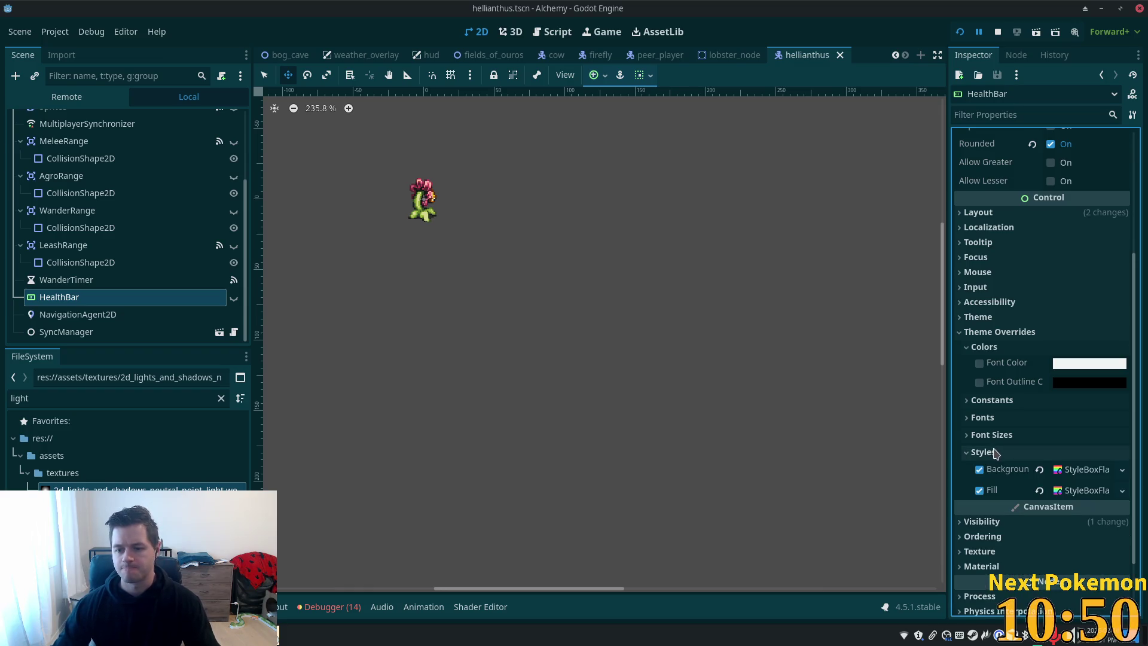
scroll(963, 405, "down", 3)
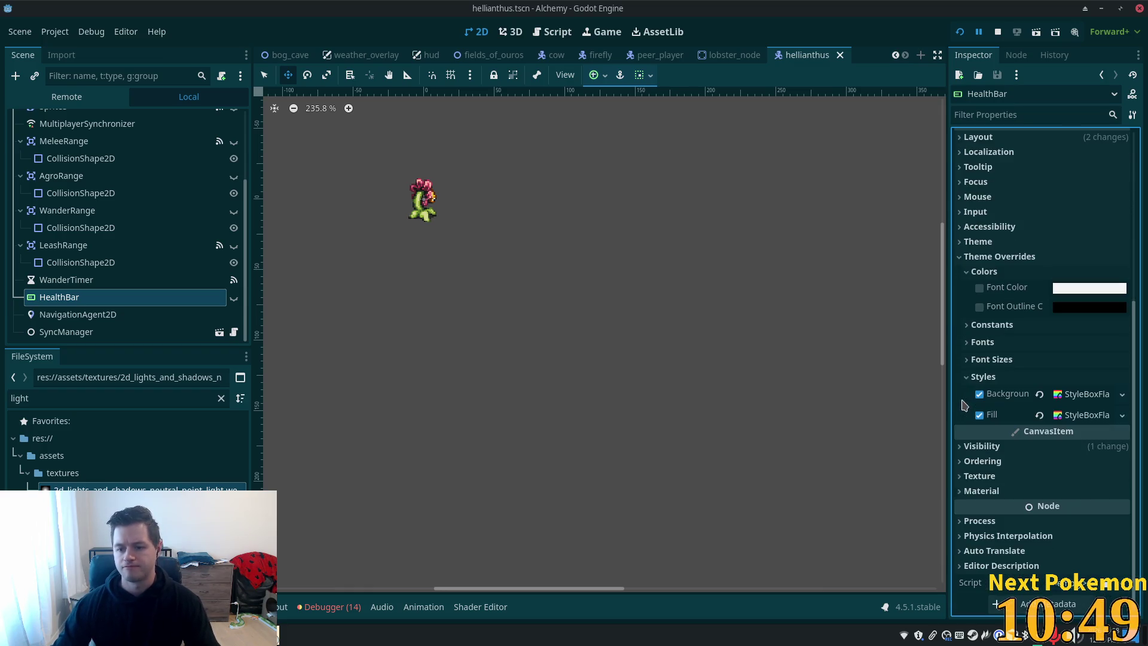
Make the HealthBar visible with its eye icon in the scene tree
left_click(1074, 399)
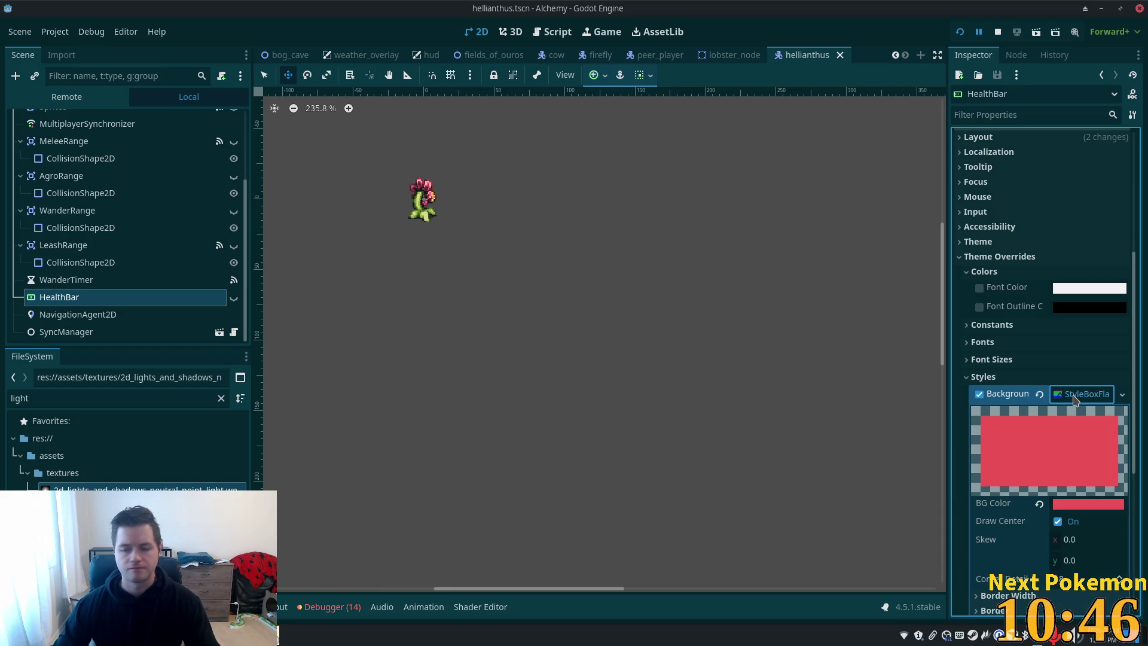
left_click(1074, 400)
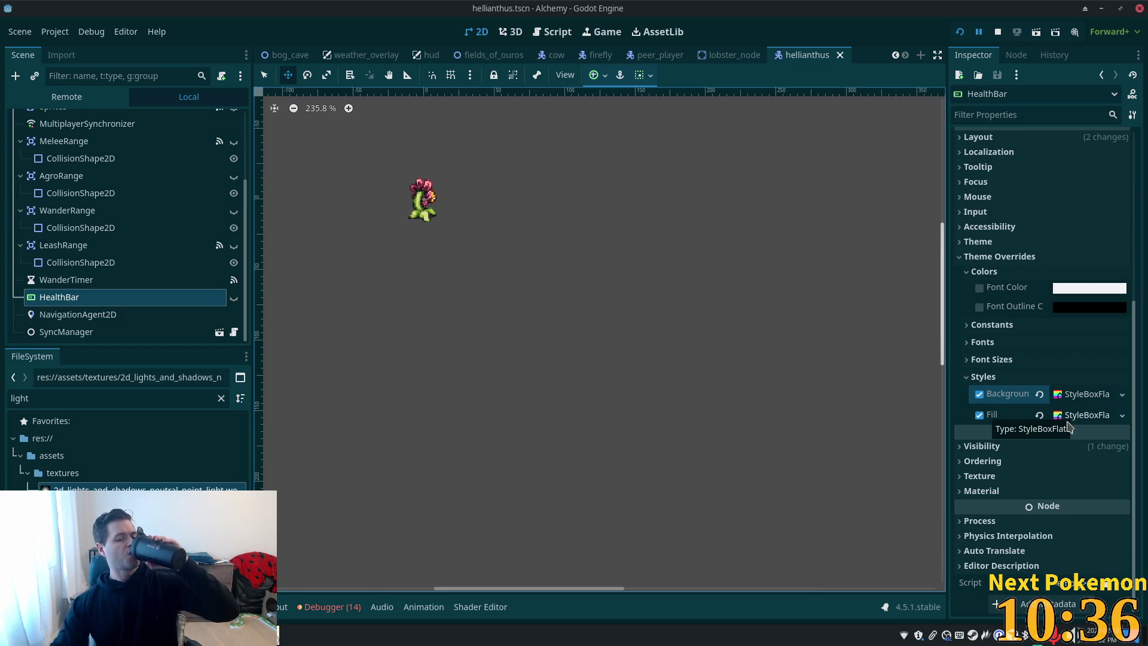
left_click(234, 301)
left_click(234, 298)
Zoom in on the red bar above the sprite and expand the Background StyleBoxFlat
scroll(481, 263, "up", 5)
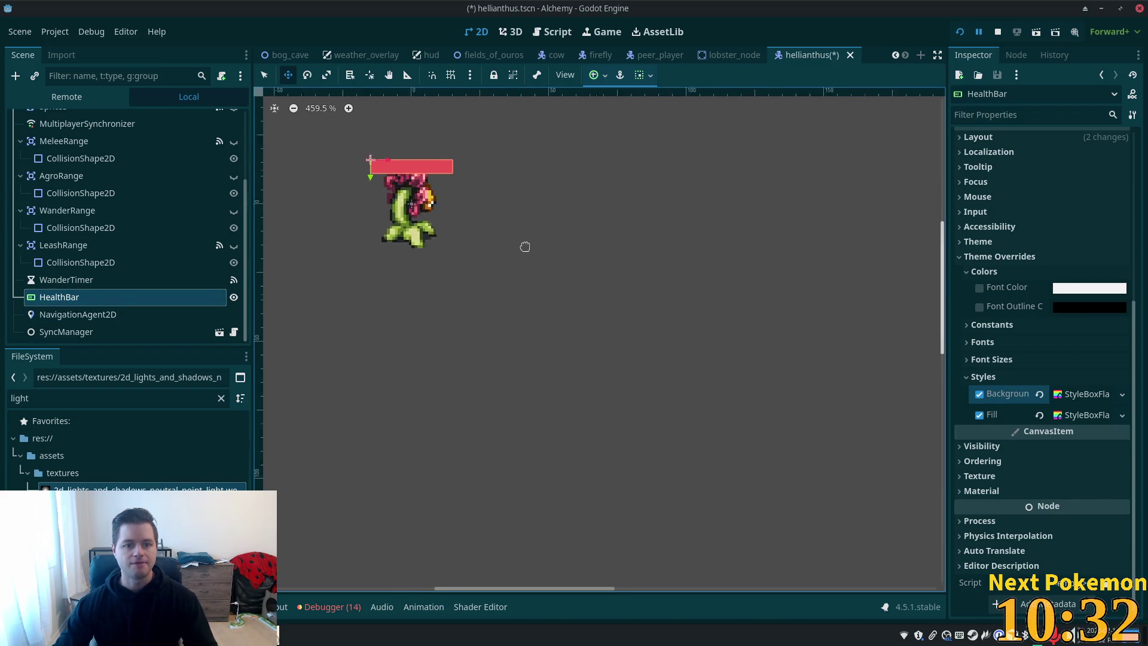
left_click_drag(480, 263, 695, 348)
scroll(752, 359, "up", 3)
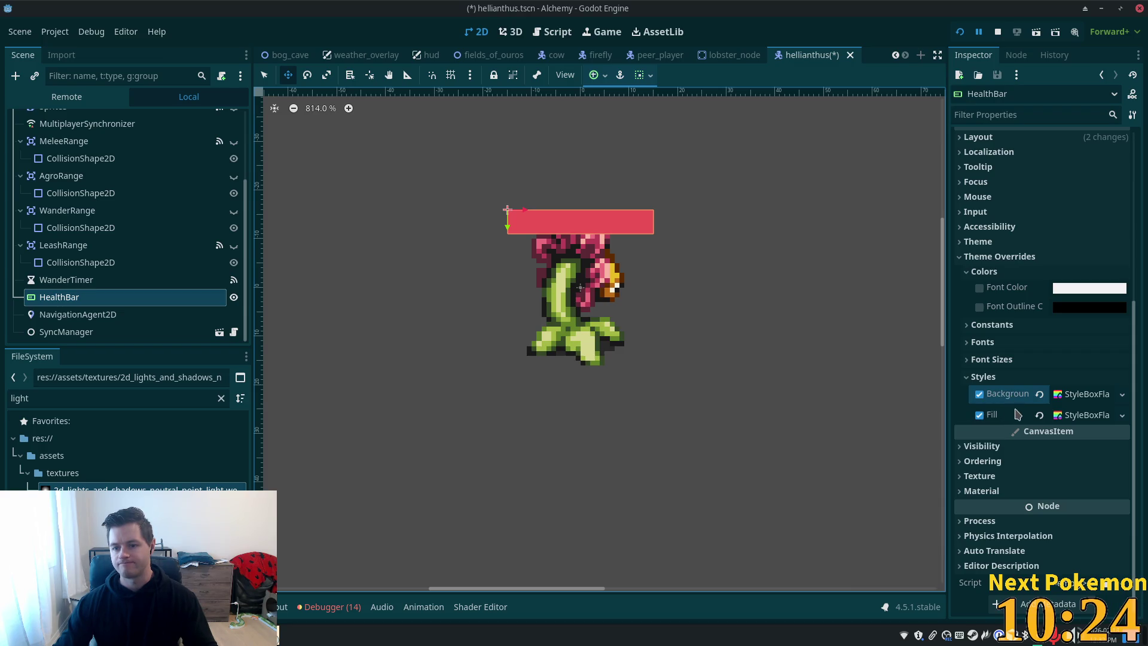
left_click(1082, 396)
scroll(1027, 432, "down", 3)
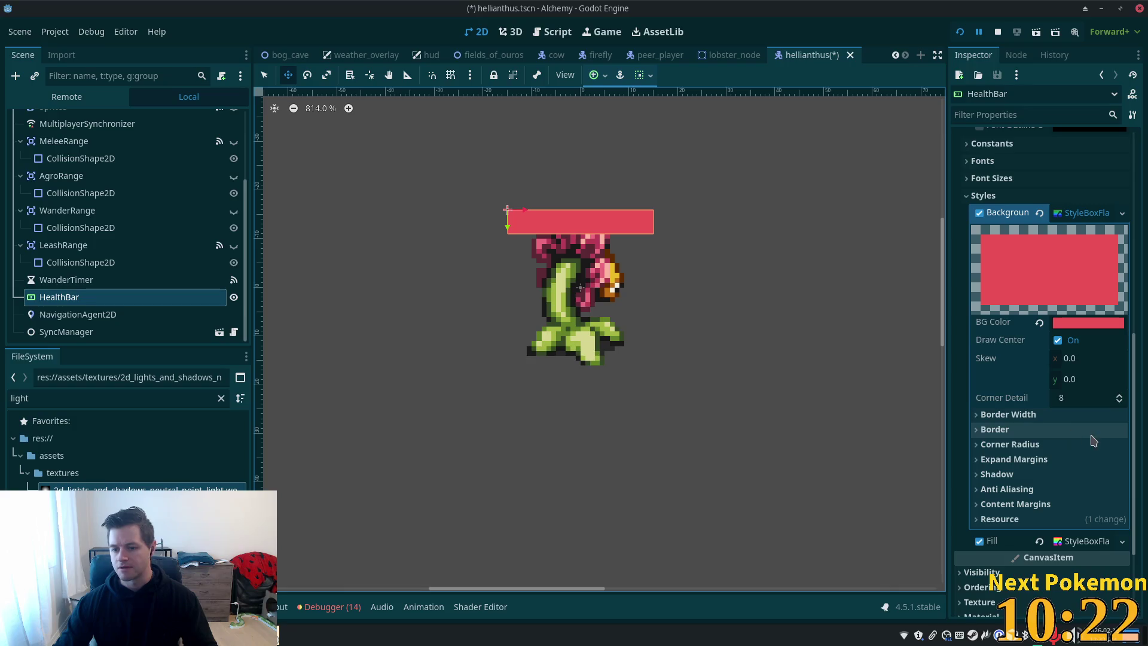
Set the Background's left, top, right and bottom border widths to 1 px
left_click(1079, 415)
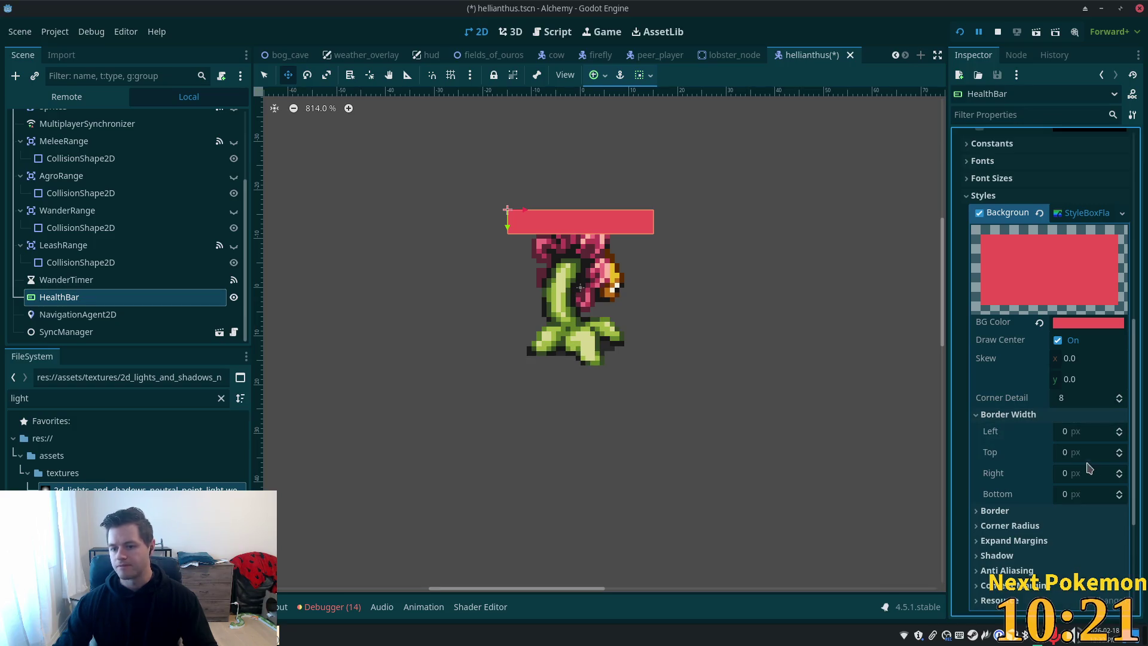
left_click(1071, 433)
key("Tab")
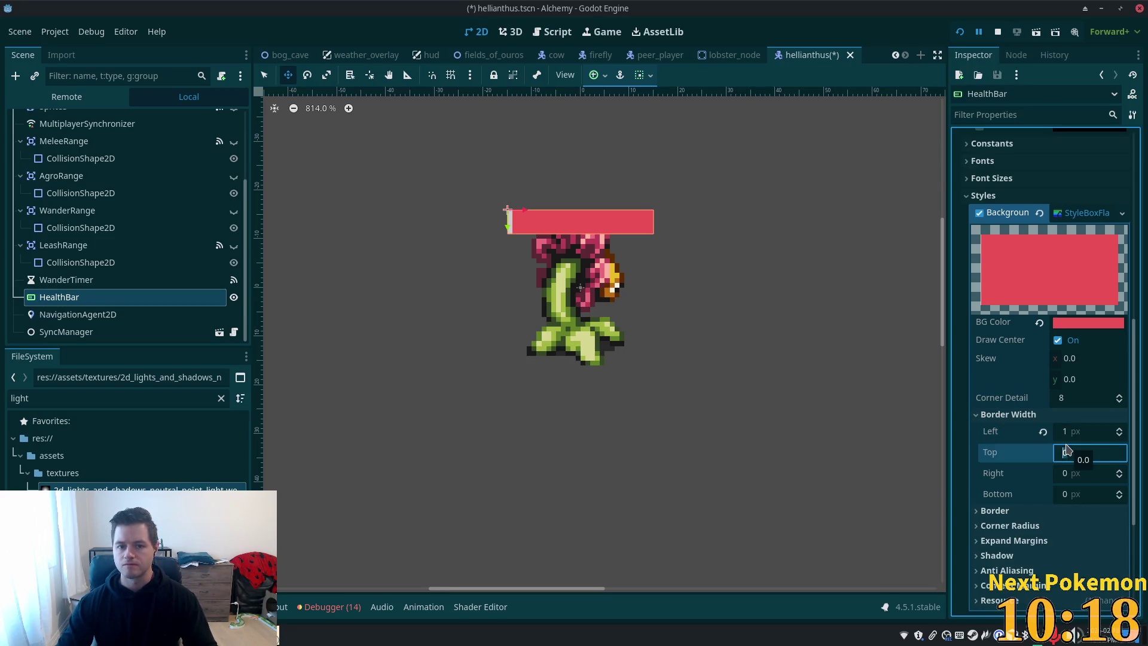
type("1")
key("Tab")
type("1")
key("Tab")
type("1")
key("Return")
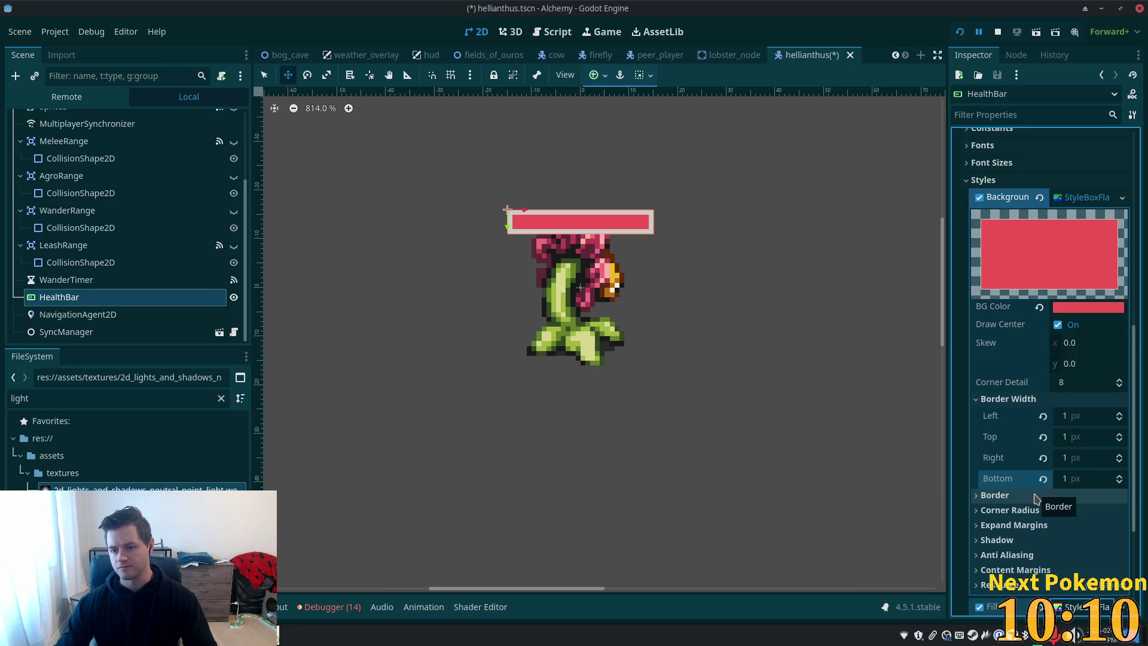
left_click(1071, 417)
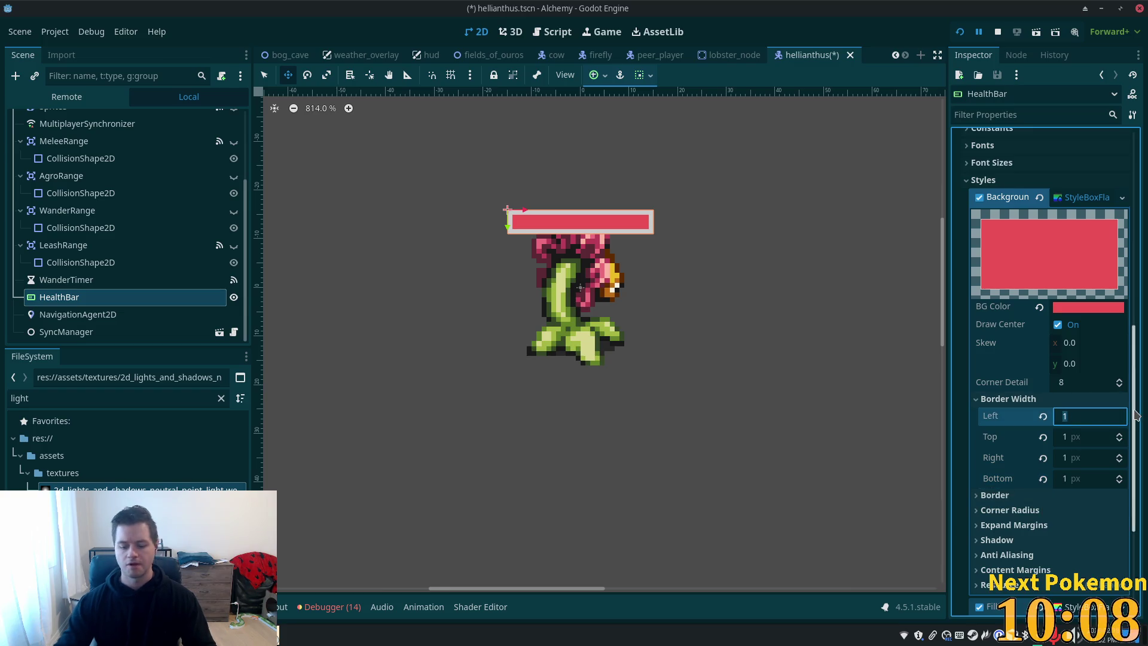
type("0")
key("Tab")
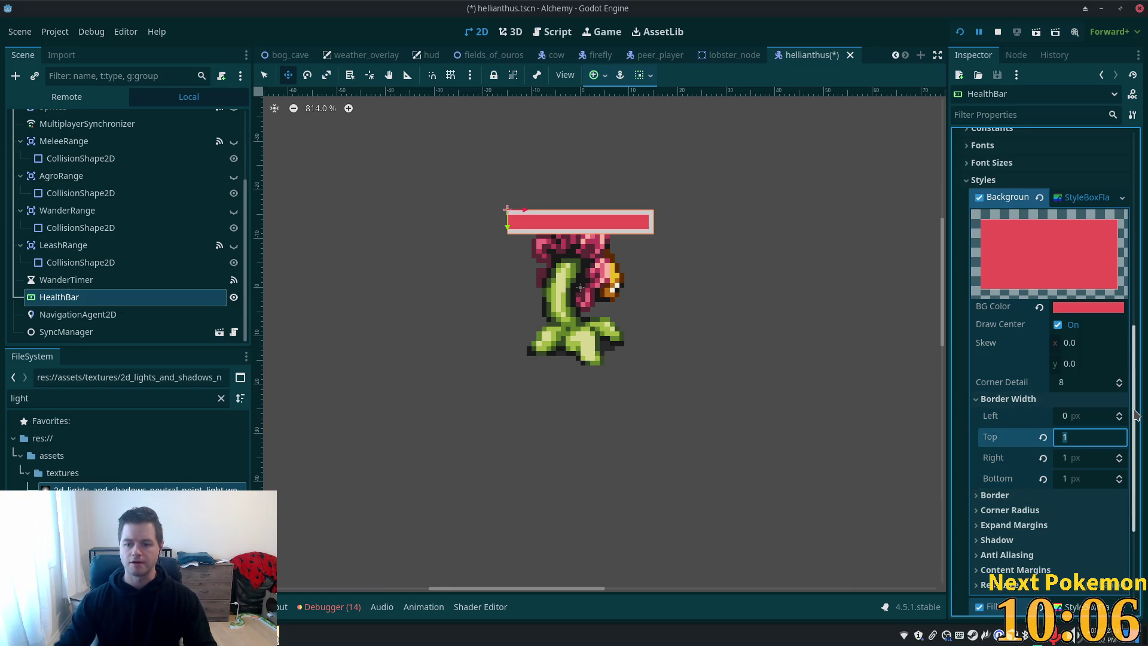
key("shift+Tab")
type("1")
key("Tab")
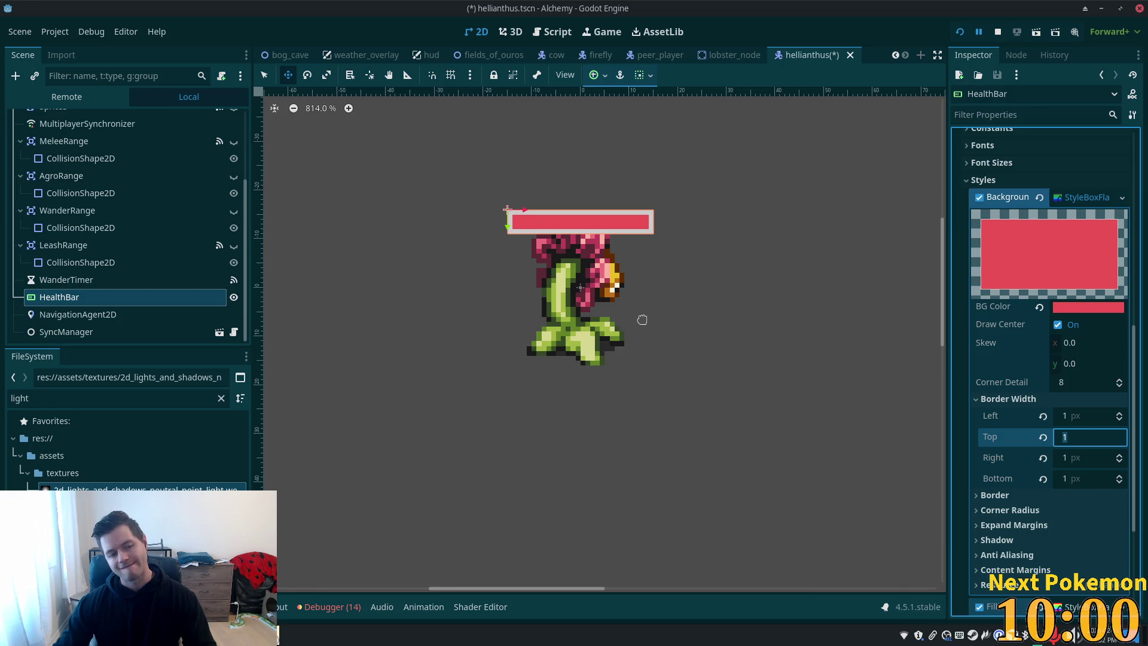
Enable border Blend, make the border colour white (ffffff), and save hellianthus.tscn
left_click(983, 496)
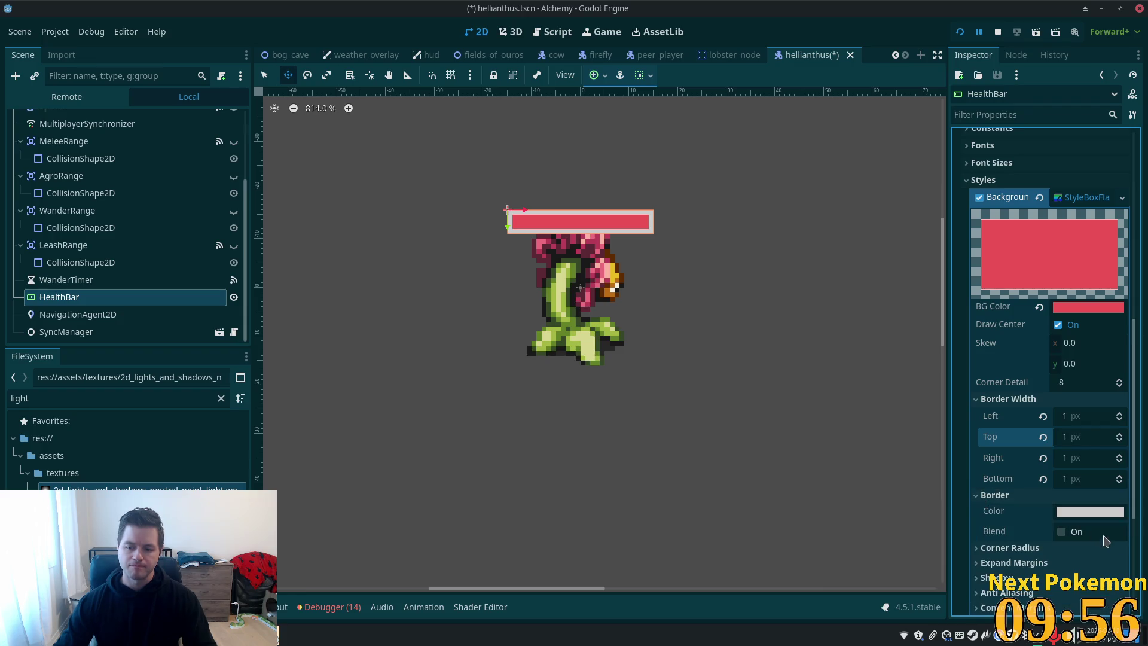
left_click(1074, 537)
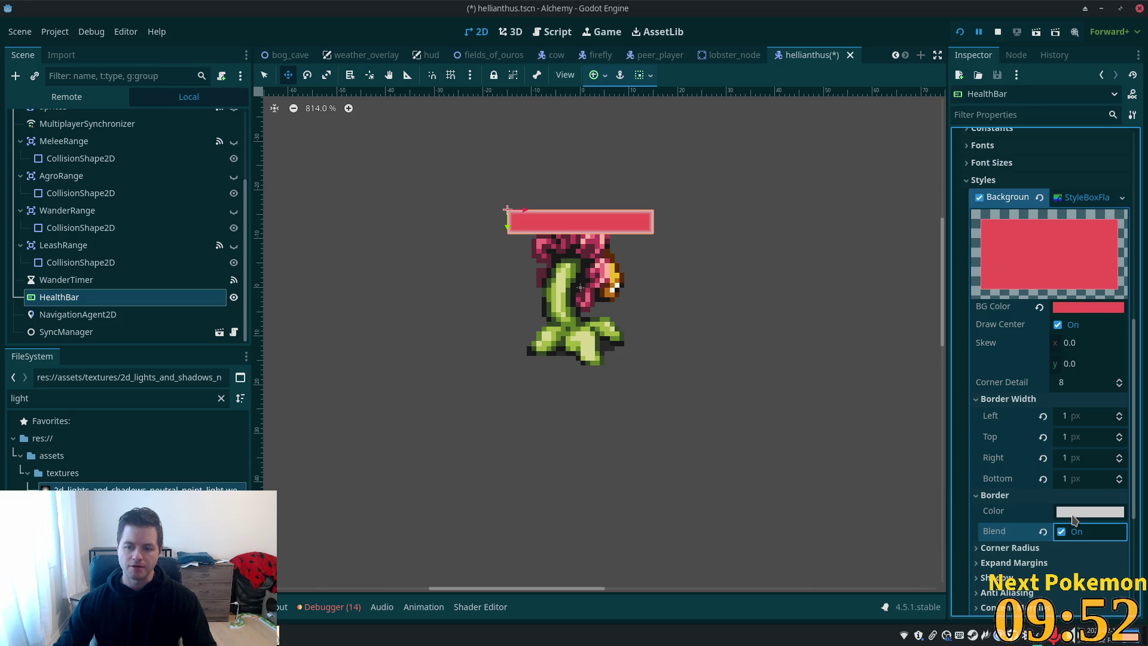
left_click(1089, 512)
left_click_drag(1131, 164, 1131, 96)
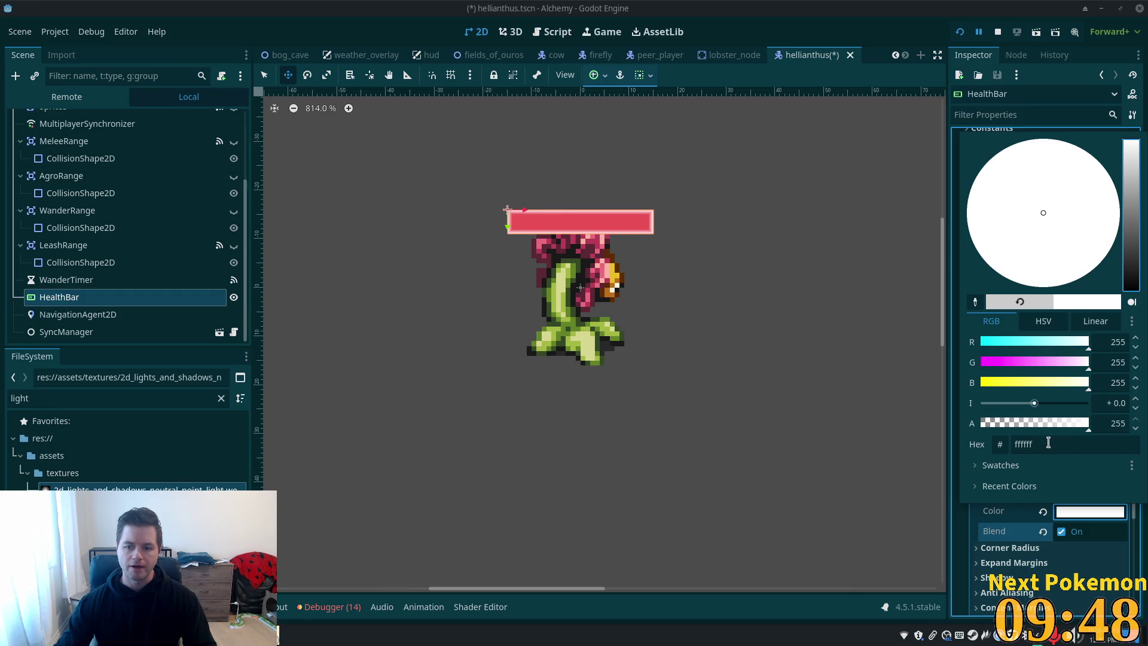
left_click(1083, 590)
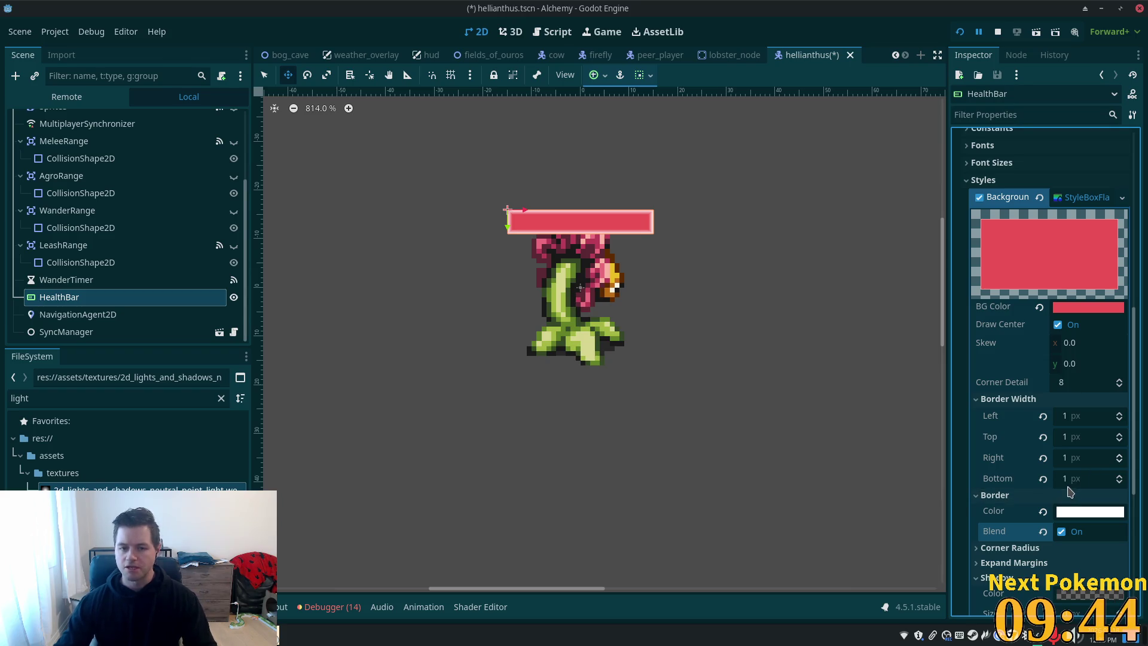
key("ctrl+s")
scroll(1053, 477, "down", 5)
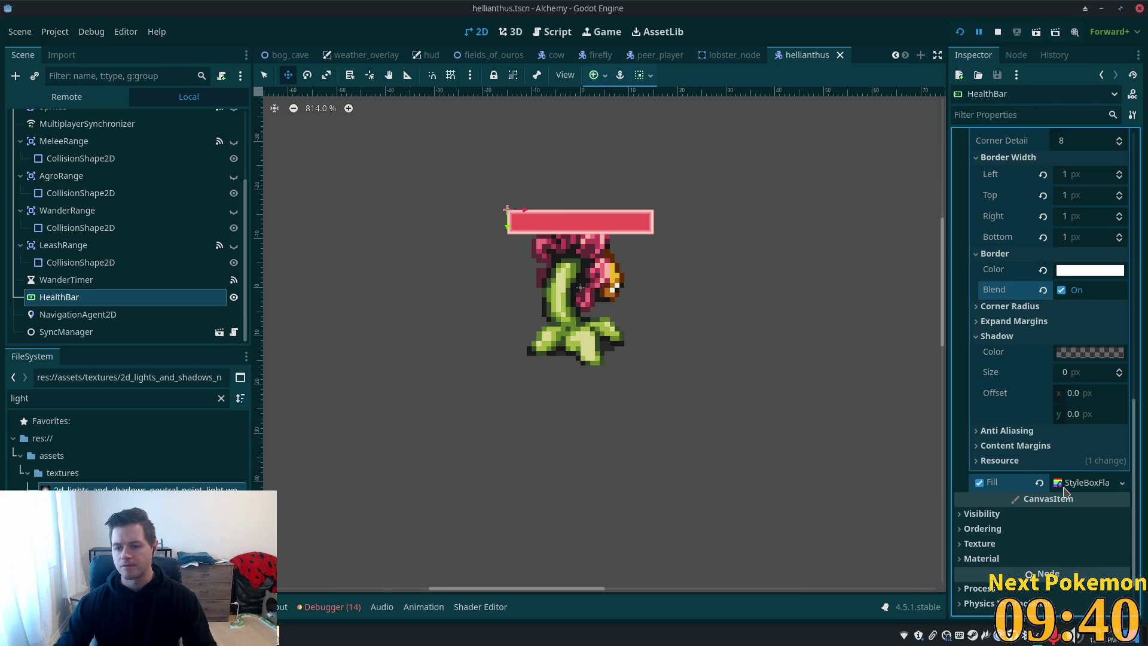
Run the project and arrange the Alchemy debug client windows
left_click(959, 32)
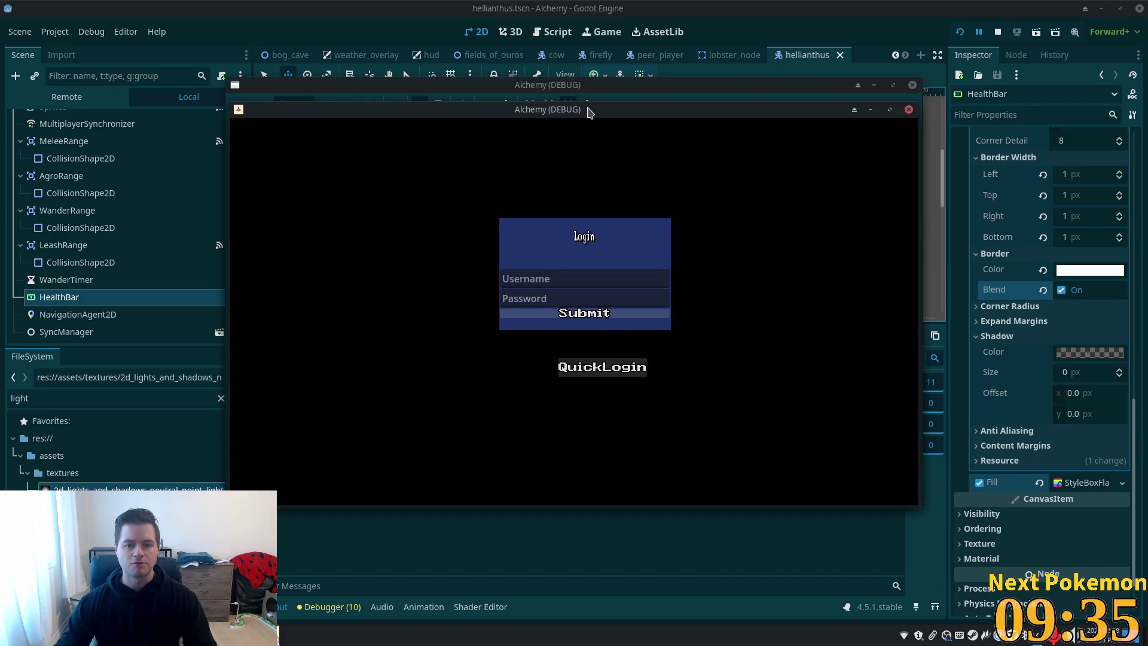
left_click_drag(586, 110, 387, 192)
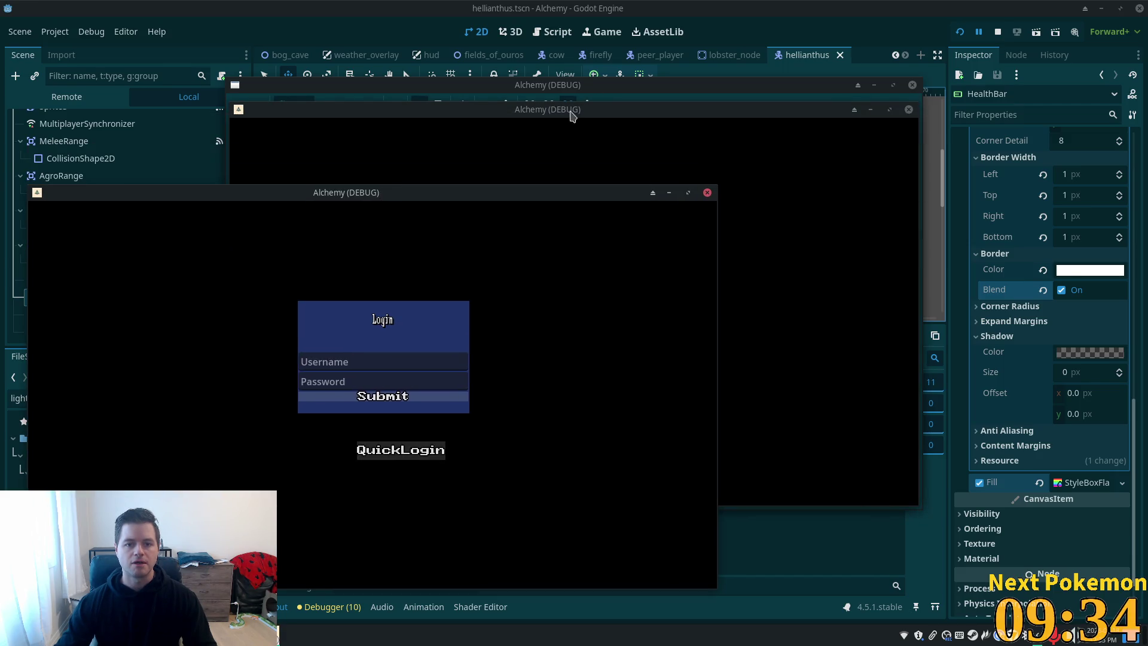
left_click_drag(569, 113, 840, 163)
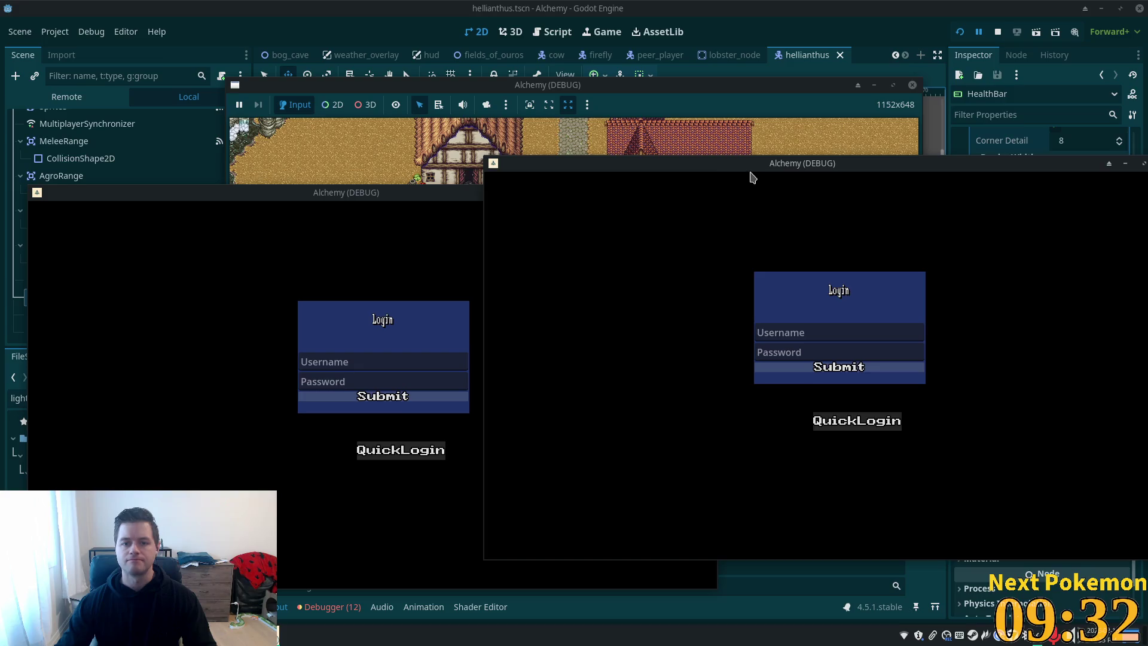
left_click_drag(752, 172, 648, 164)
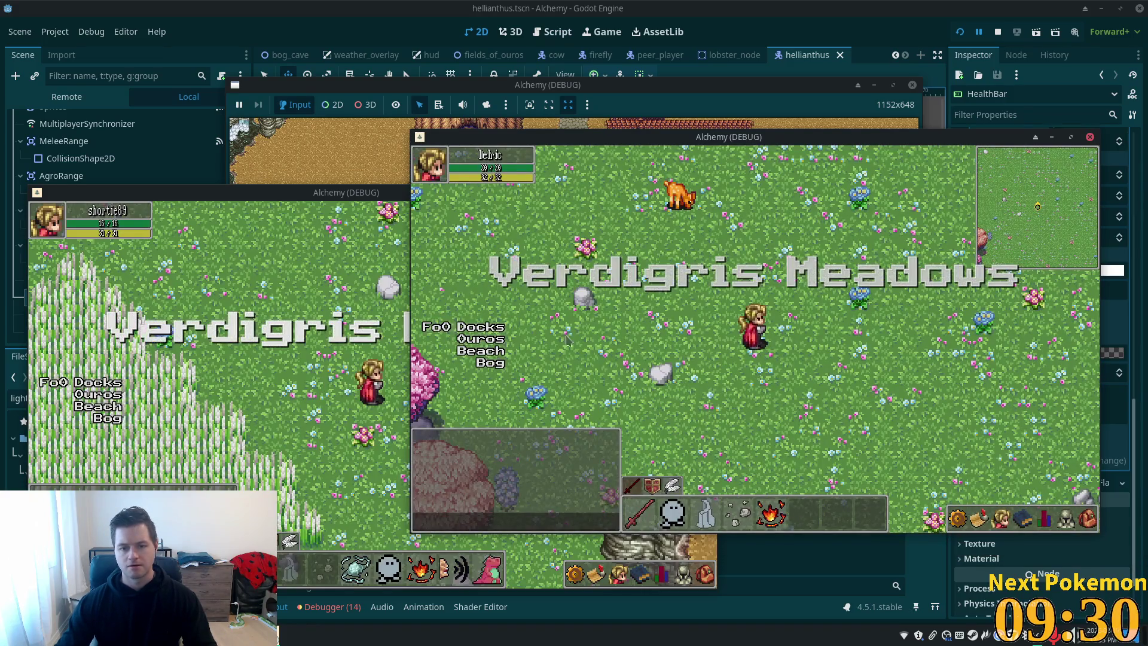
Walk to a Hellianthus and target it to check its health bar, then stop the game
key("a")
key("s")
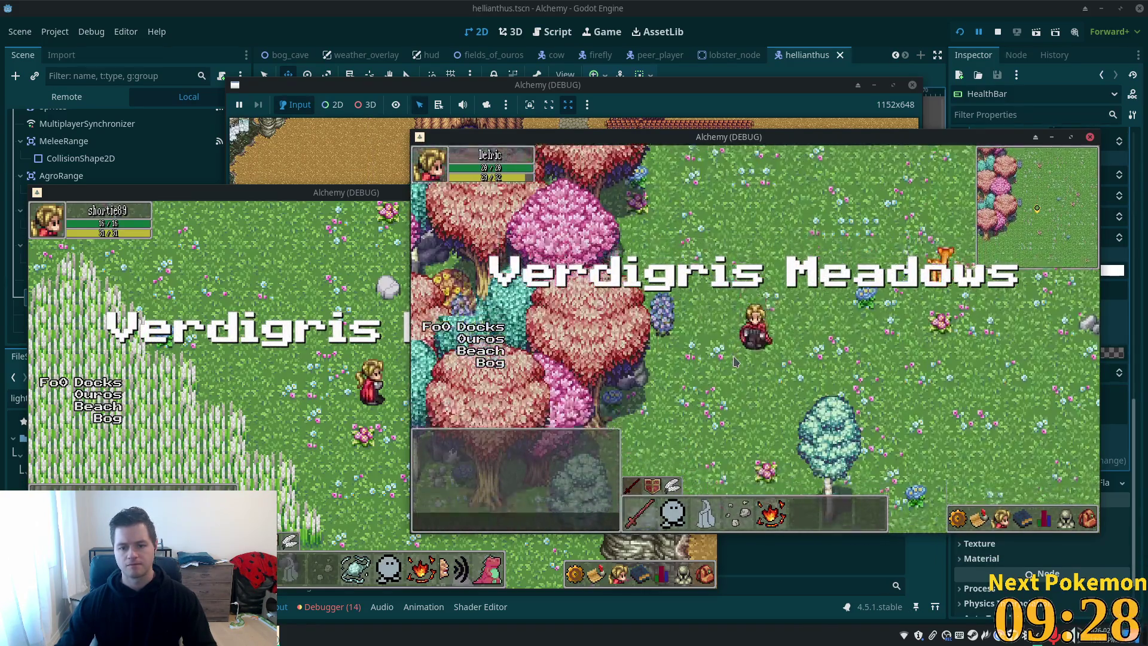
left_click(664, 372)
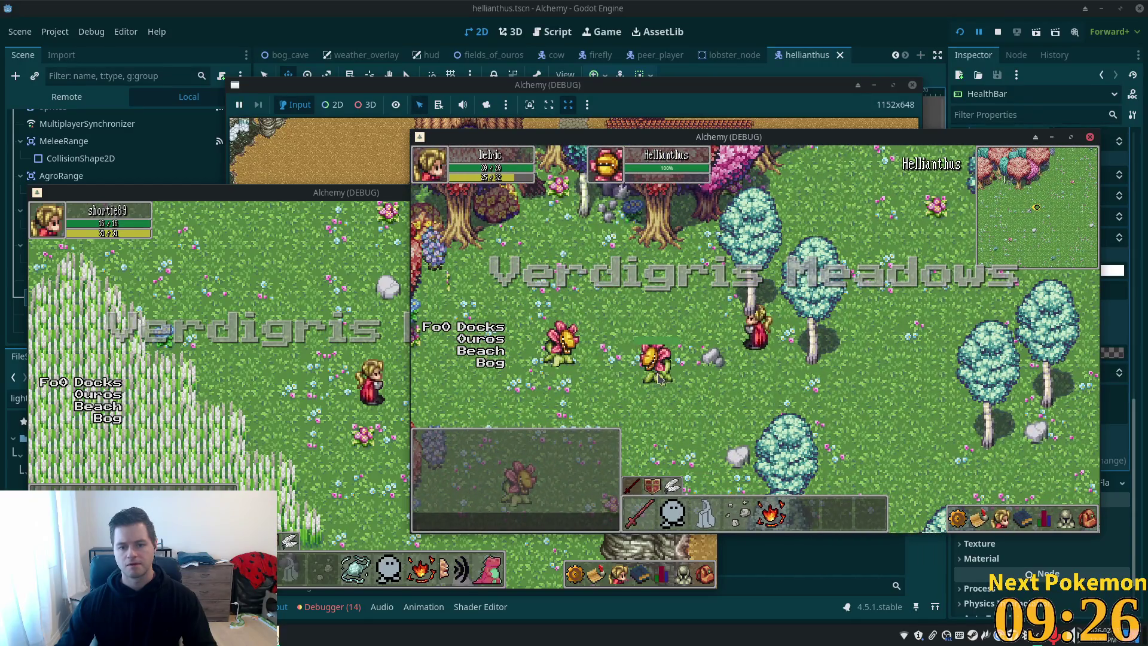
key("s")
key("d")
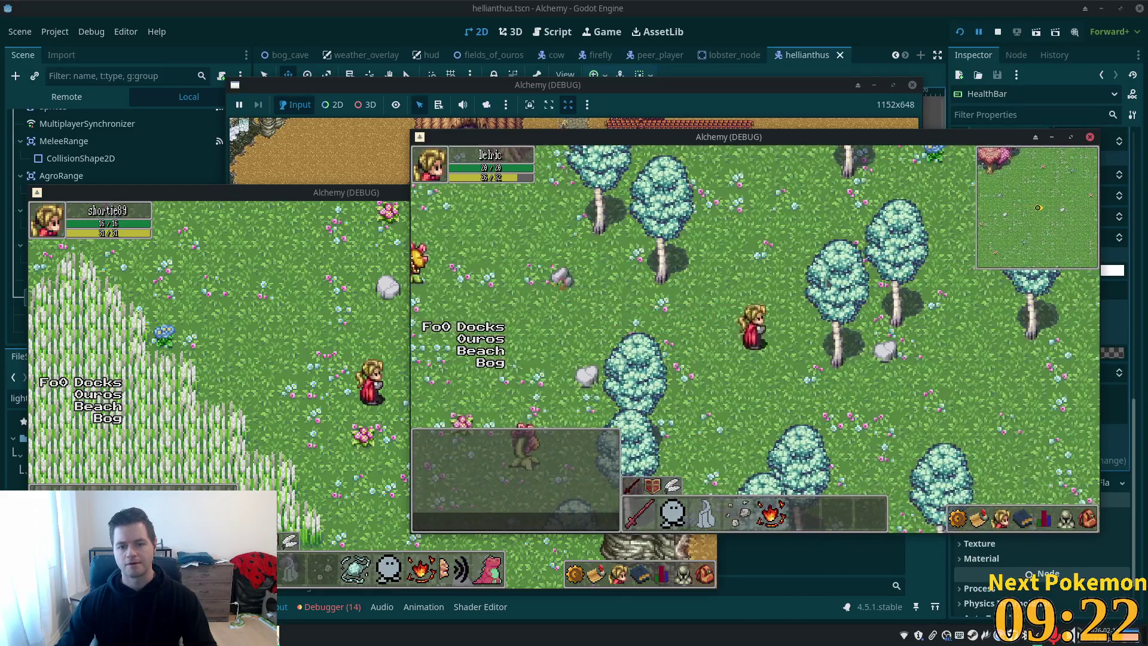
key("F8")
scroll(1018, 366, "up", 10)
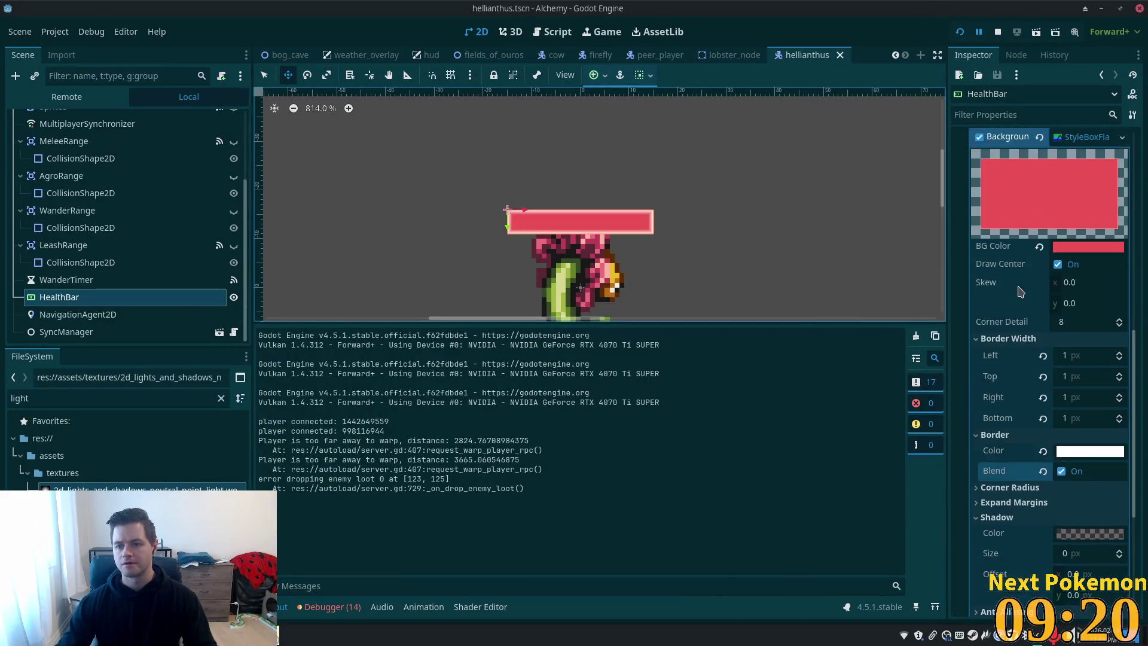
Set the Fill StyleBox's border width to 1 on every side
left_click(1082, 256)
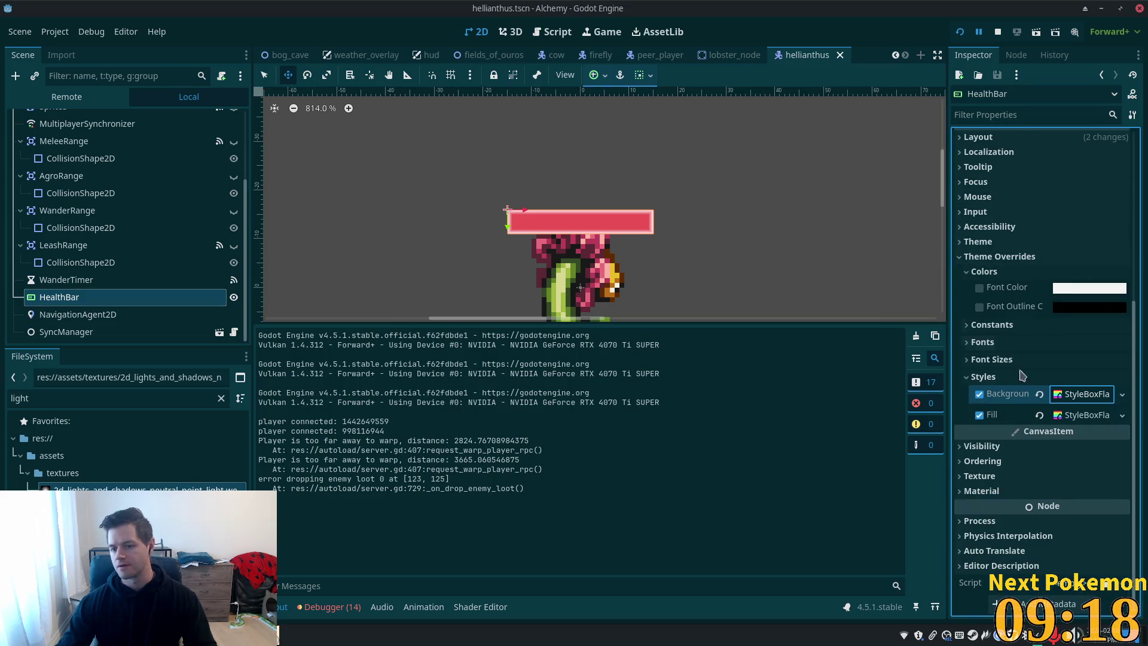
left_click(1087, 415)
scroll(1004, 424, "down", 5)
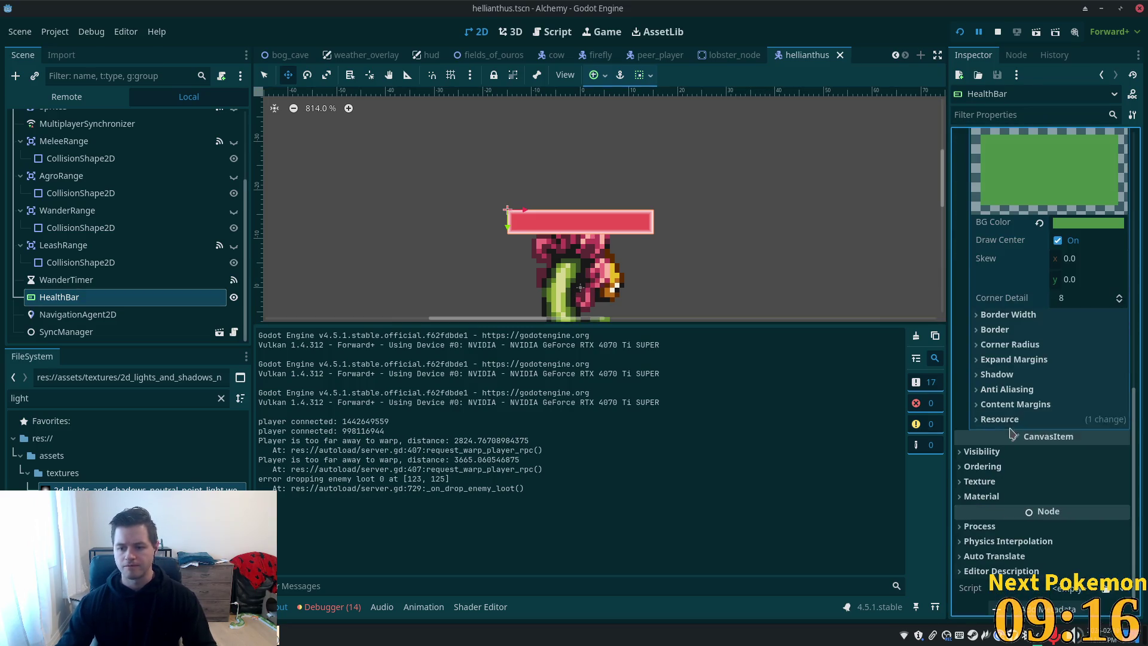
left_click(994, 317)
left_click(1075, 339)
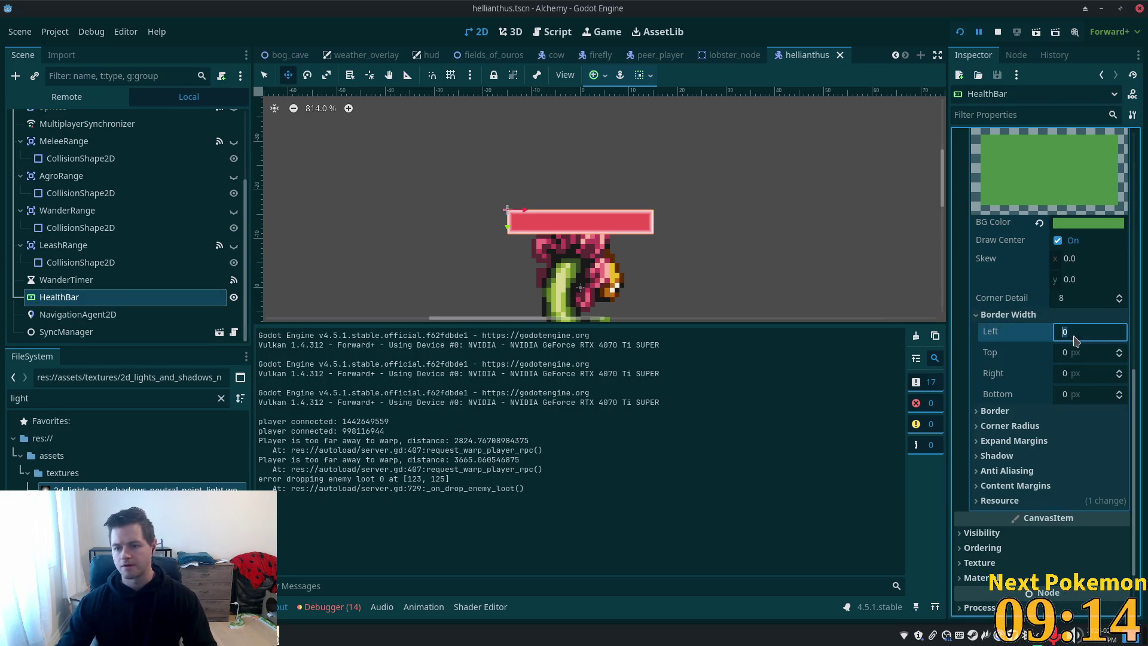
type("1")
key("Tab")
type("1")
key("Tab")
type("1")
key("Tab")
type("1")
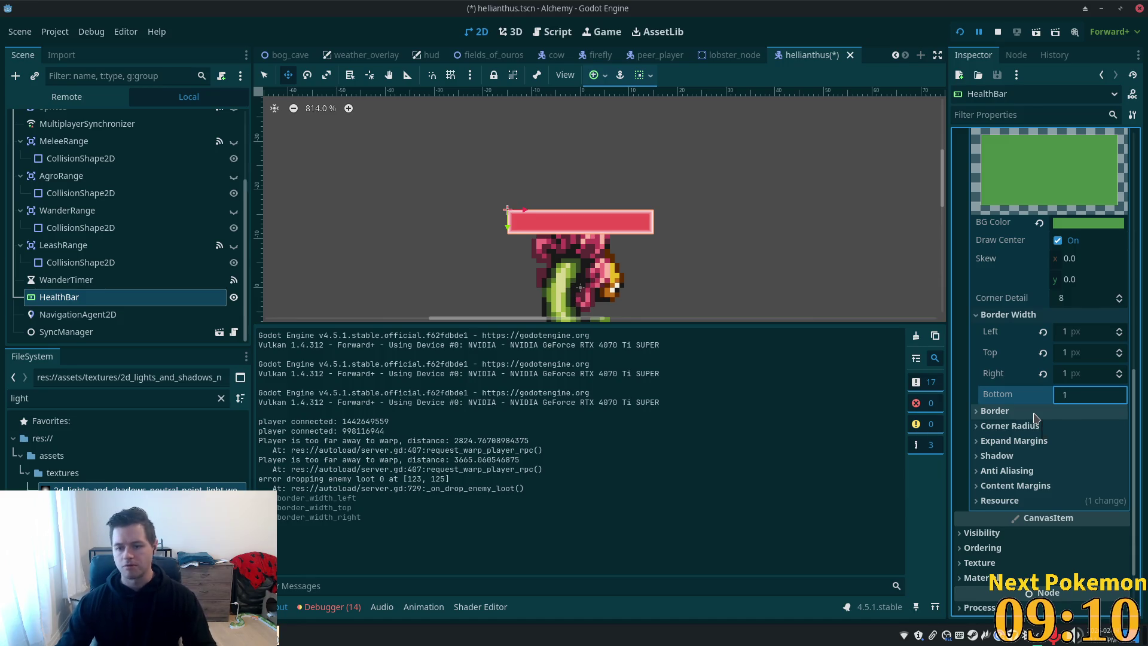
Enable Blend, set the Fill border colour to white ffffff, and relaunch the game
left_click(1036, 413)
left_click(1062, 448)
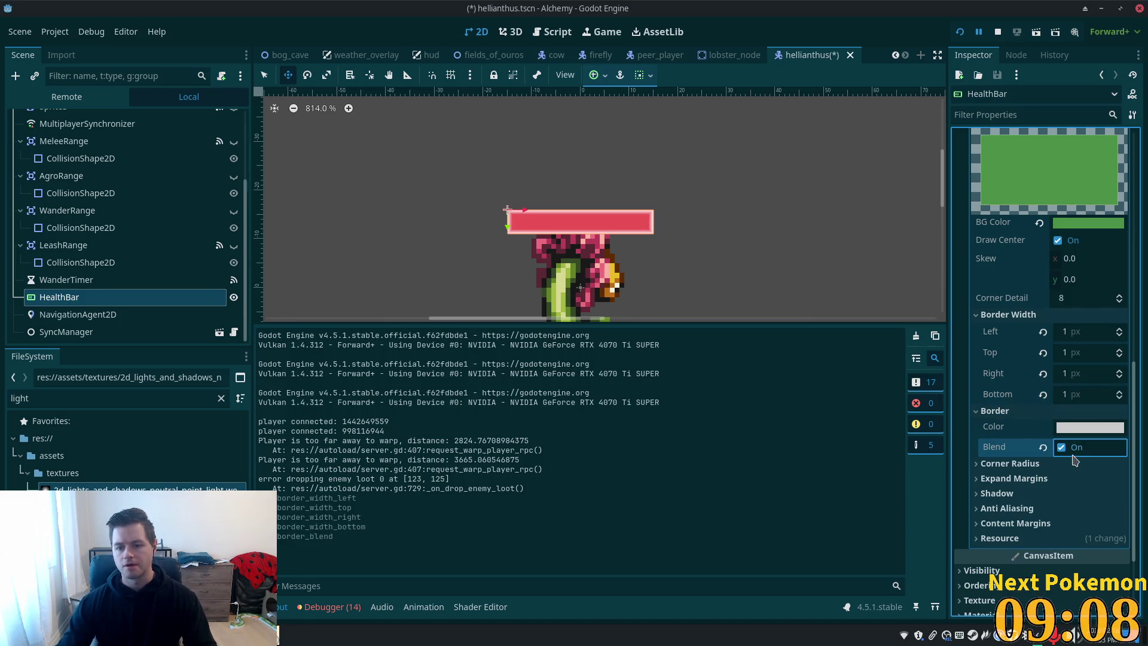
left_click(1090, 427)
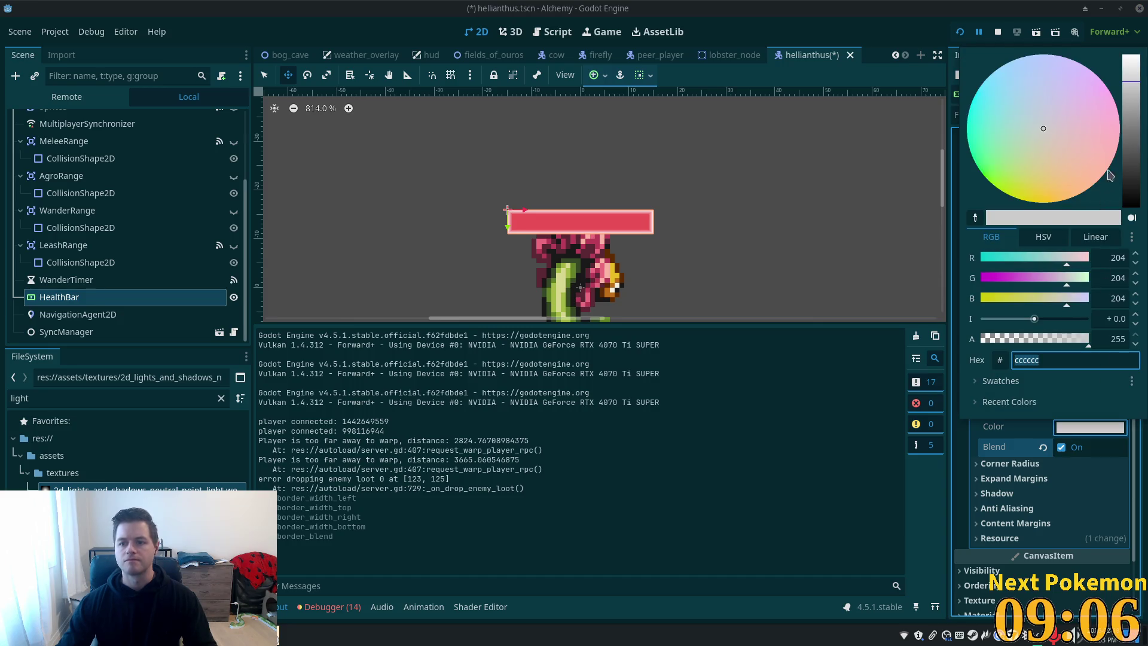
left_click_drag(1128, 91, 1127, 50)
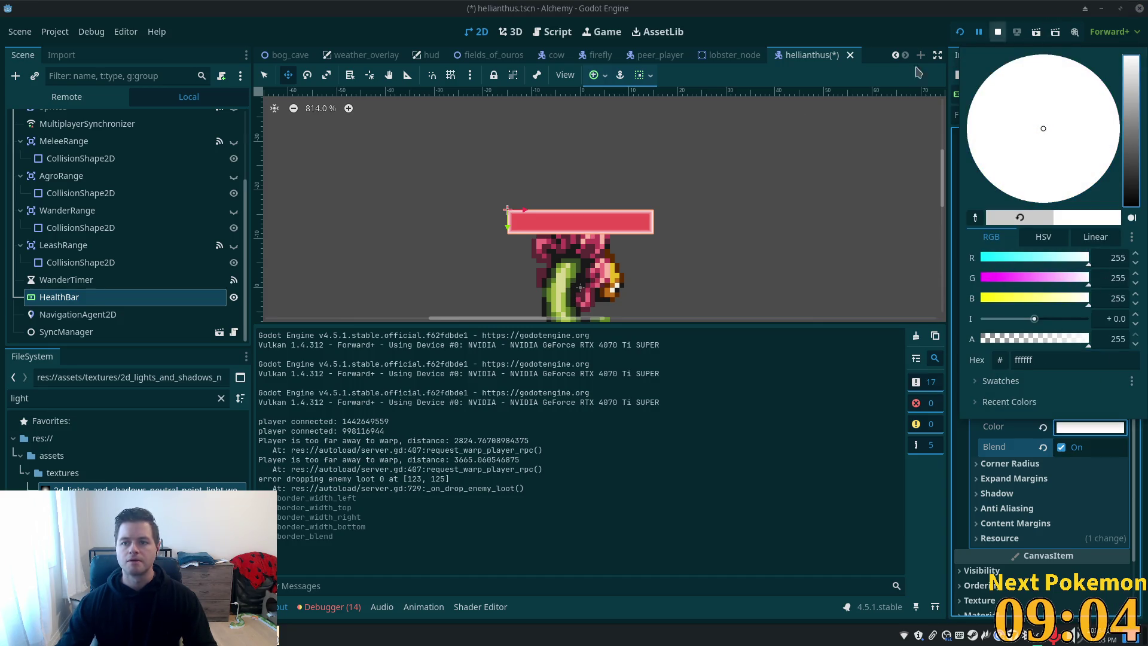
left_click(336, 29)
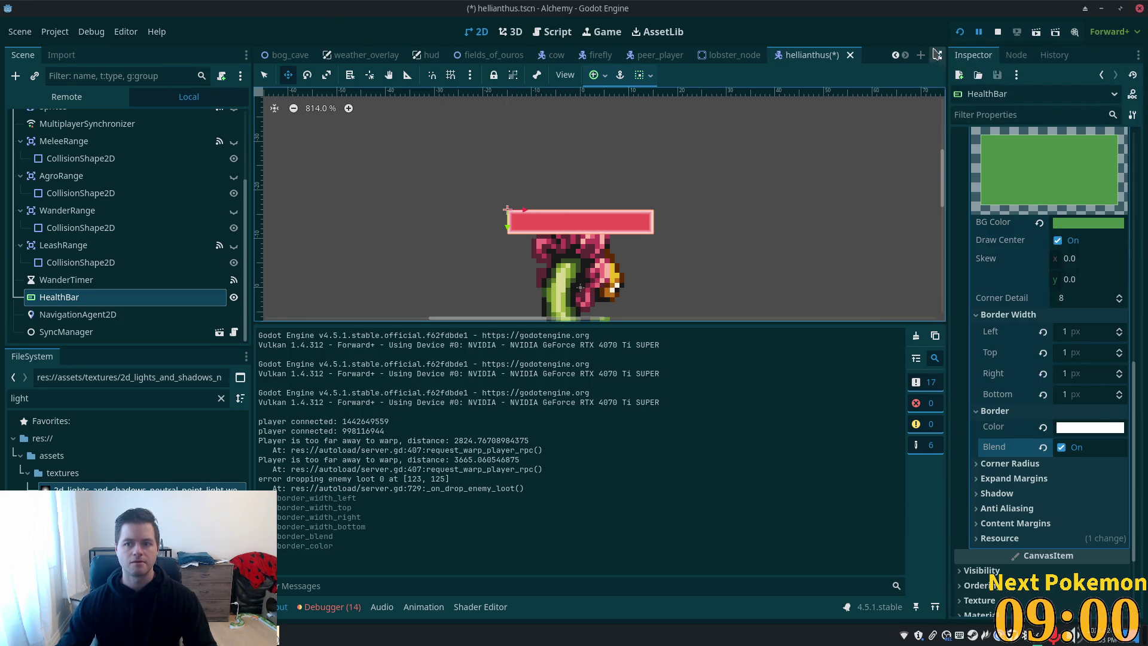
left_click(960, 33)
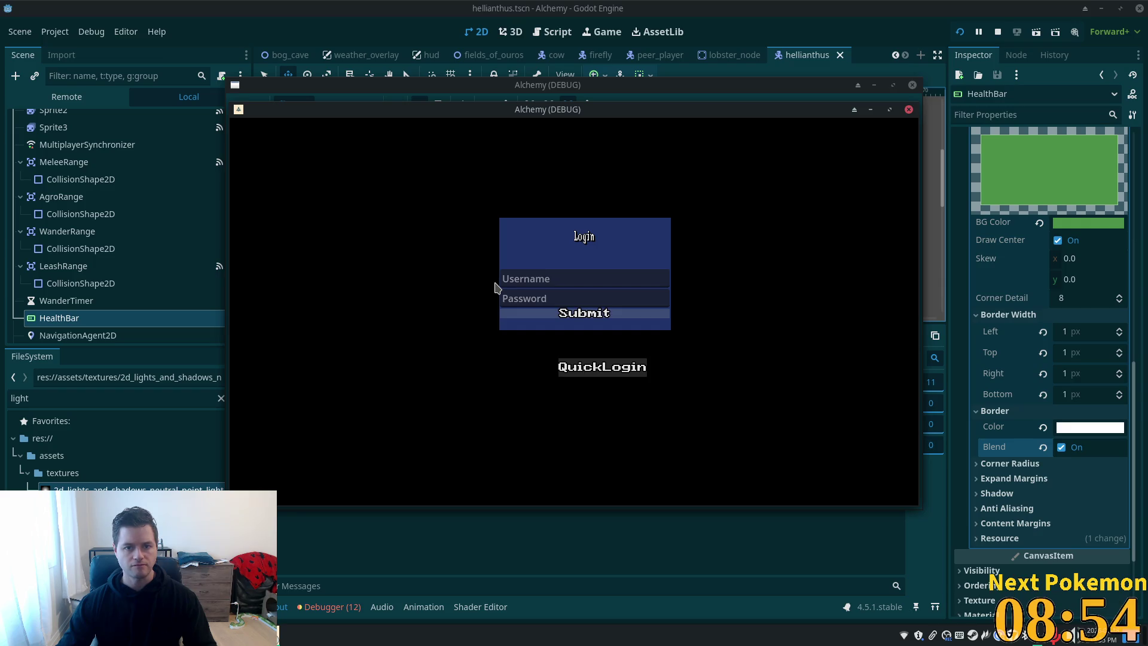
Log in, arrange the two game client windows, and walk the character left
left_click(667, 314)
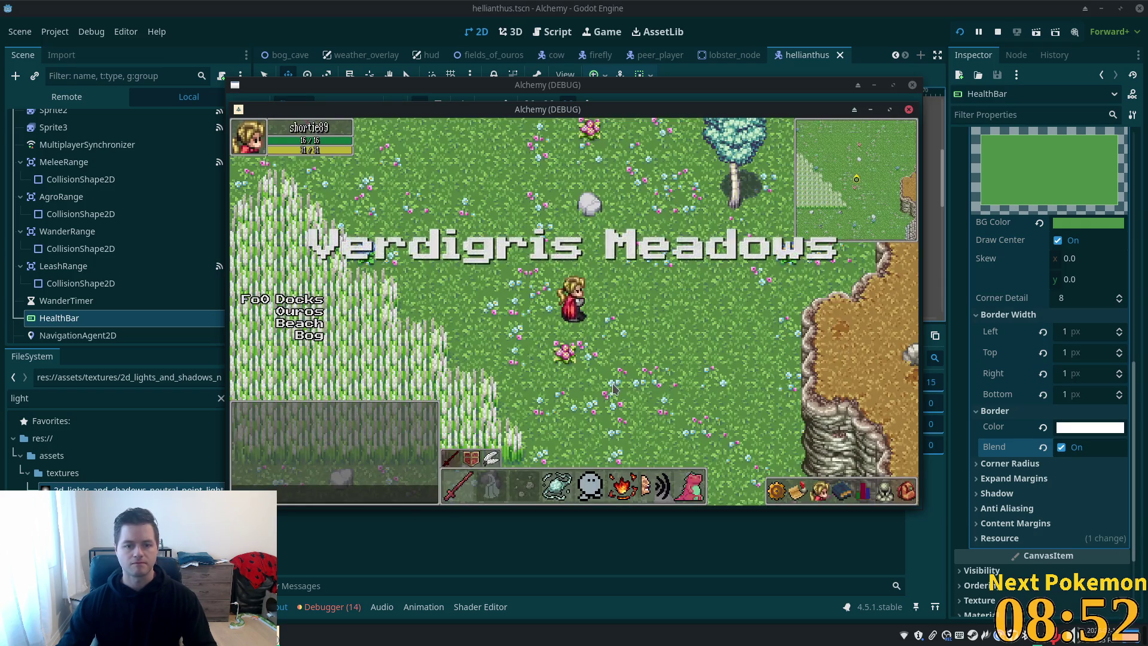
left_click_drag(675, 111, 887, 189)
left_click(445, 254)
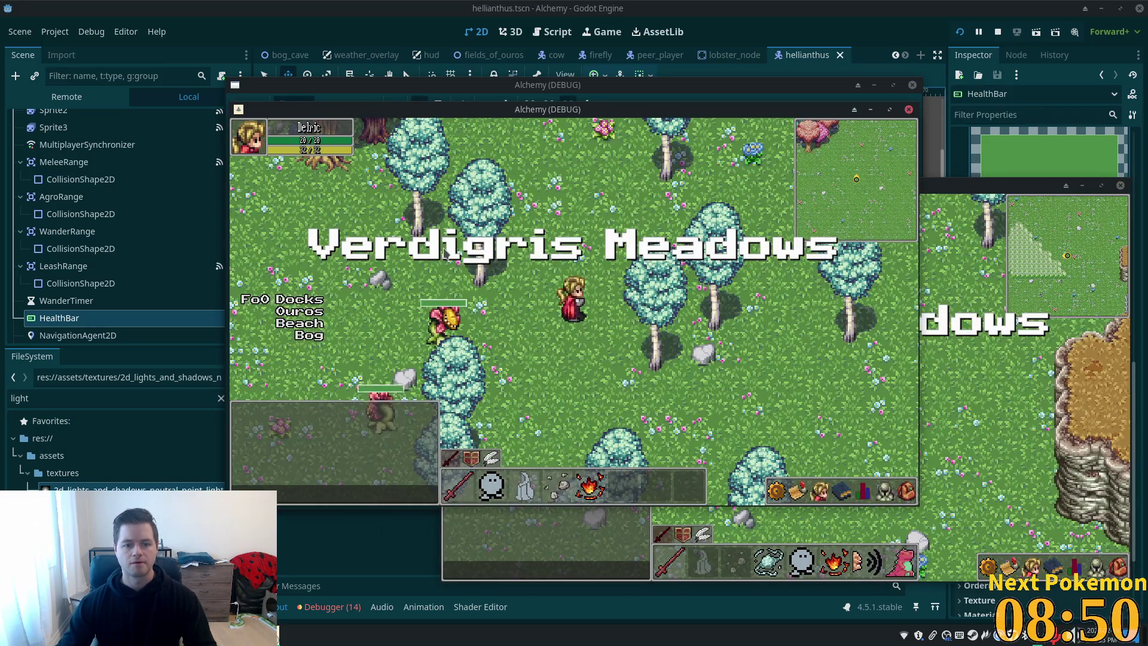
left_click(389, 319)
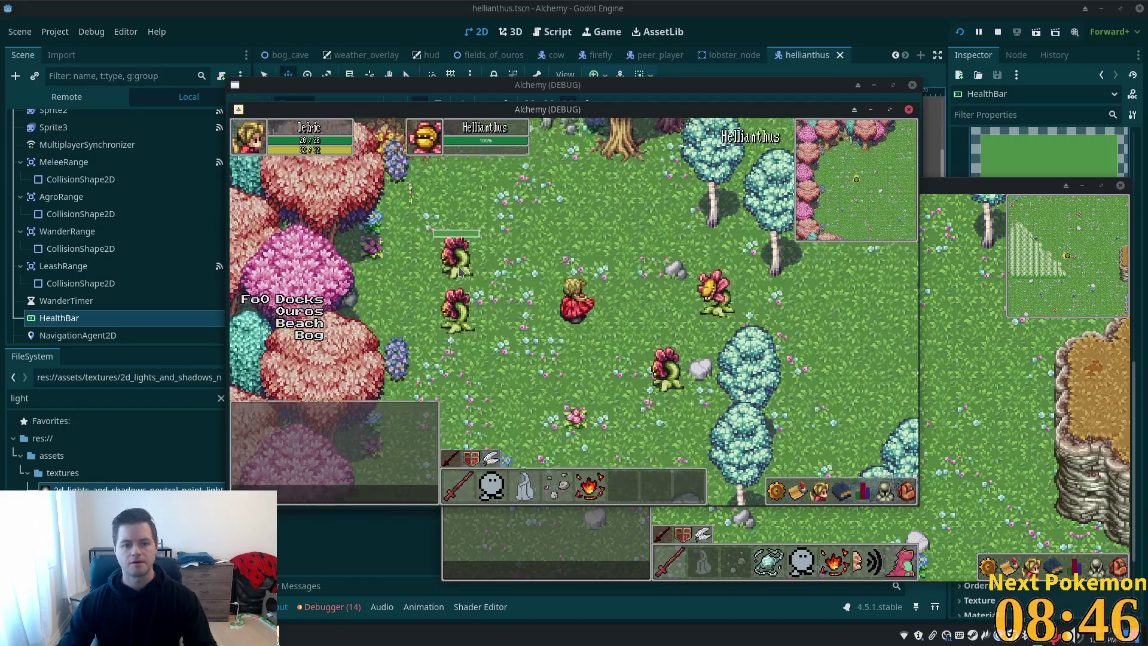
Attack the Hellianthus until its health bar drains and it dies, then leave the game
left_click(491, 289)
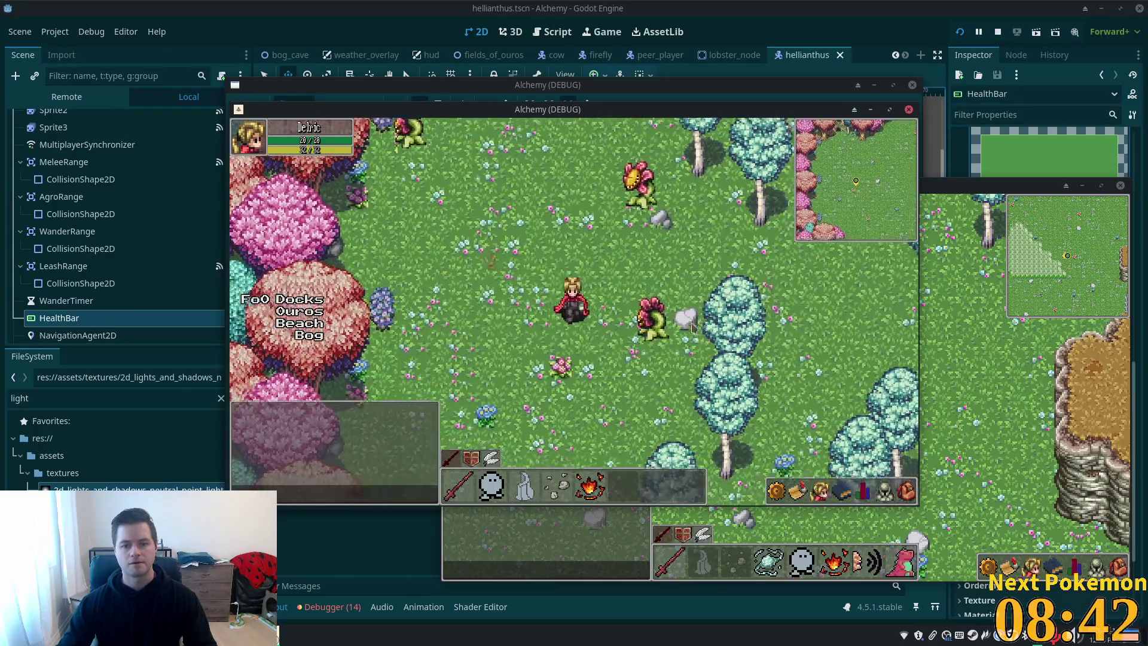
left_click(645, 317)
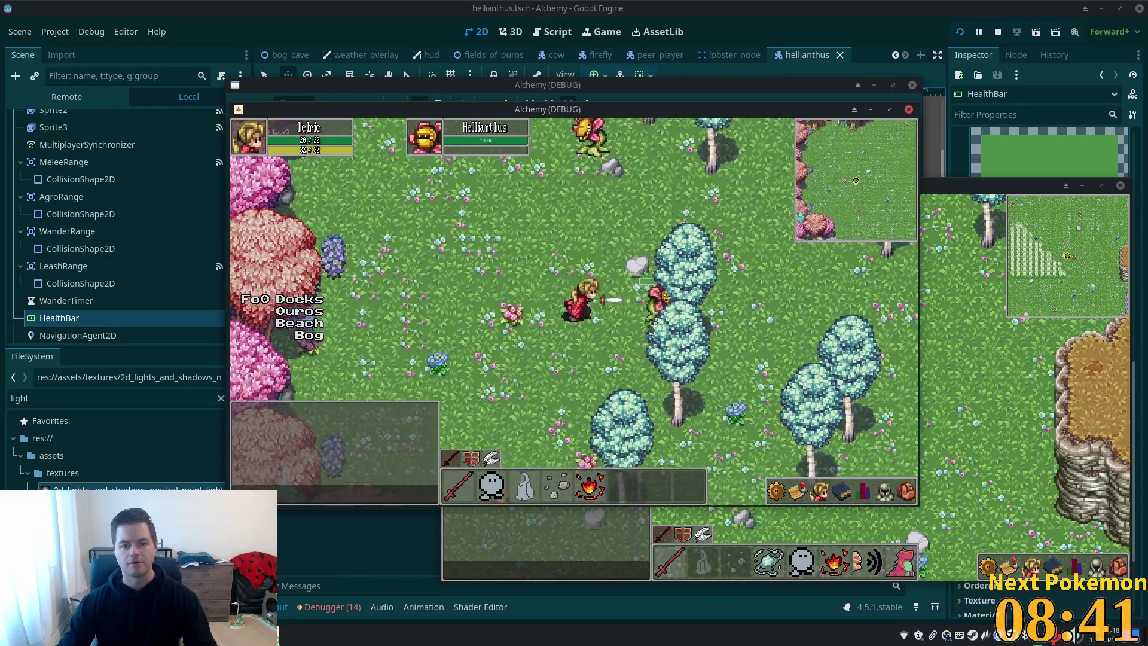
left_click(650, 327)
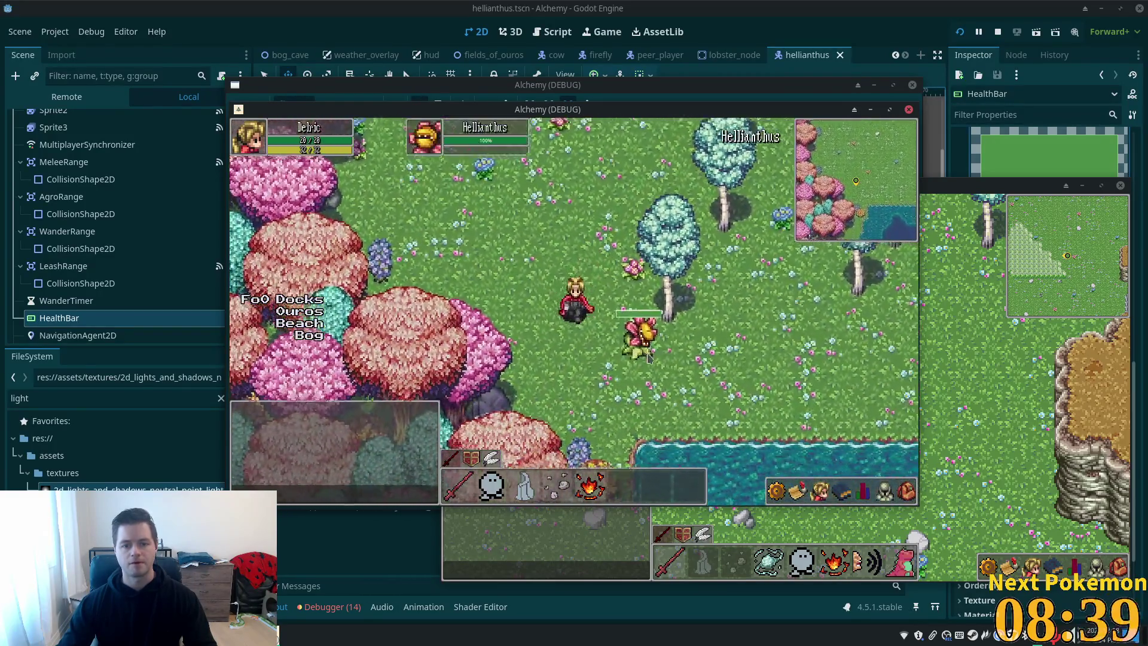
left_click(648, 357)
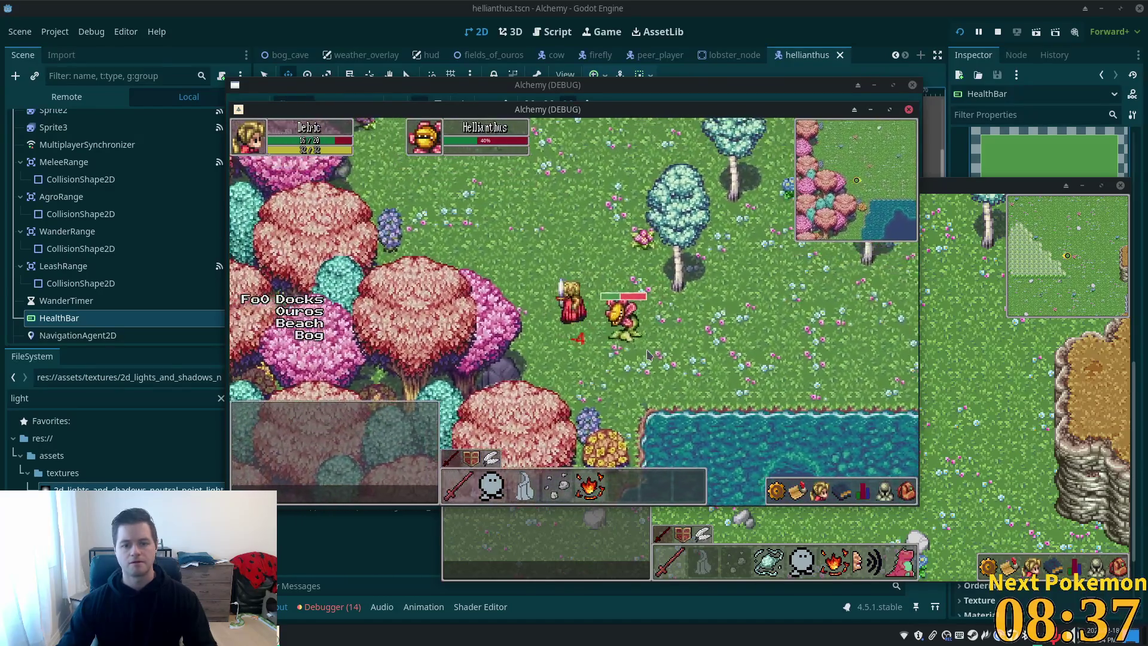
left_click(647, 355)
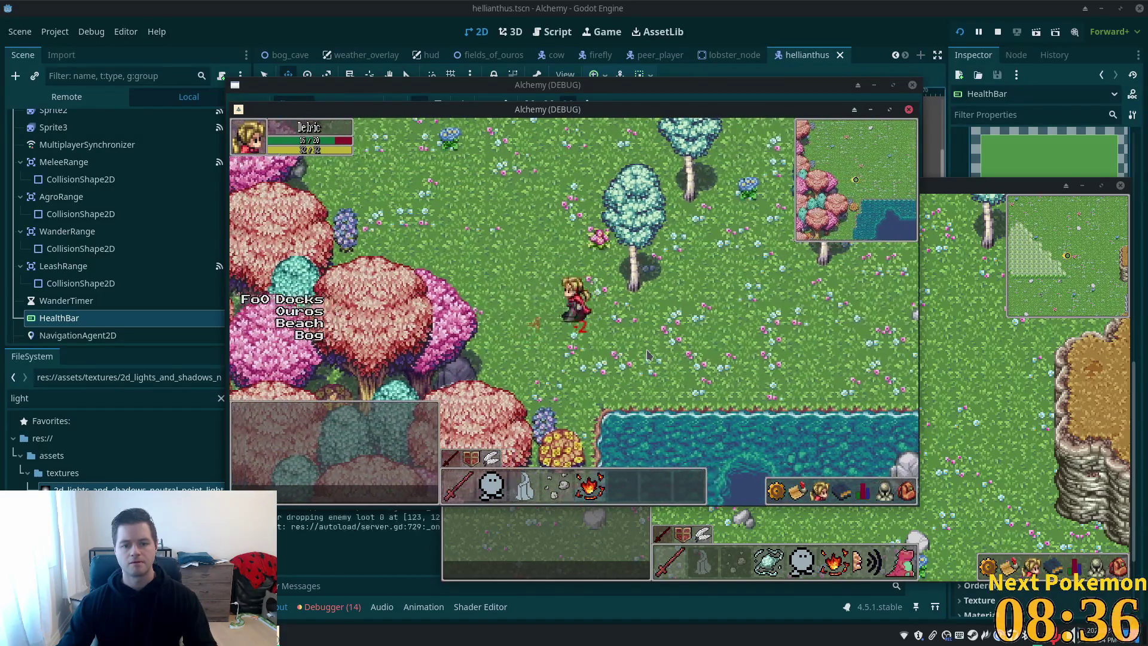
key("alt+Tab")
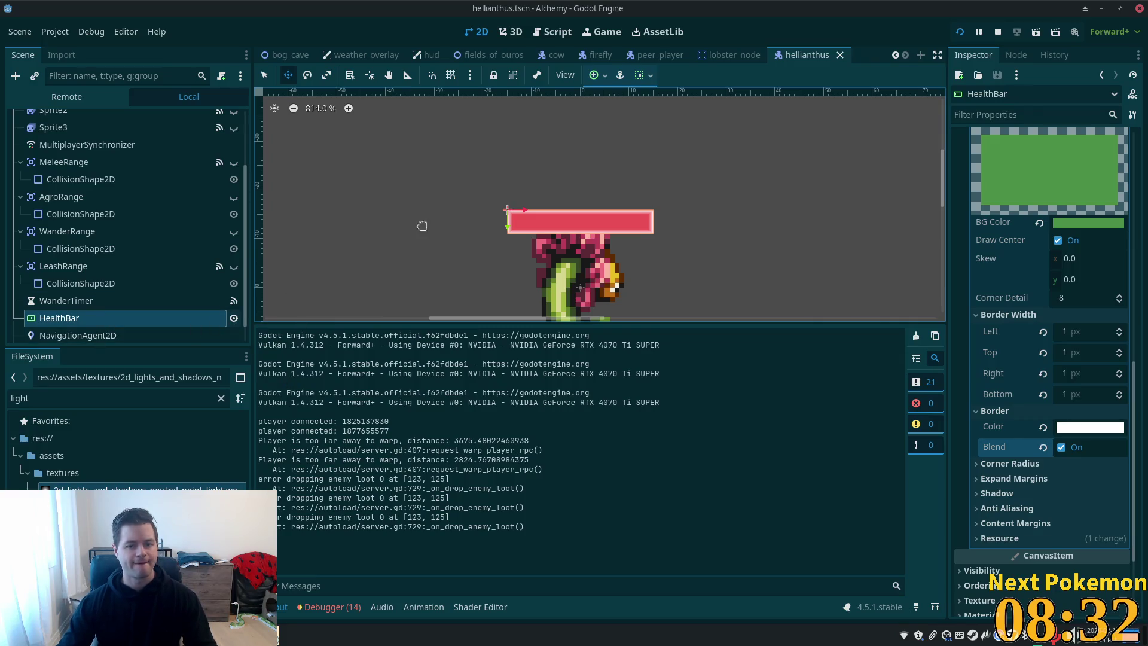
Raise the HealthBar to (-15, -22), hide it, and save hellianthus.tscn
scroll(500, 210, "down", 3)
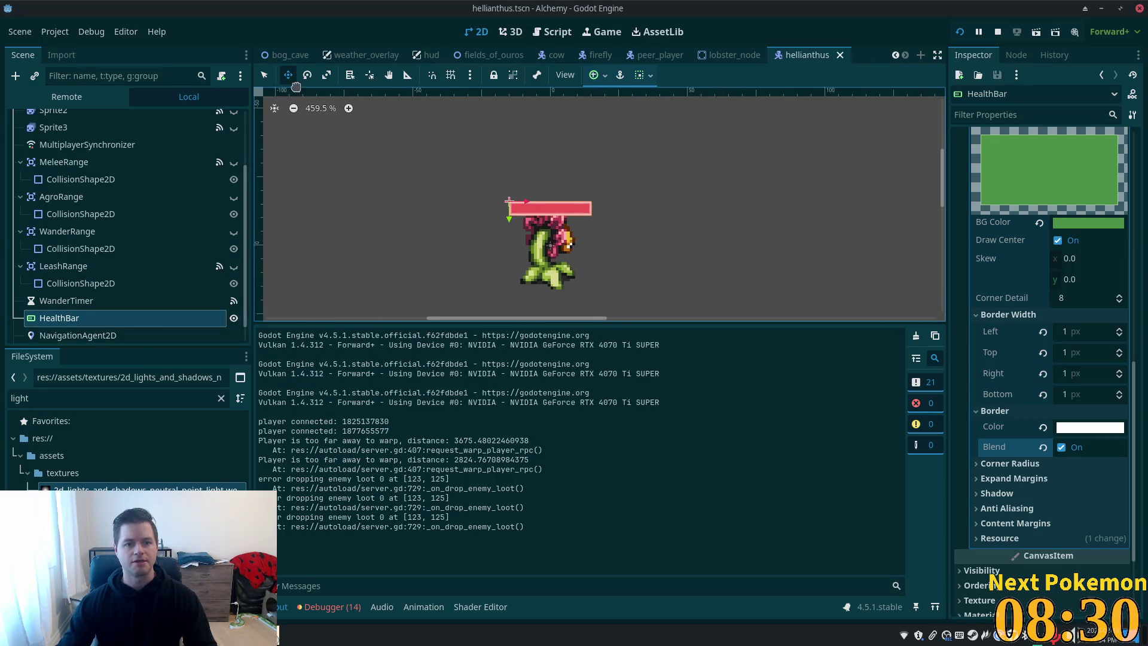
left_click_drag(453, 233, 456, 216)
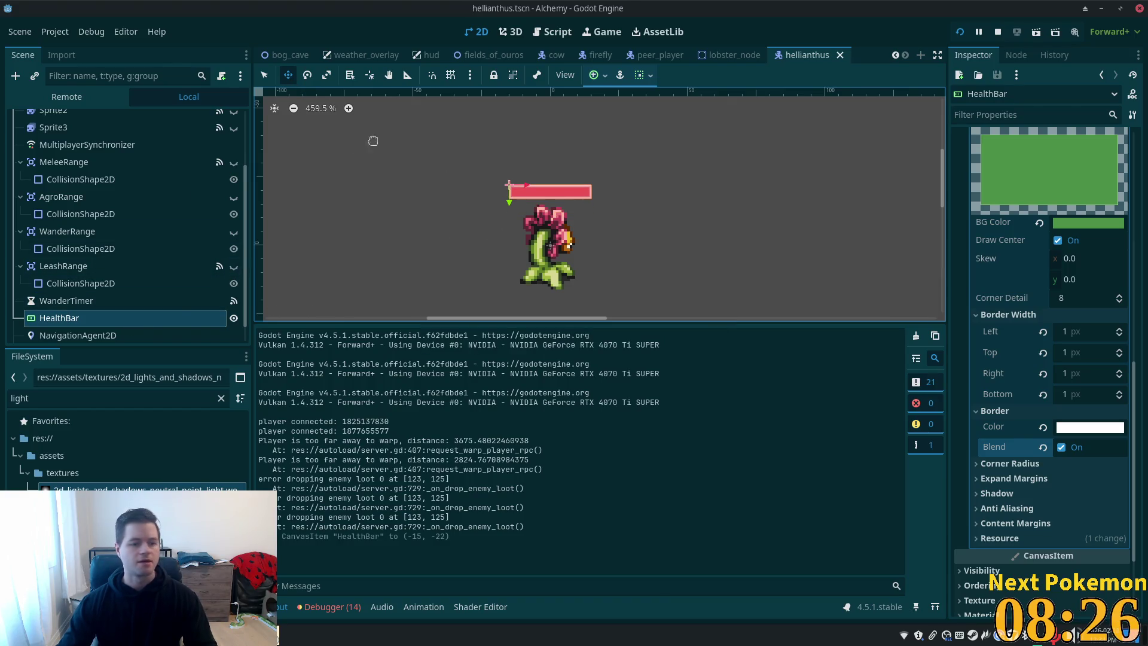
left_click(234, 318)
key("ctrl+s")
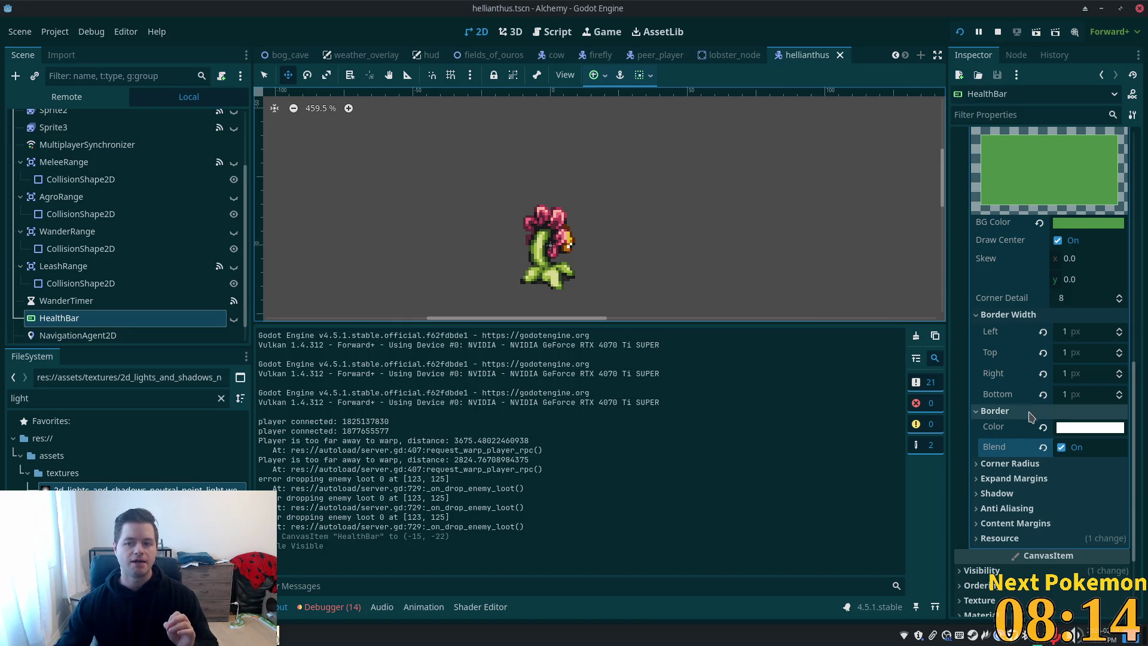
scroll(975, 444, "up", 10)
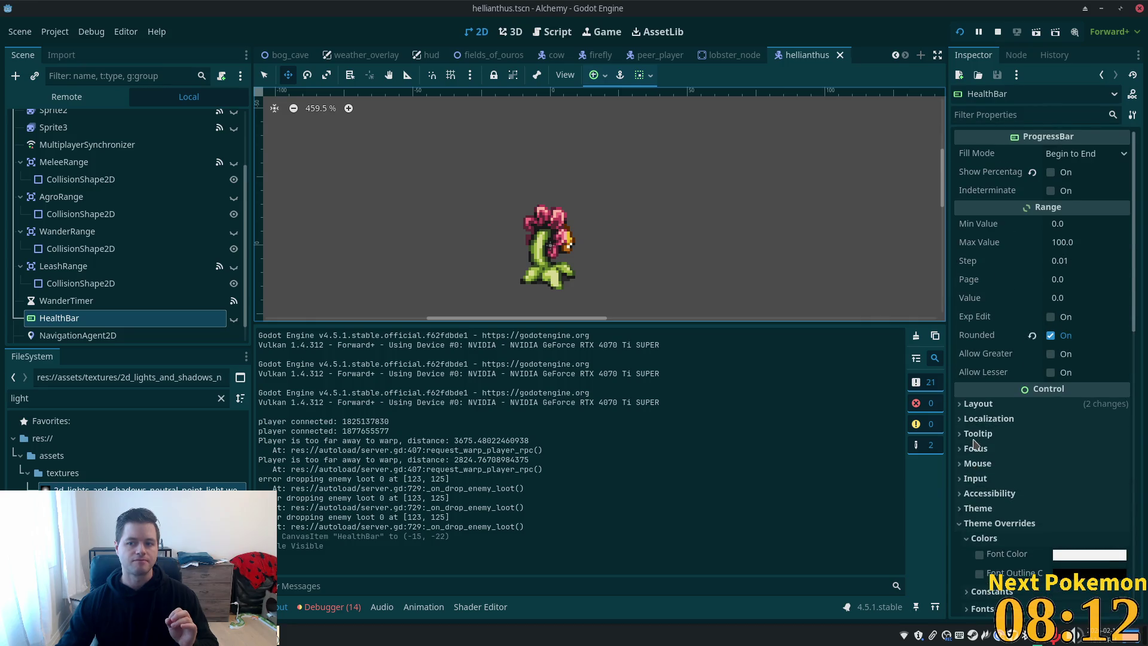
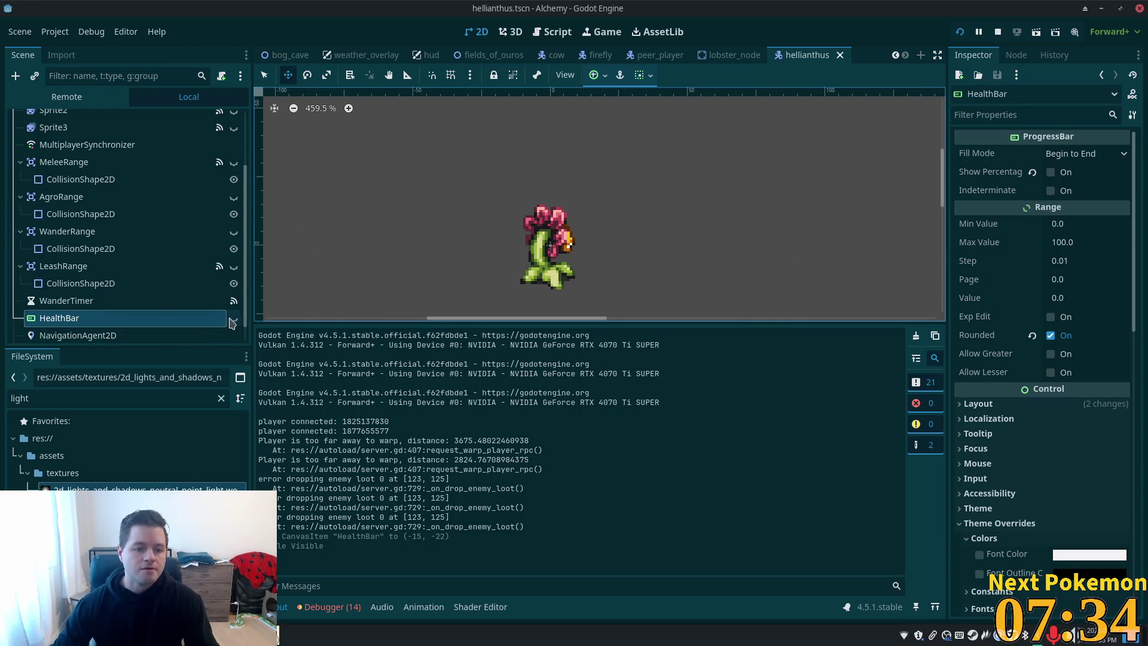
Preview the HealthBar, trying Show Percentage and Indeterminate before turning both off and hiding it
left_click(234, 318)
left_click(1051, 173)
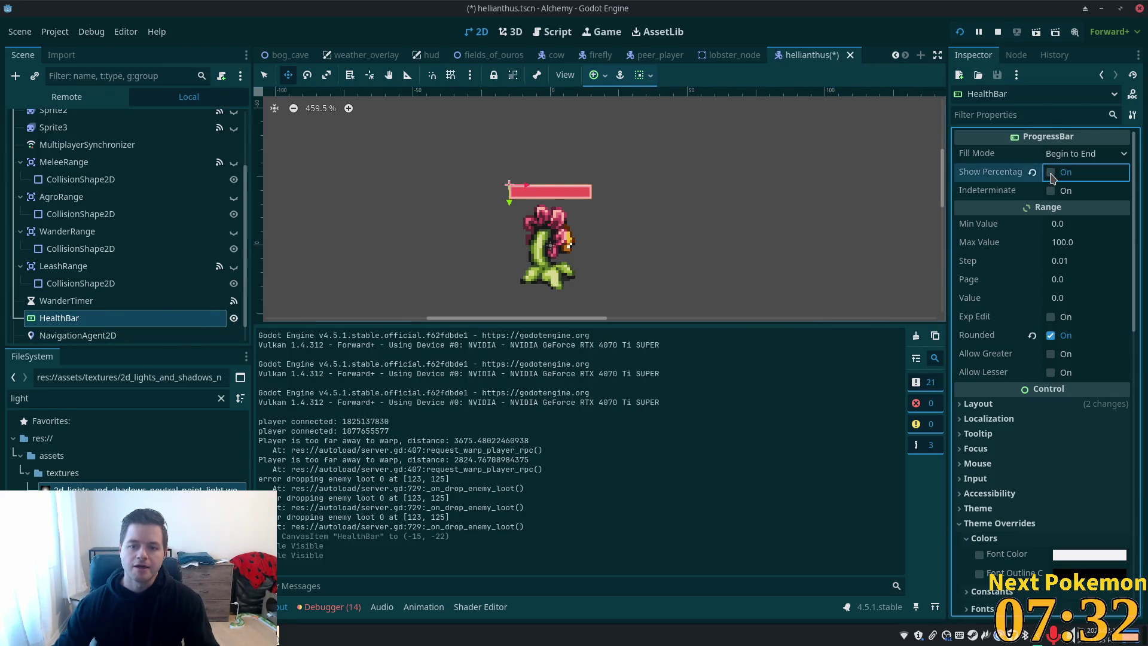
left_click(1051, 173)
left_click(1051, 191)
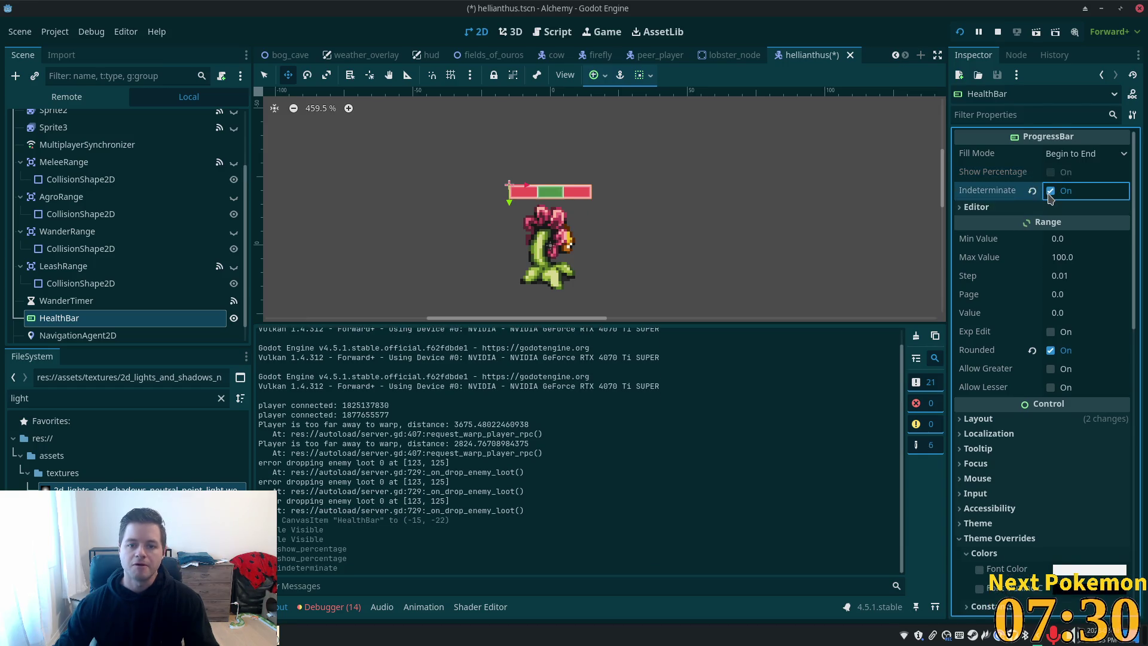
left_click(1051, 191)
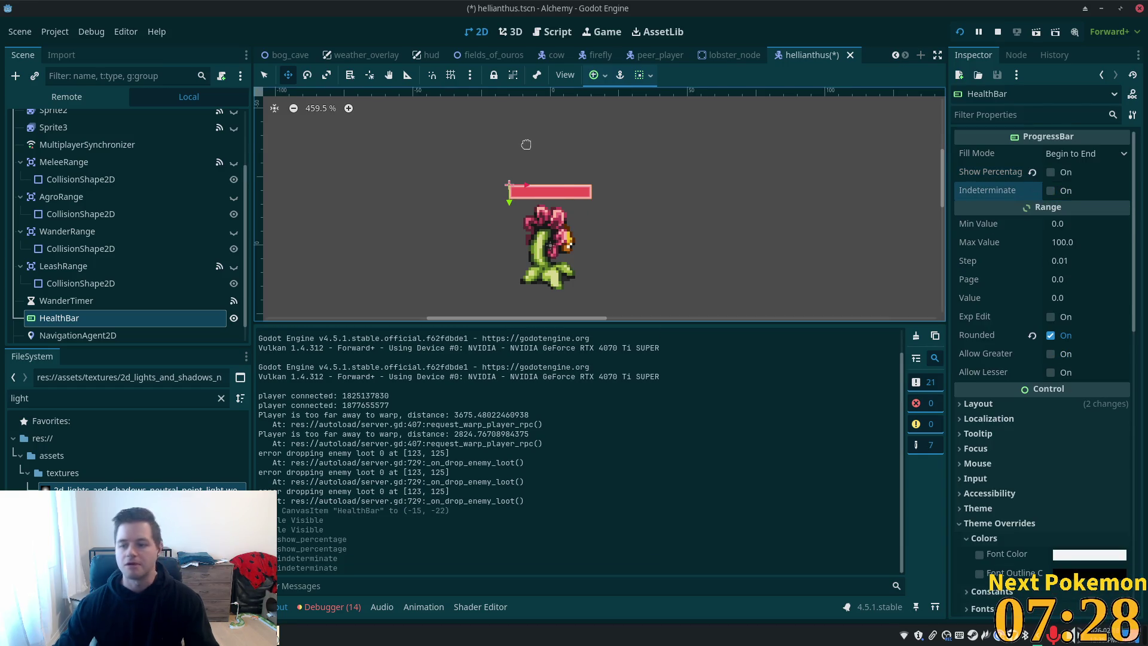
left_click(81, 249)
left_click(59, 317)
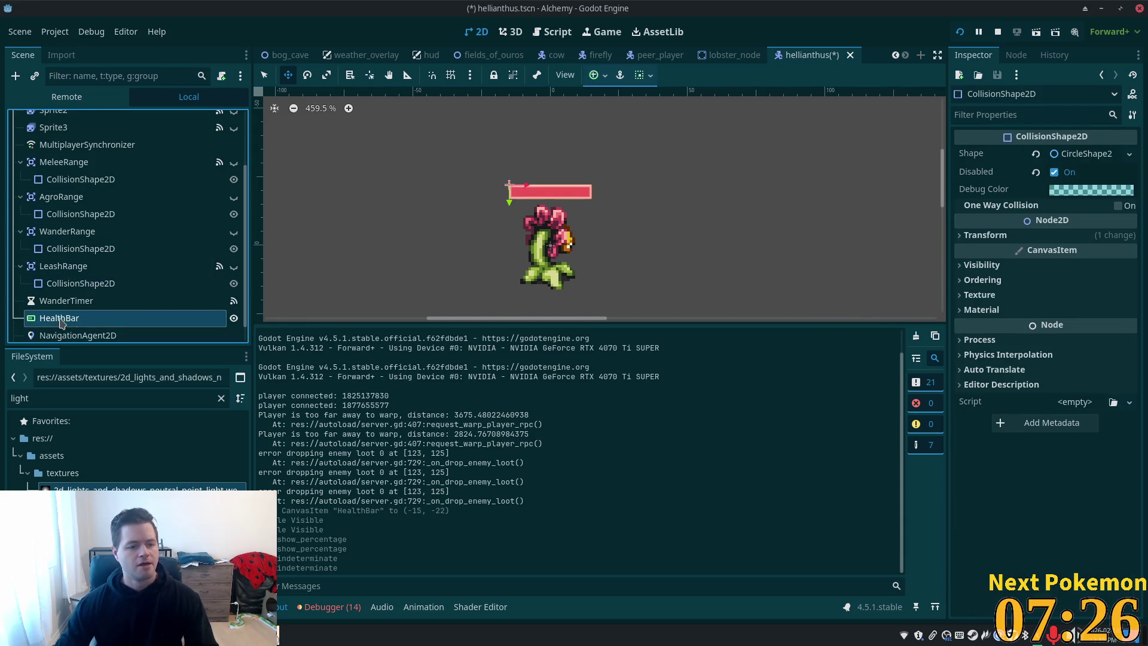
right_click(112, 318)
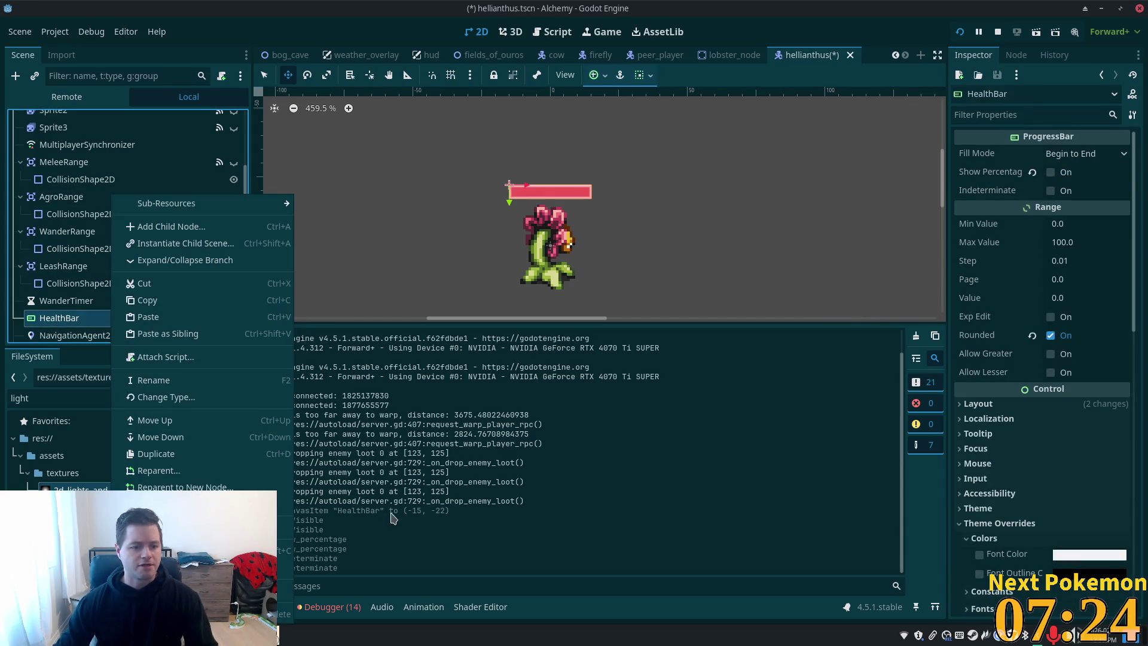
left_click(234, 318)
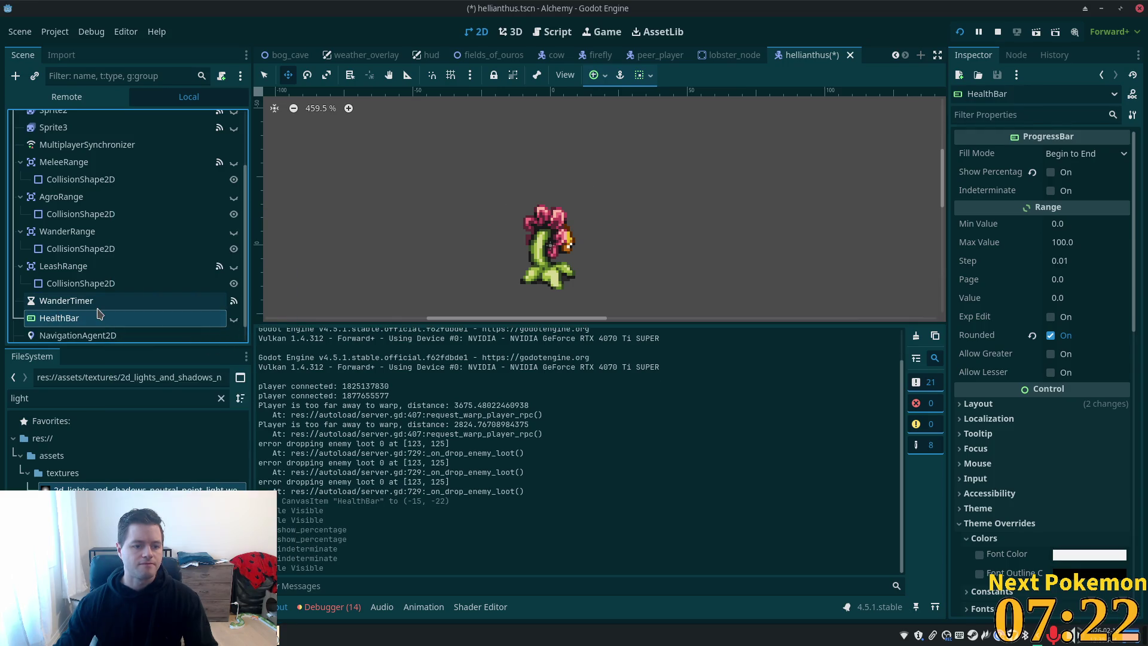
Save the HealthBar branch as the scene health_bar.tscn in res://ui
right_click(99, 323)
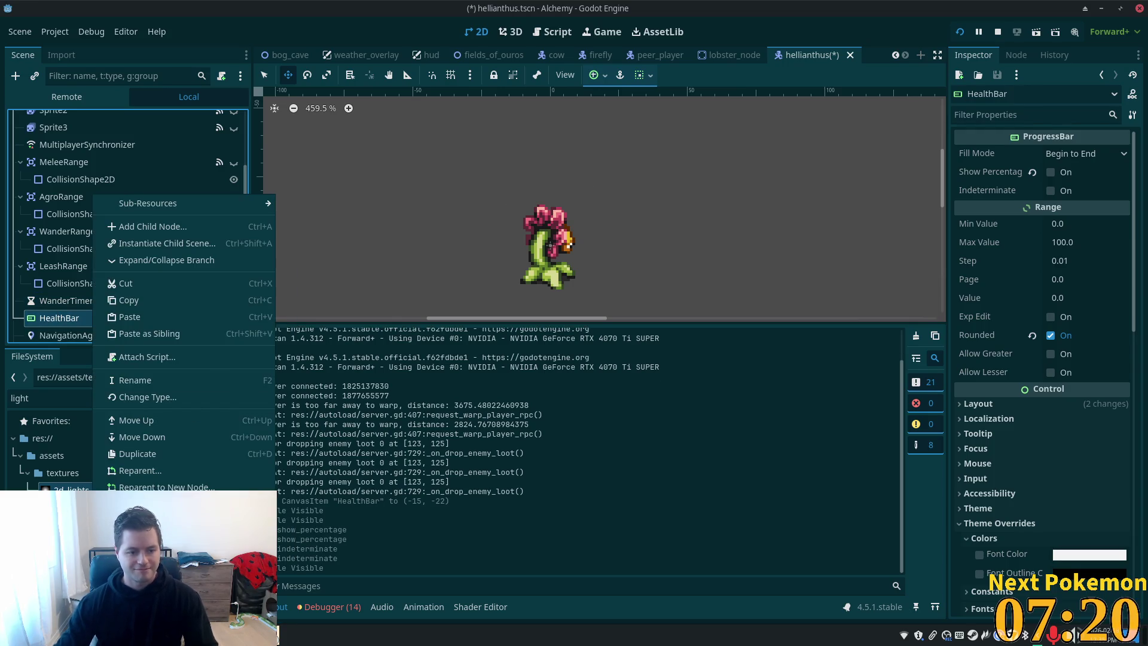
left_click(156, 527)
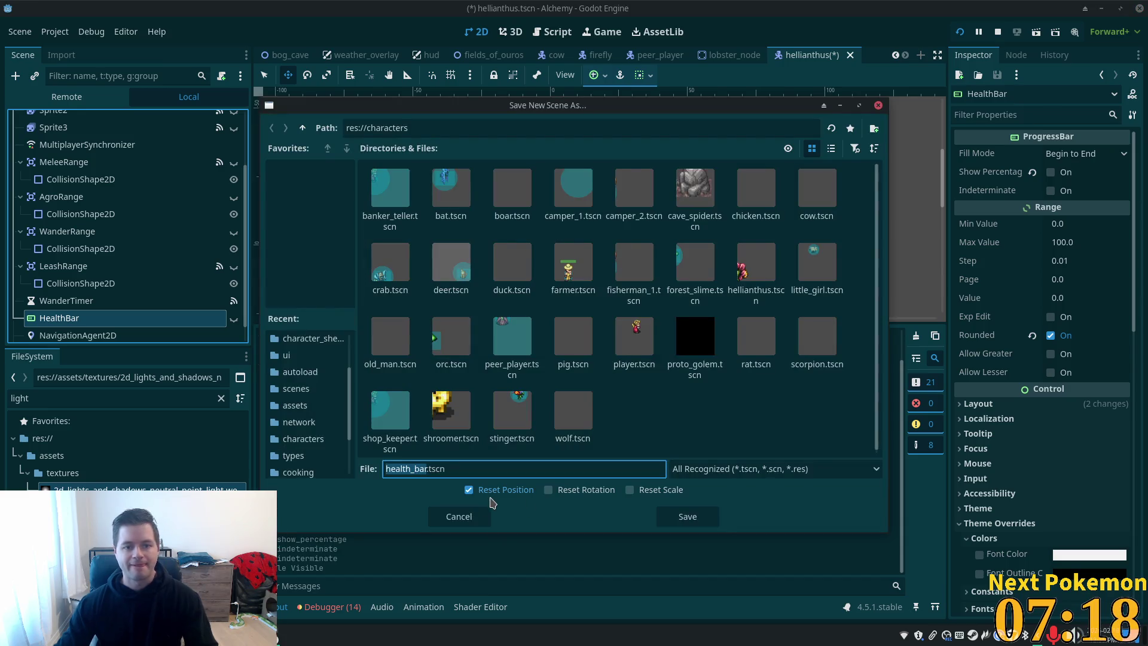
left_click(308, 131)
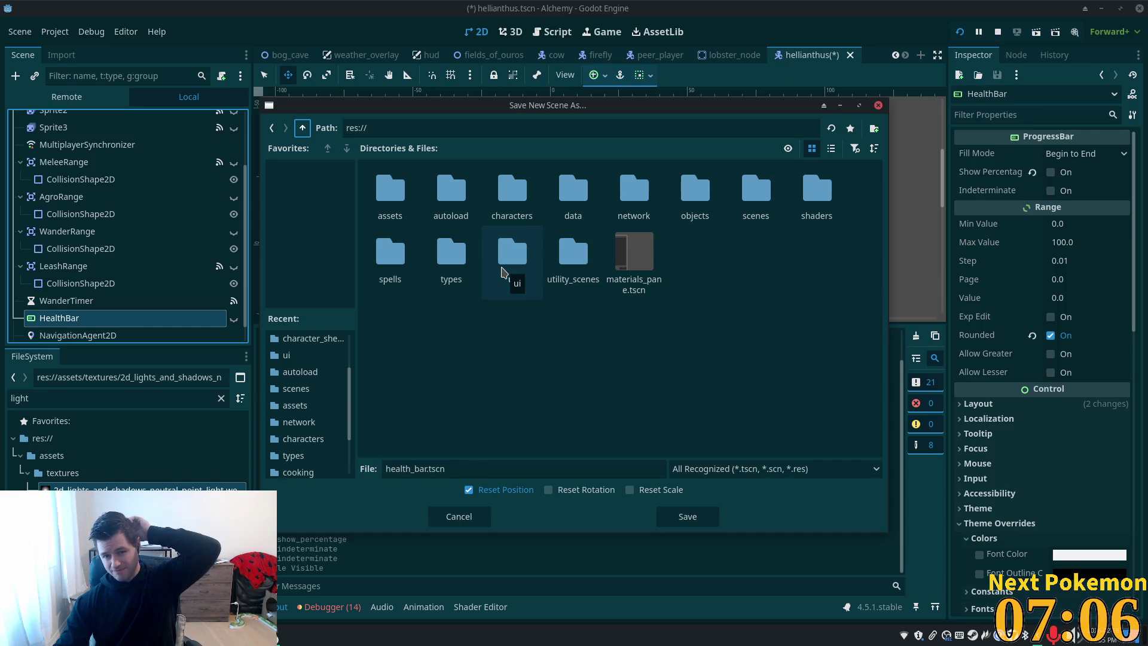
double_click(505, 263)
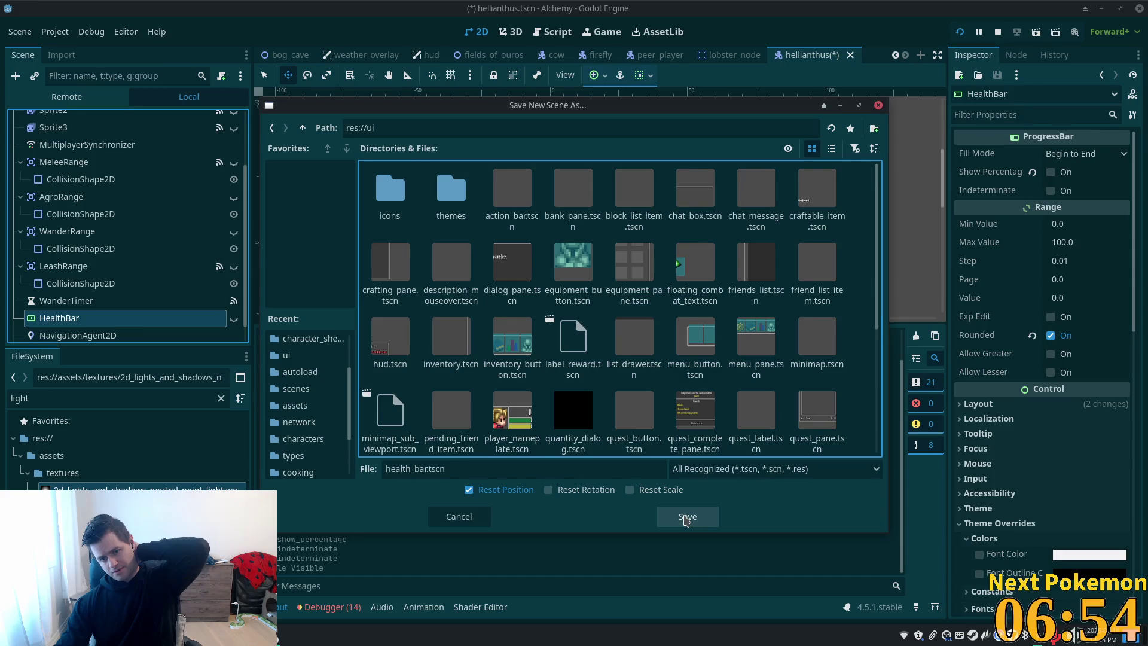
left_click(687, 518)
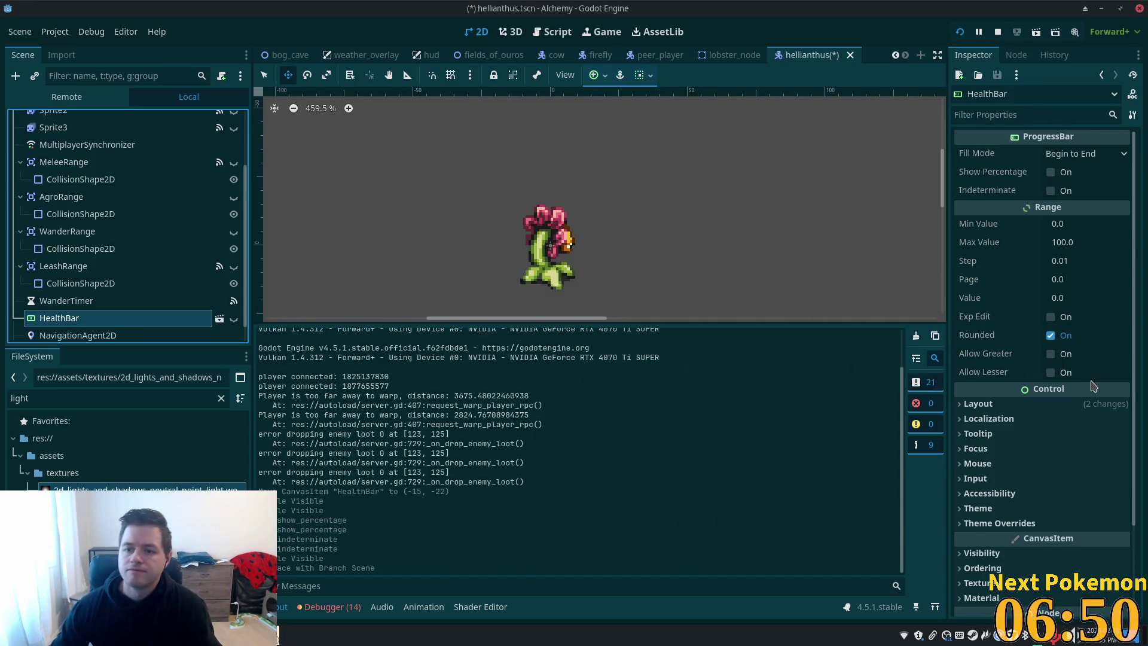
Expand Theme Overrides > Styles to inspect the Background and Fill StyleBoxFlat overrides
scroll(1070, 383, "down", 3)
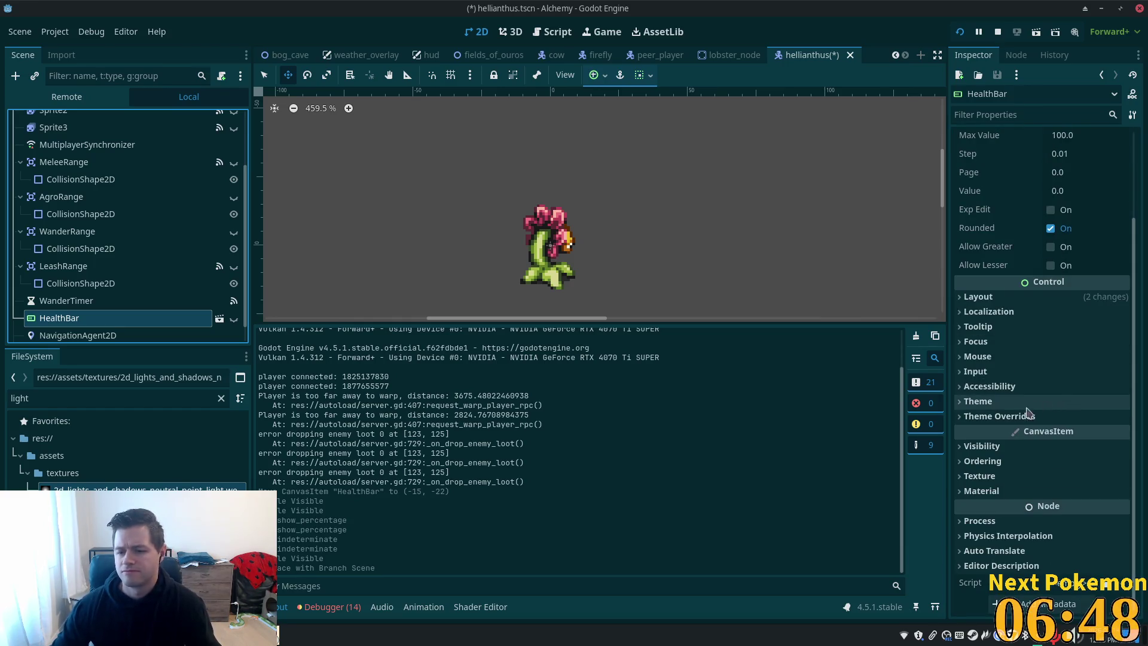
left_click(960, 402)
left_click(962, 403)
left_click(964, 417)
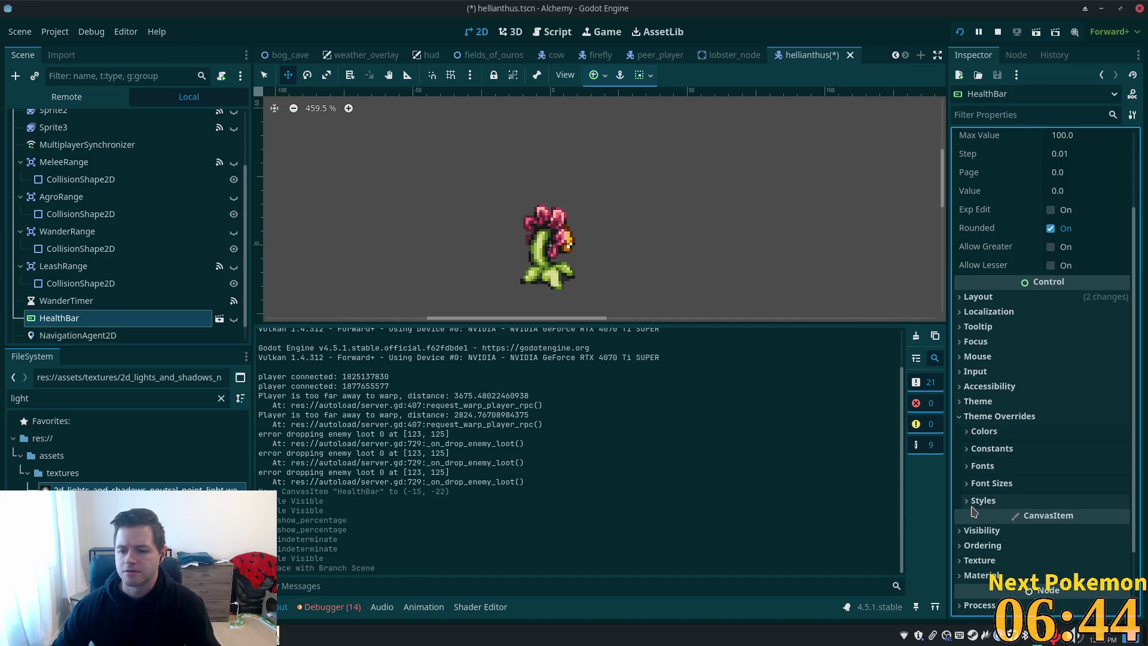
left_click(980, 500)
right_click(1092, 526)
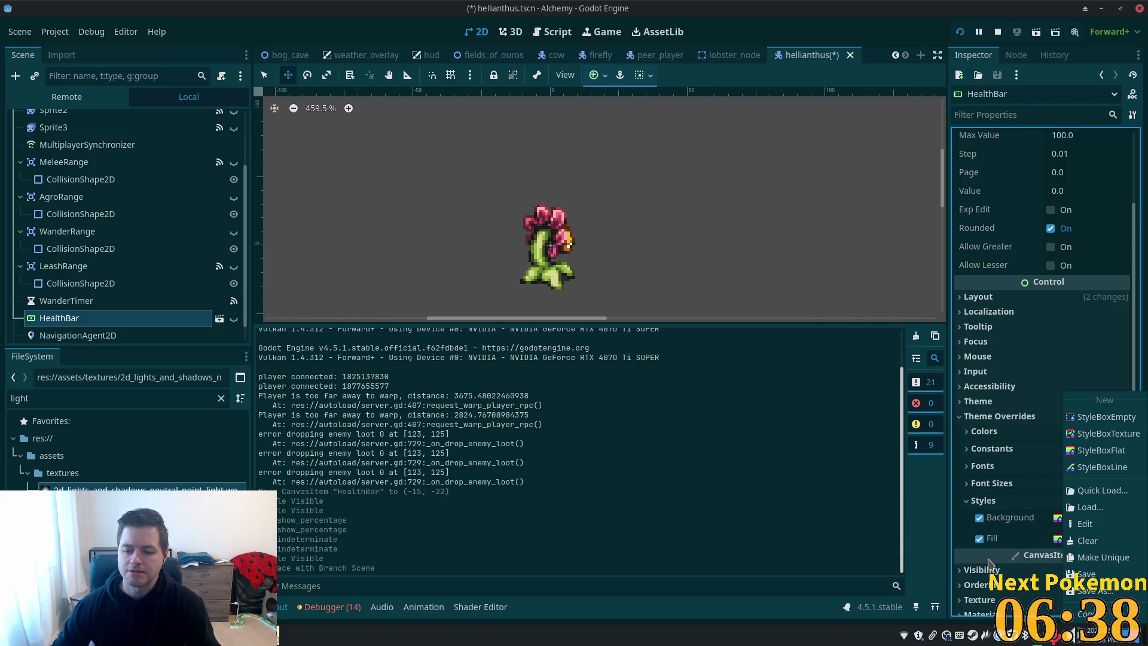
left_click(988, 562)
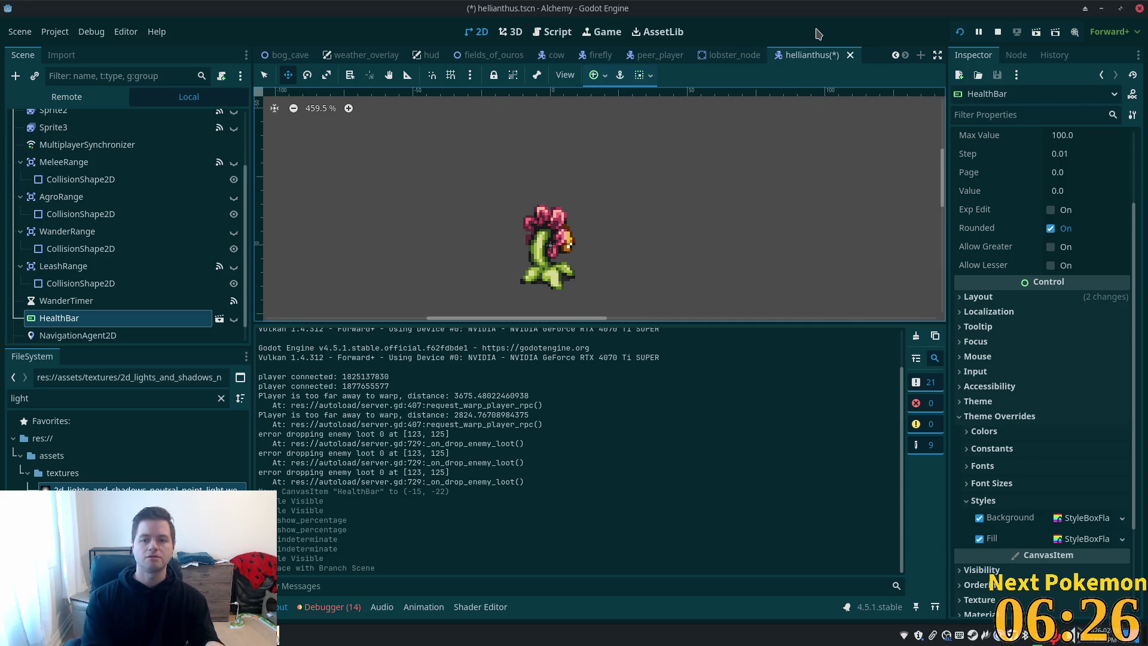
key("shift+alt+o")
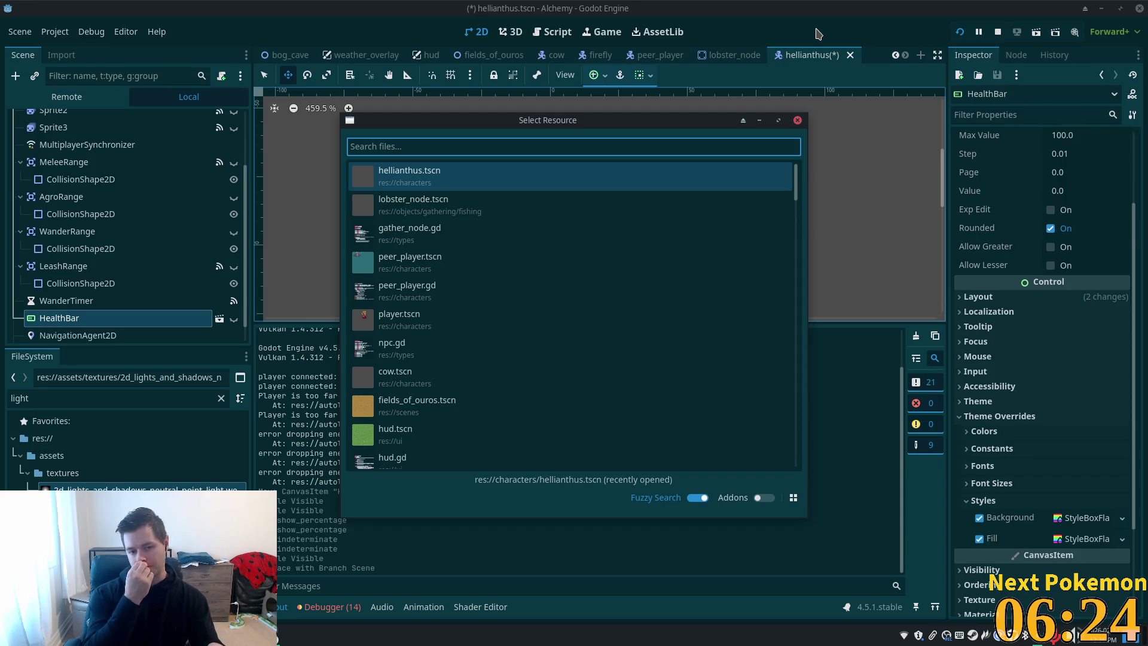
Quick-open deer.tscn, look at its HealthBar, and select the Deer root node
type("deer")
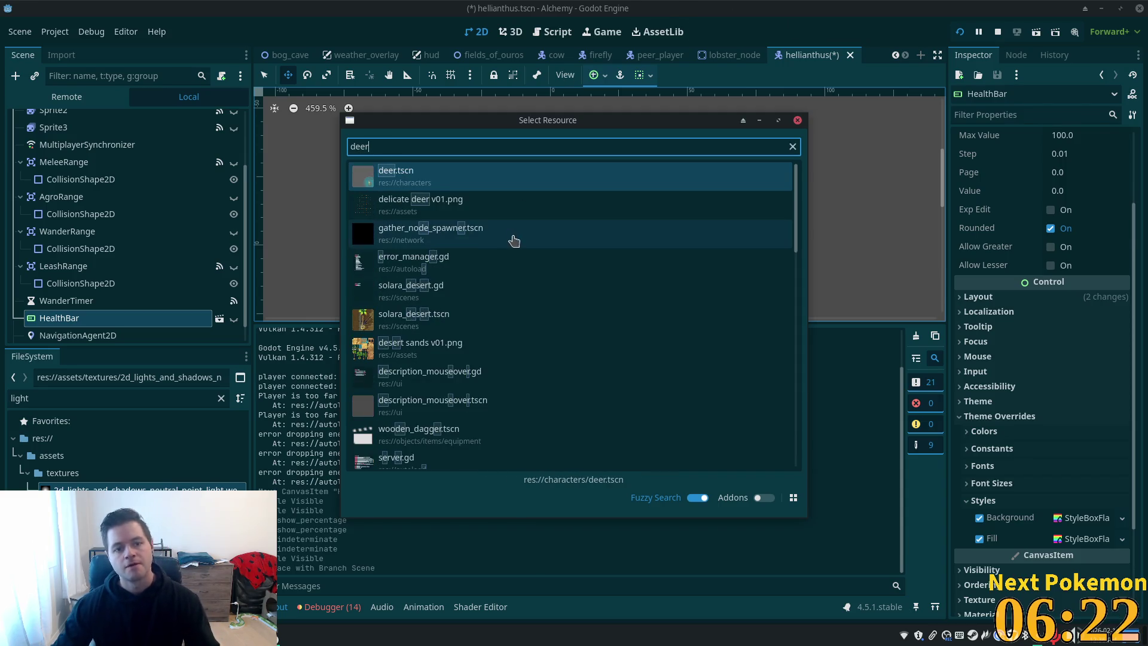
left_click(425, 172)
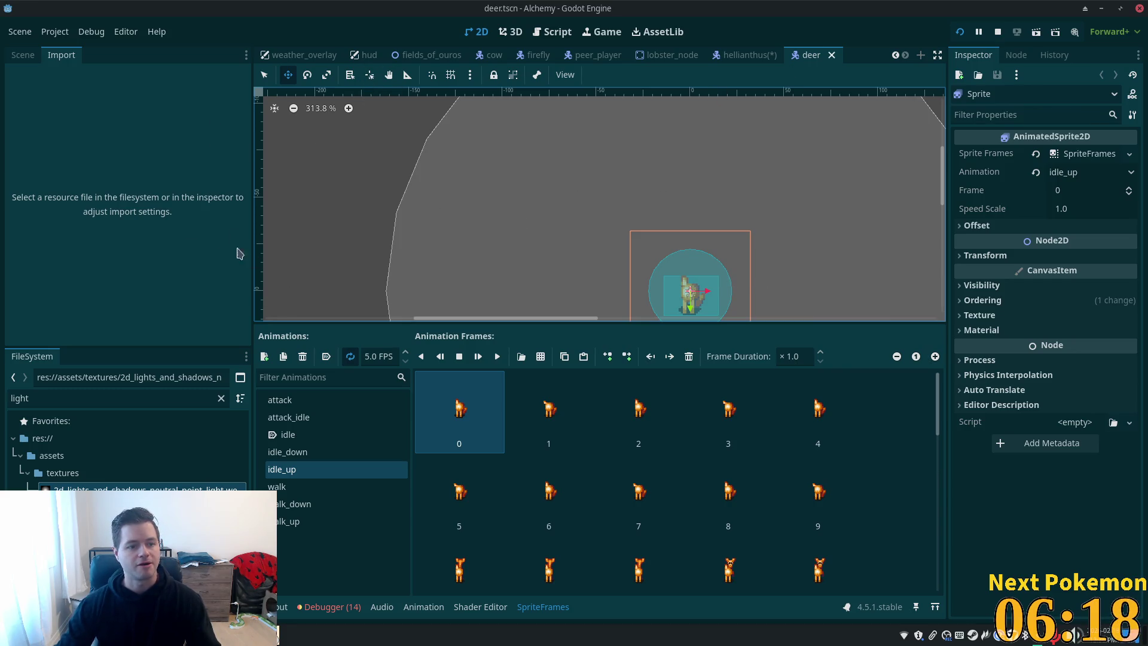
left_click(23, 55)
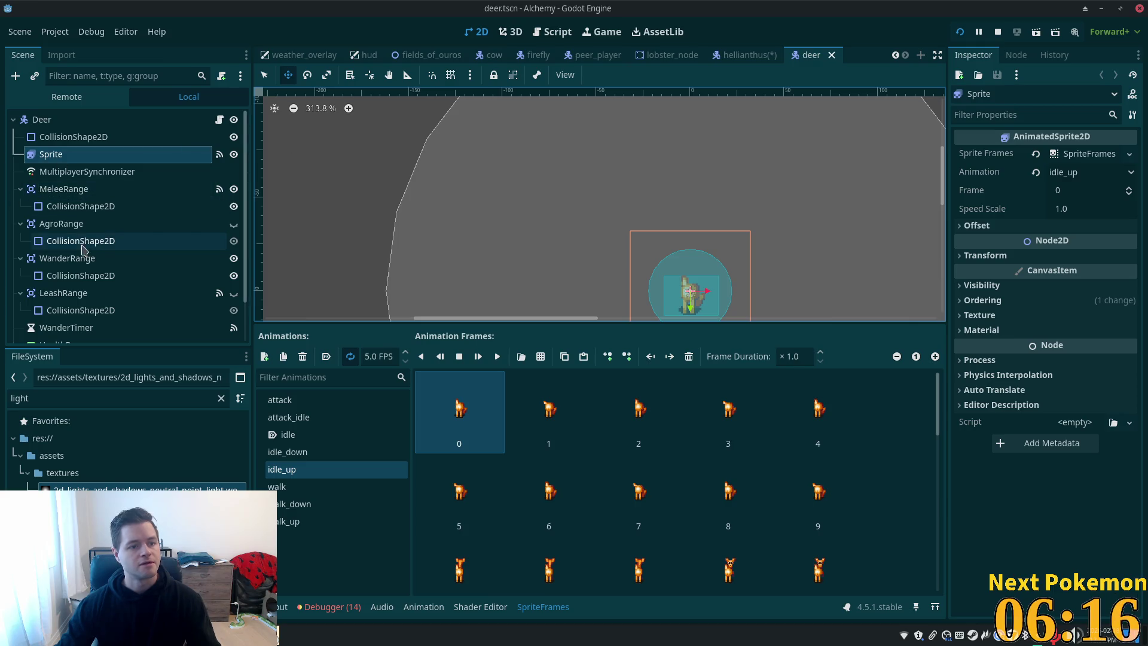
scroll(80, 250, "down", 2)
left_click(60, 297)
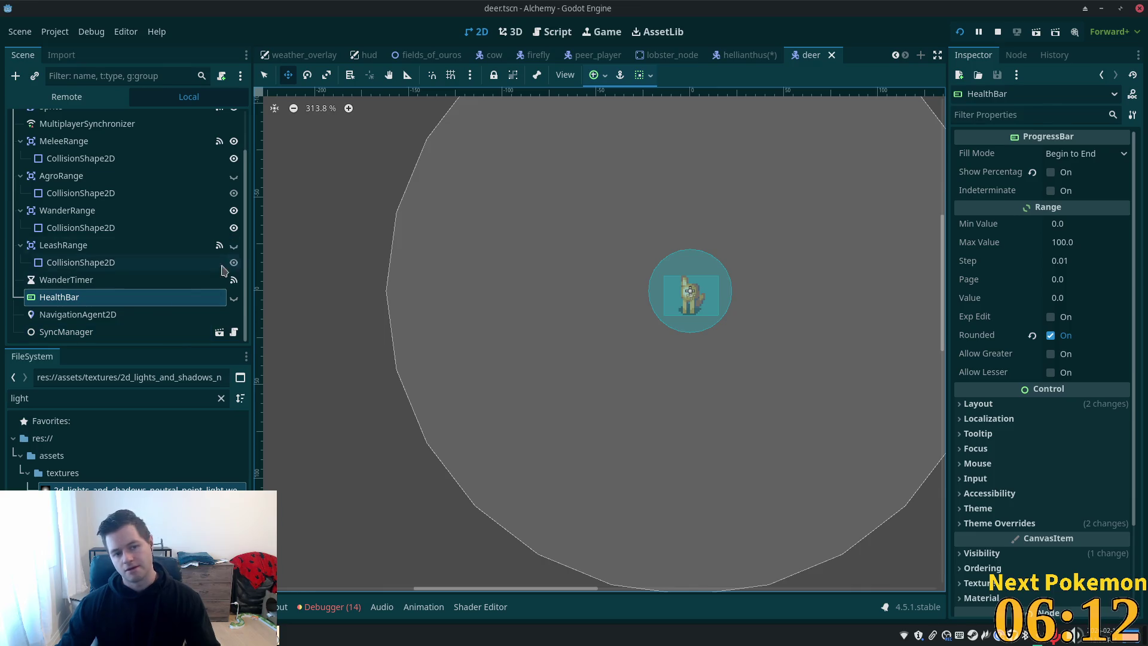
scroll(188, 255, "up", 3)
left_click(89, 119)
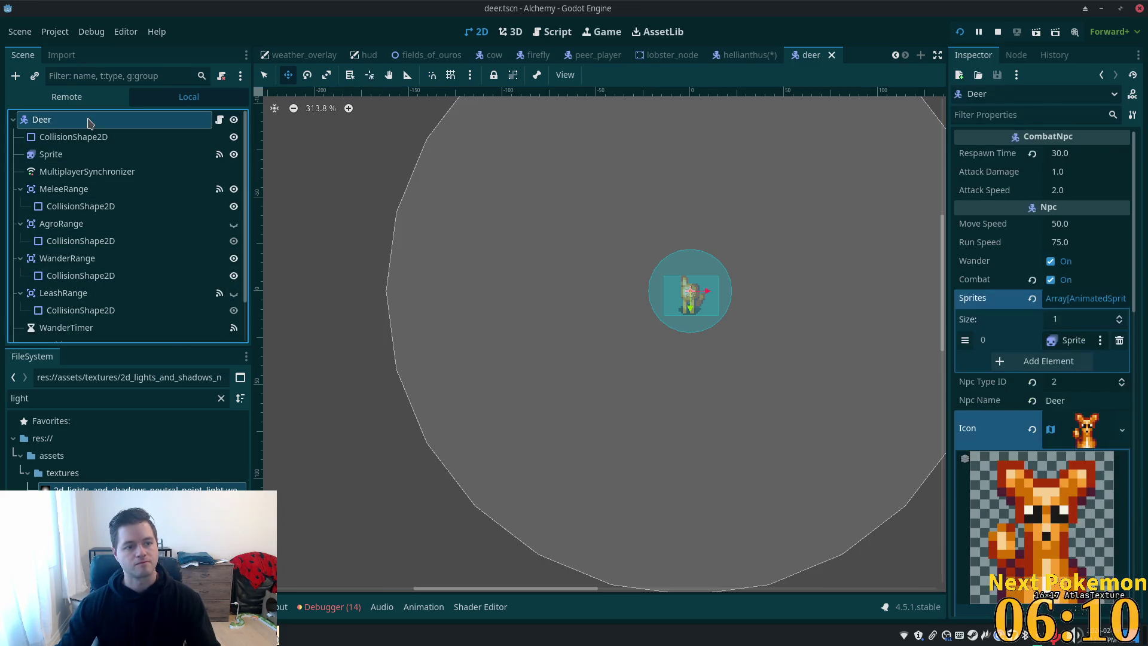
Instance health_bar.tscn under Deer as HealthBar2, placed below the old HealthBar and made visible
right_click(89, 120)
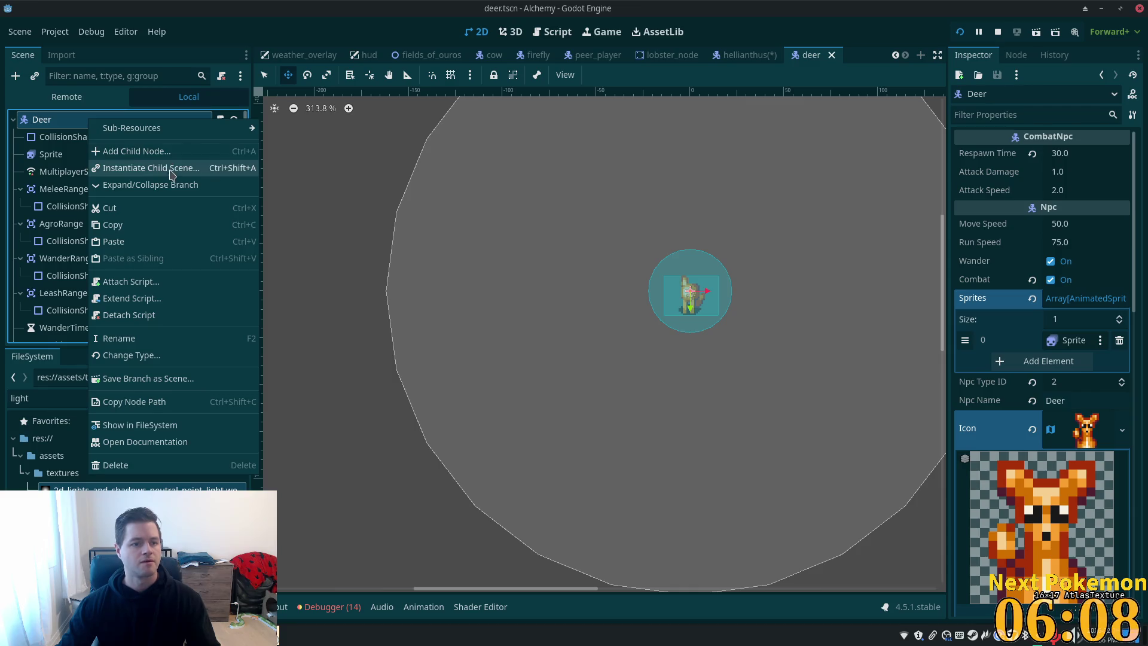
key("Escape")
key("ctrl+shift+a")
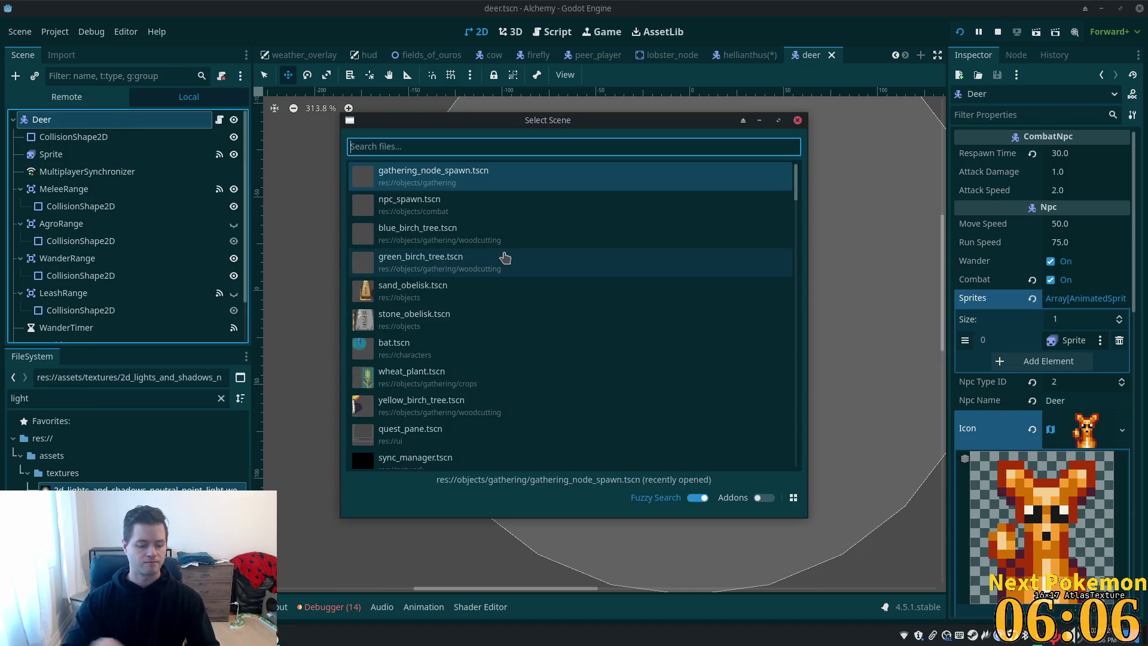
type("health")
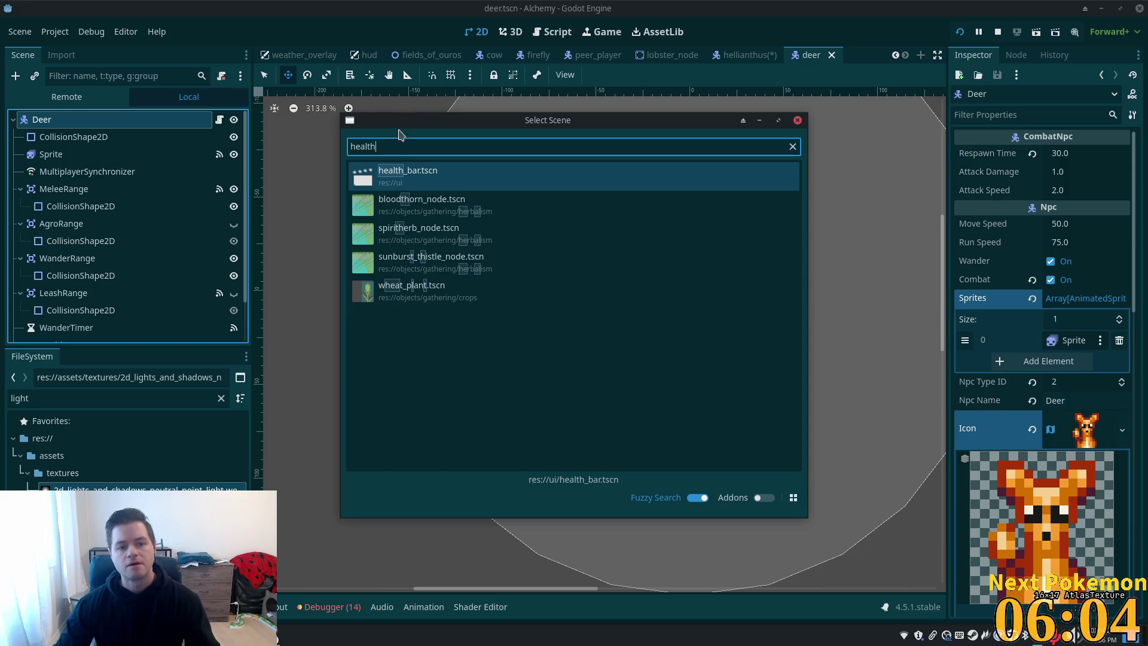
double_click(398, 178)
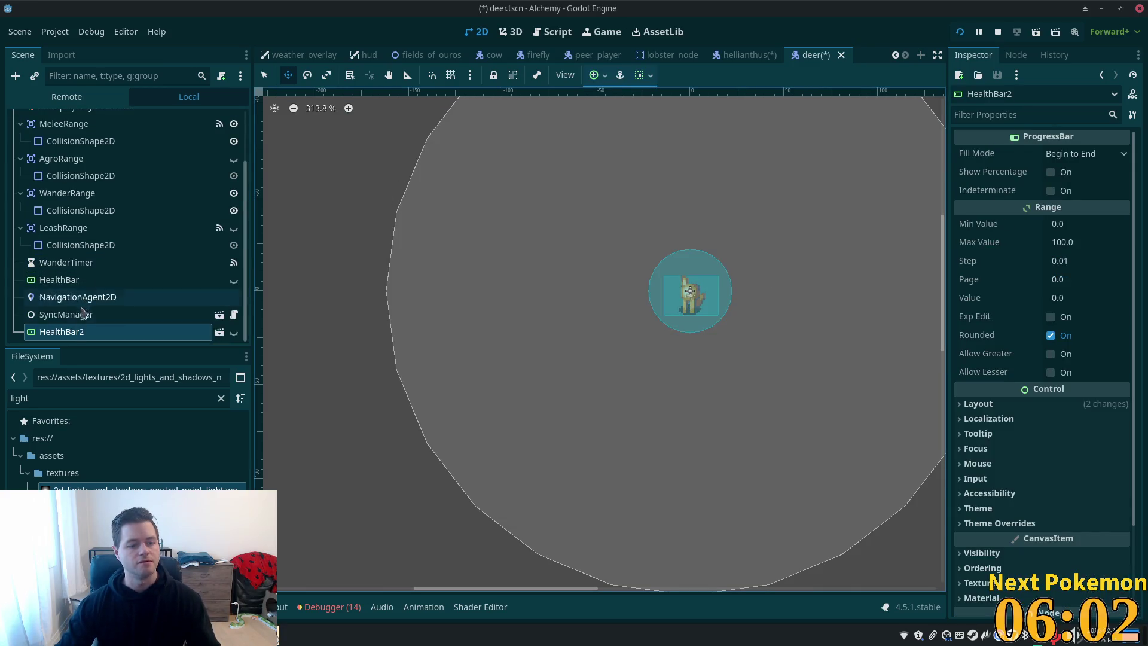
left_click_drag(69, 337, 62, 288)
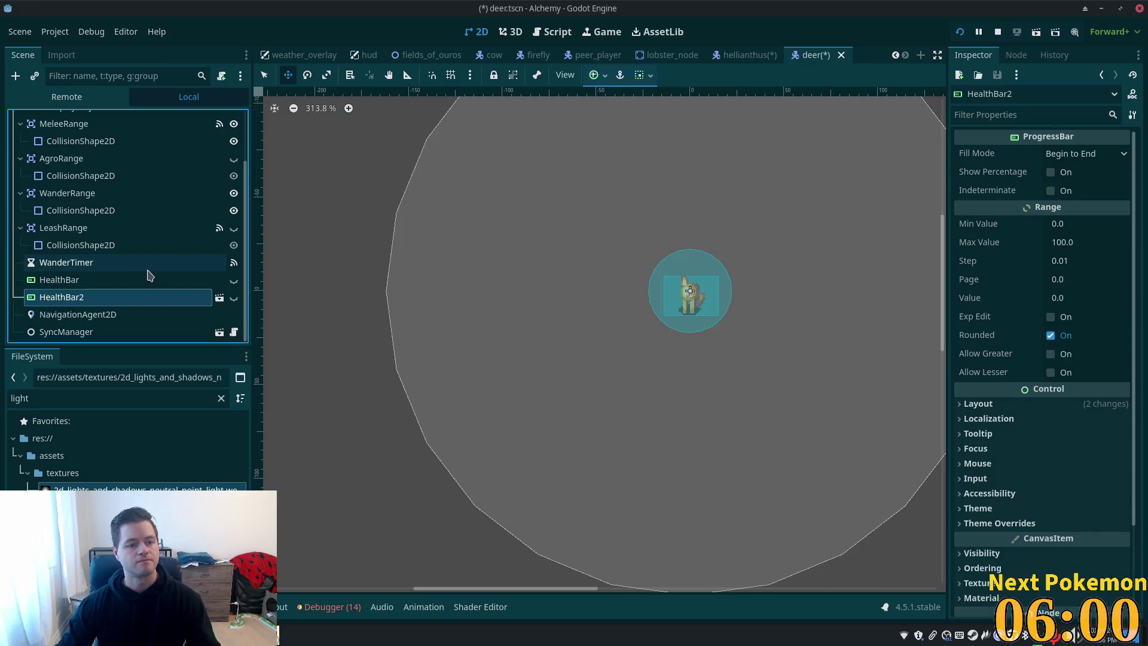
left_click(234, 297)
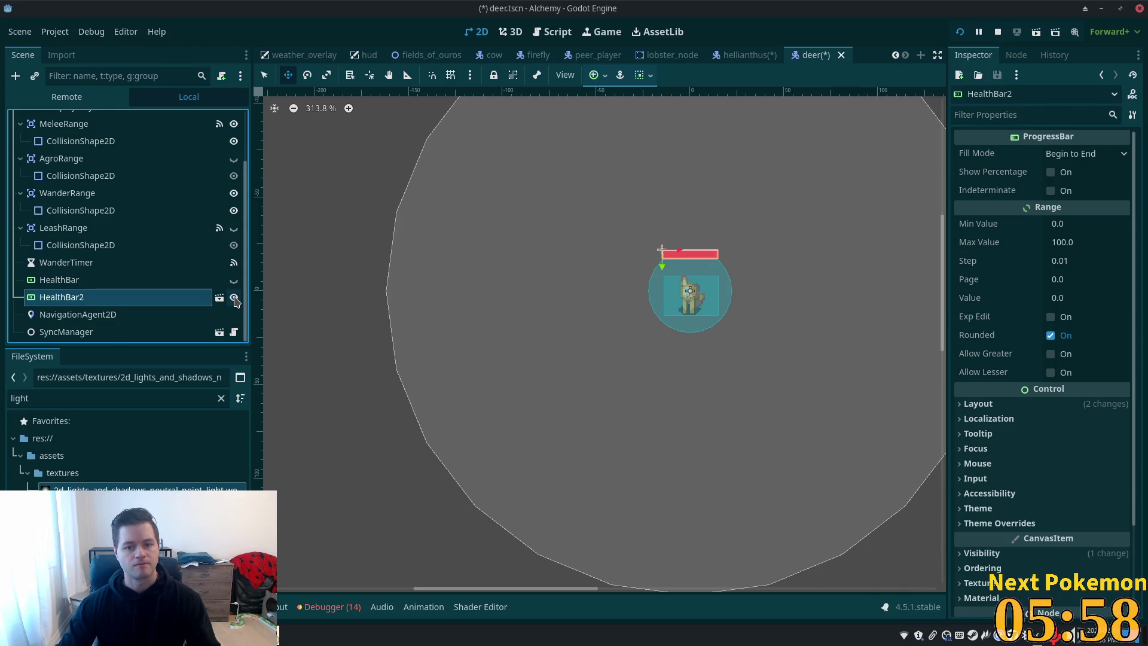
Show the deer Sprite's attack animation in the SpriteFrames panel, then select the old HealthBar
scroll(655, 344, "up", 1)
scroll(655, 345, "up", 3)
scroll(128, 251, "up", 3)
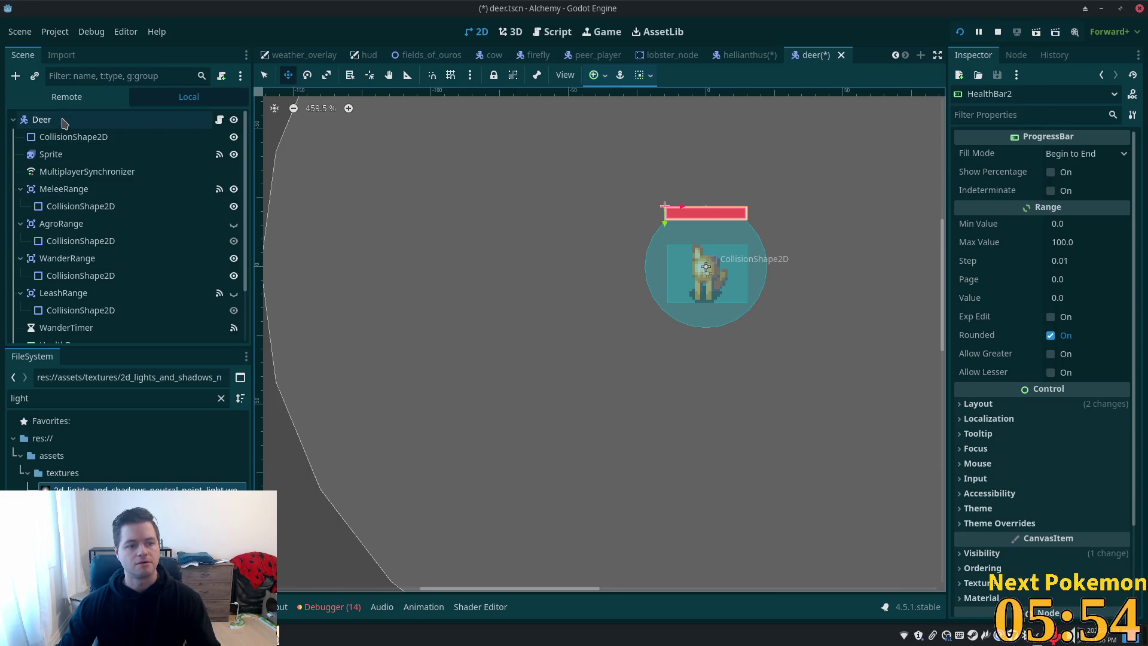
scroll(126, 279, "down", 3)
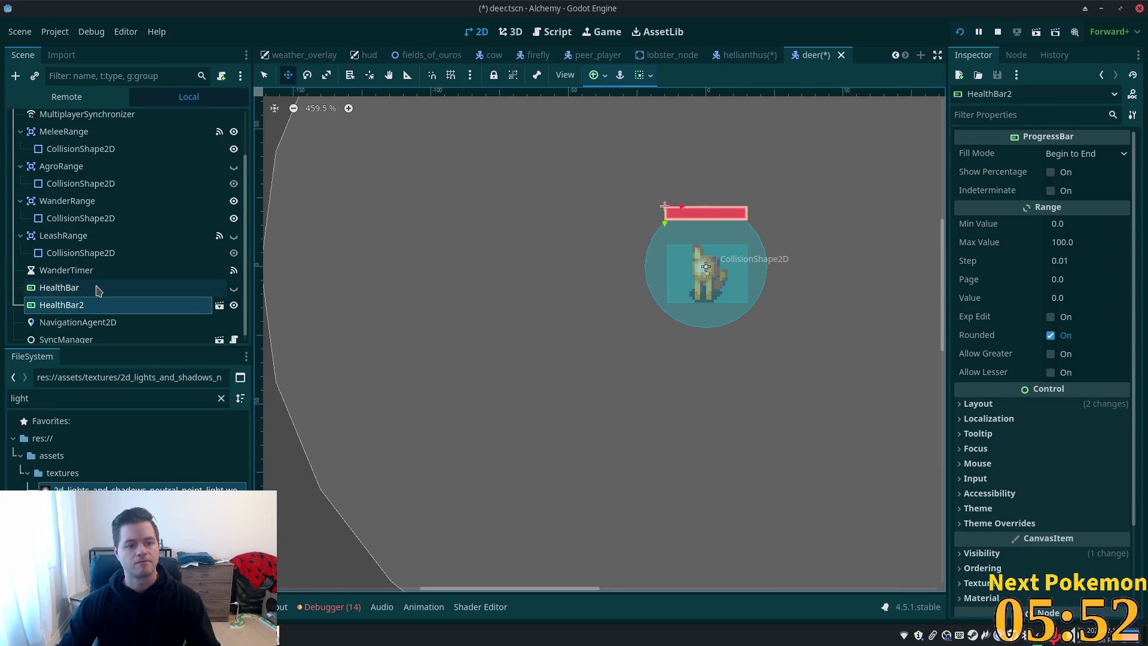
scroll(106, 246, "up", 3)
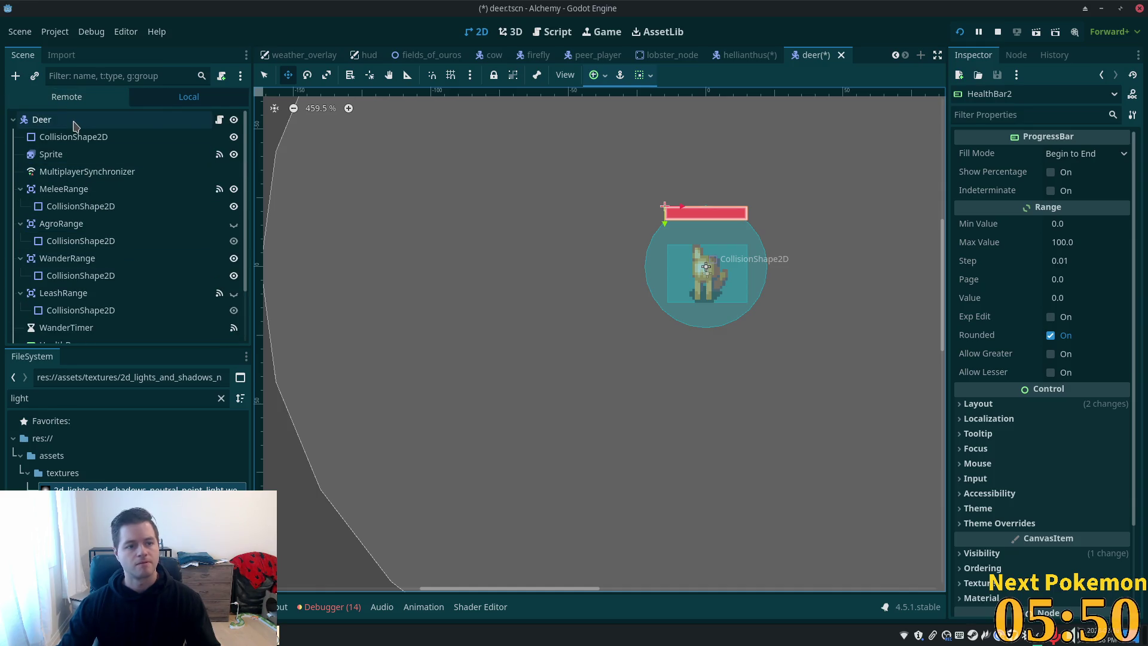
left_click(54, 154)
left_click(308, 401)
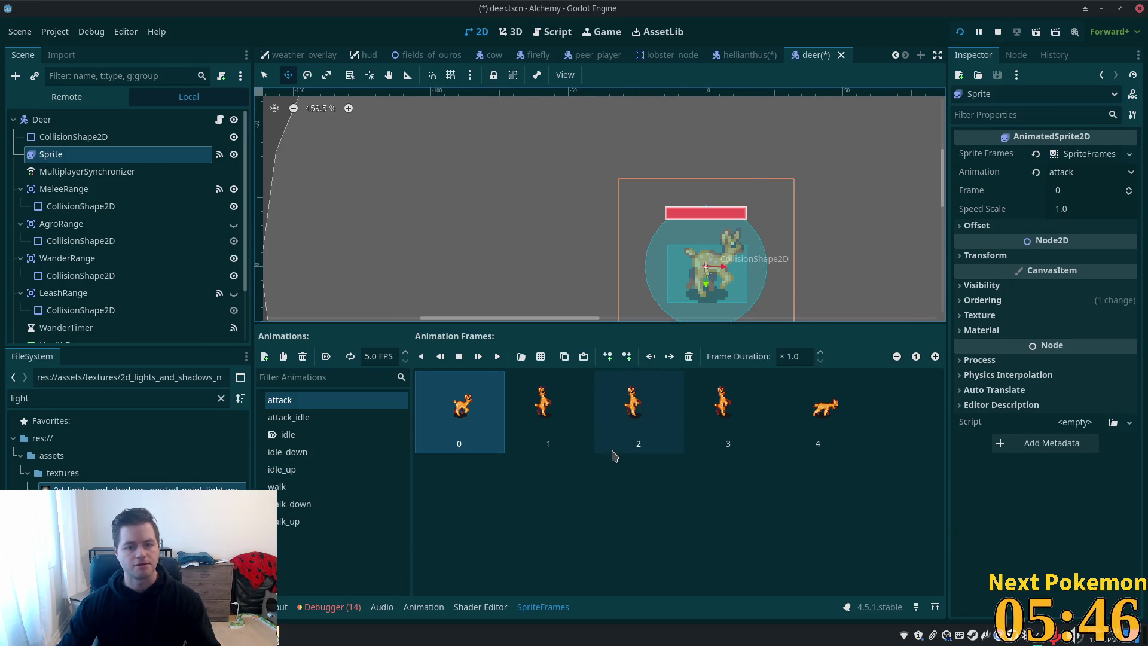
scroll(57, 281, "down", 4)
left_click(55, 281)
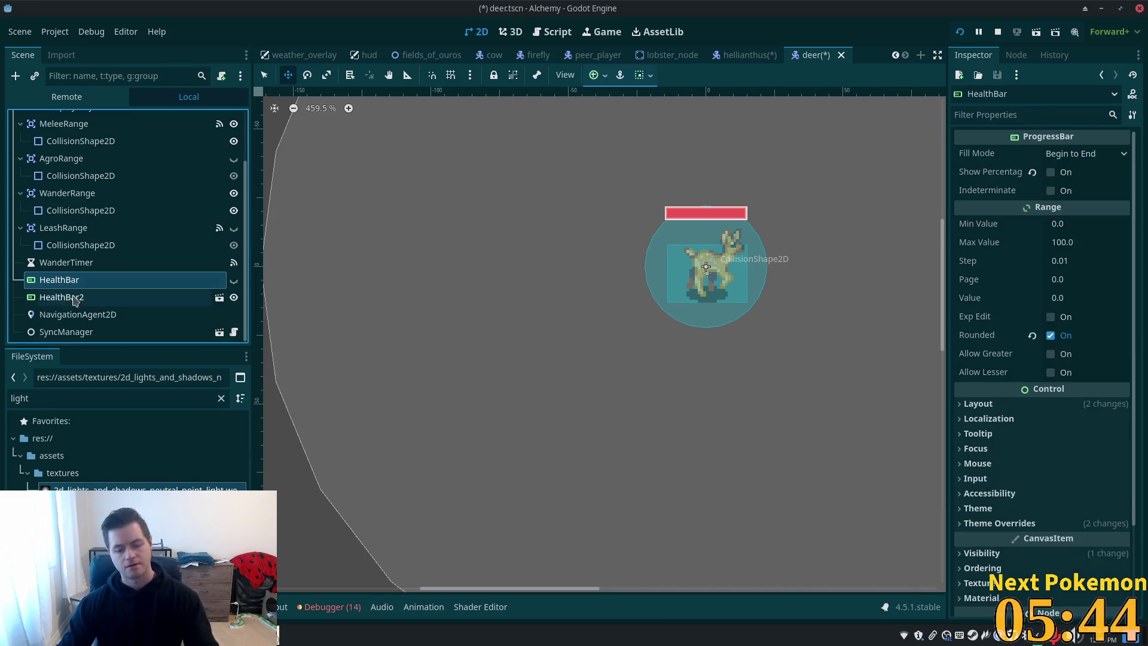
Delete the deer's old HealthBar and rename HealthBar2 to HealthBar
key("Delete")
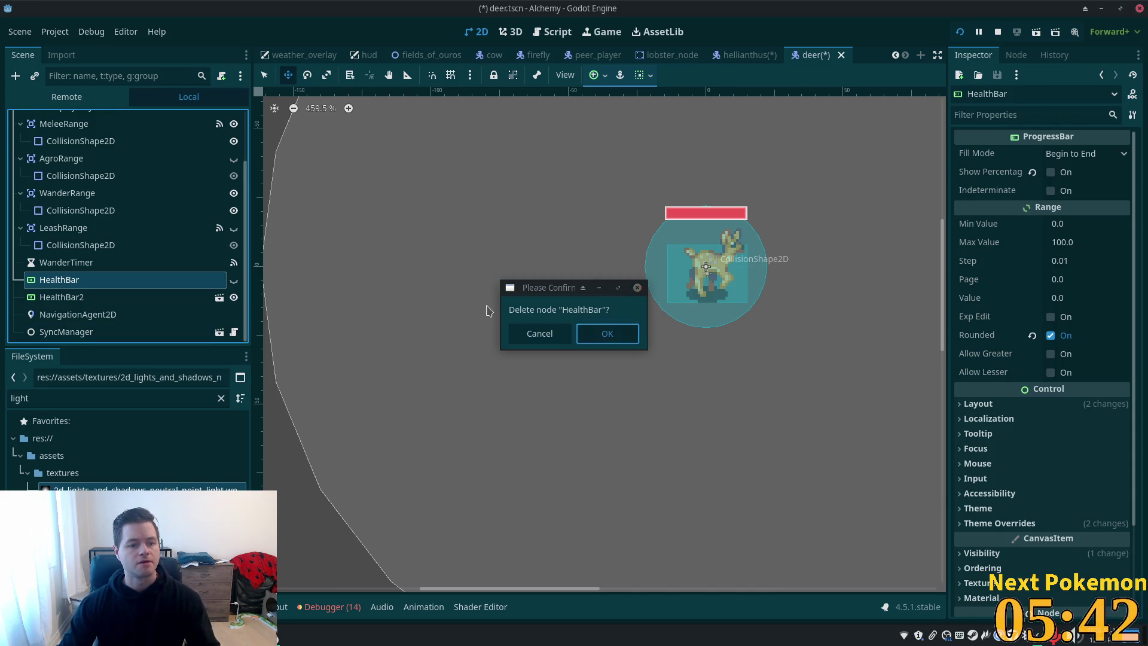
key("Return")
double_click(129, 294)
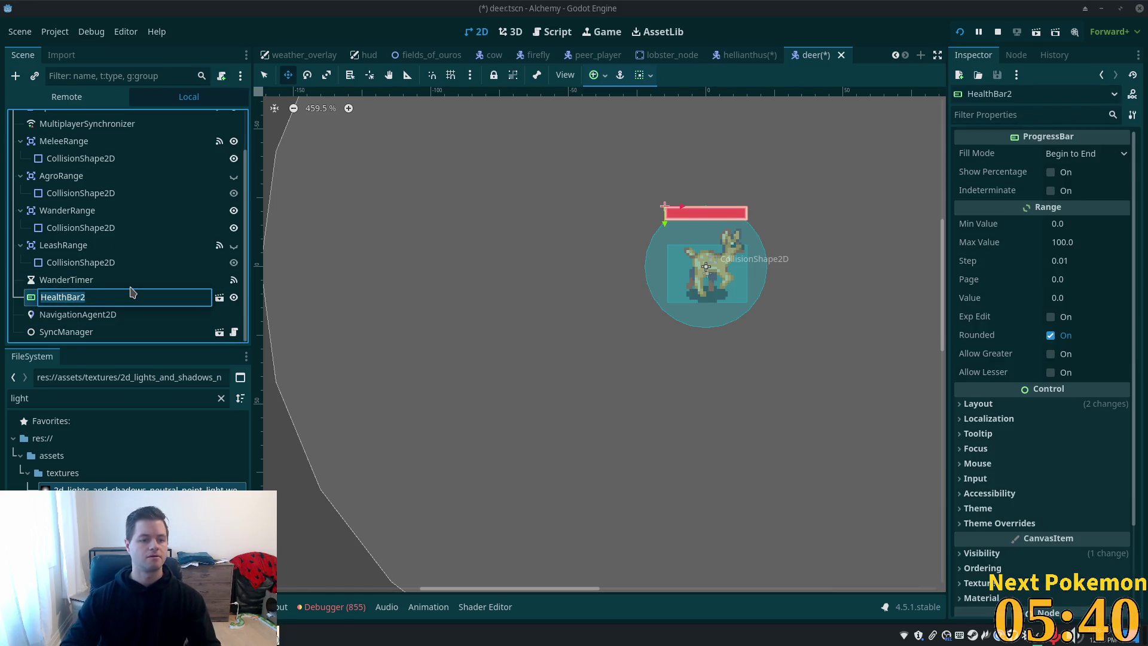
key("Right")
key("BackSpace")
key("Return")
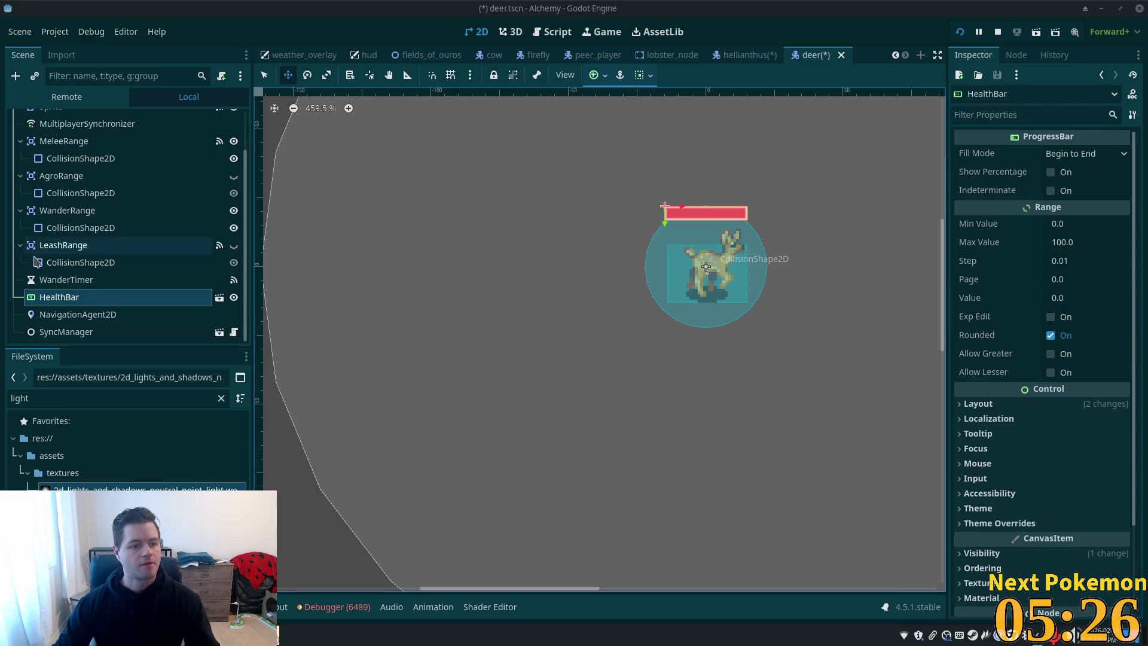
Save the deer scene and return to the hellianthus scene
left_click(90, 279)
key("ctrl+s")
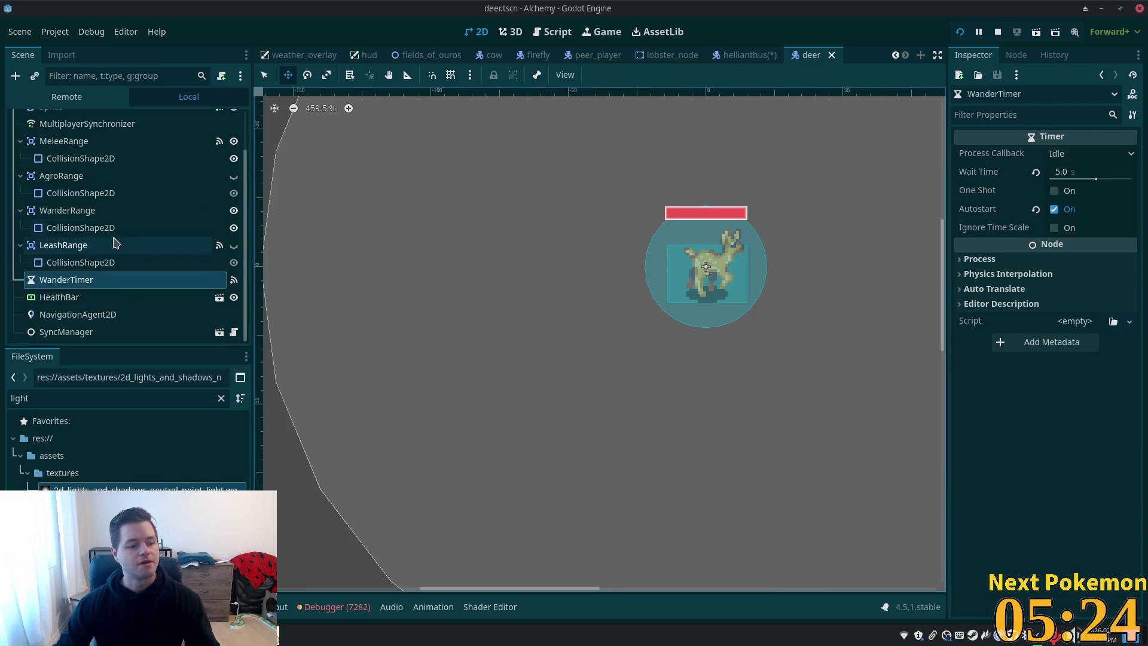
left_click(747, 55)
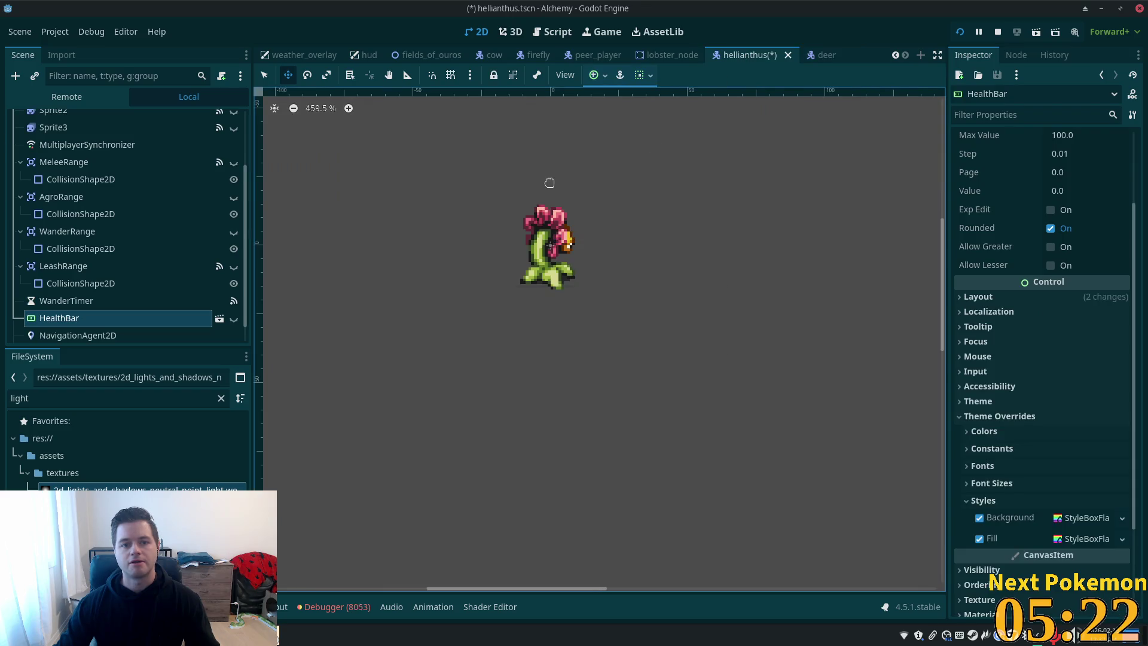
Save the hellianthus scene and check the deer scene tab
key("ctrl+s")
left_click(801, 55)
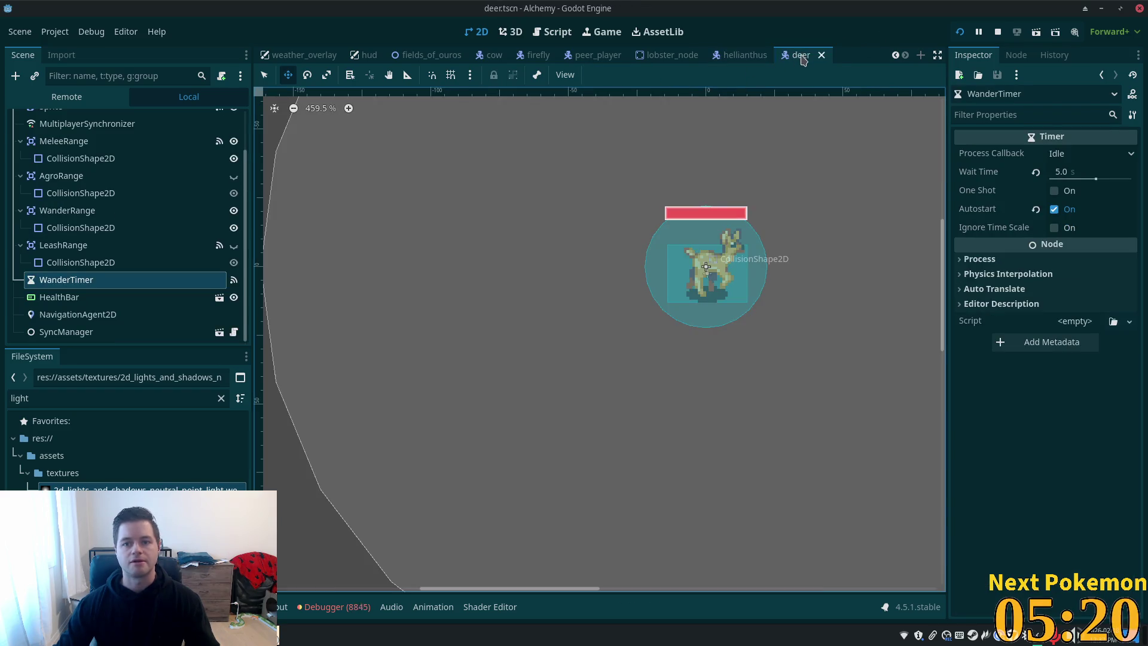
left_click(761, 58)
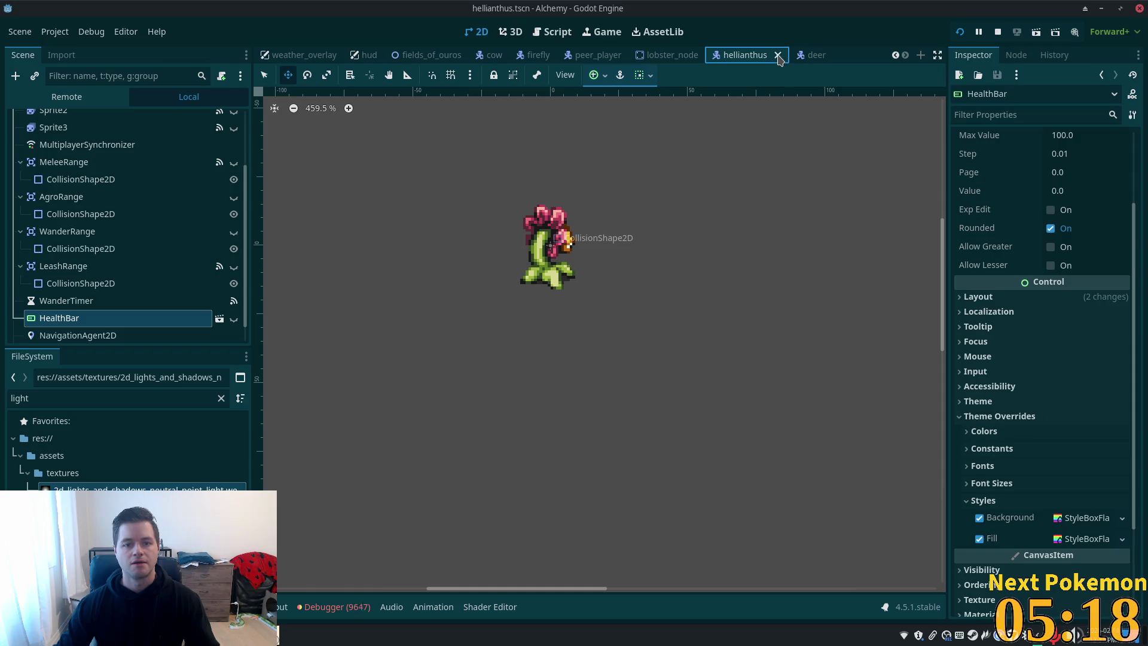
left_click(815, 64)
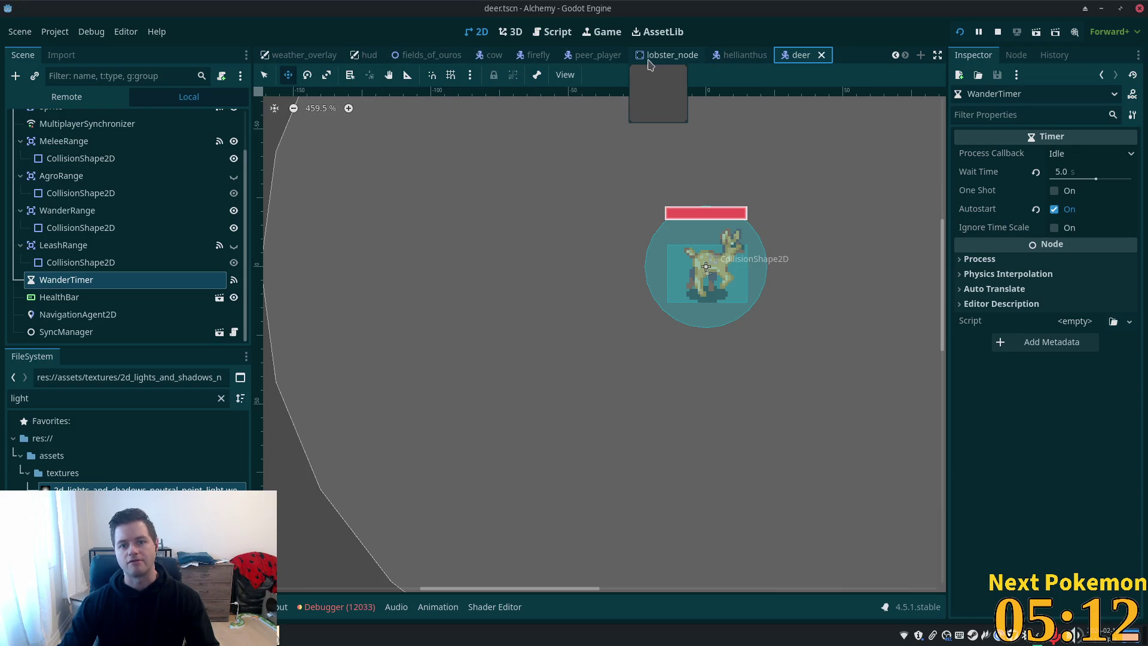
scroll(390, 55, "up", 6)
scroll(293, 55, "up", 3)
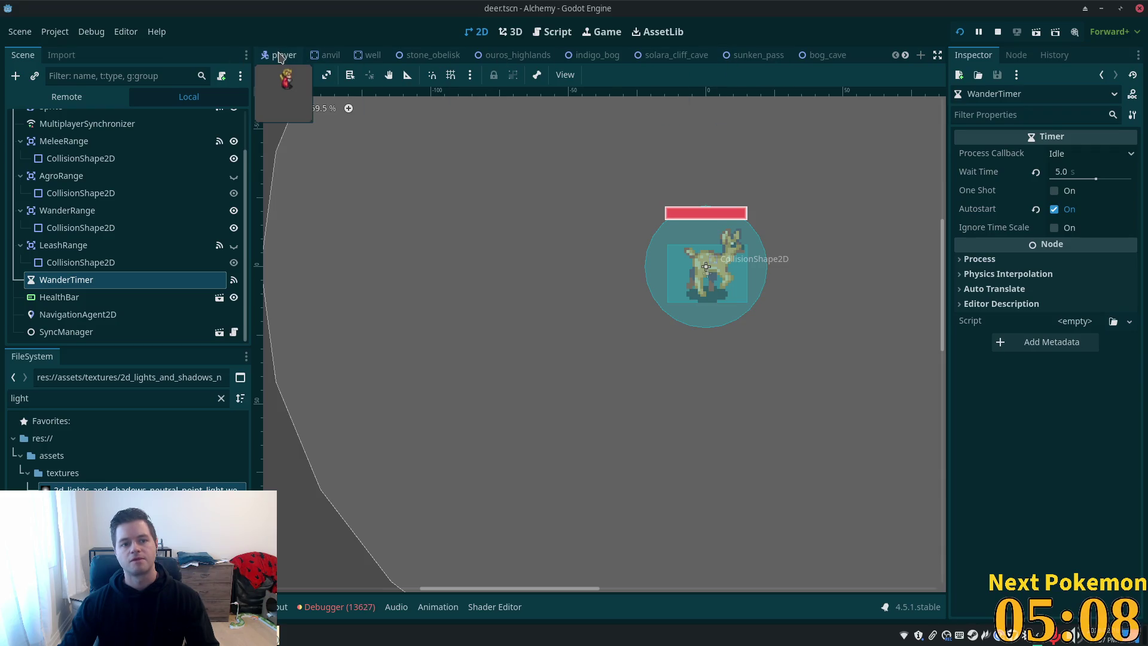
Close all open scene tabs and all open scripts
right_click(278, 55)
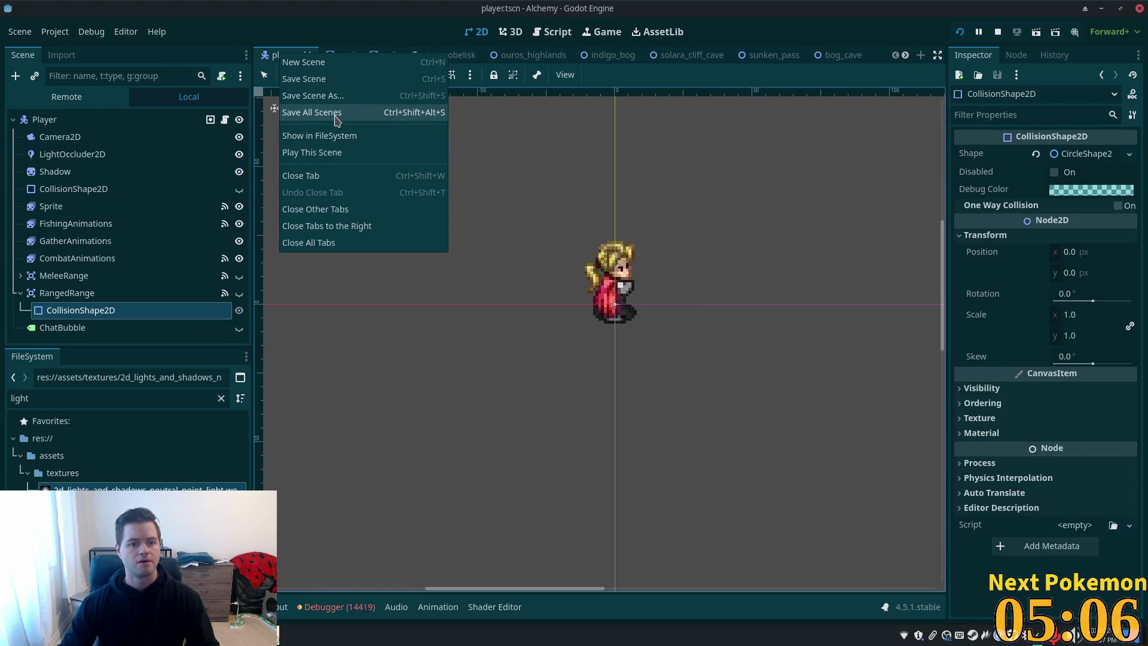
left_click(335, 242)
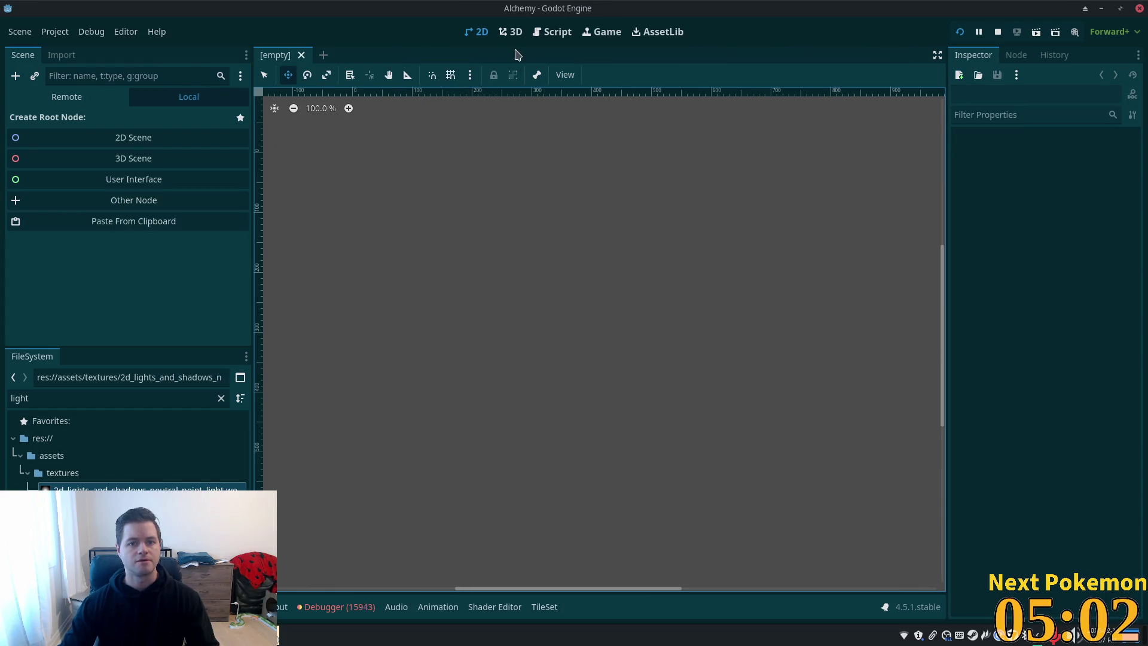
left_click(552, 31)
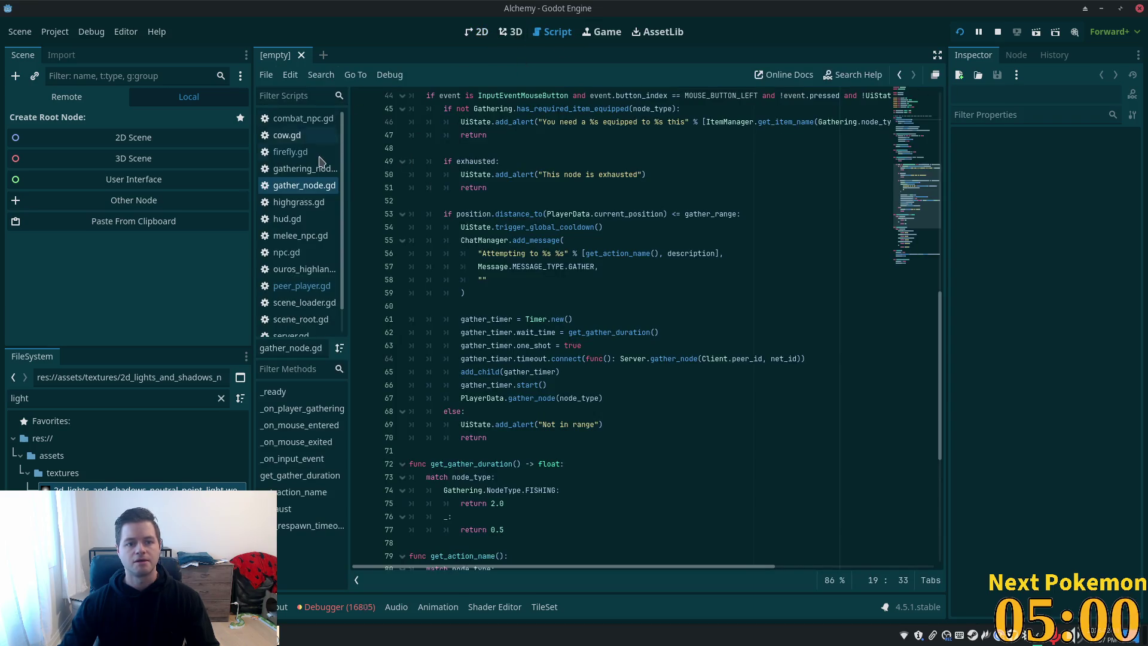
right_click(319, 157)
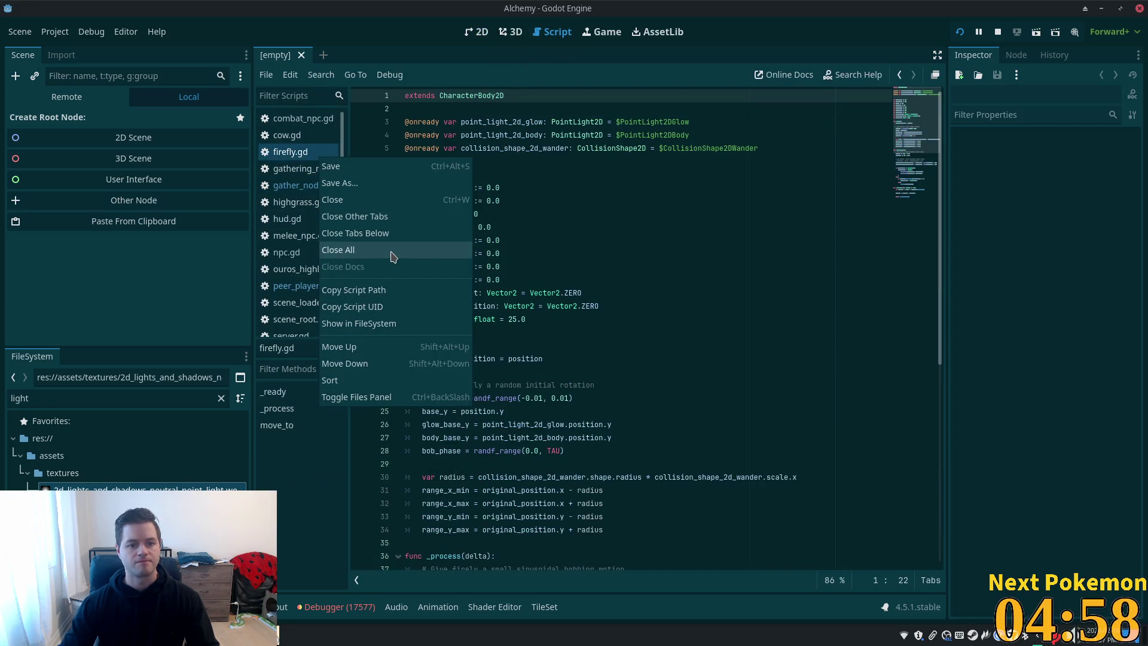
left_click(389, 250)
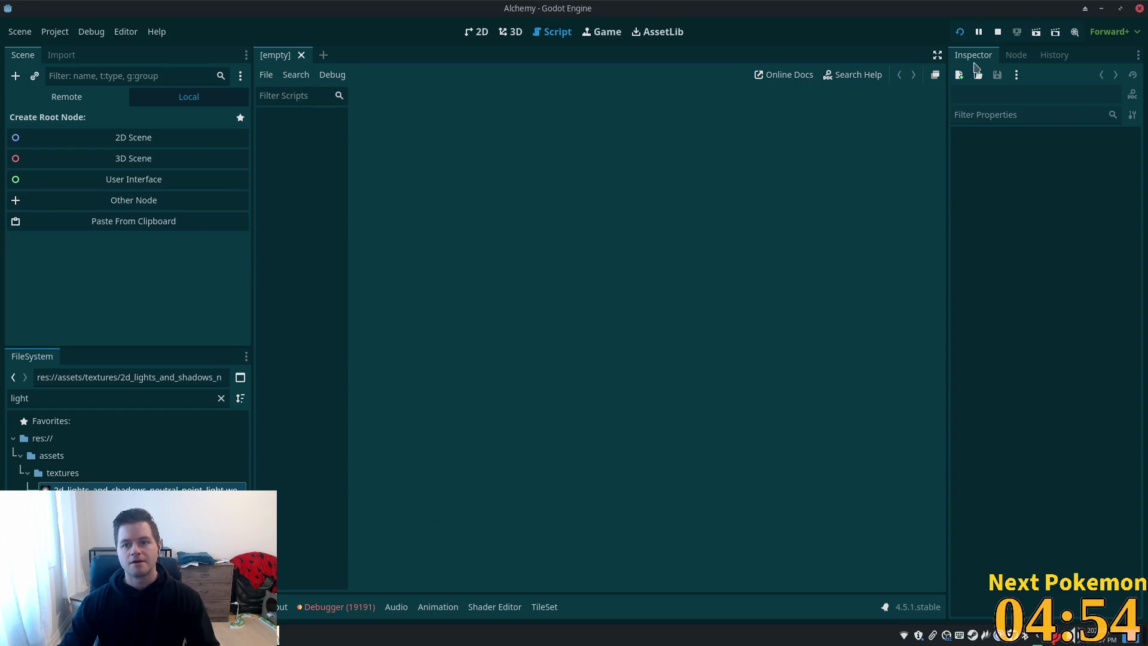
Stop the running game and show the debugger's Errors list
left_click(998, 34)
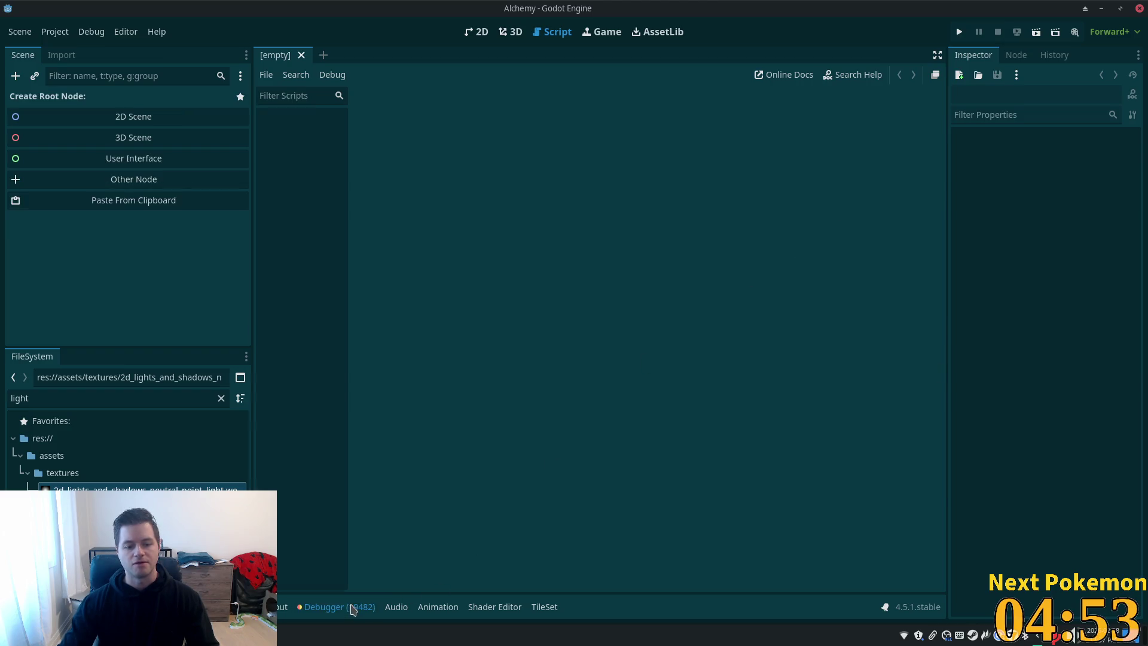
left_click(339, 606)
left_click(352, 353)
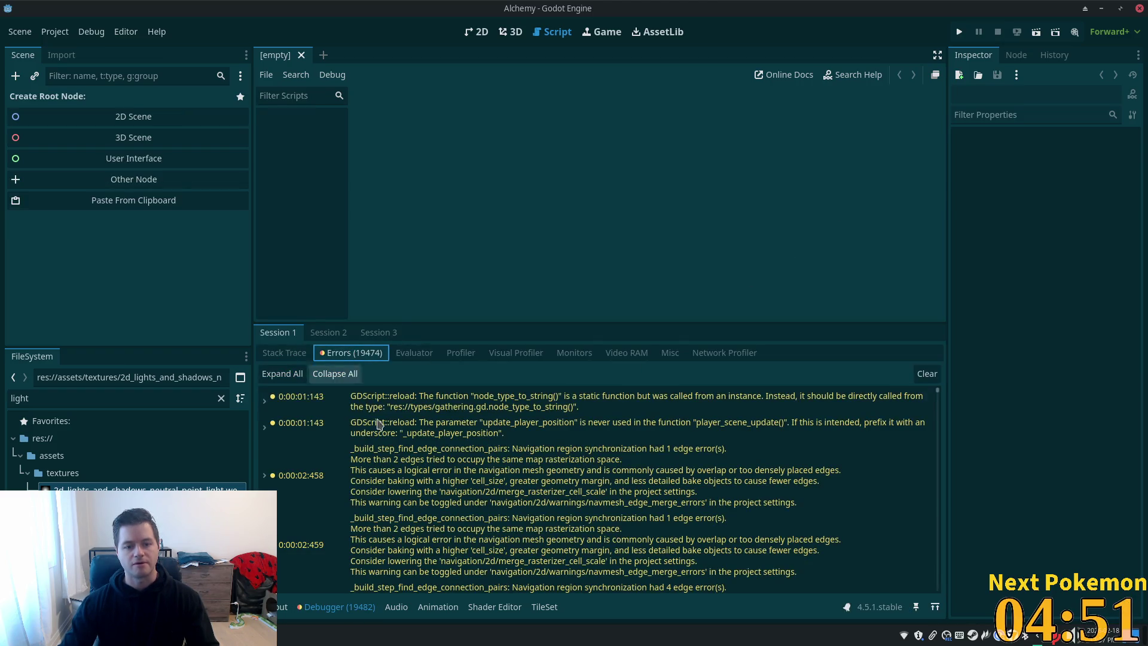
scroll(937, 428, "down", 5)
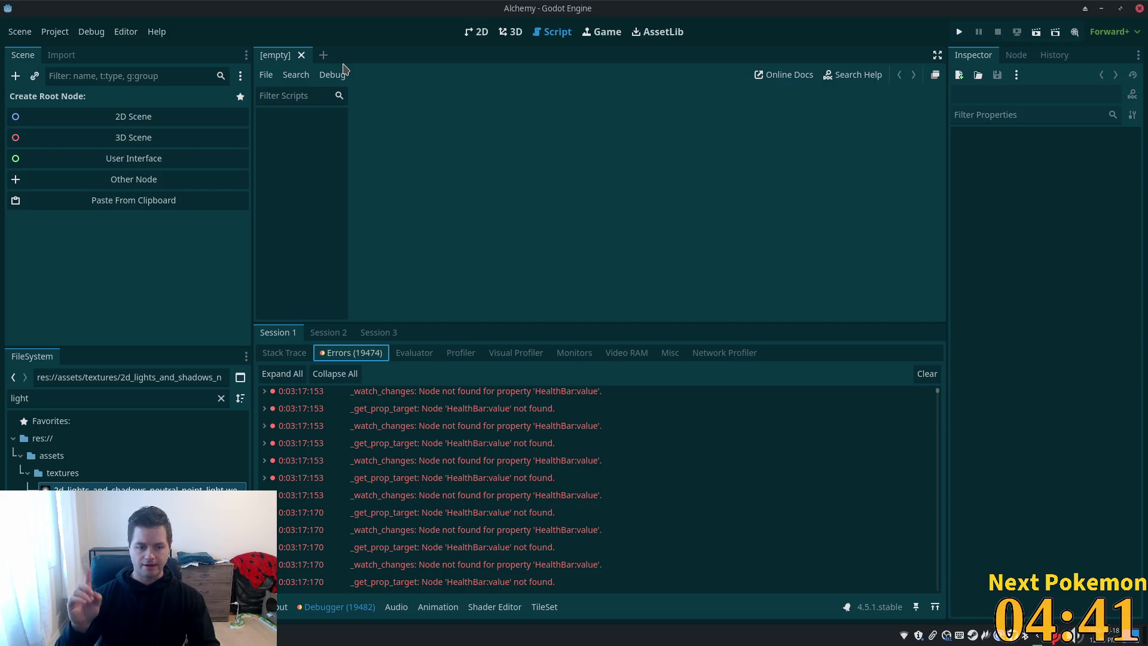
key("alt+Tab")
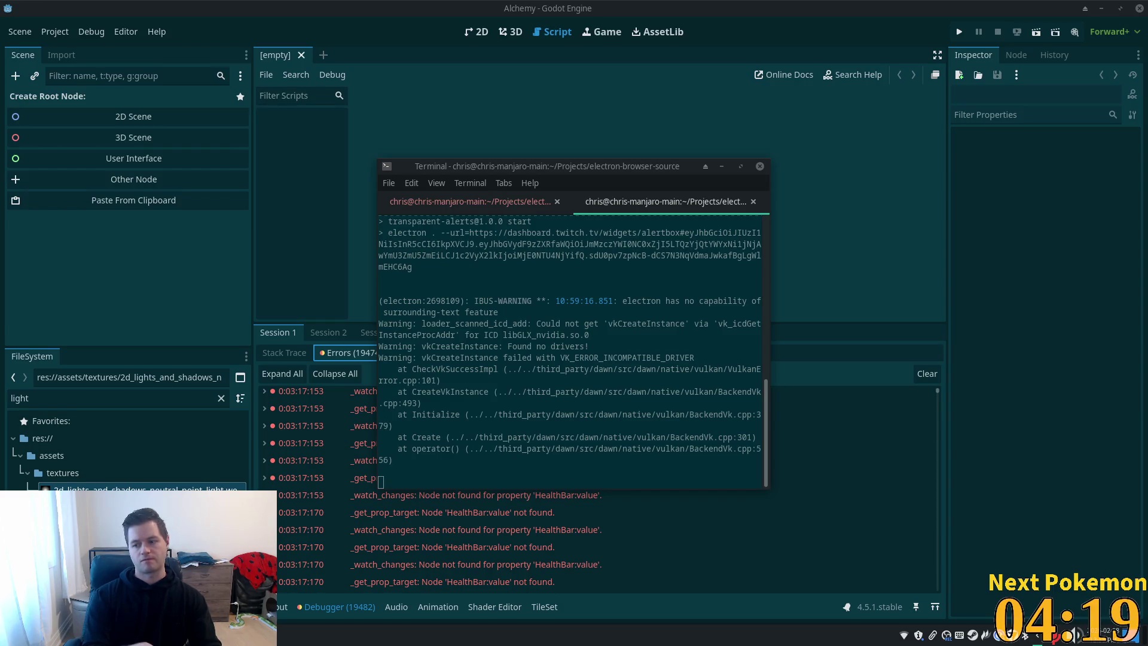
left_click(794, 21)
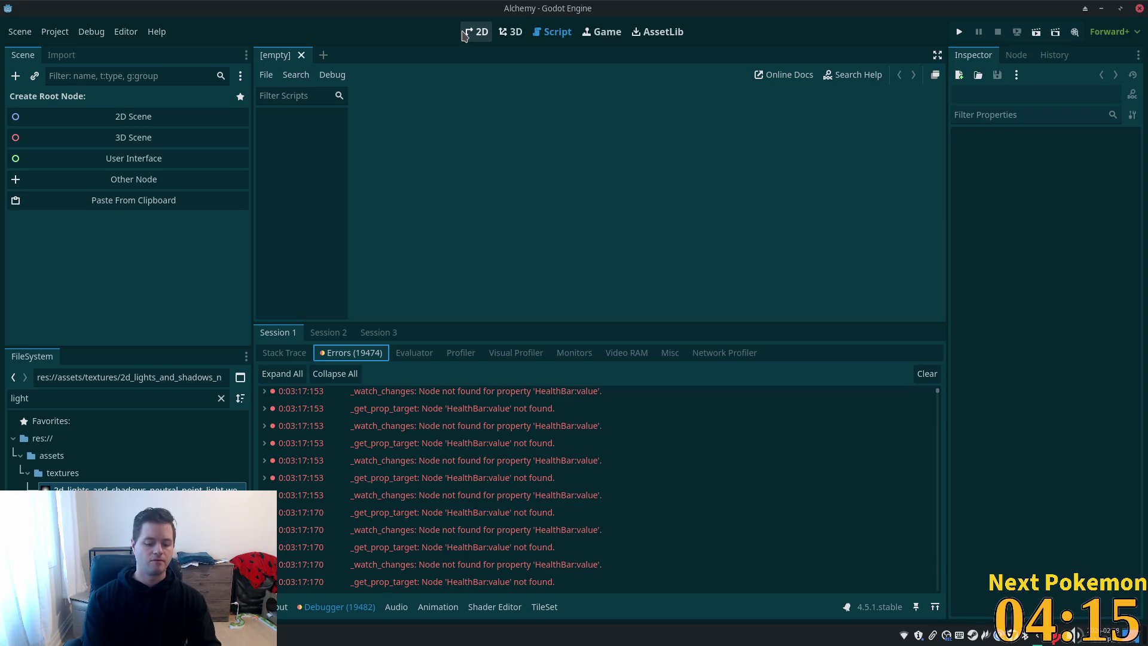
key("shift+alt+o")
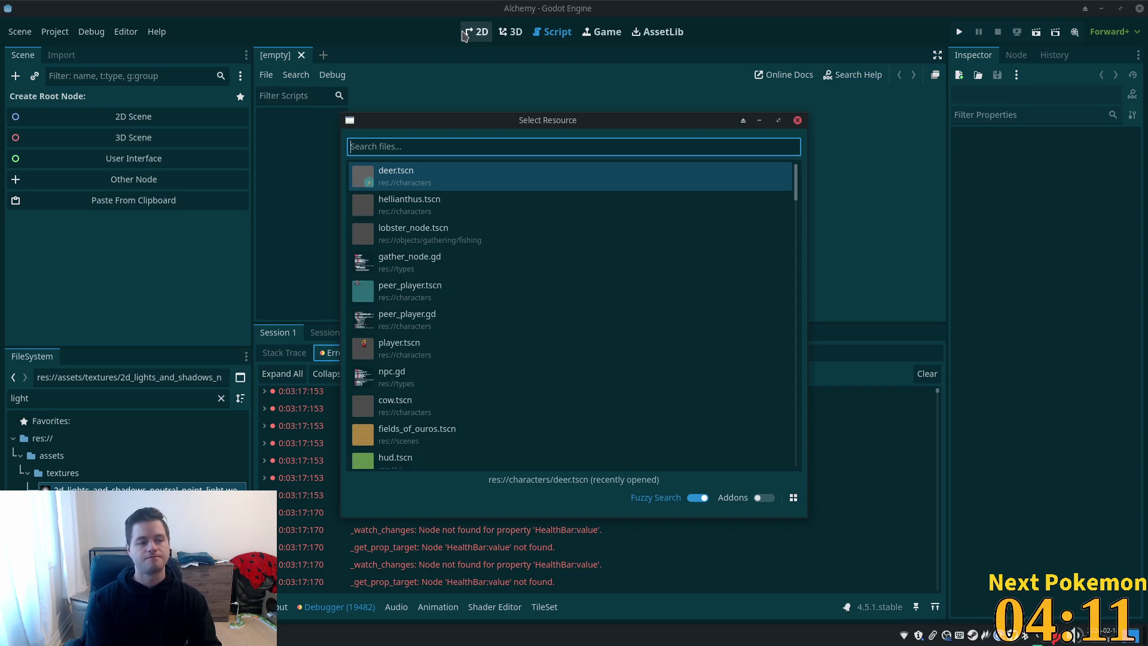
Quick-open the wolf.tscn scene
type("wolf")
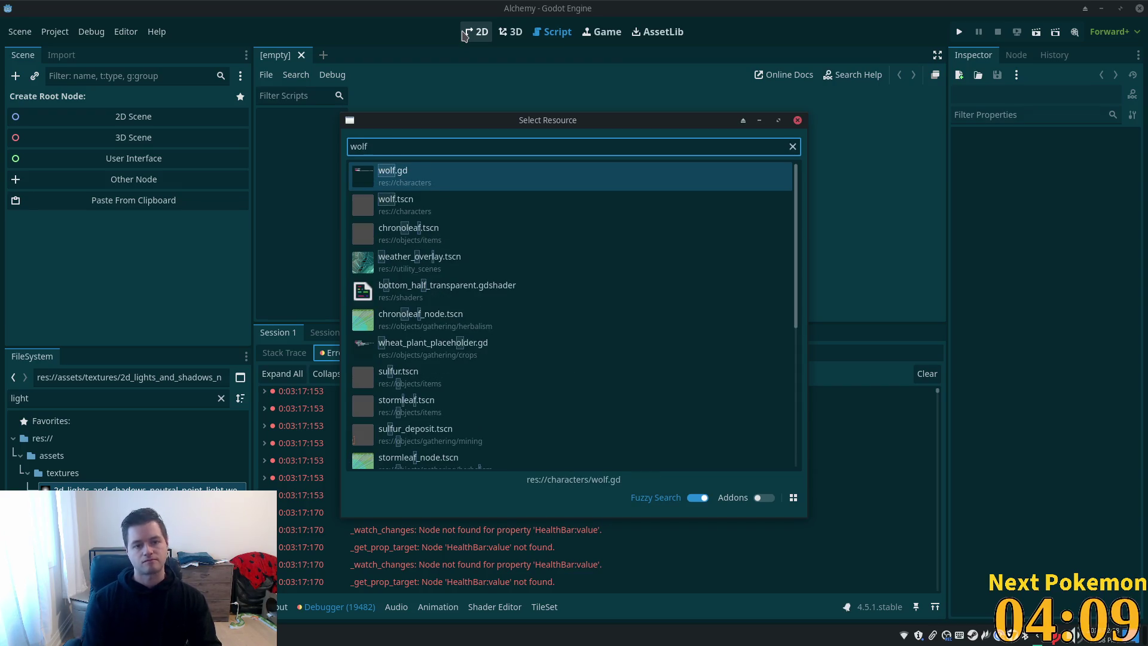
key("Down")
key("Return")
scroll(128, 264, "down", 5)
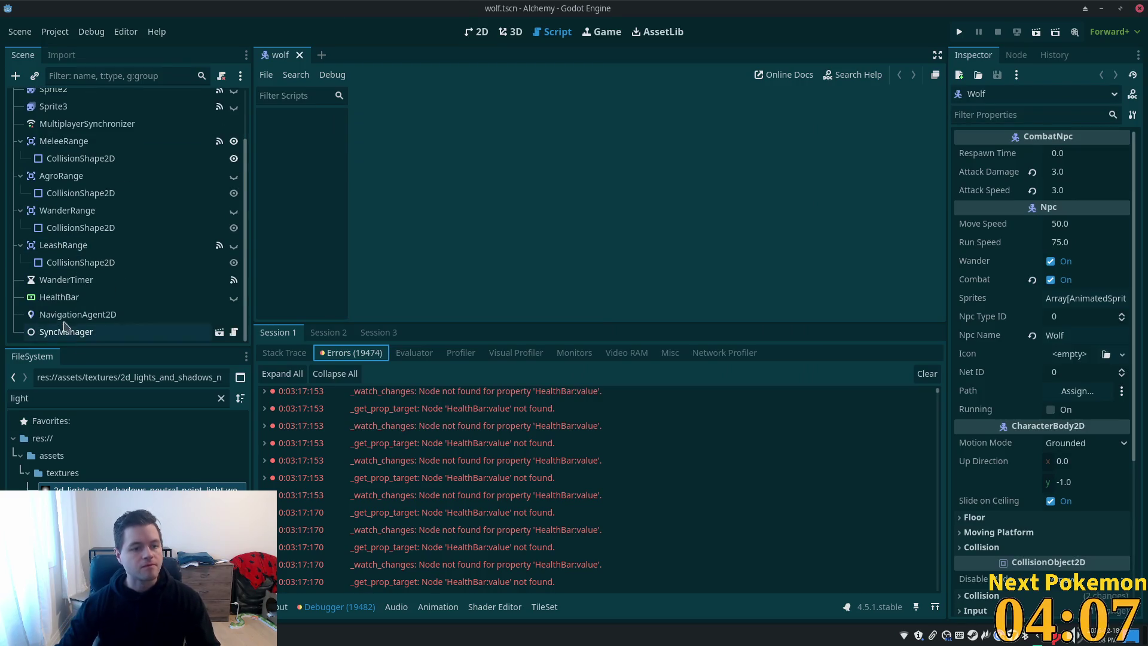
left_click_drag(245, 239, 209, 19)
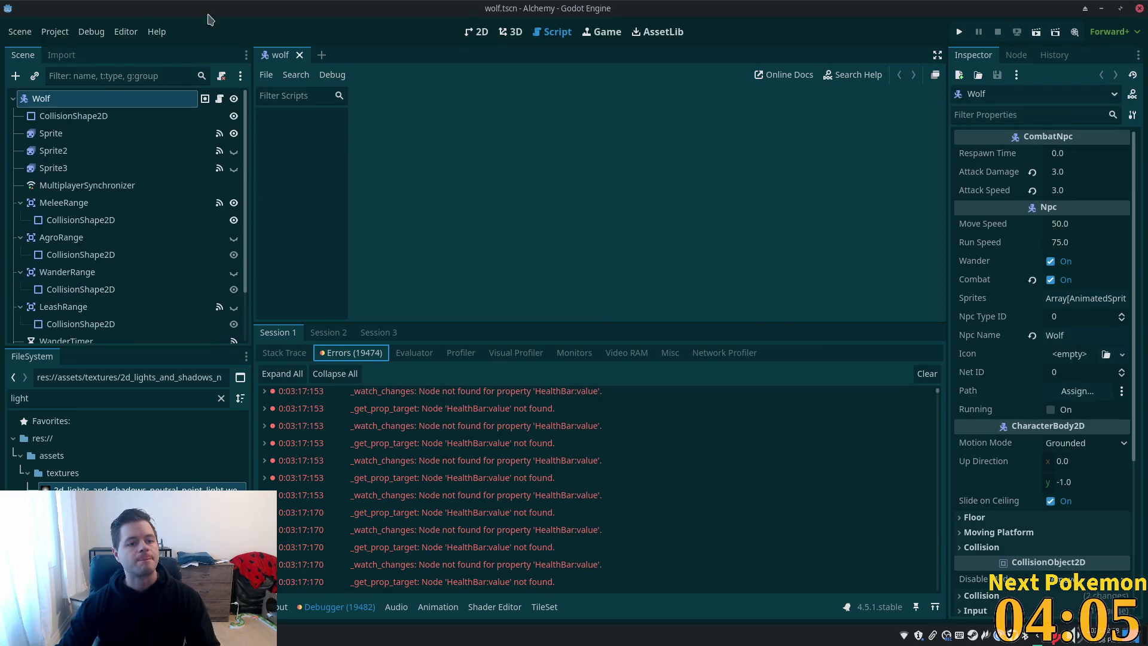
Instance health_bar.tscn into the wolf scene as HealthBar2, just below the old HealthBar
left_click(15, 76)
left_click(834, 107)
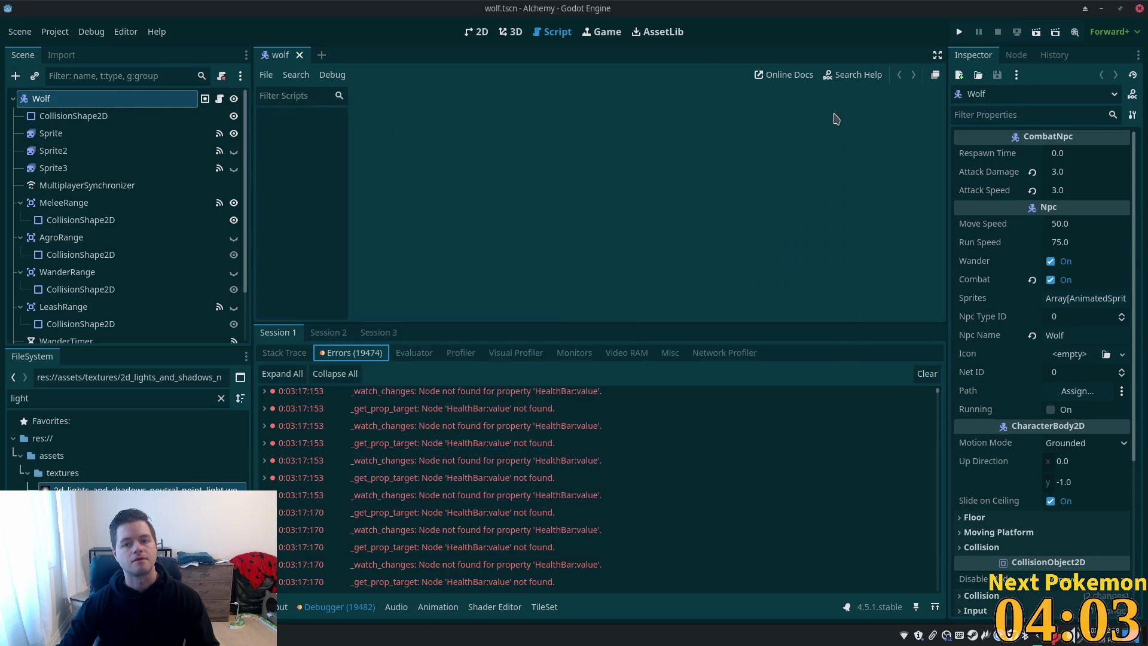
key("ctrl+shift+a")
key("Return")
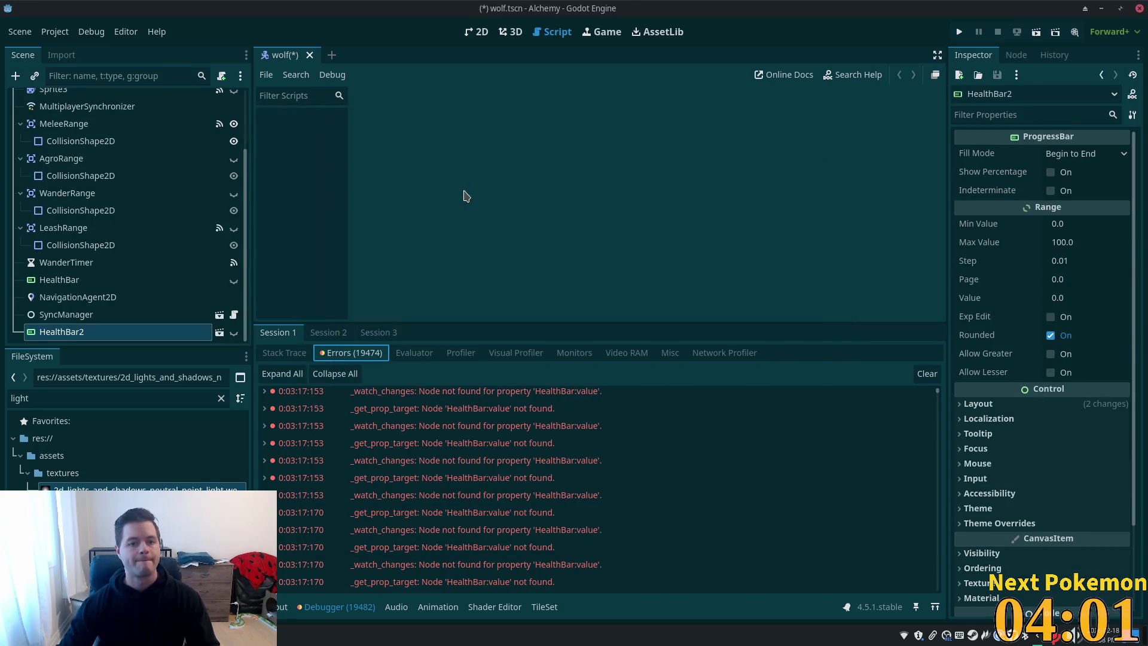
mouse_move(139, 332)
left_mouse_down()
mouse_move(122, 287)
mouse_move(109, 292)
left_mouse_up()
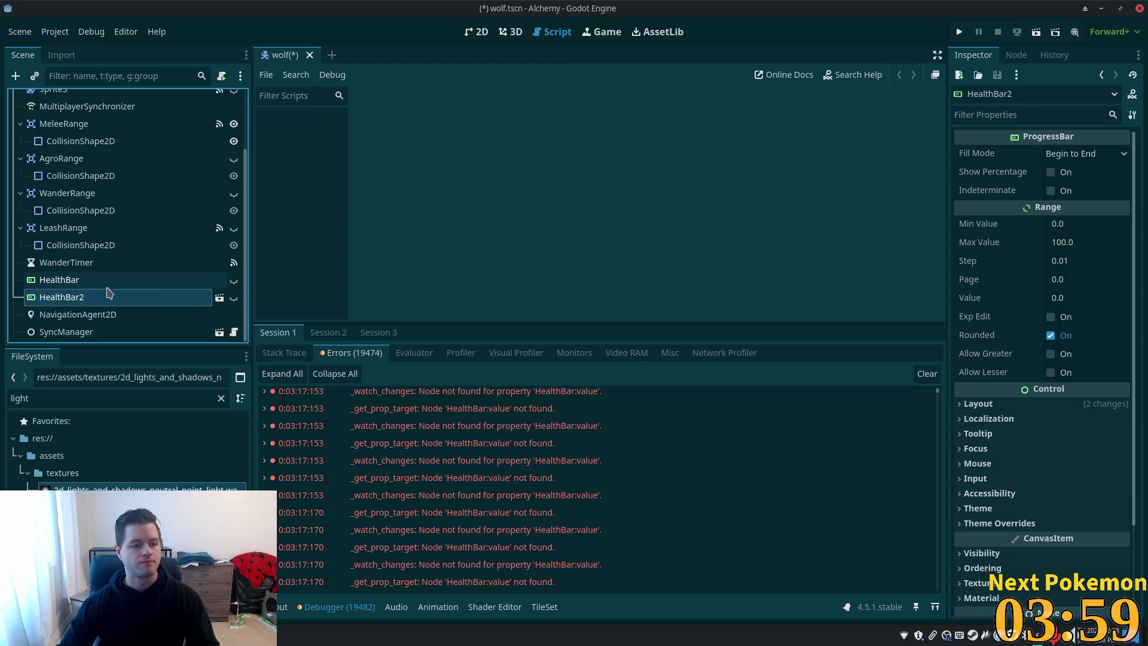
Delete the wolf's old HealthBar and rename HealthBar2 to HealthBar
left_click(110, 279)
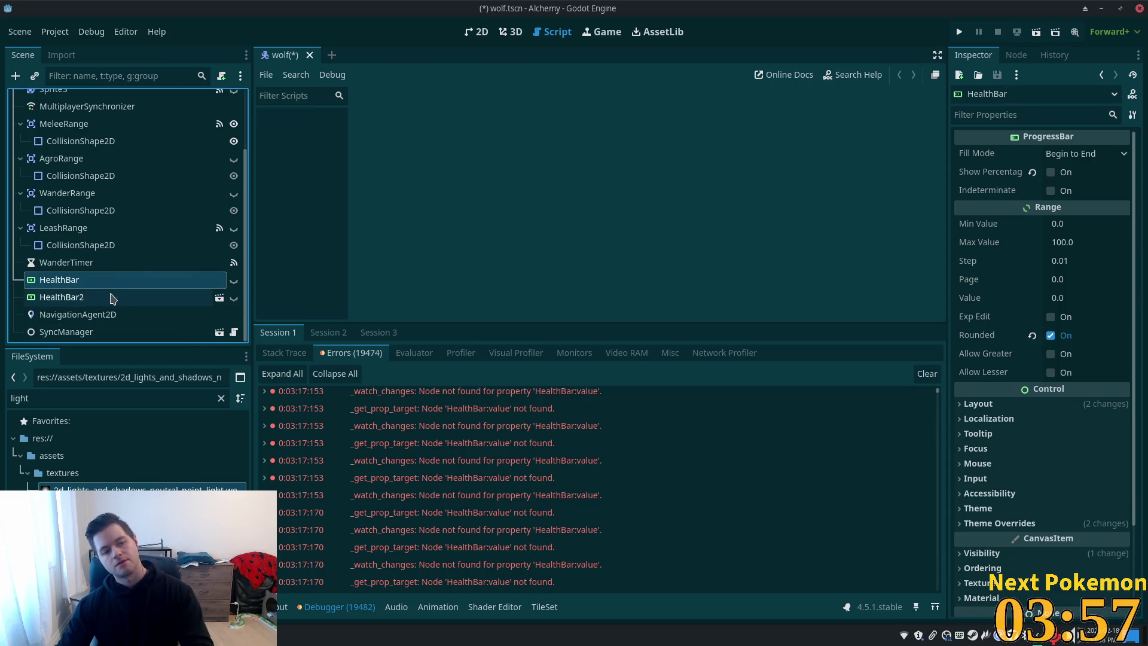
key("Delete")
key("Return")
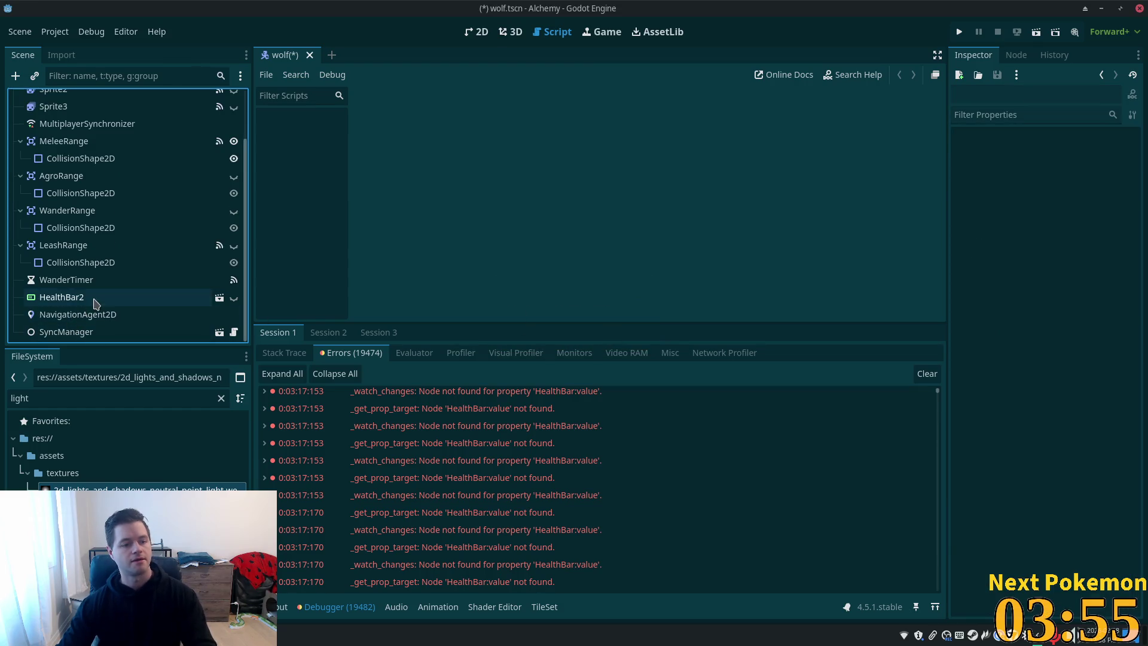
left_click(94, 299)
left_click(93, 298)
left_click(113, 296)
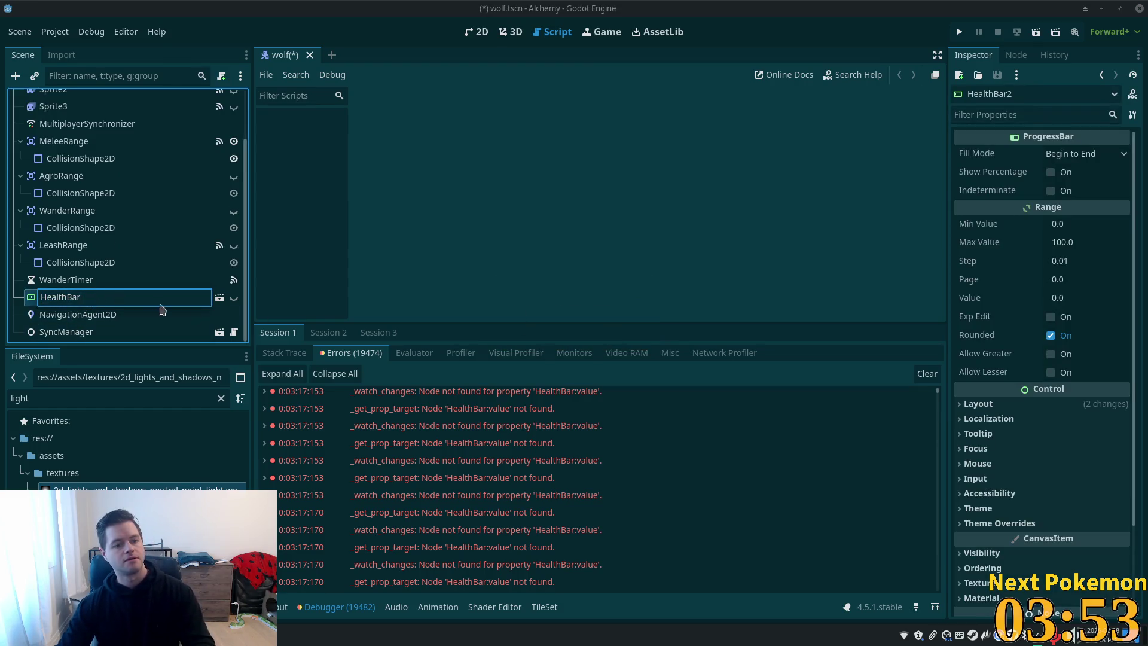
key("Return")
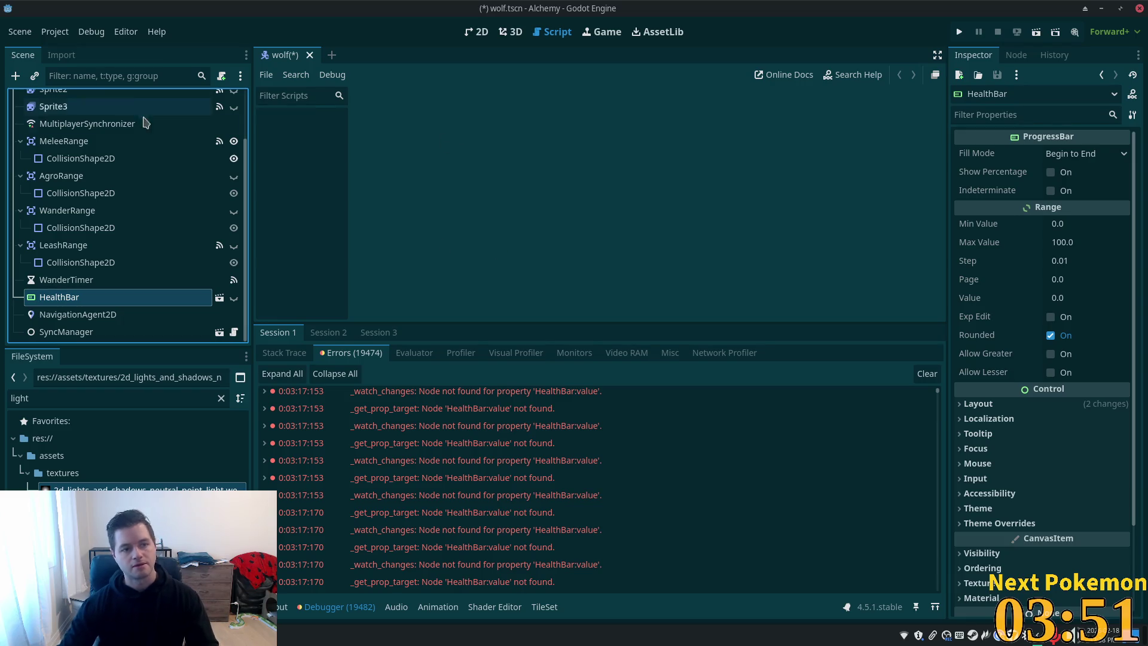
Save the wolf scene from the 2D workspace
scroll(149, 125, "up", 3)
left_click(476, 32)
key("ctrl+s")
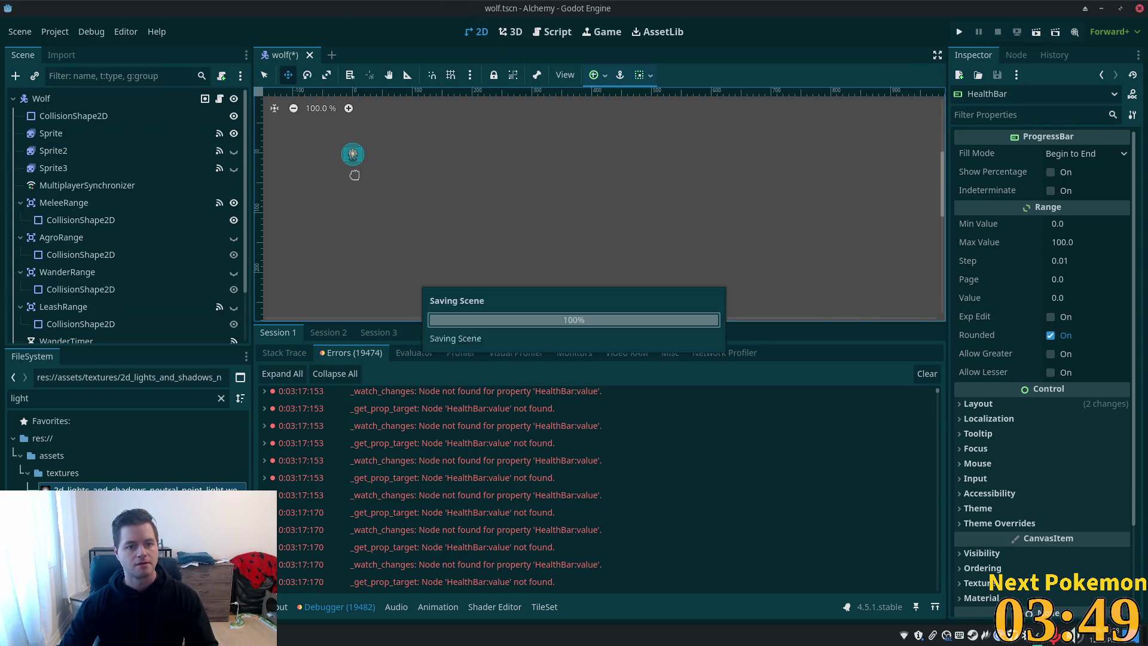
Make the wolf's new HealthBar visible as a red bar above the sprite
scroll(355, 175, "up", 11)
scroll(153, 295, "down", 2)
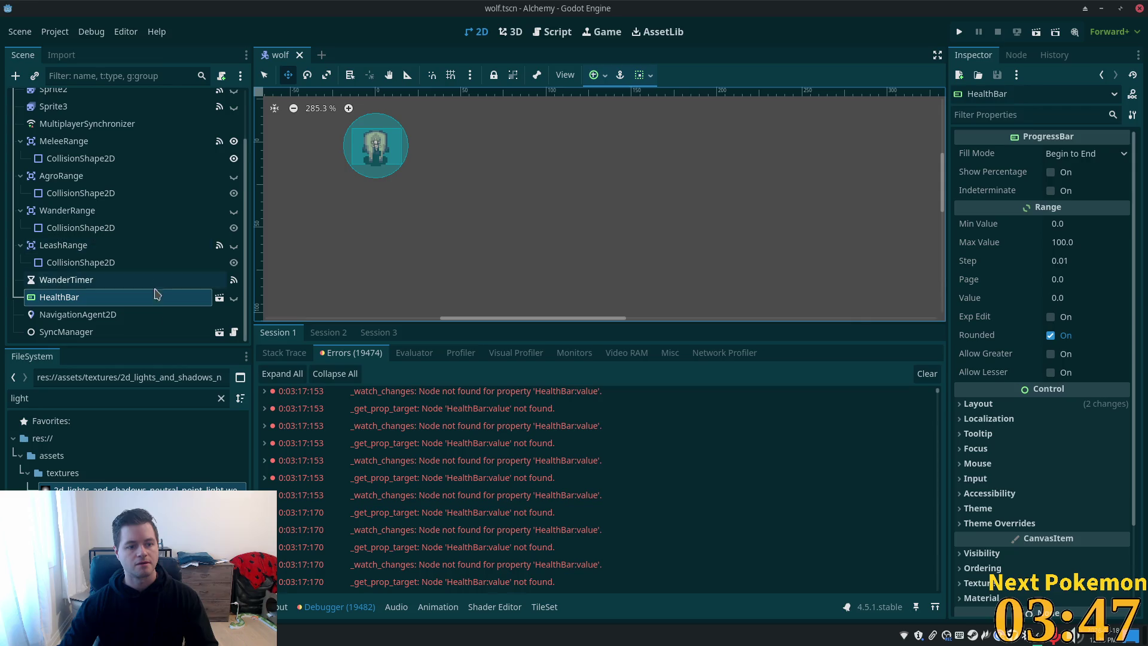
left_click(234, 298)
scroll(625, 269, "up", 3)
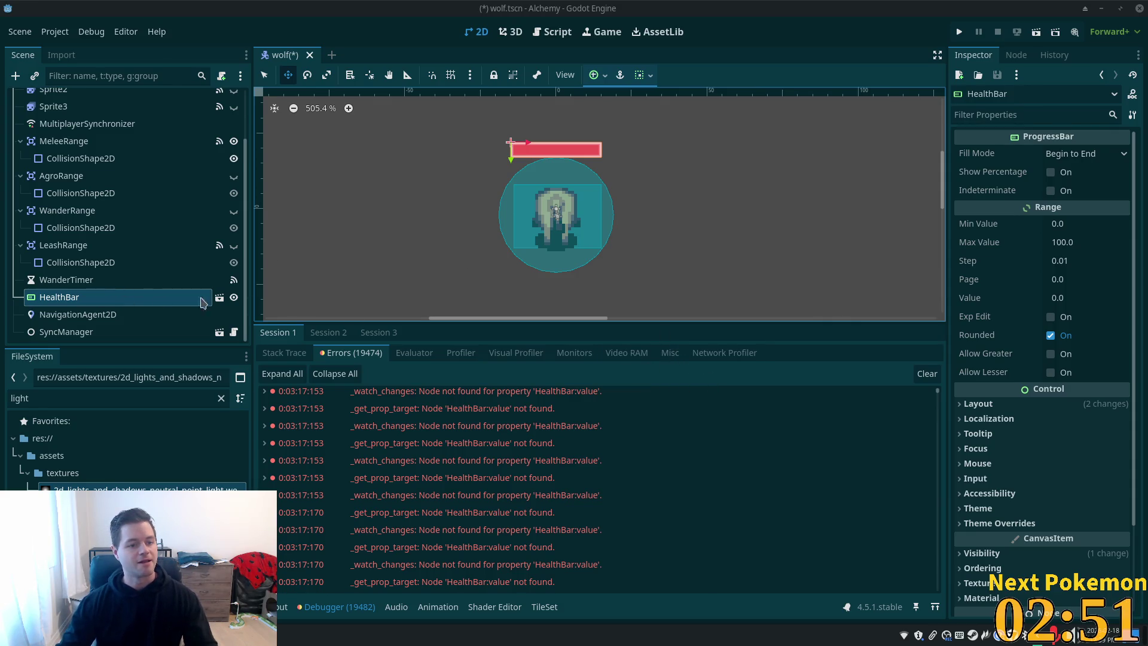
mouse_move(580, 422)
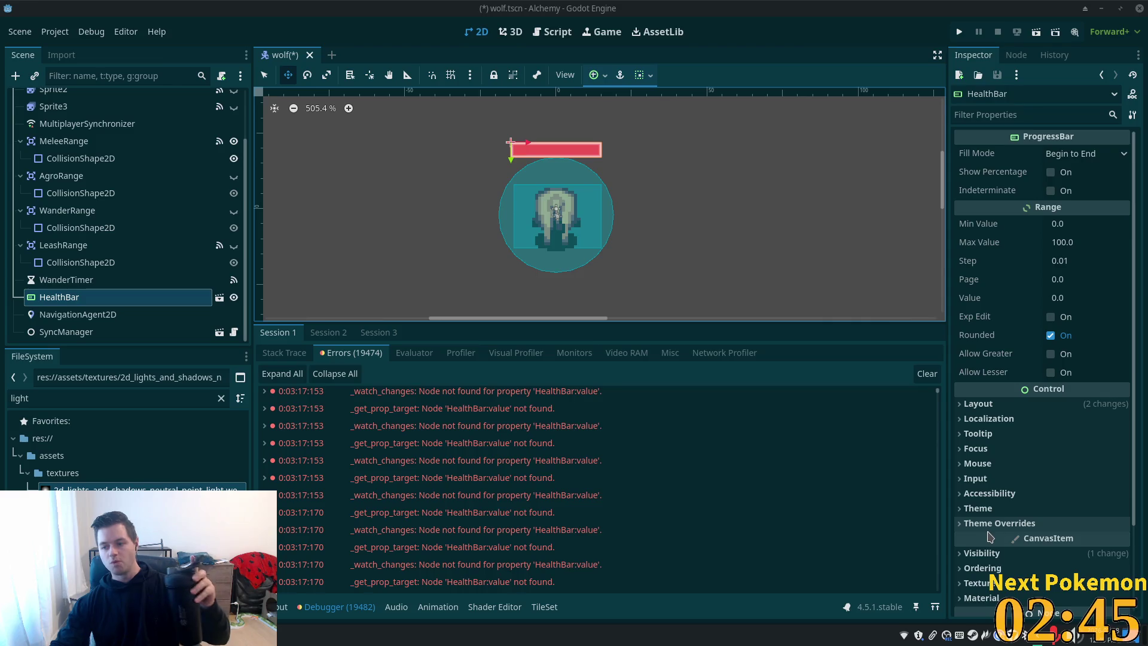
mouse_move(985, 541)
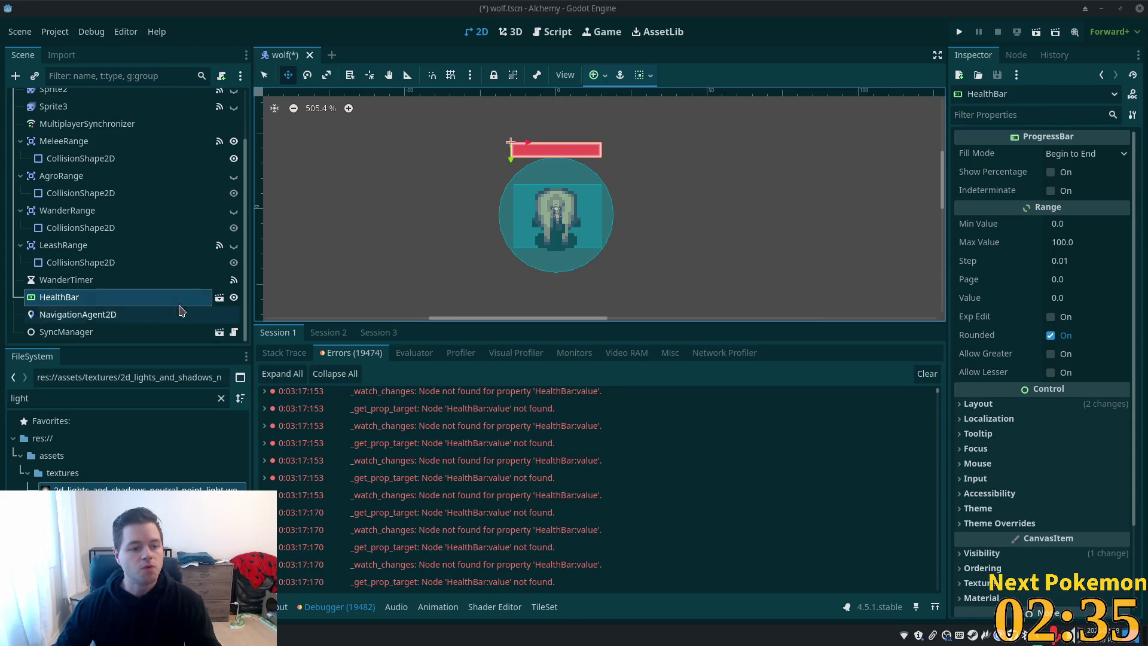
key("ctrl+shift+s")
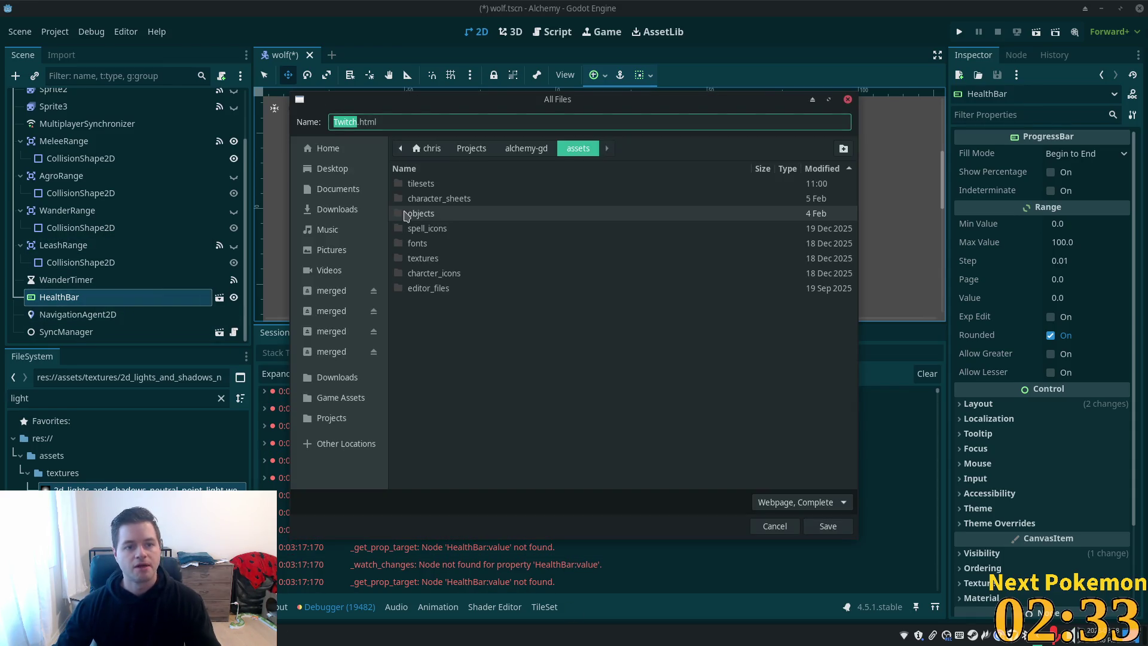
Dismiss the stray twitch.html save dialog, save wolf.tscn, and zoom in on the wolf
left_click(772, 526)
key("ctrl+s")
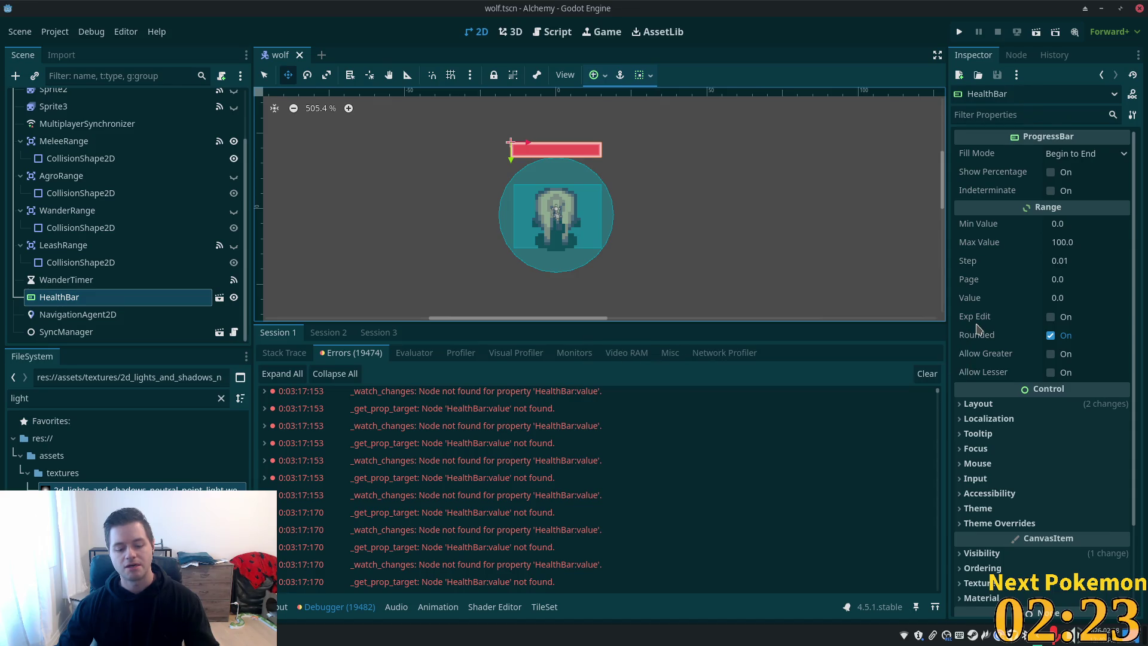
key("4")
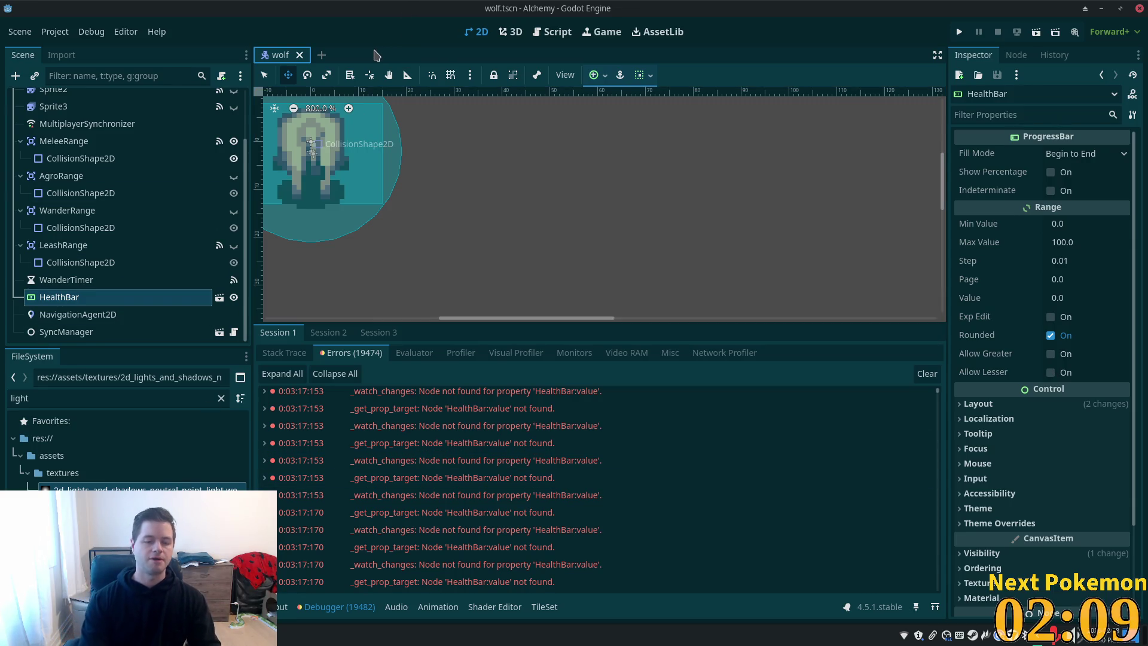
Quick-open orc.tscn, check its existing HealthBar, and select the Orc root node
key("alt+shift+o")
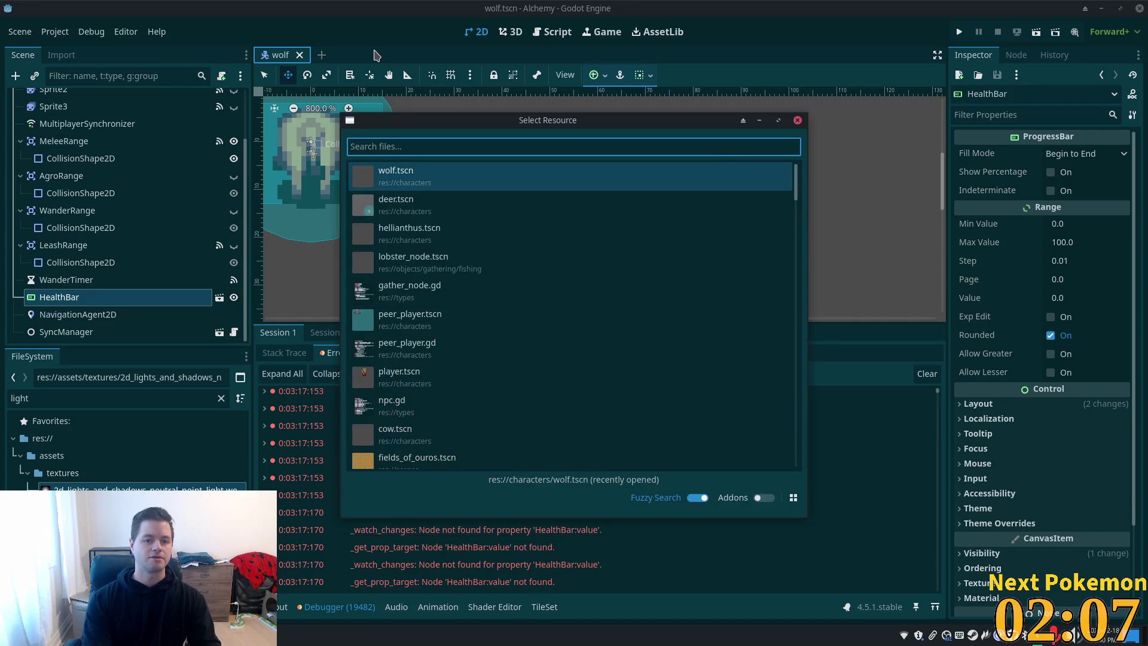
type("orc")
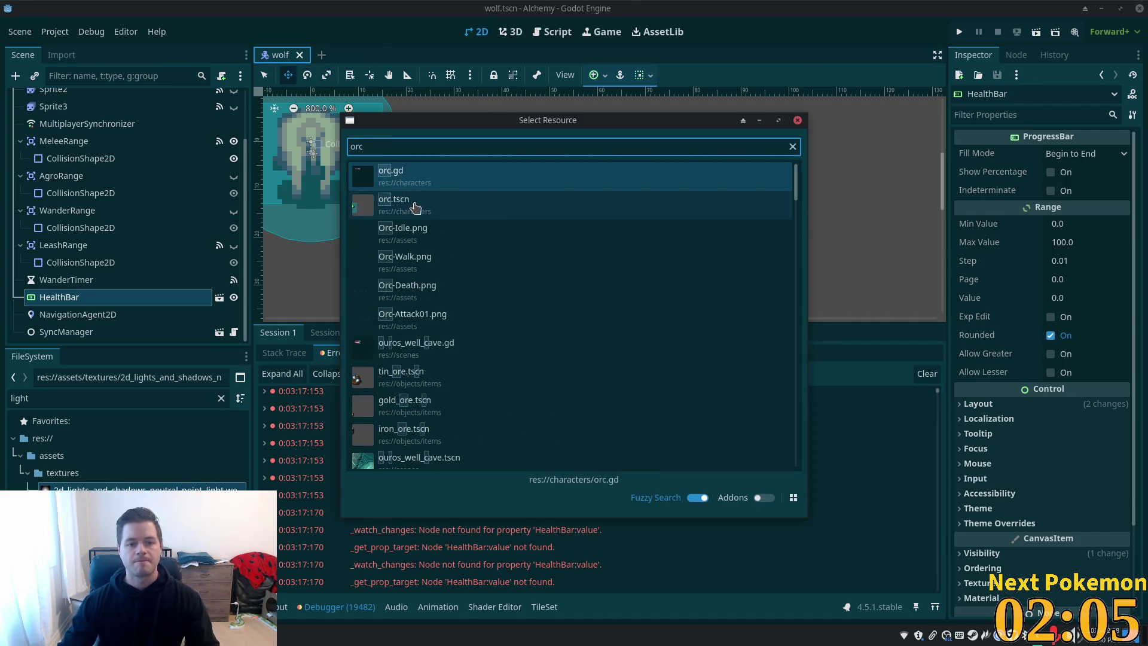
double_click(397, 204)
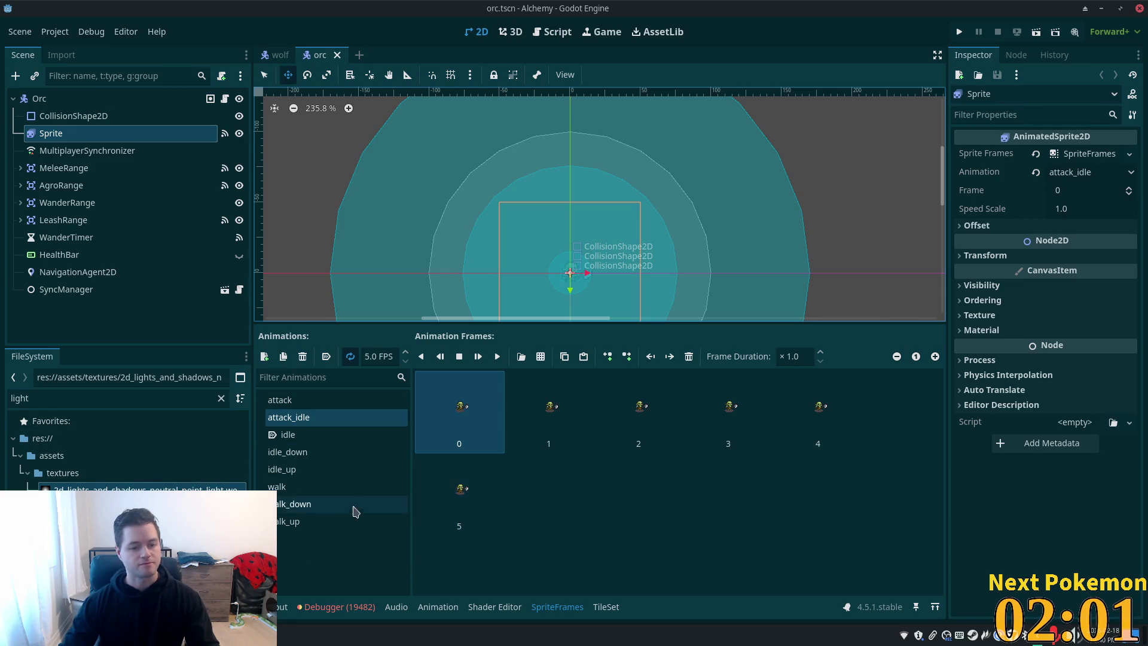
left_click(62, 220)
left_click(59, 255)
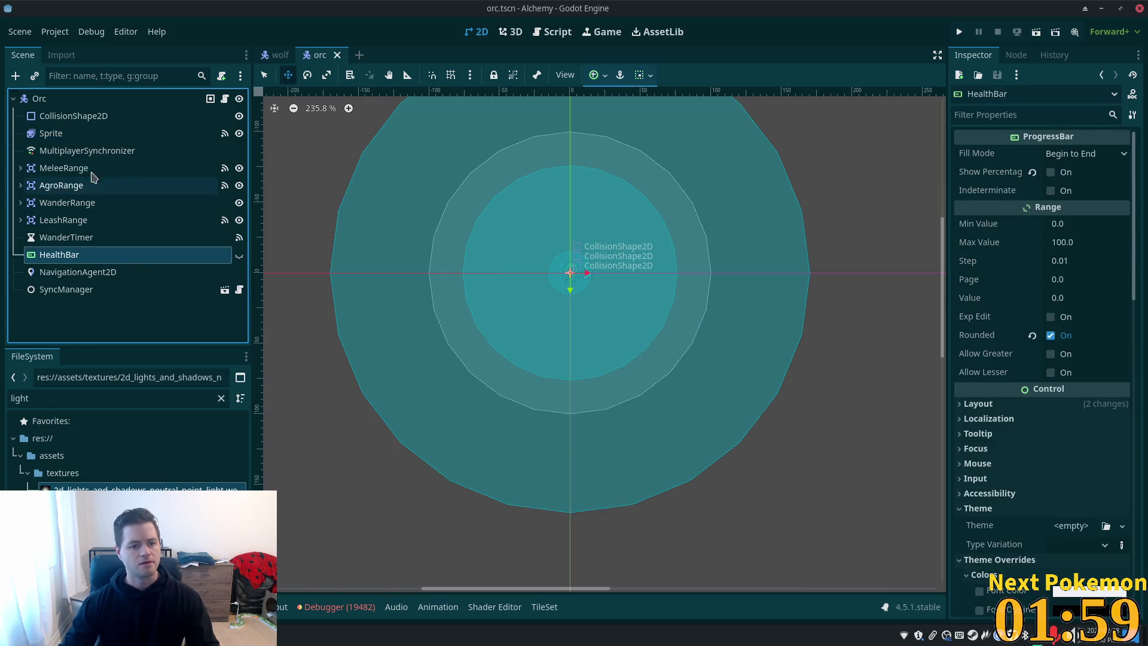
left_click(39, 98)
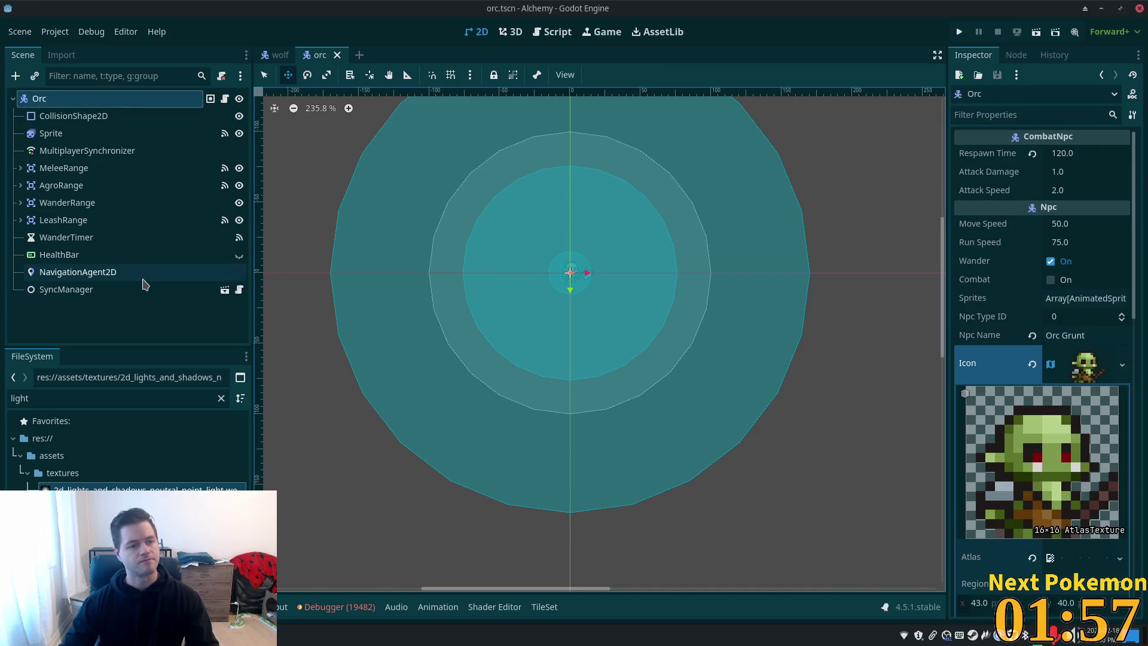
Instance health_bar.tscn under Orc as HealthBar2, placed below HealthBar and made visible
key("ctrl+shift+a")
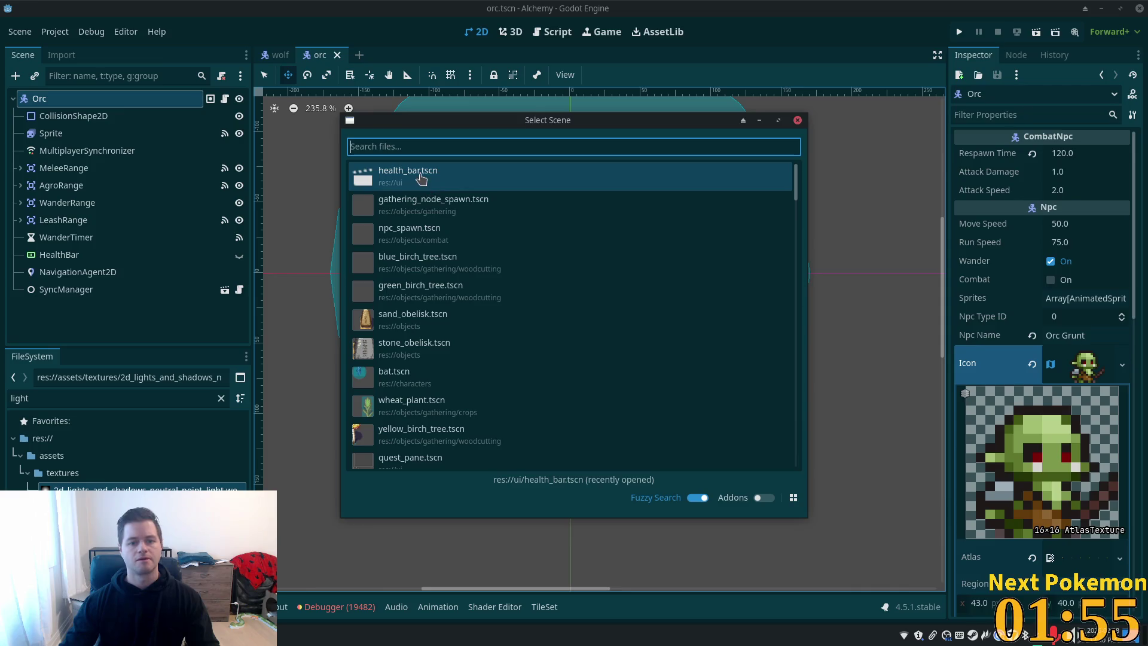
double_click(421, 178)
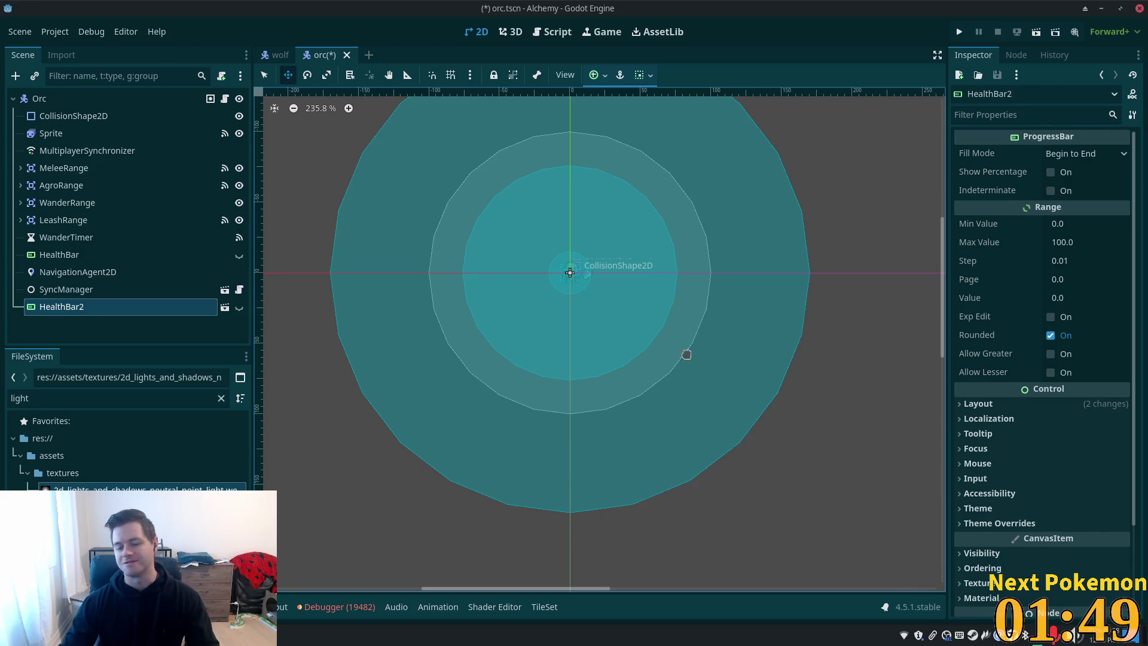
left_click_drag(49, 307, 37, 270)
left_click(59, 255)
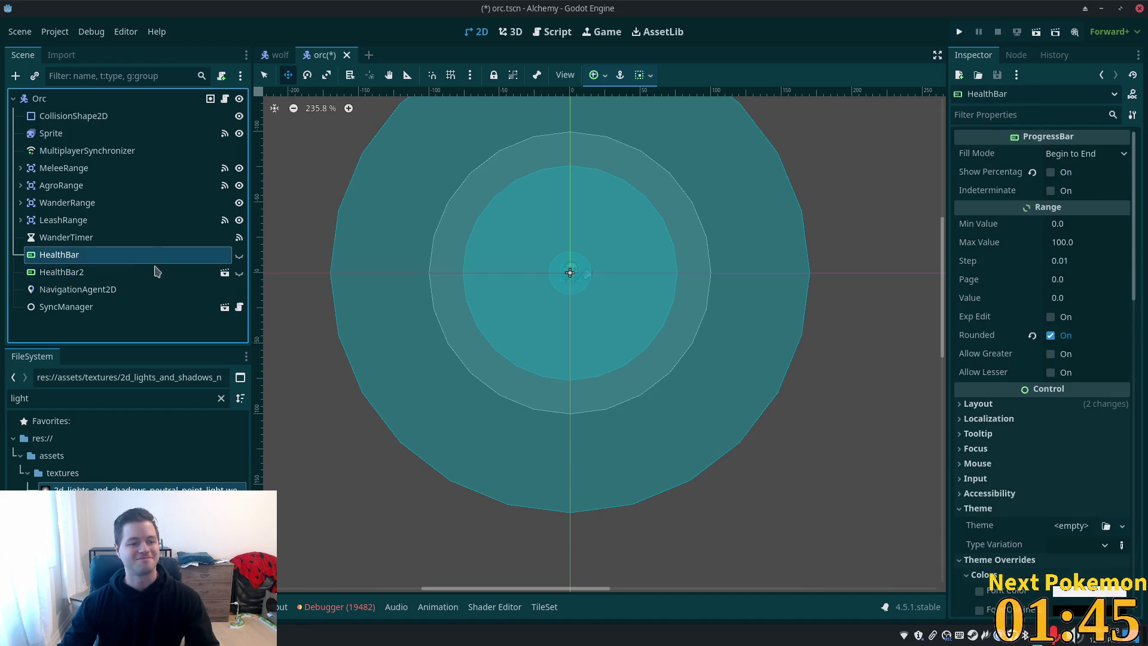
scroll(511, 290, "up", 4)
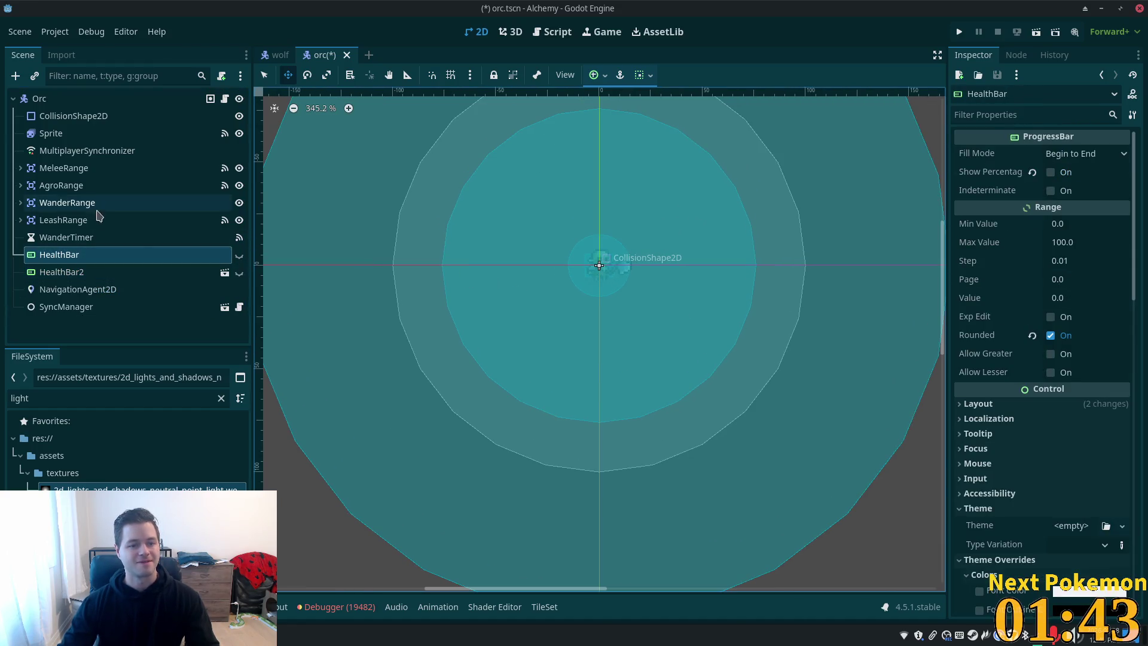
left_click(240, 273)
Delete the orc's old HealthBar and rename HealthBar2 to HealthBar
left_click(119, 220)
left_click(94, 254)
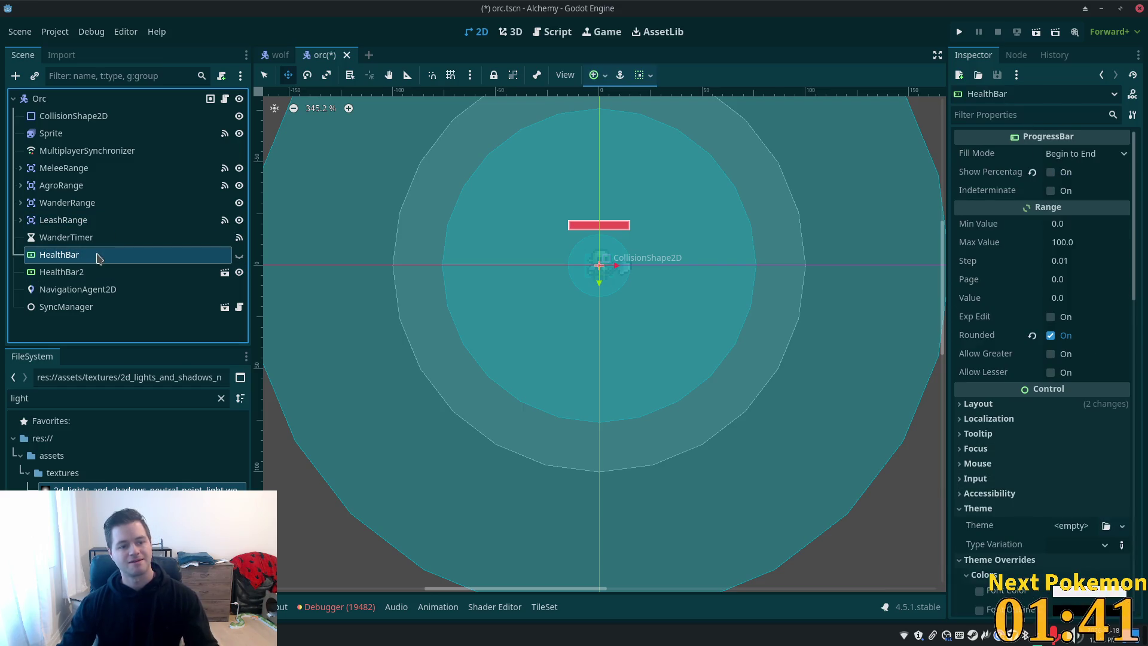
key("Delete")
left_click(634, 333)
left_click(78, 255)
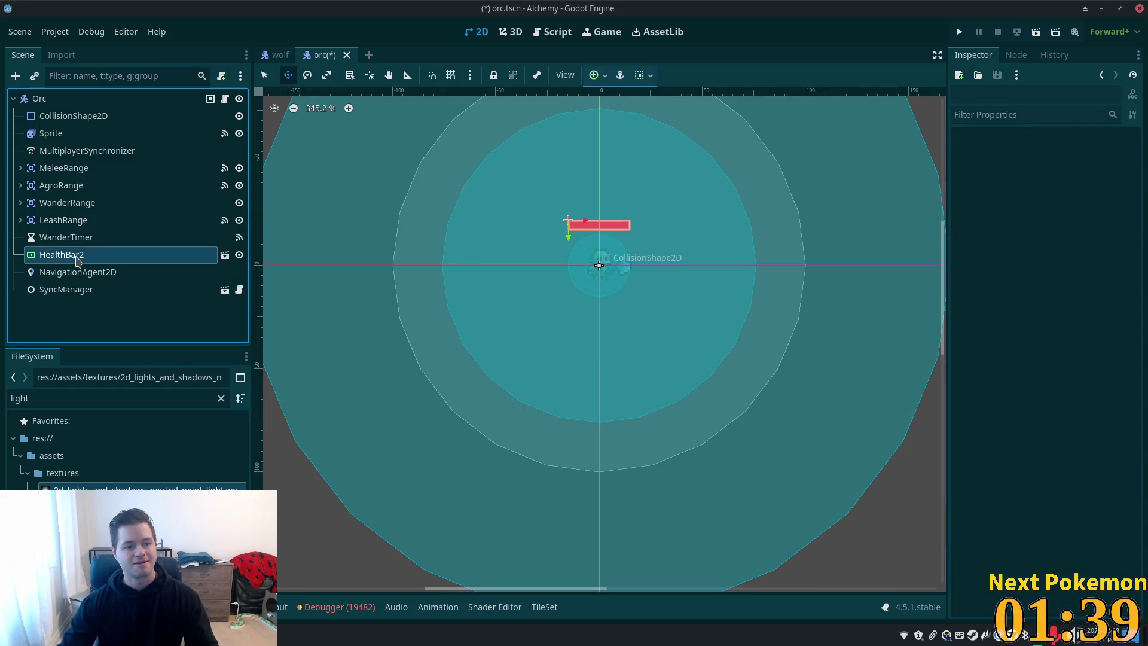
left_click(105, 255)
left_click(122, 253)
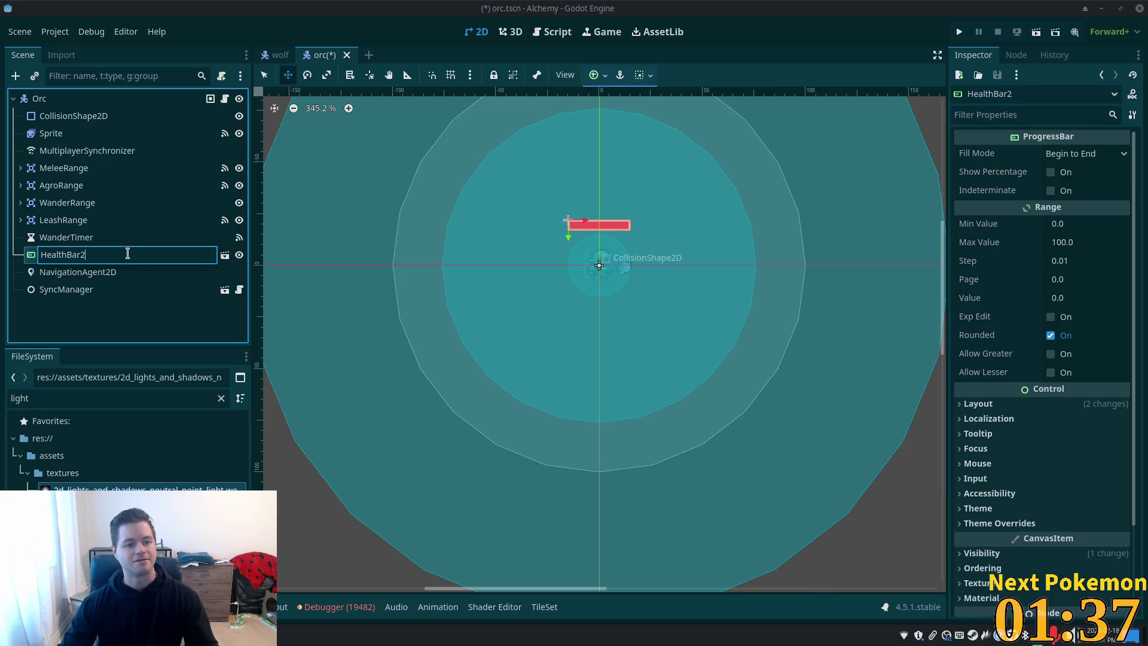
key("BackSpace")
key("Return")
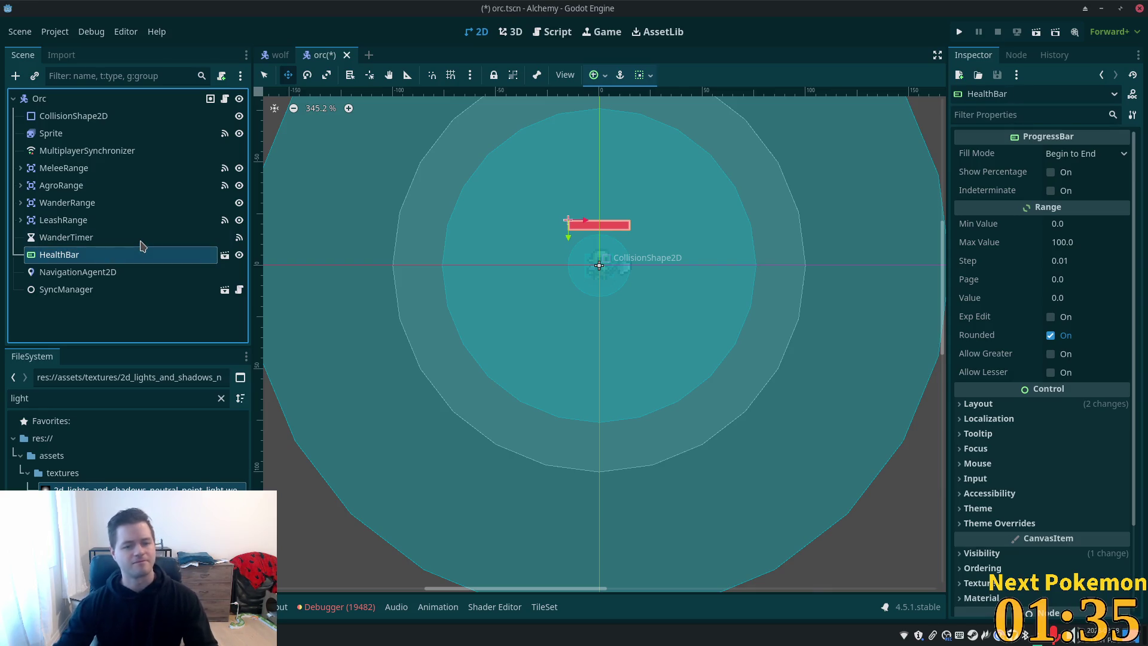
Move the health bar down closer to the orc and save the scene
scroll(342, 192, "up", 4)
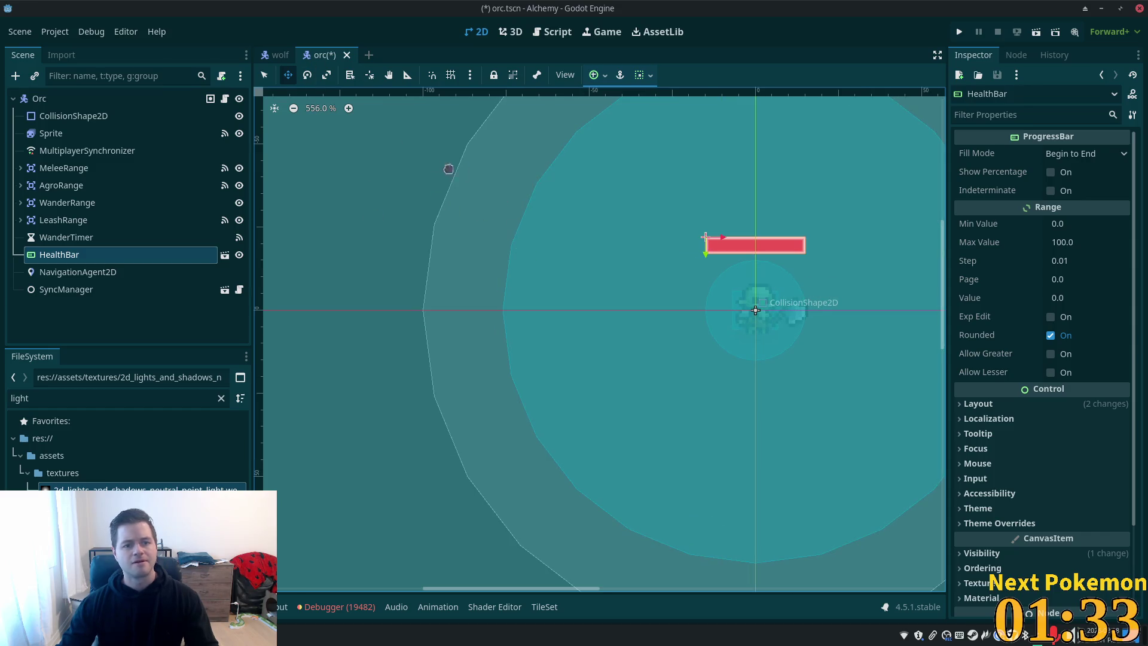
left_click_drag(608, 192, 610, 208)
key("ctrl+s")
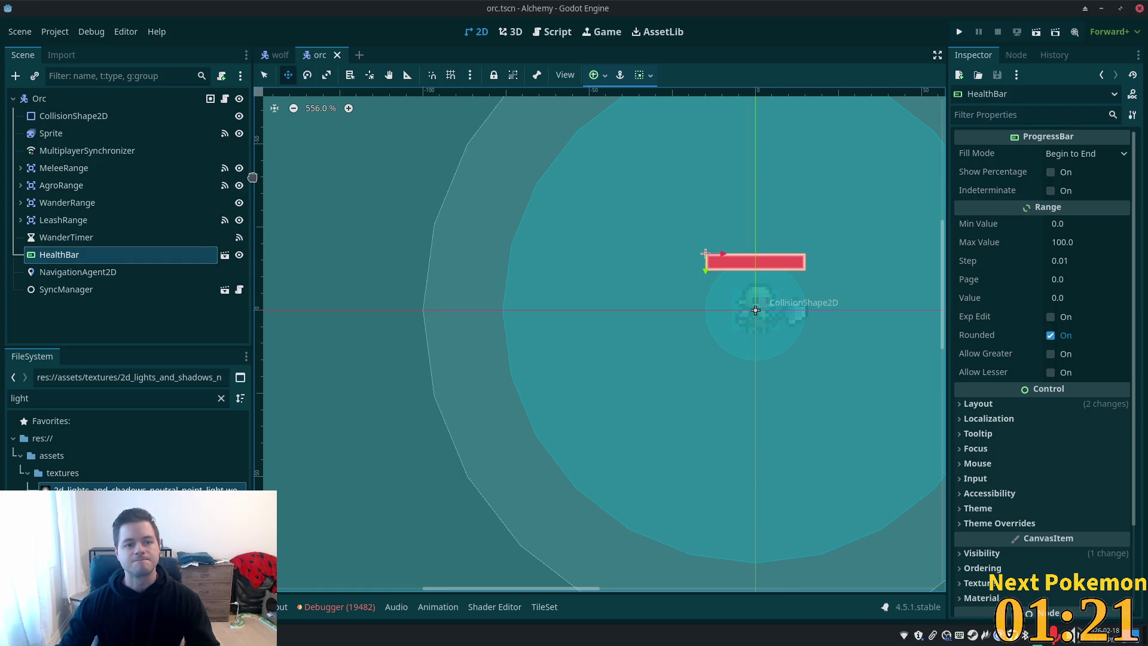
Clear the file filter, collapse assets, and expand the characters folder in FileSystem
left_click(222, 398)
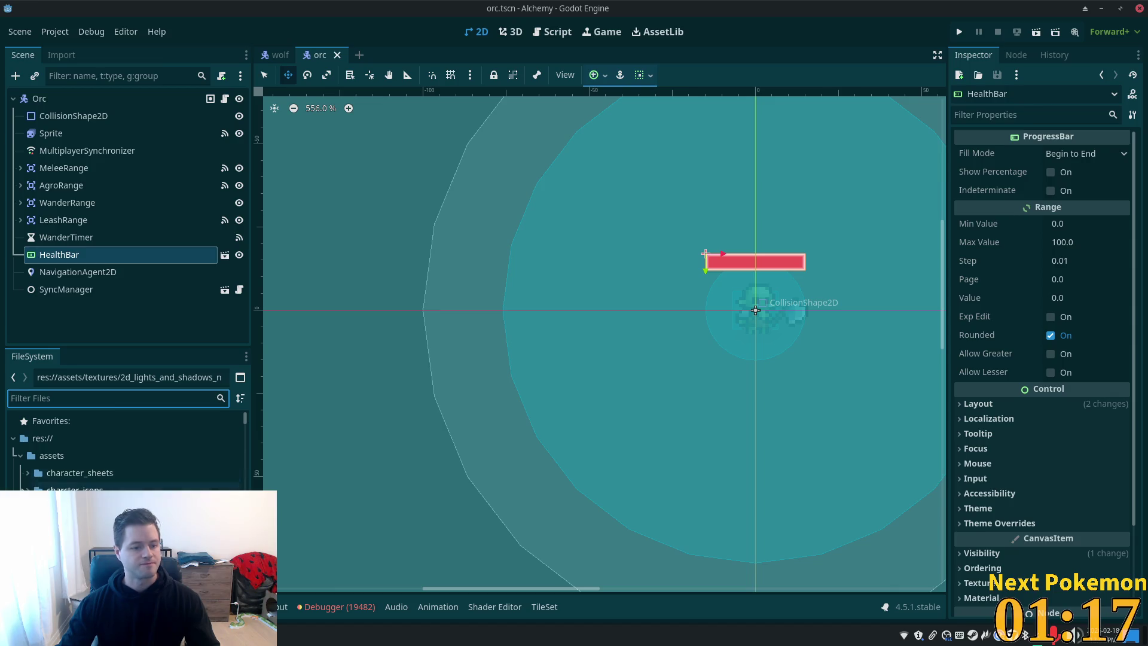
scroll(126, 448, "down", 3)
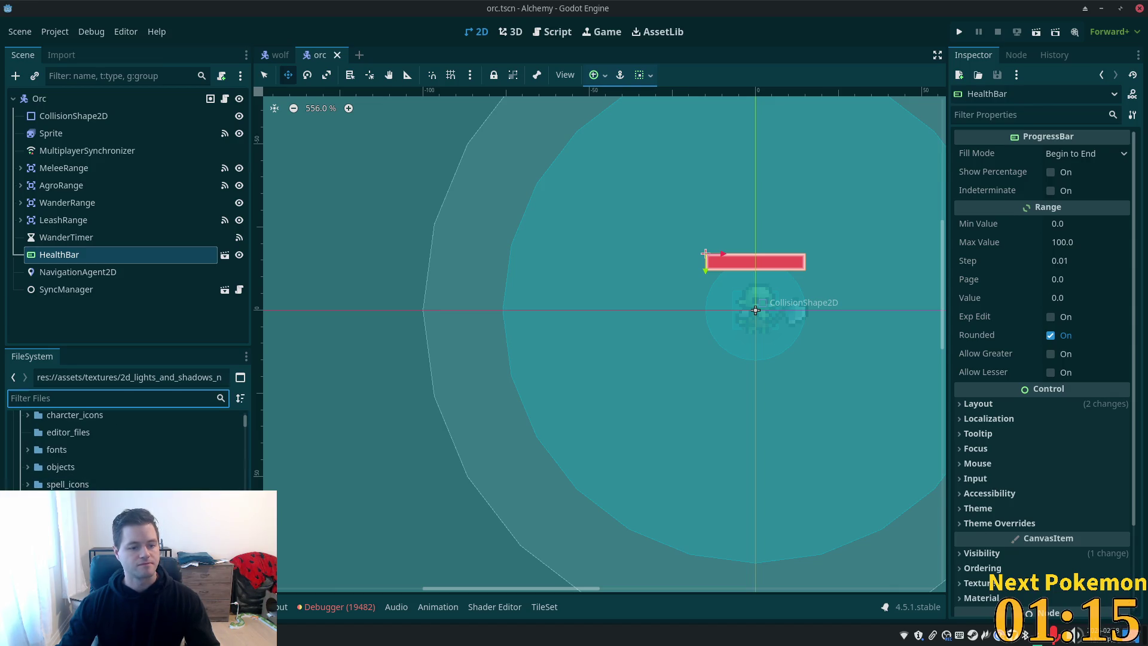
key("Tab")
scroll(120, 449, "up", 3)
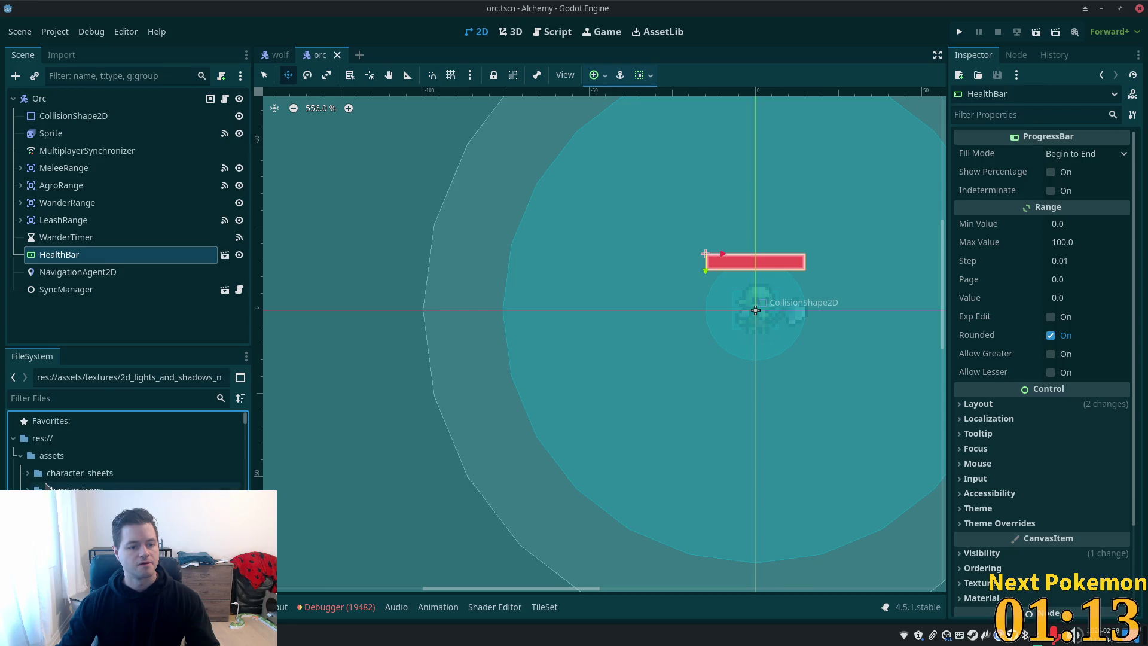
left_click(51, 456)
left_click(21, 456)
left_click(20, 490)
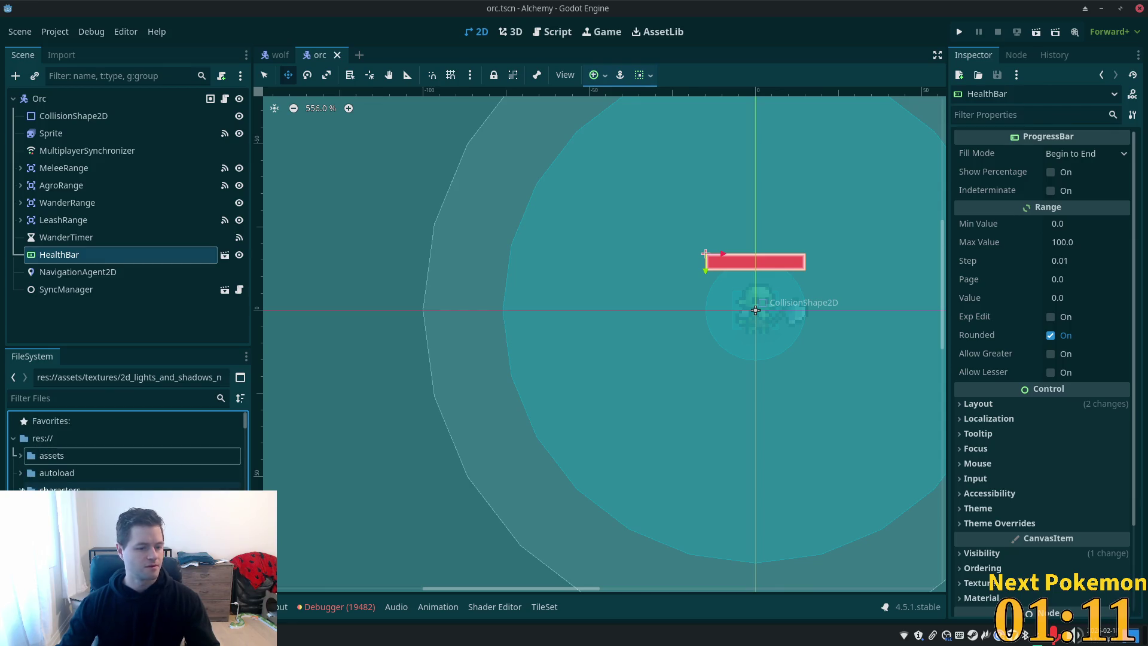
scroll(20, 489, "down", 1)
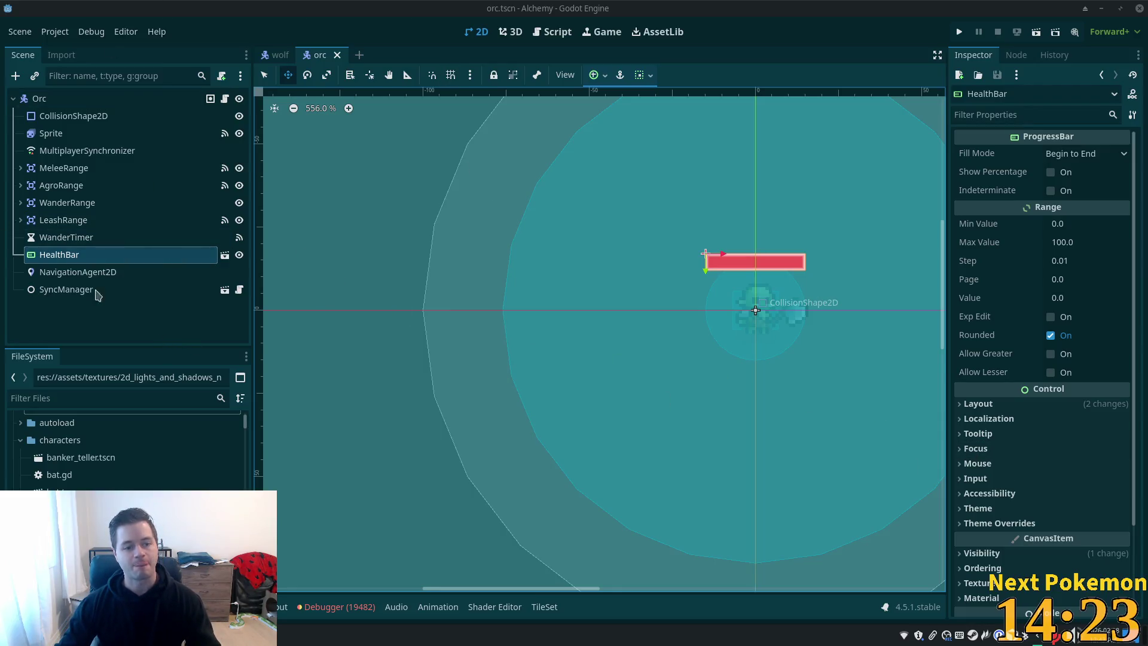
Check the MeleeRange and HealthBar nodes, then open characters/bat.tscn
left_click(66, 169)
left_click(63, 255)
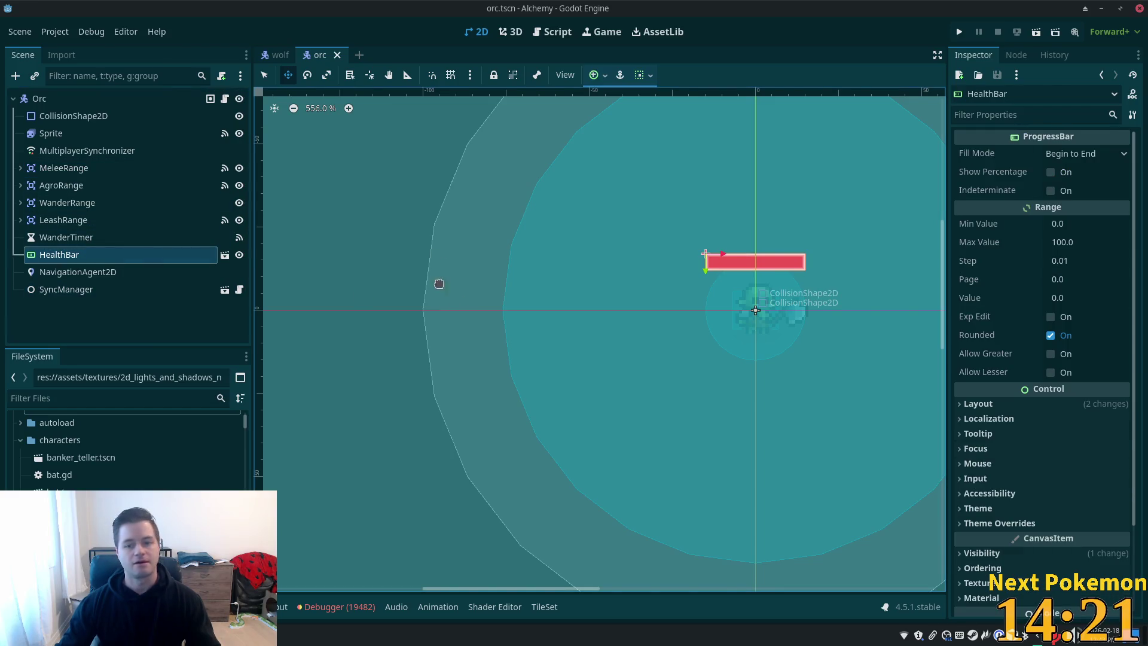
double_click(87, 487)
scroll(93, 209, "down", 2)
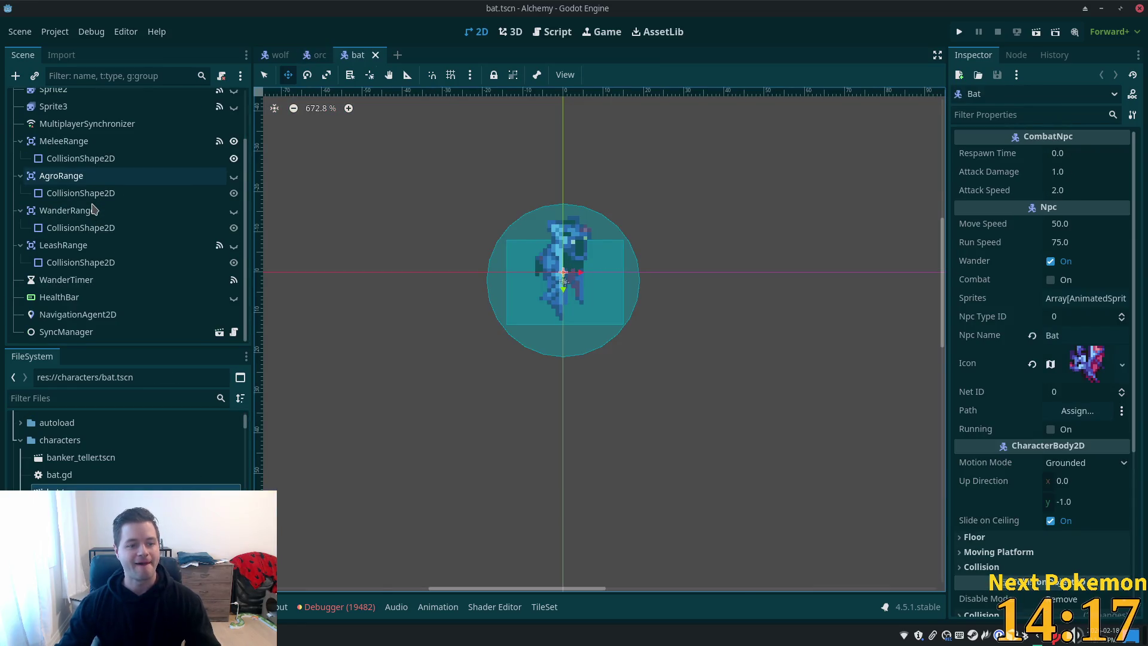
Instance health_bar.tscn under Bat below the old HealthBar, then delete the old HealthBar
left_click(60, 297)
scroll(73, 127, "up", 2)
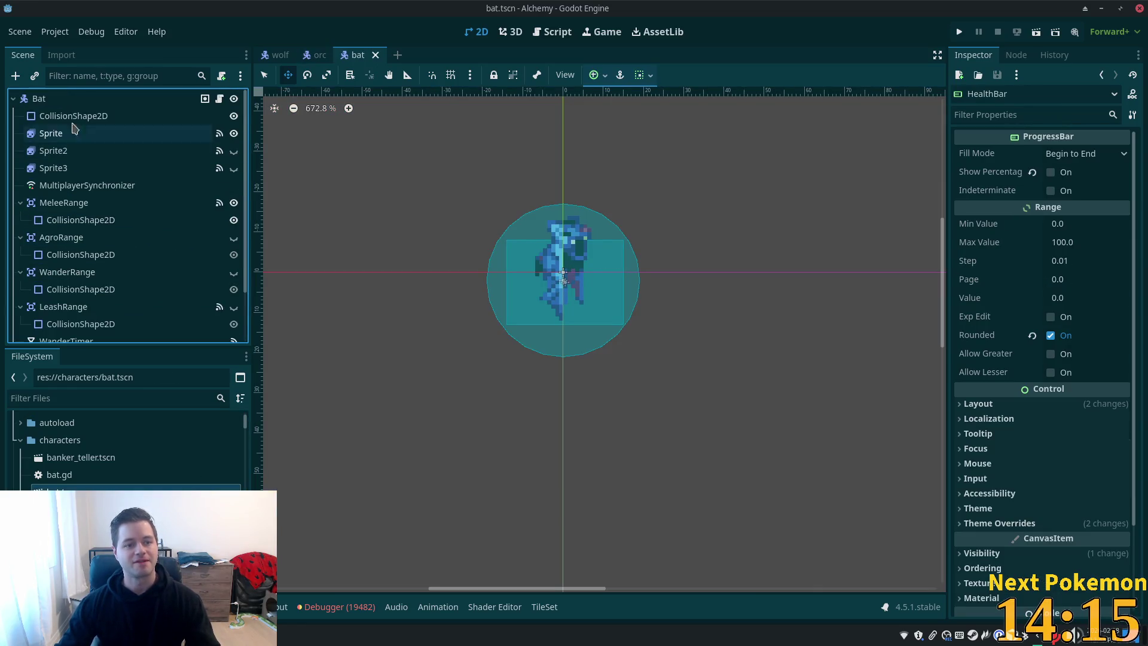
left_click(66, 98)
key("ctrl+shift+a")
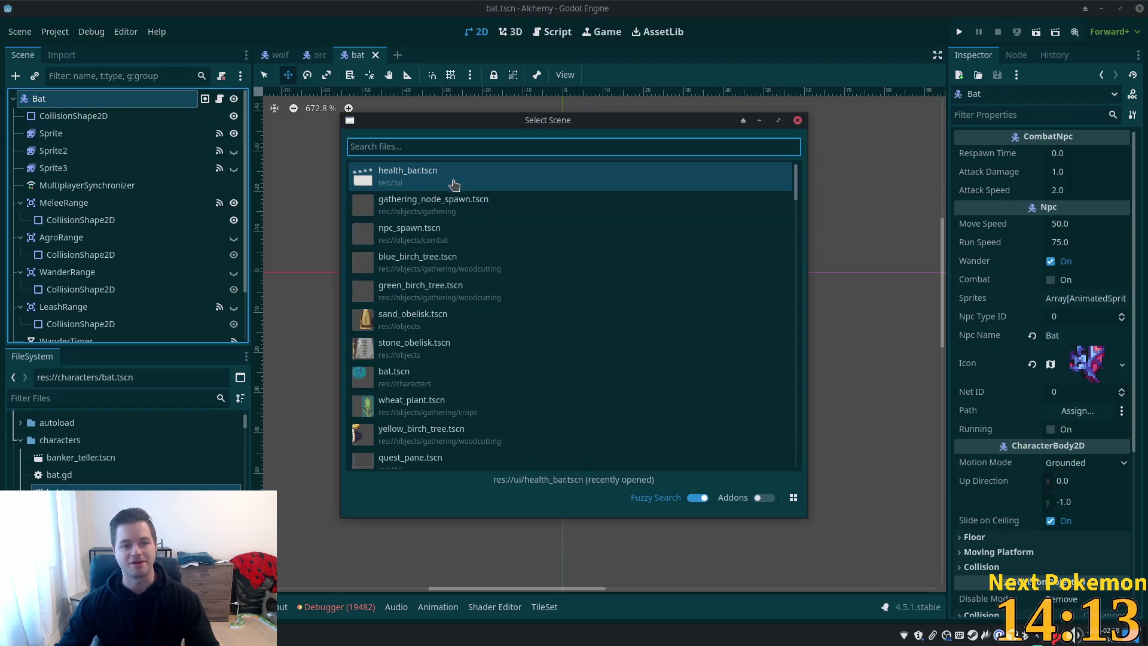
double_click(454, 179)
mouse_move(60, 332)
left_mouse_down()
mouse_move(120, 297)
mouse_move(90, 281)
mouse_move(93, 301)
left_mouse_up()
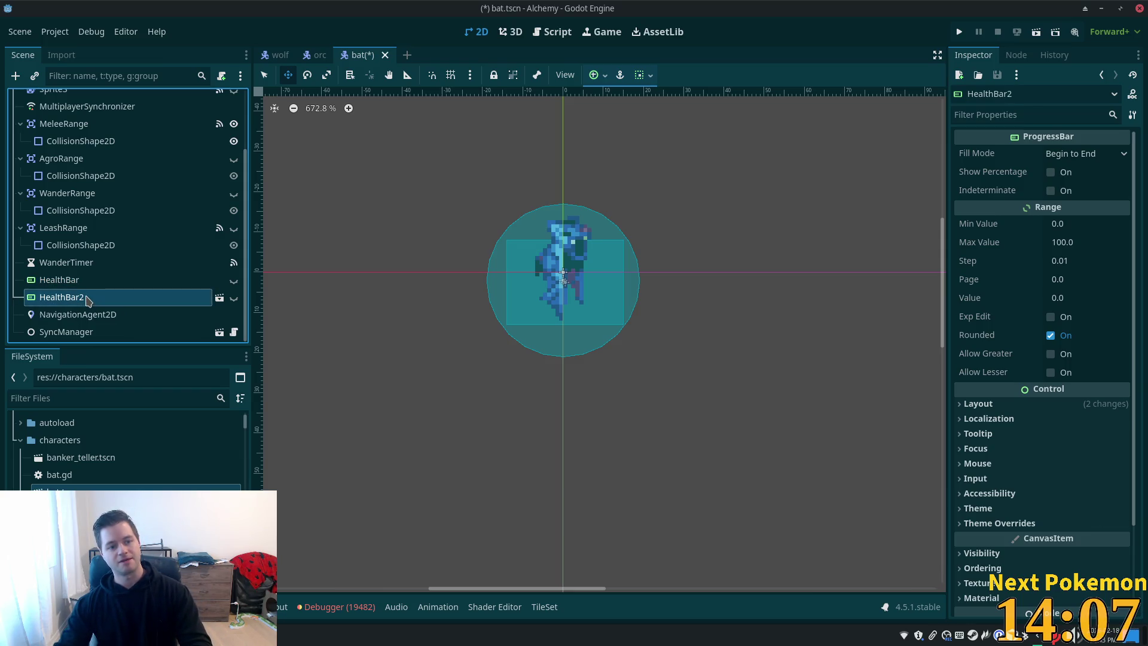
left_click(90, 279)
key("Delete")
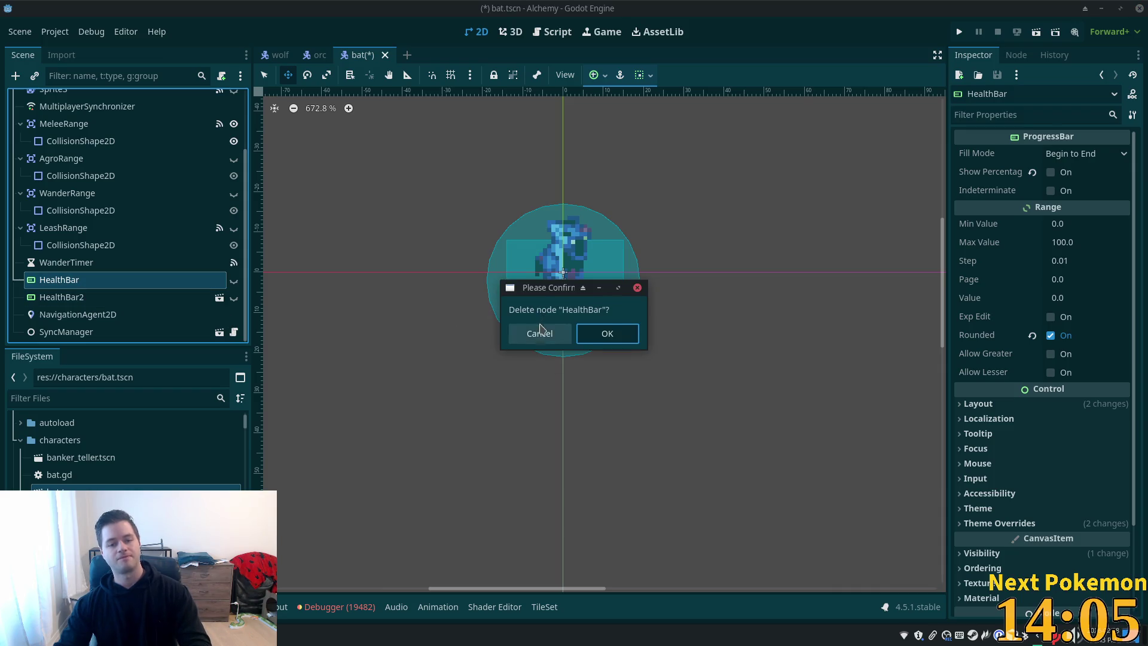
left_click(598, 333)
Rename HealthBar2 to HealthBar and make it visible
left_click(81, 297)
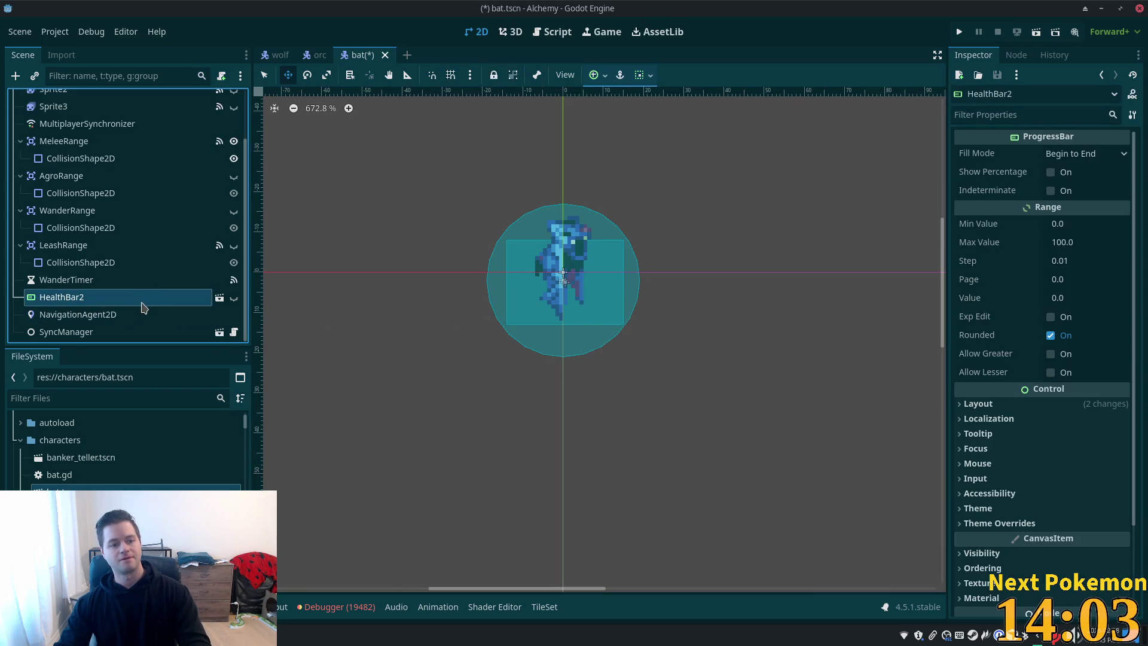
double_click(142, 299)
key("BackSpace")
key("Return")
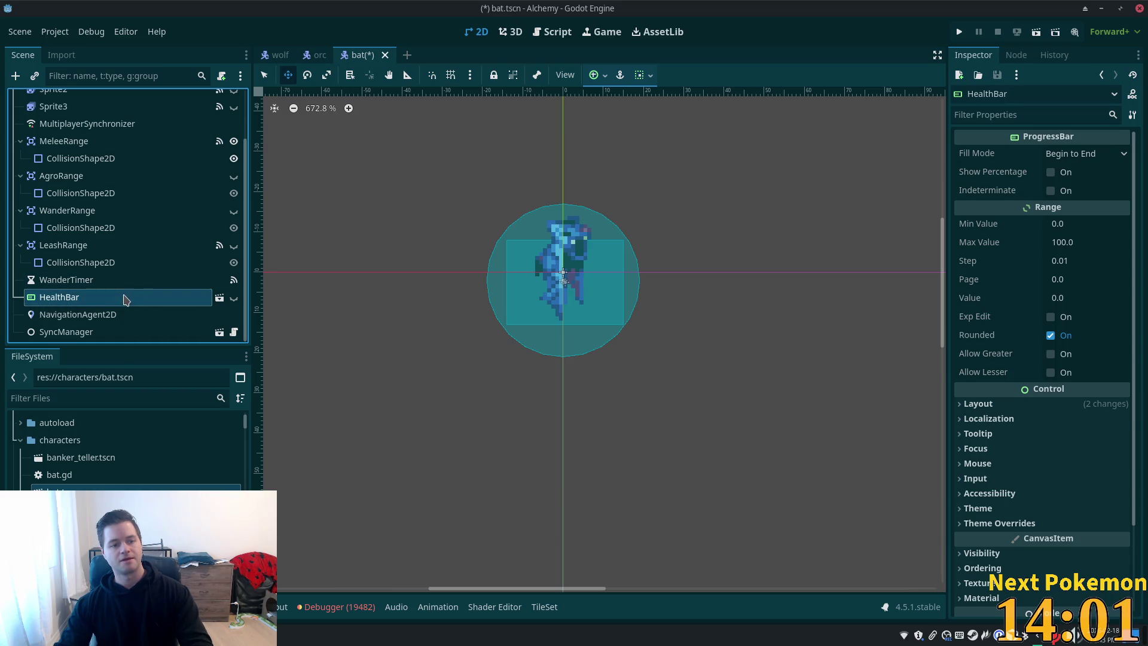
left_click(126, 299)
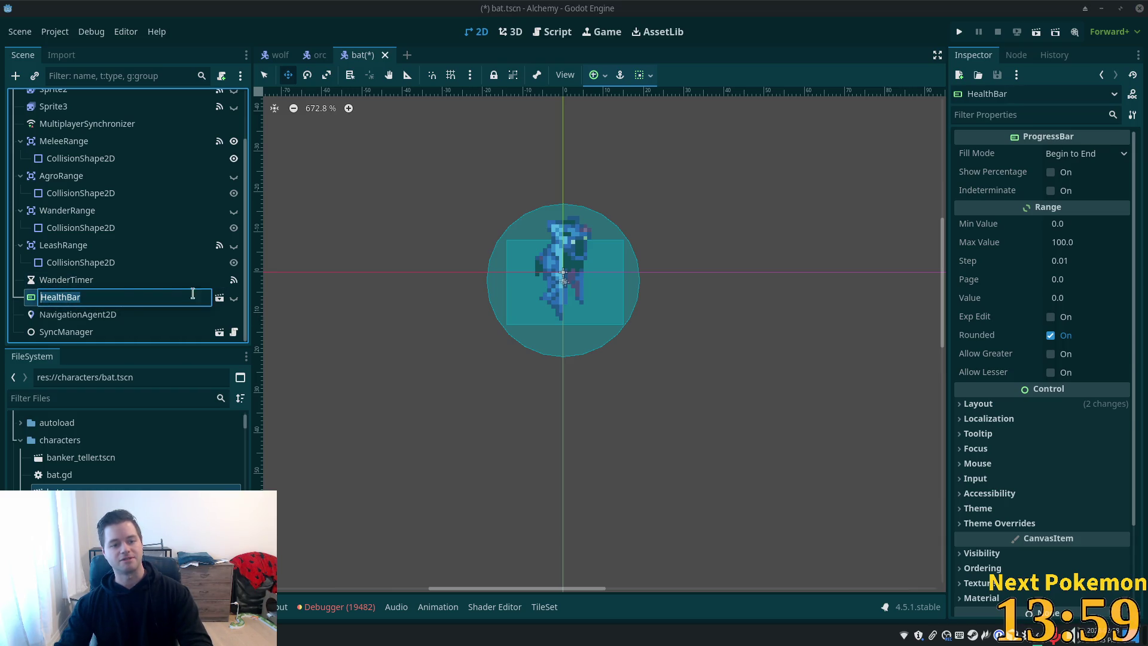
key("Return")
left_click(235, 301)
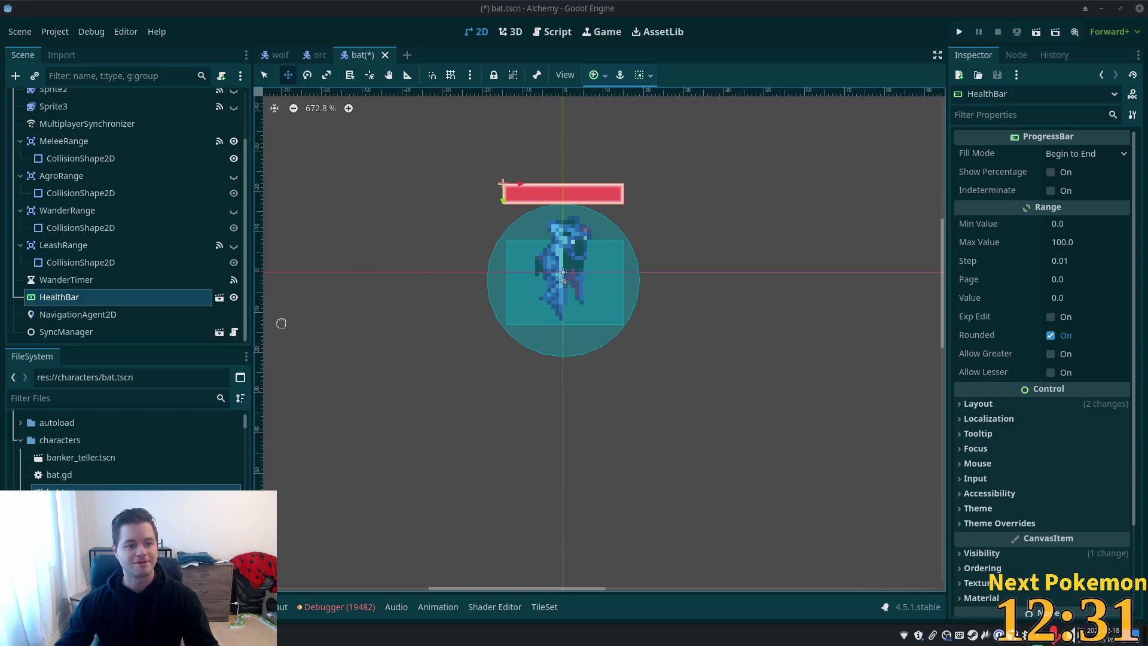
Save bat.tscn and run the game
key("ctrl+s")
left_click(775, 526)
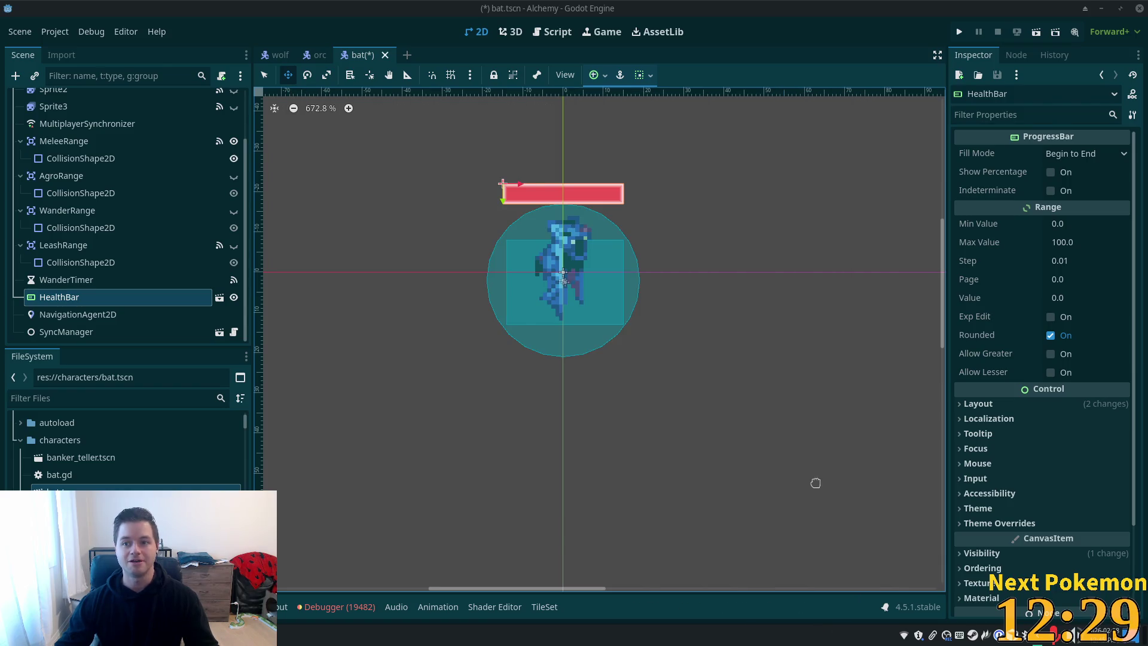
left_click(959, 31)
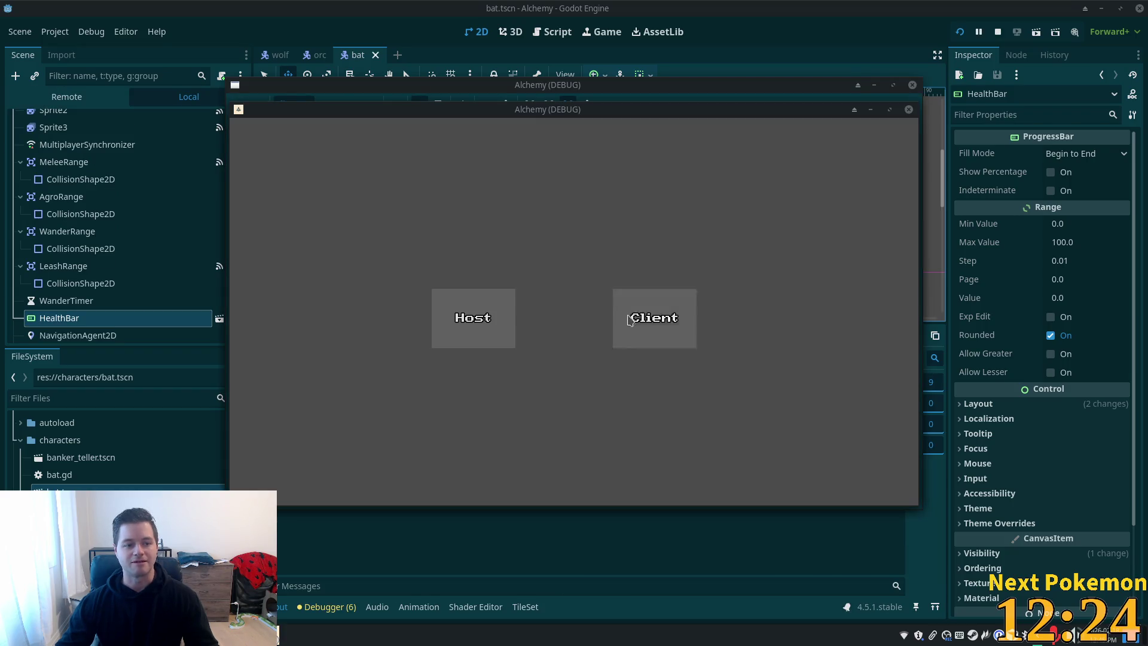
Join as a client, walk across the meadow, and defeat a deer
left_click(661, 321)
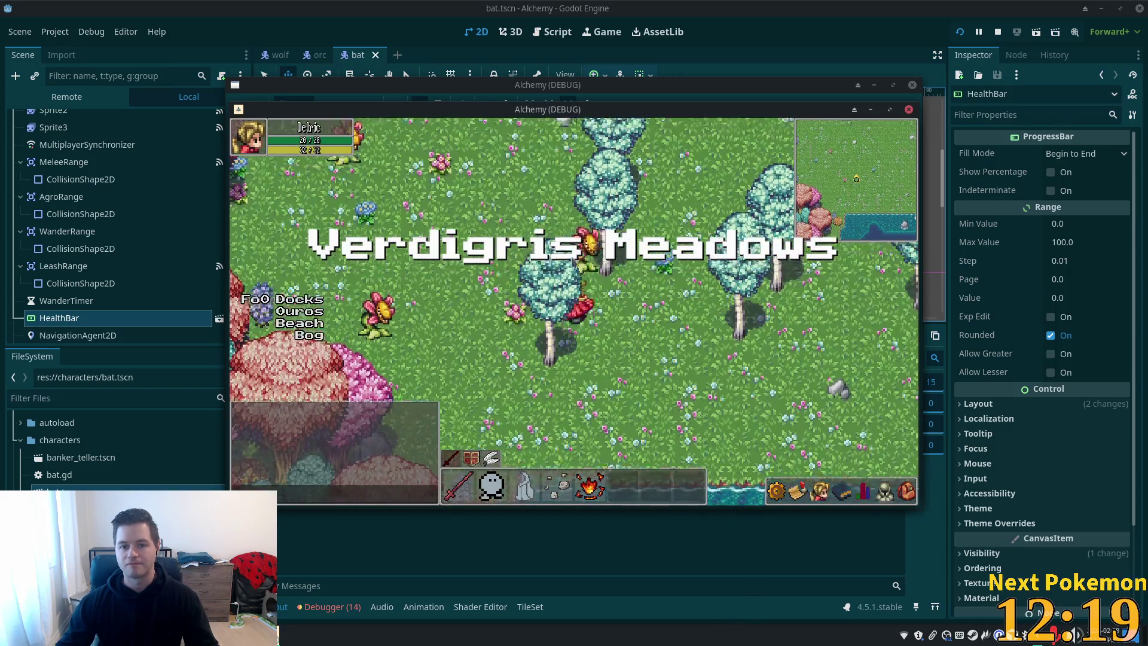
key("d")
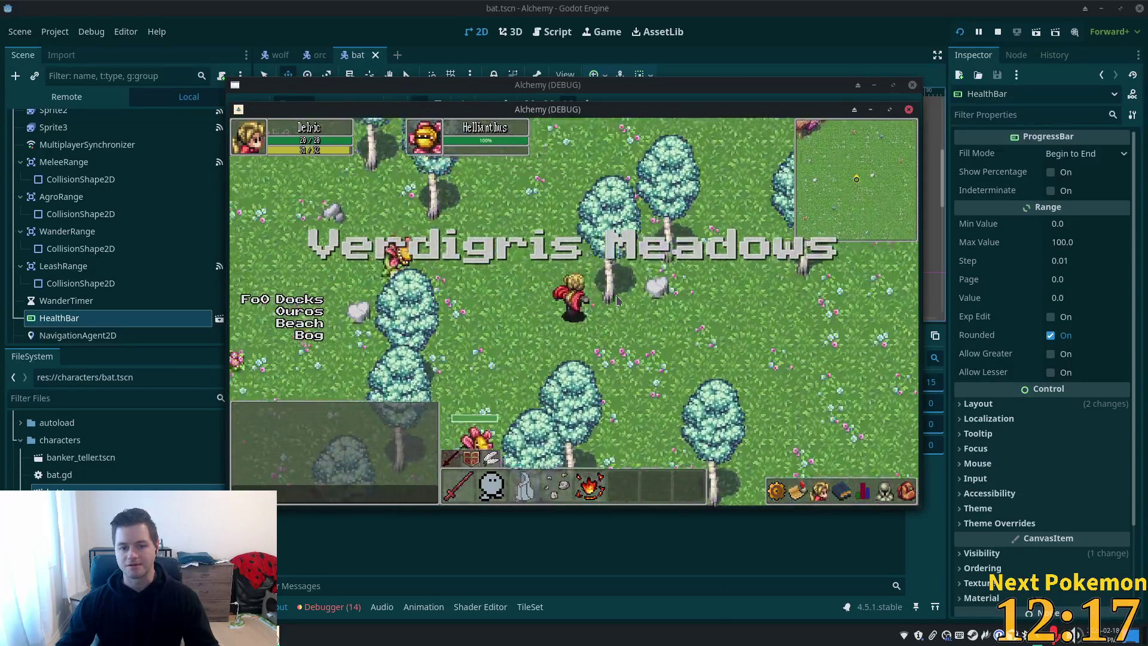
key("w")
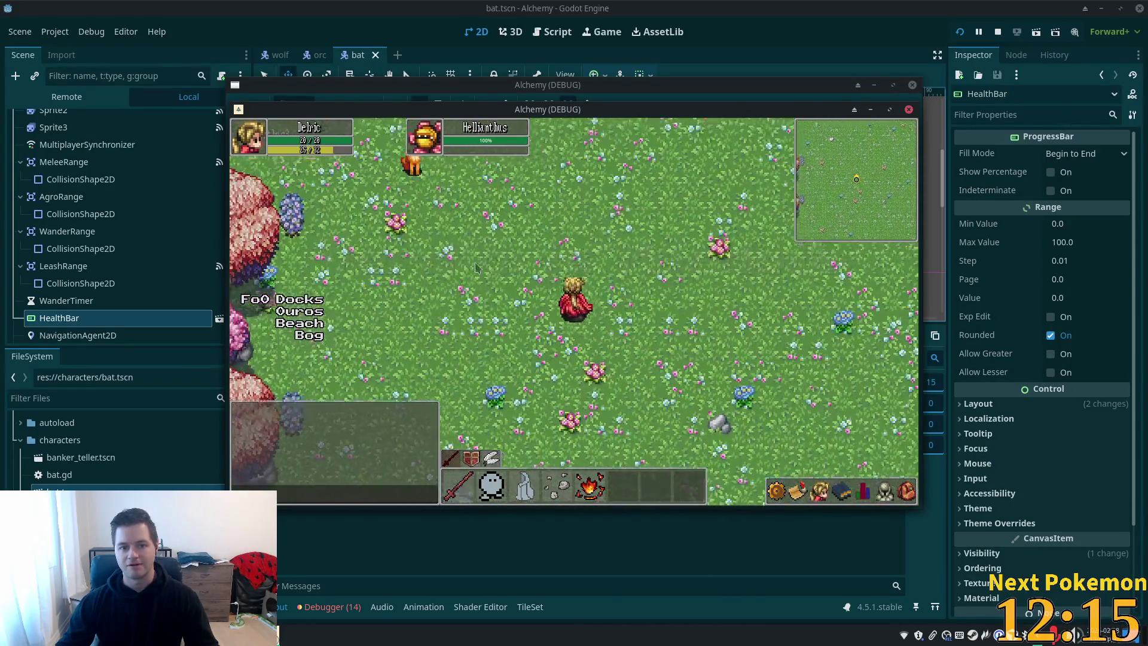
key("a")
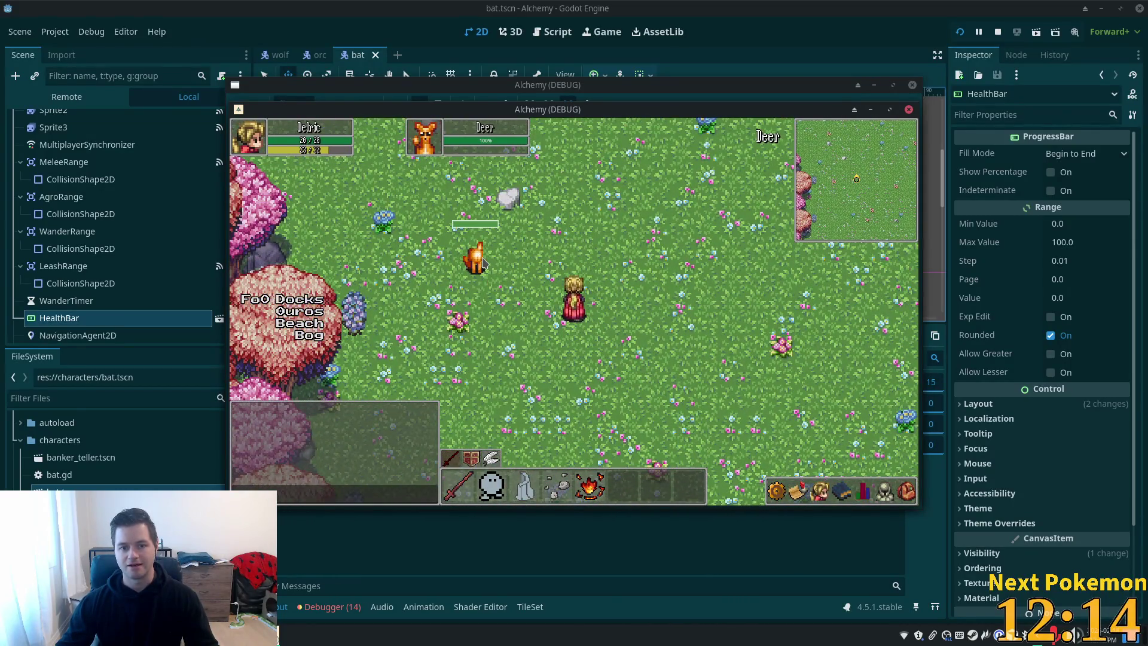
key("d")
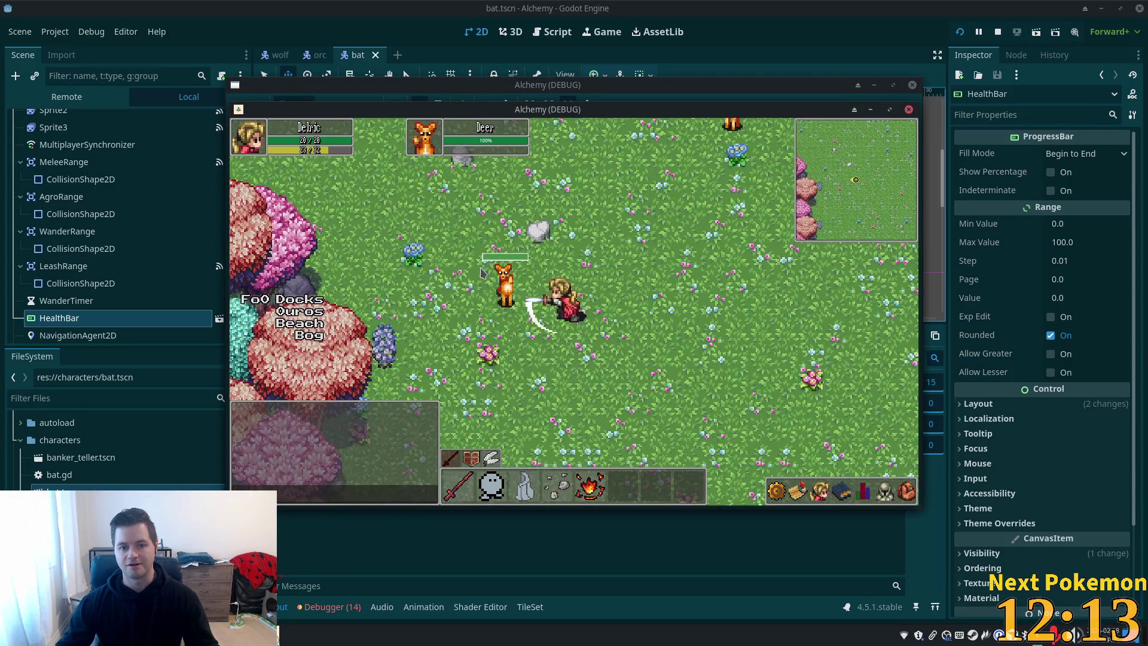
key("d")
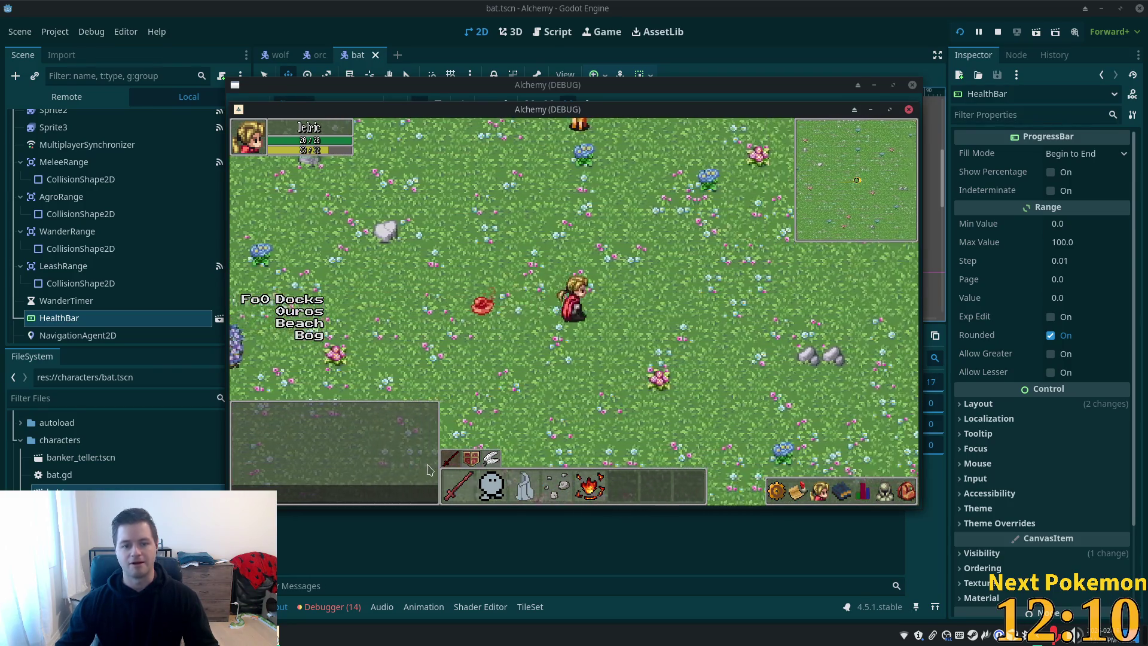
Travel to Ouros, warp into Ouros Well, enter the Ouros Caves, then stop the game
key("a")
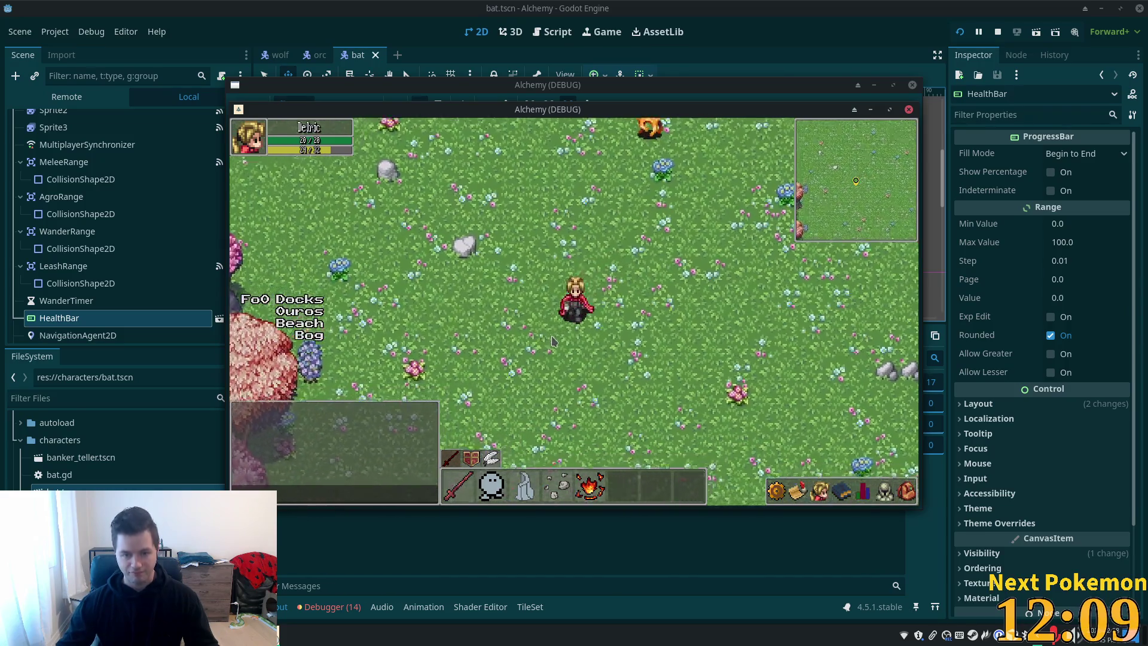
key("w")
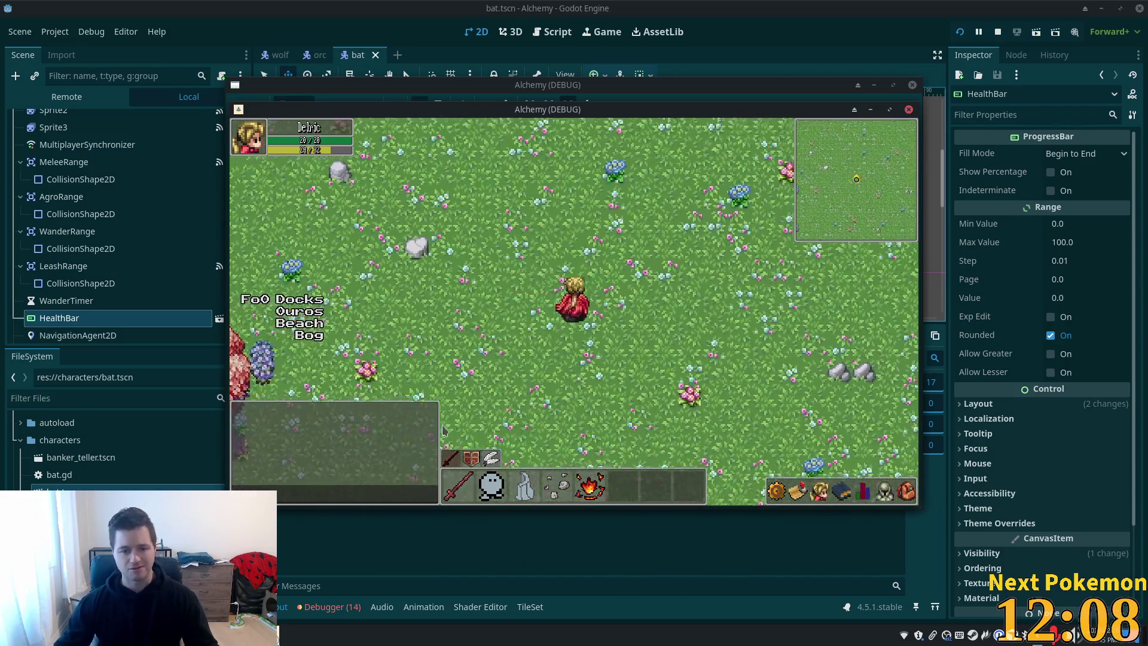
key("d")
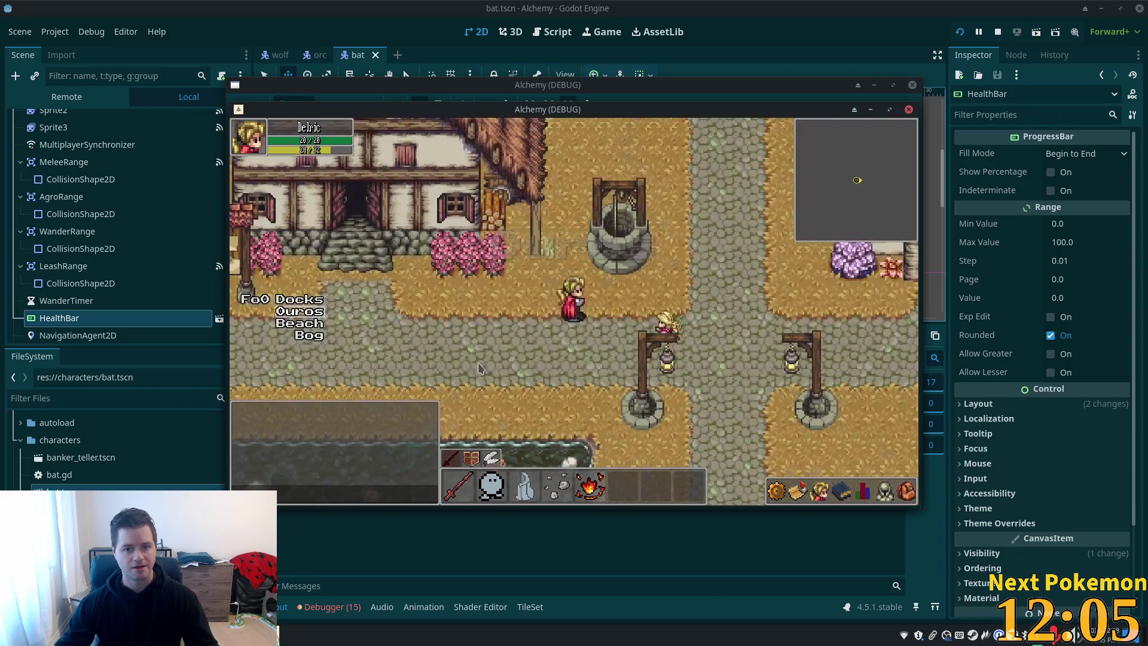
key("d")
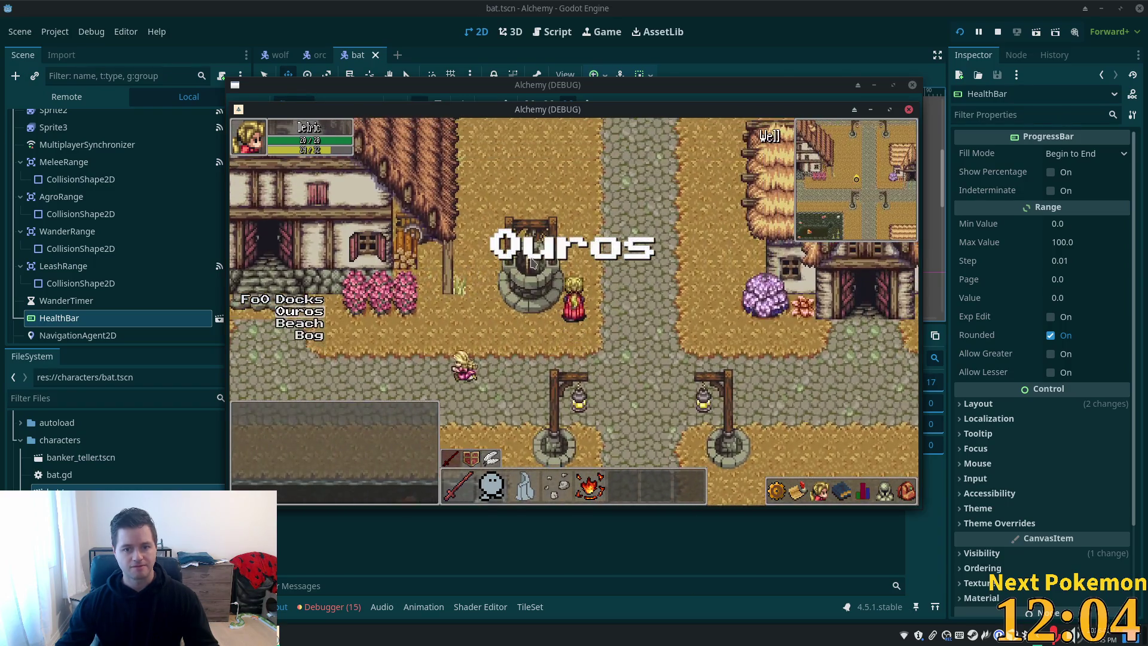
left_click(530, 263)
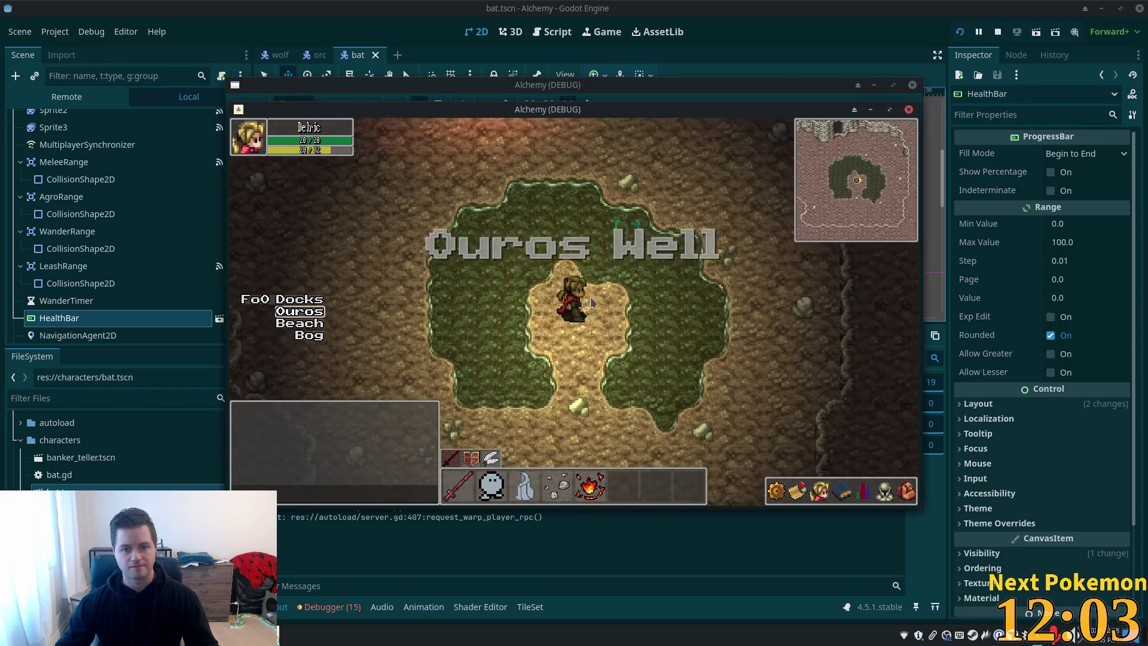
key("a")
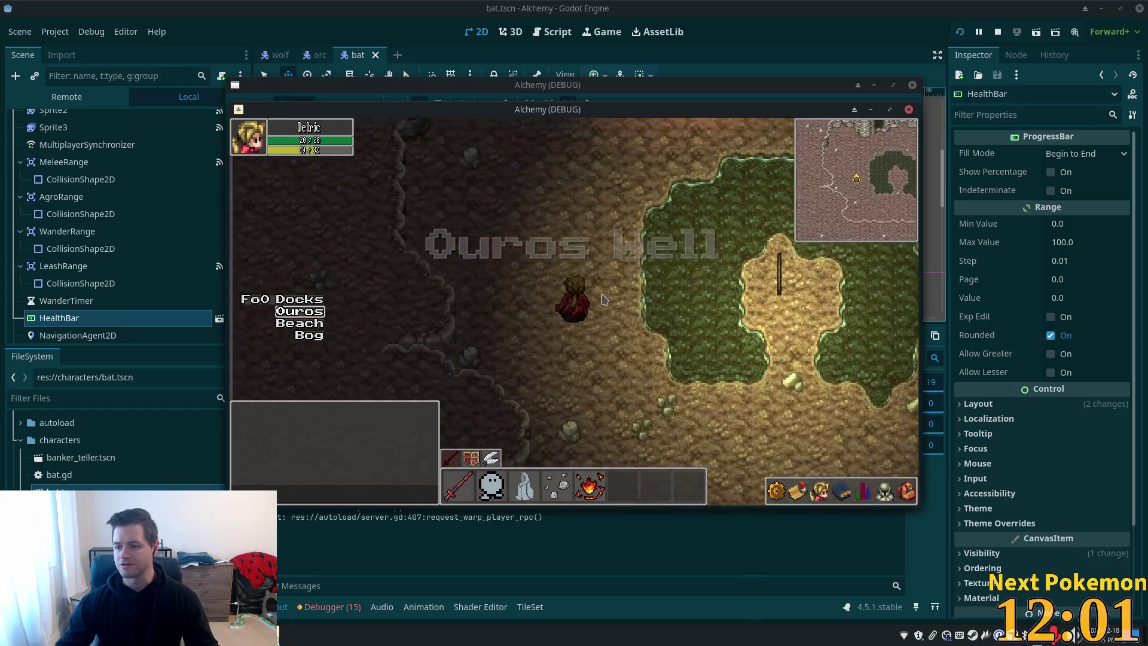
key("w")
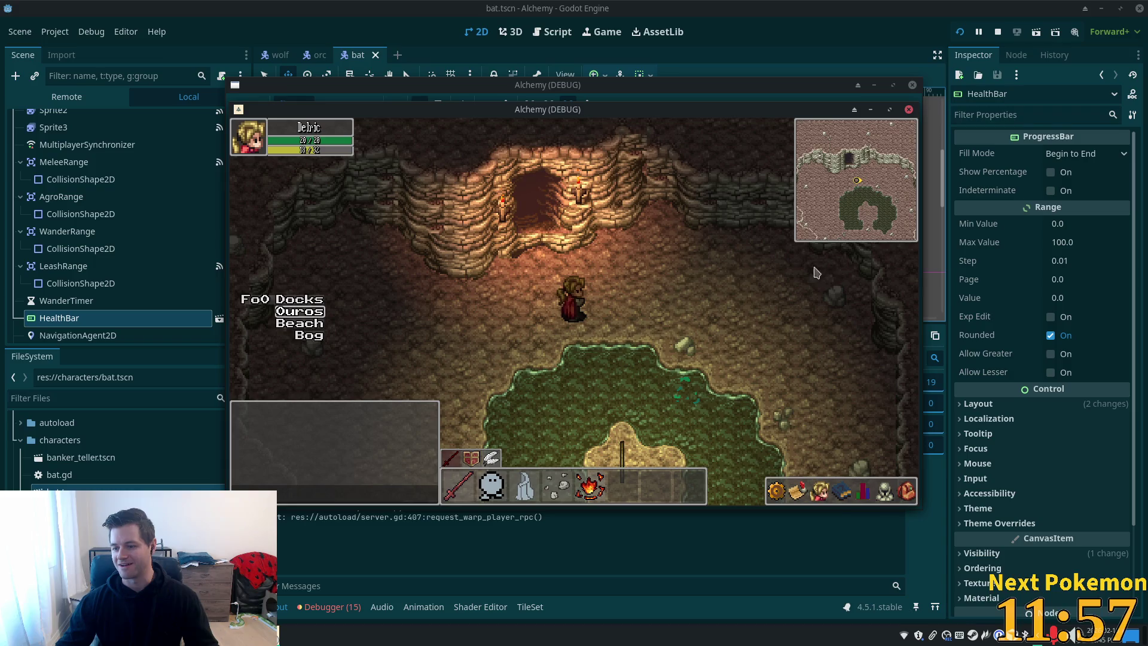
key("w")
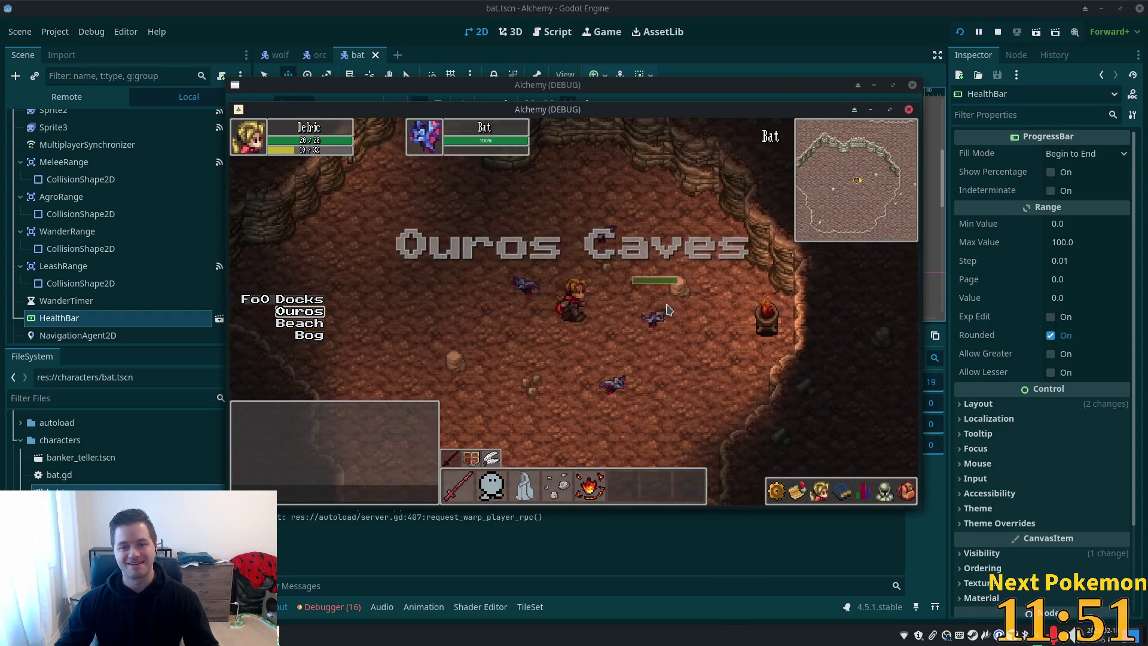
key("F8")
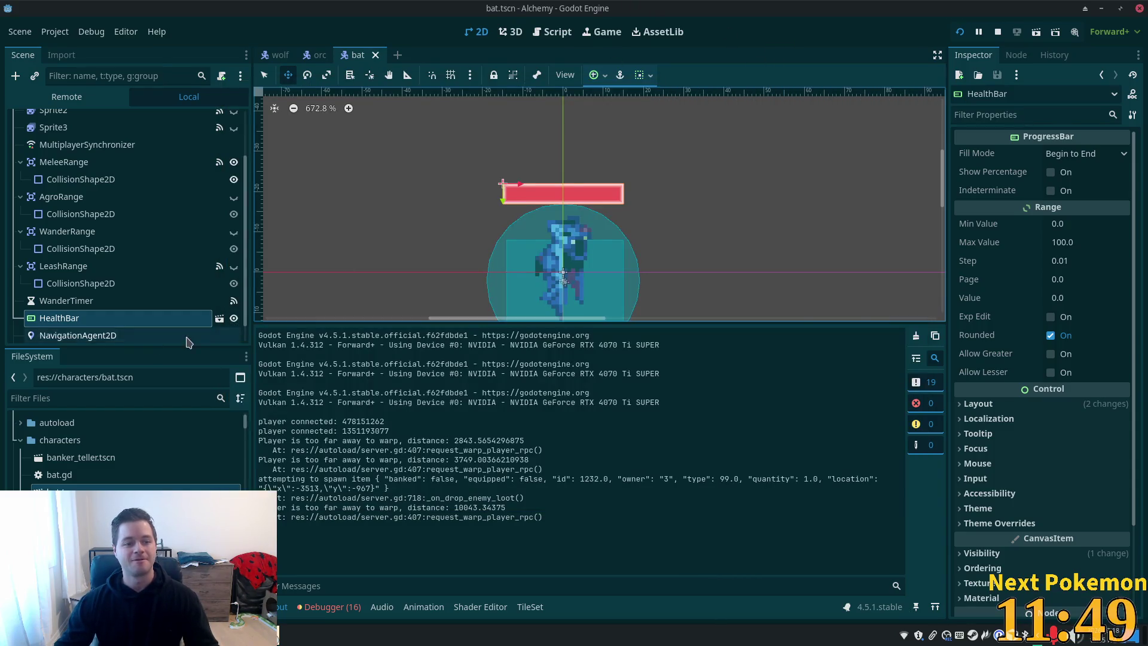
Hide the bat's HealthBar, save bat.tscn, and open boar.tscn
left_click(234, 318)
key("ctrl+s")
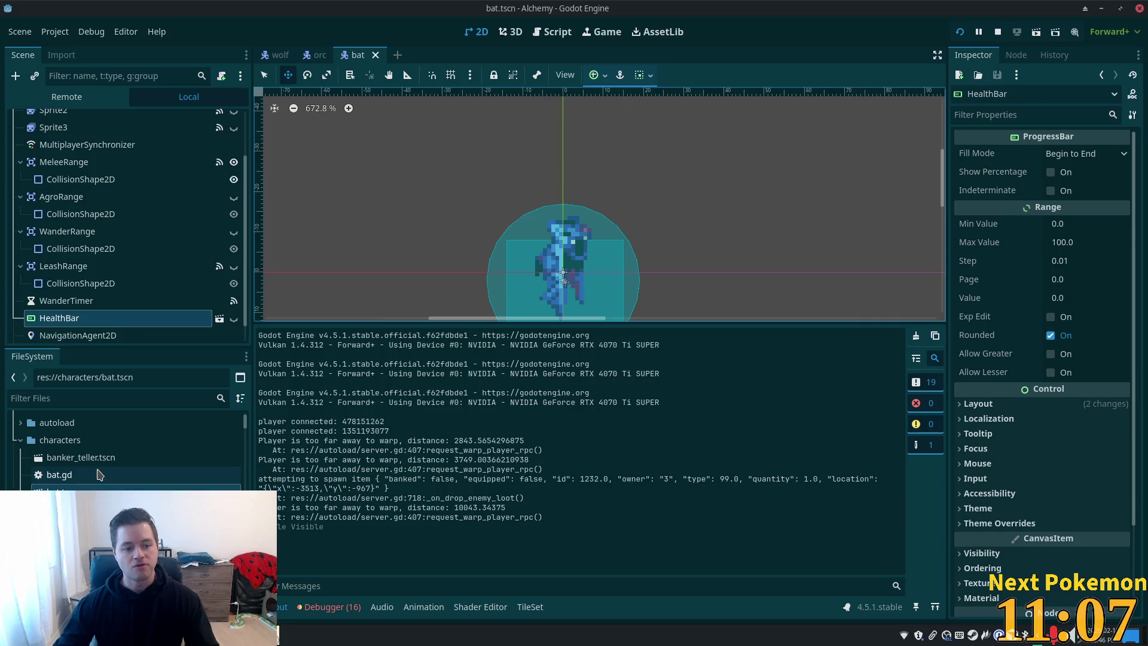
double_click(60, 509)
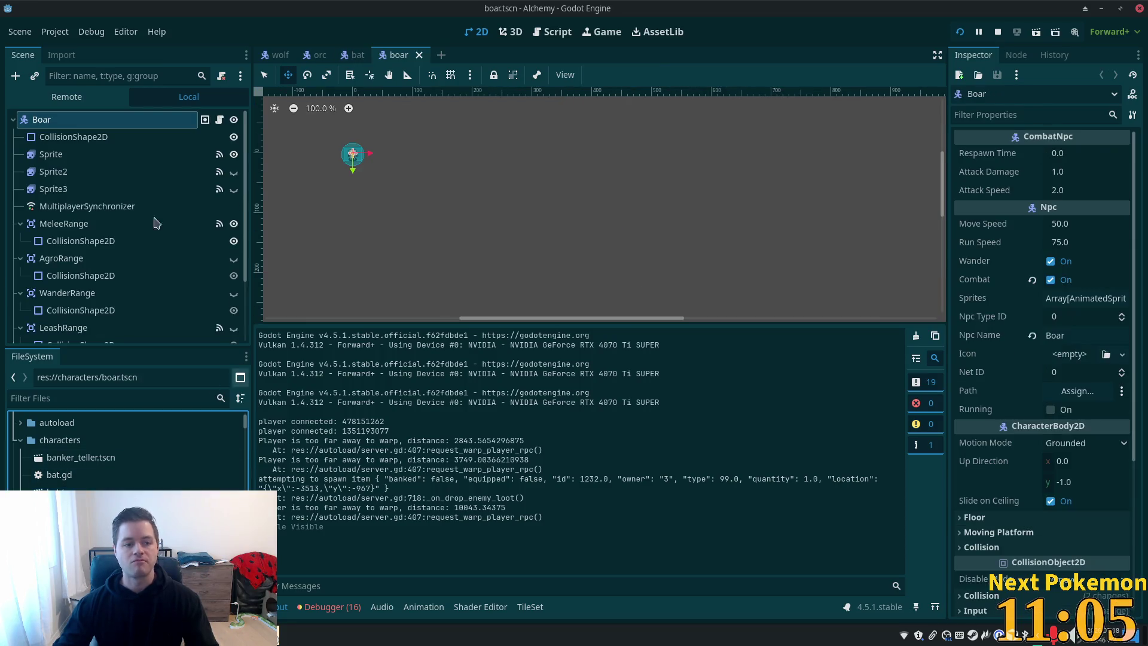
Instance health_bar.tscn under the root node and delete the old HealthBar
left_click(51, 154)
left_click(42, 119)
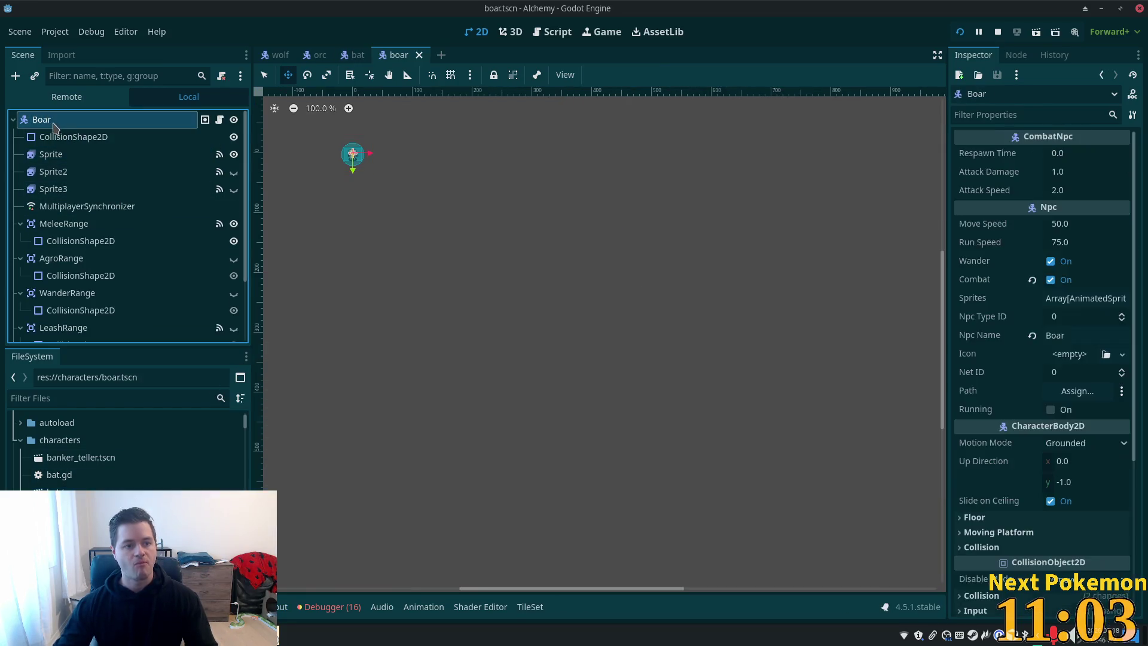
key("ctrl+shift+a")
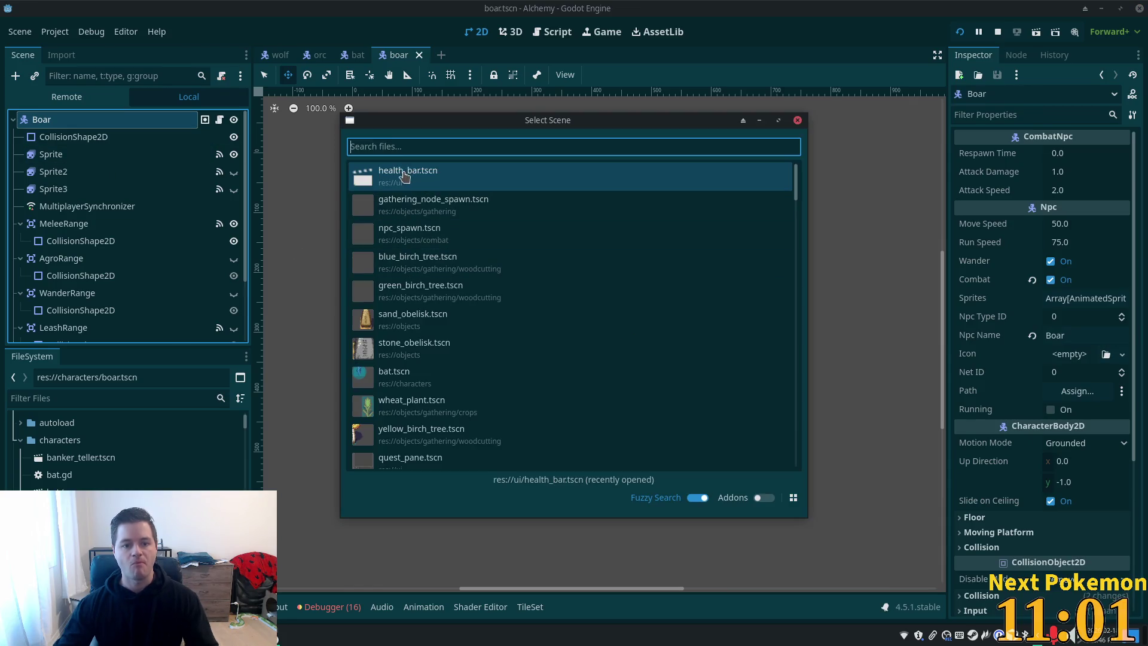
double_click(399, 174)
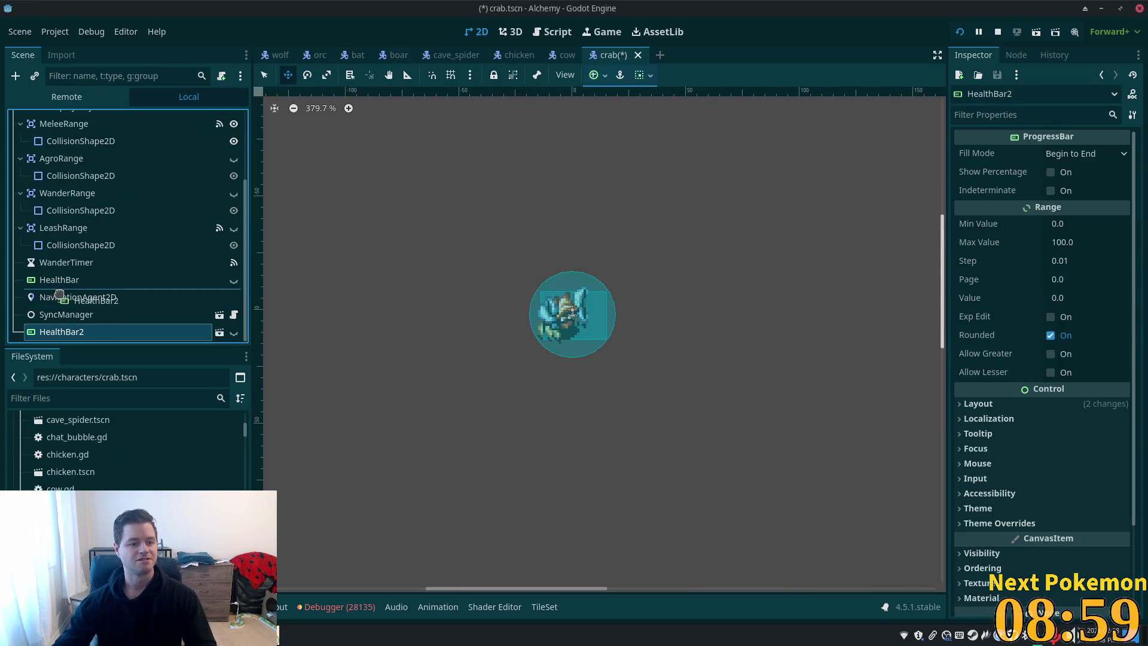
left_click(67, 281)
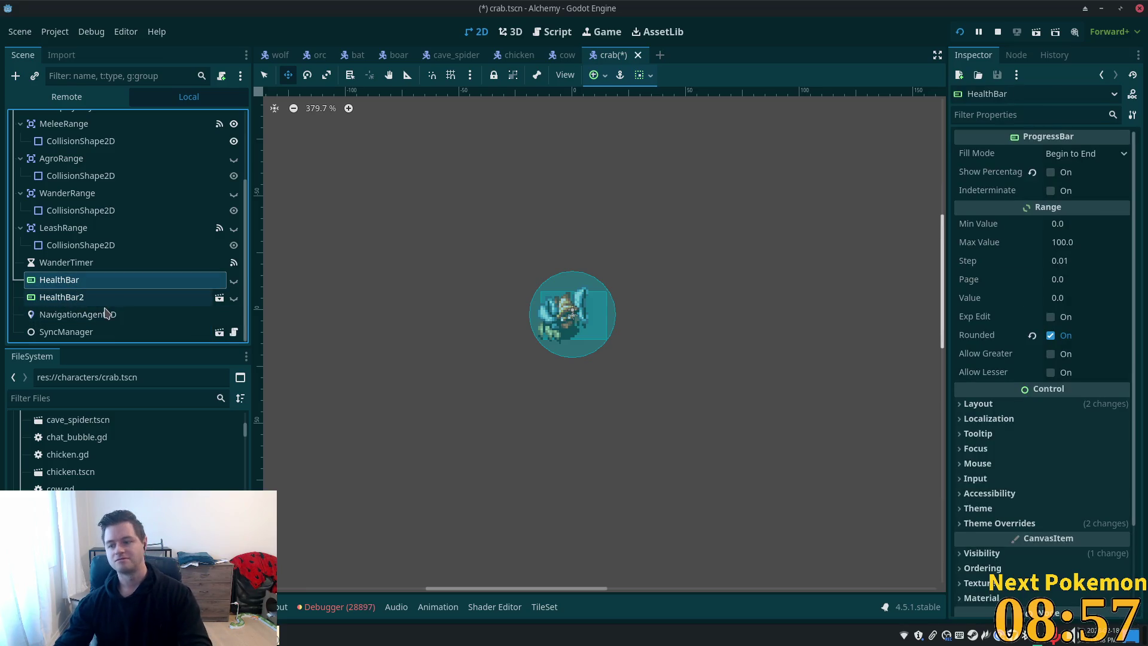
key("Delete")
key("Return")
Rename HealthBar2 to HealthBar, nudge it 4 px lower, save, and hide it again
left_click(86, 297)
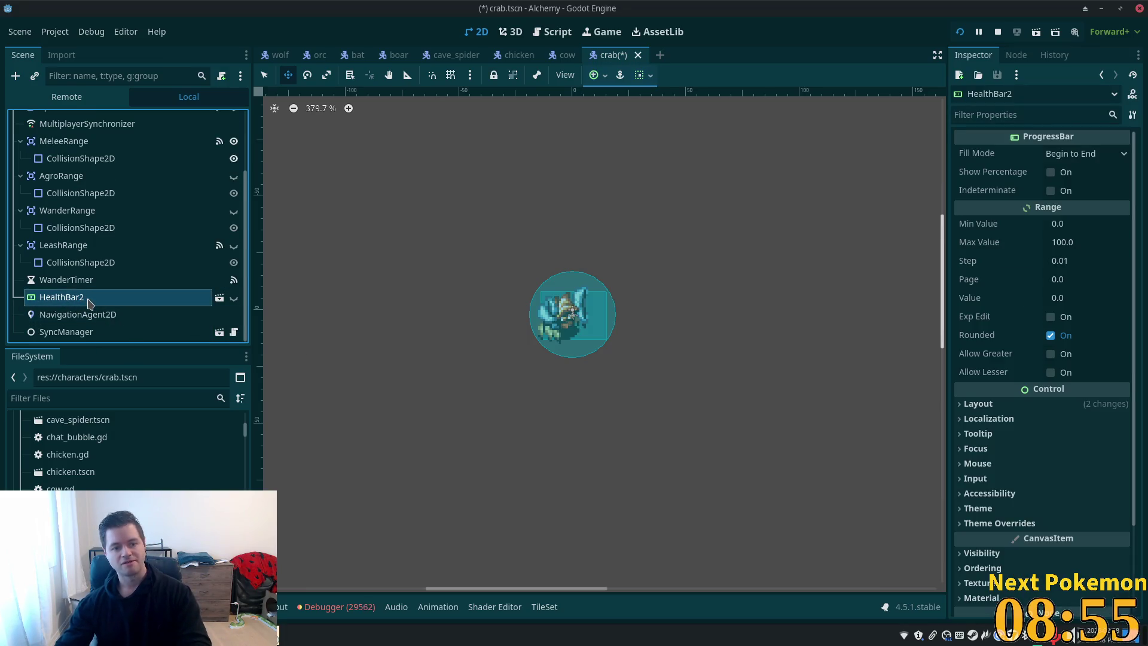
left_click(90, 297)
key("Right")
key("BackSpace")
key("Return")
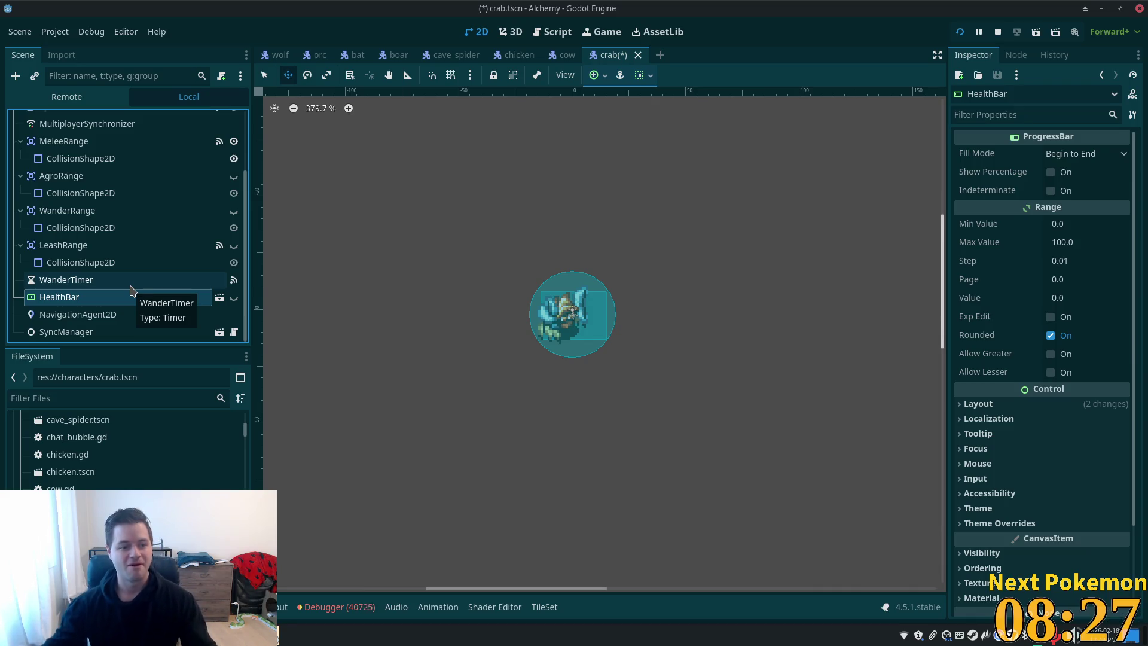
left_click(232, 299)
left_click_drag(490, 261, 491, 275)
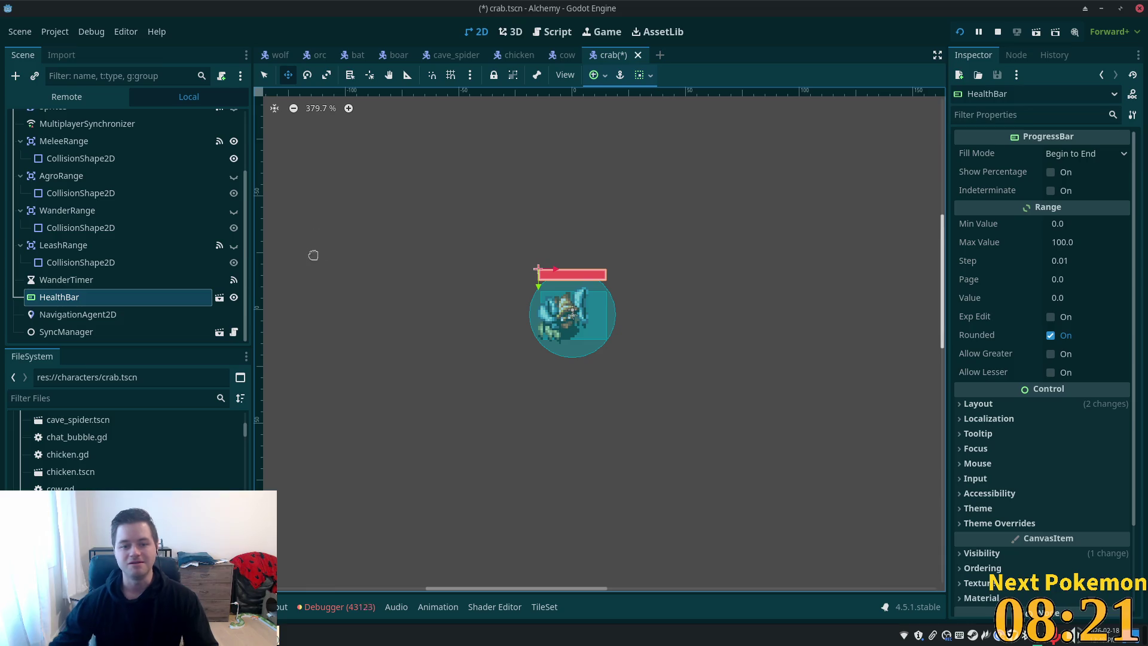
key("ctrl+s")
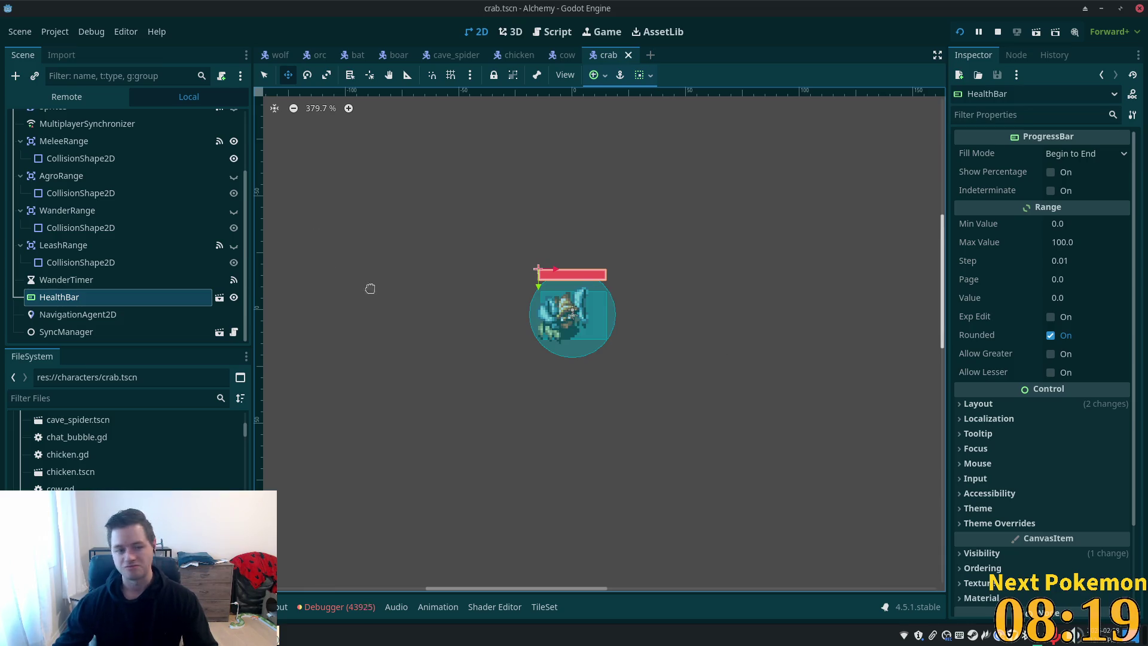
left_click(234, 297)
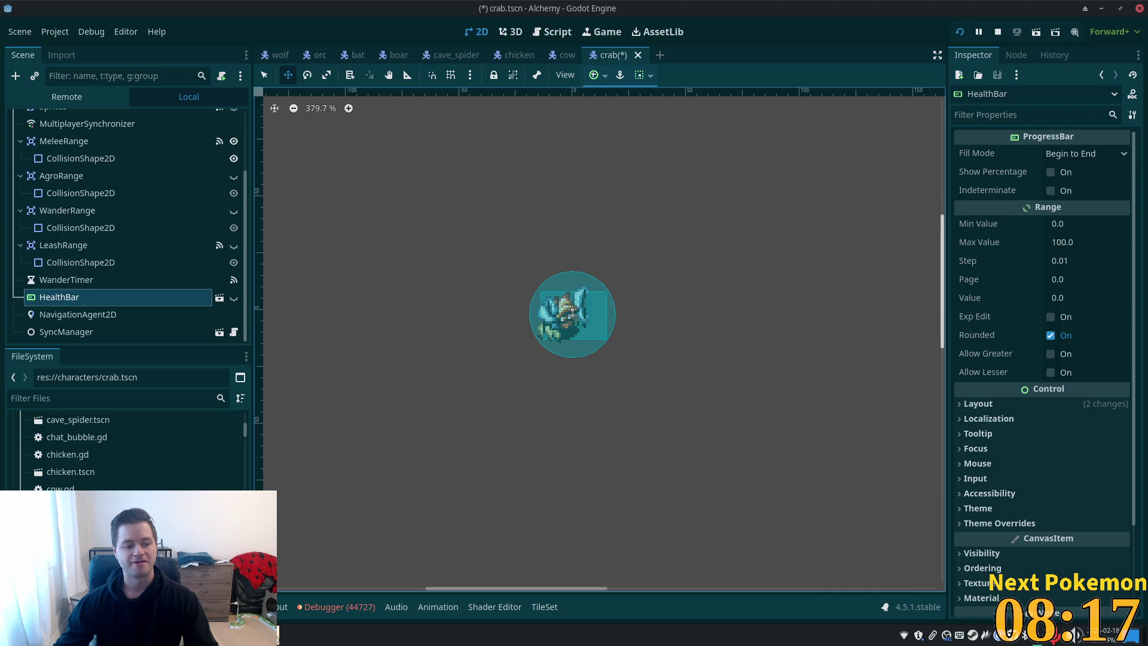
Open the duck scene in its own tab
scroll(132, 448, "down", 3)
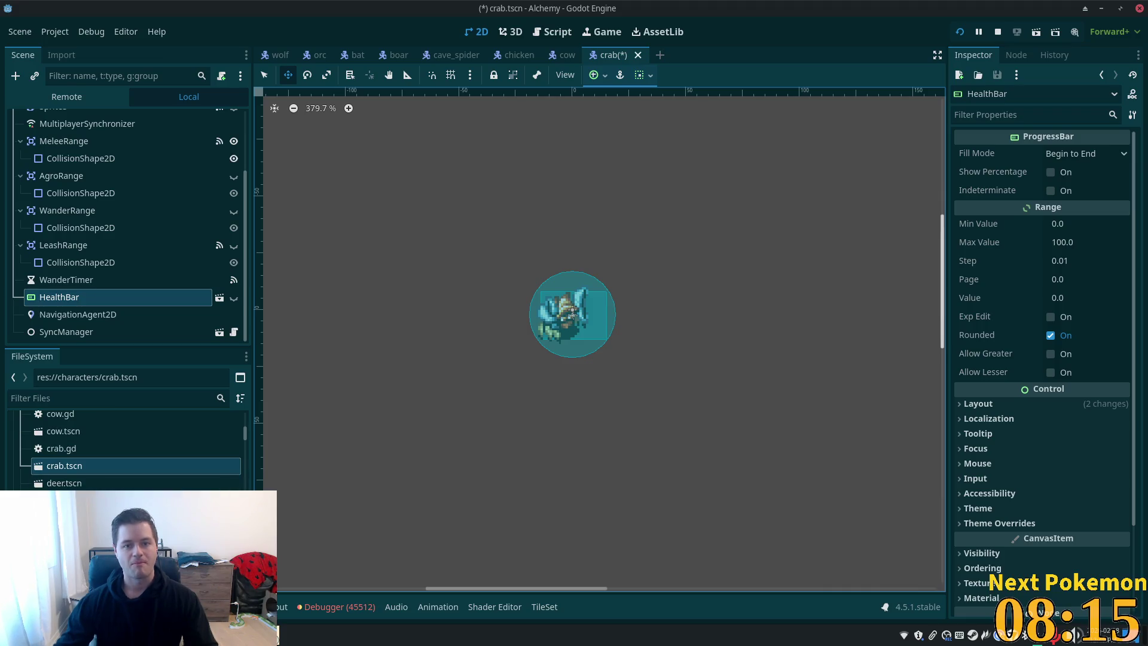
mouse_move(598, 56)
left_mouse_down()
mouse_move(591, 93)
mouse_move(679, 103)
mouse_move(664, 66)
left_mouse_up()
left_click(652, 55)
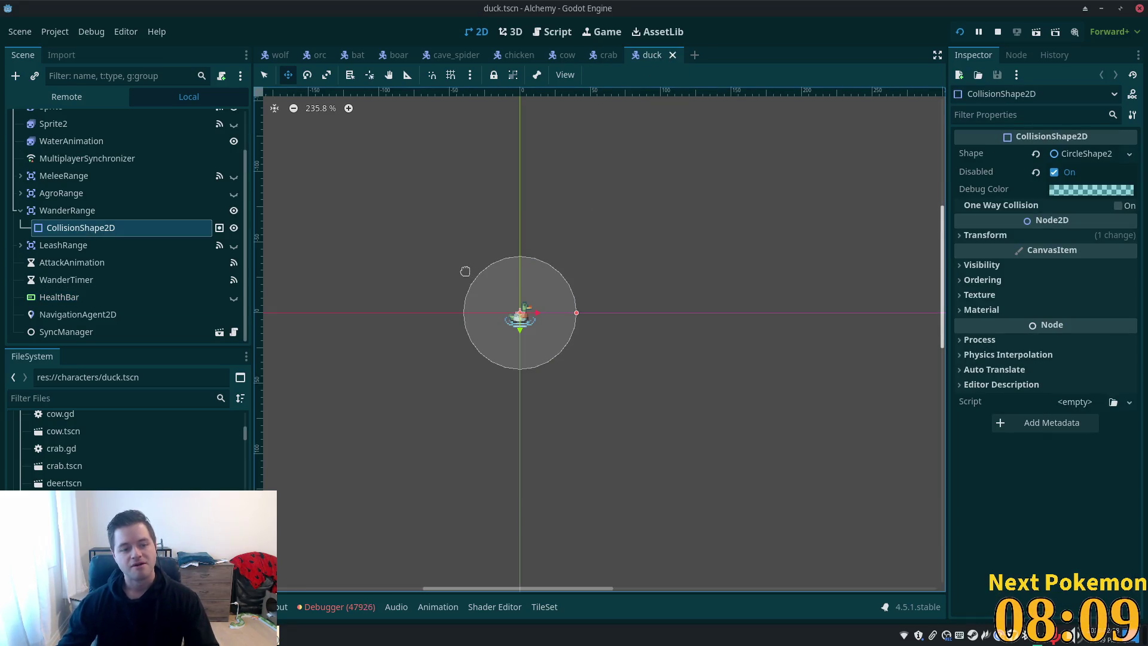
scroll(88, 169, "up", 3)
Instance health_bar.tscn under Duck below the old HealthBar, then delete the old one
left_click(42, 119)
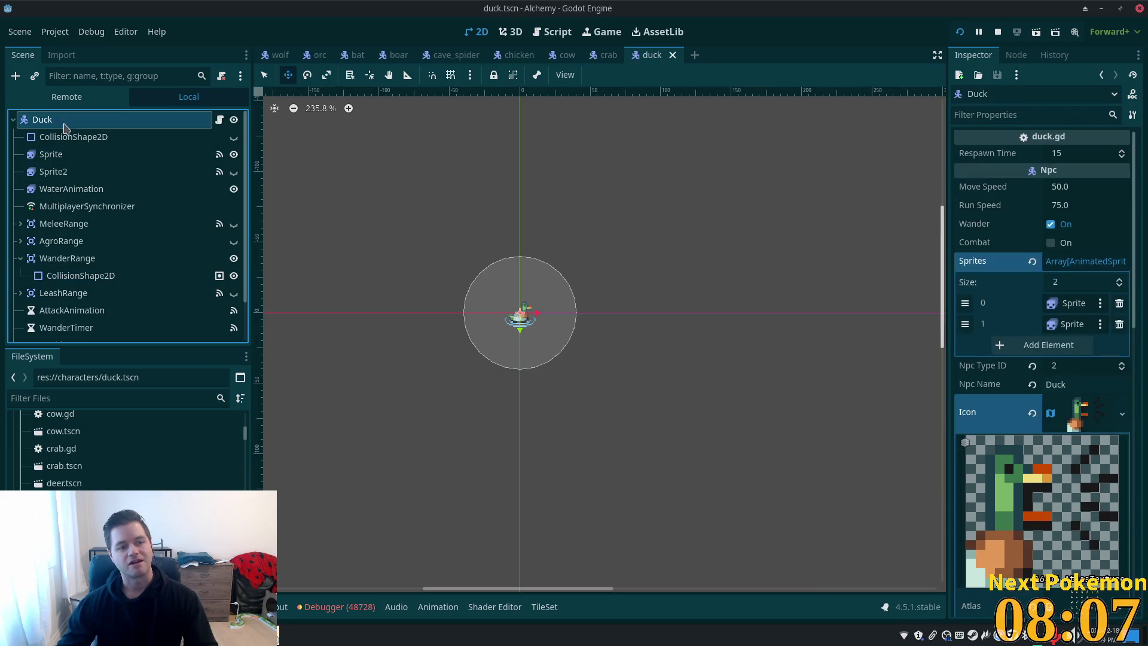
key("ctrl+shift+a")
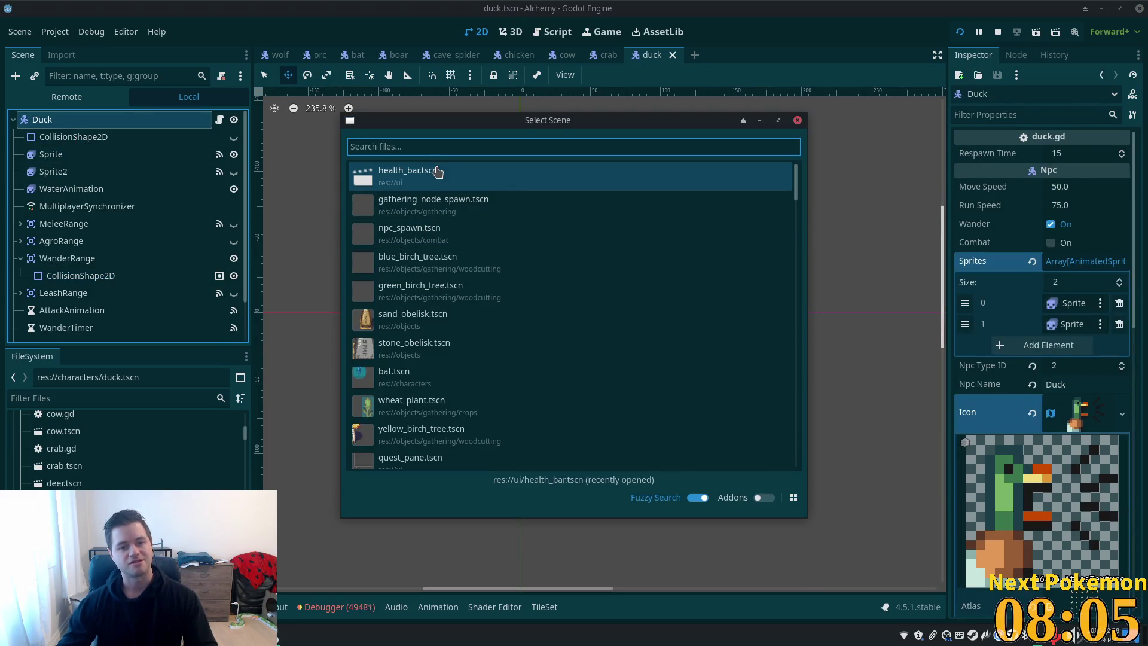
double_click(441, 172)
left_click_drag(72, 334, 70, 288)
left_click(71, 282)
key("Delete")
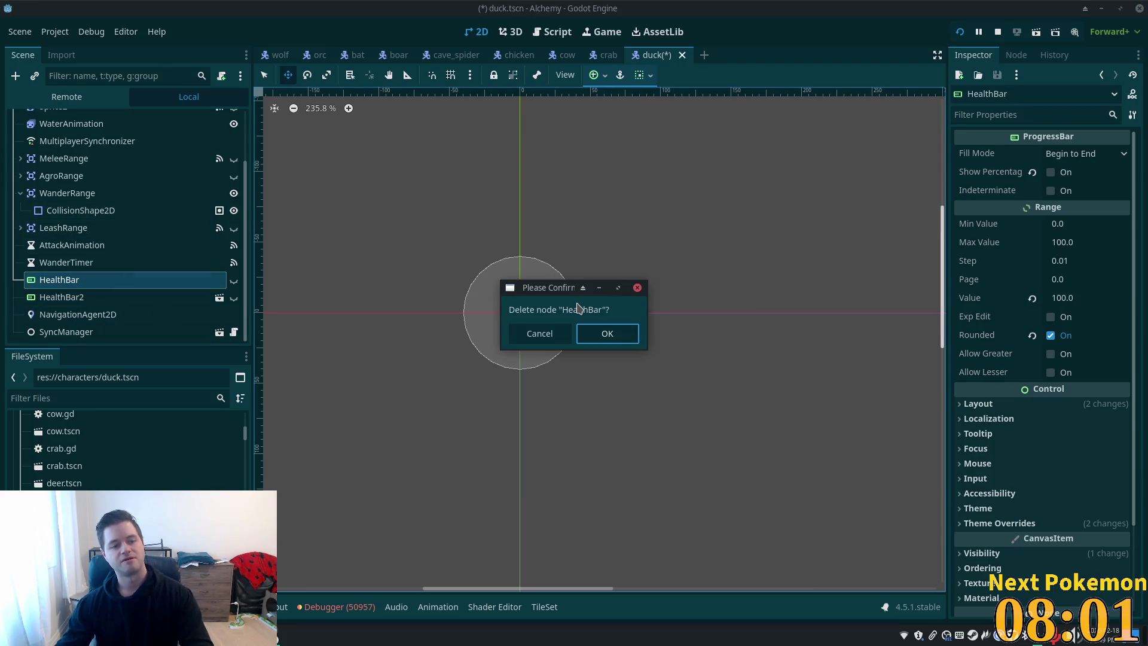
left_click(624, 332)
Rename HealthBar2 to HealthBar and save duck.tscn
left_click(95, 296)
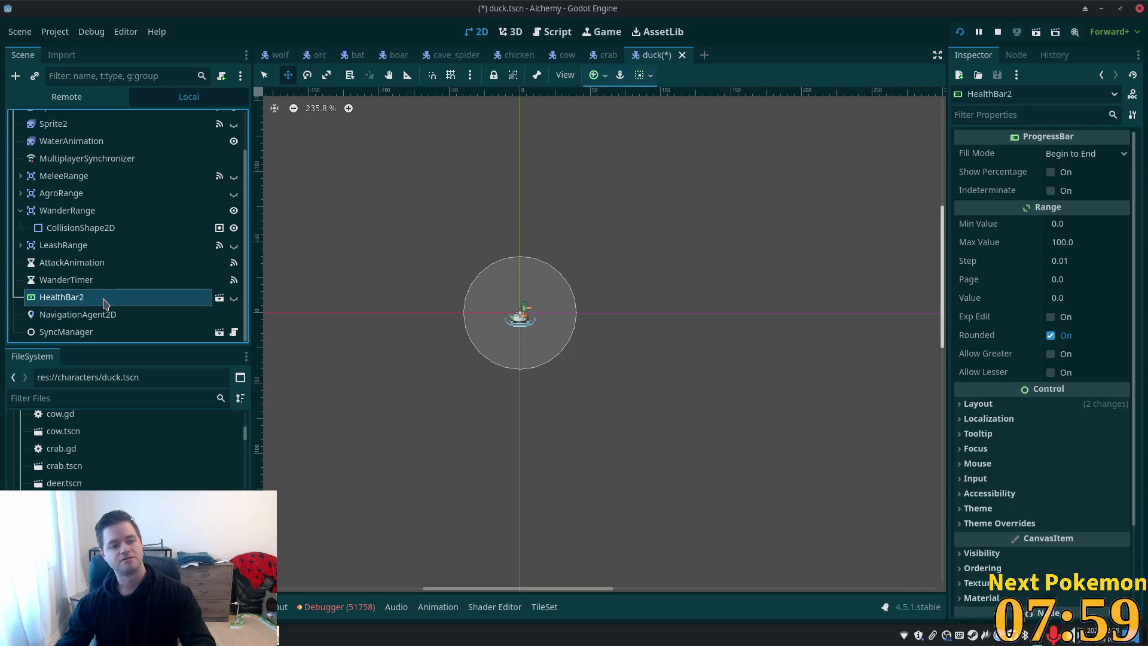
key("F2")
key("End")
key("BackSpace")
key("Return")
key("ctrl+s")
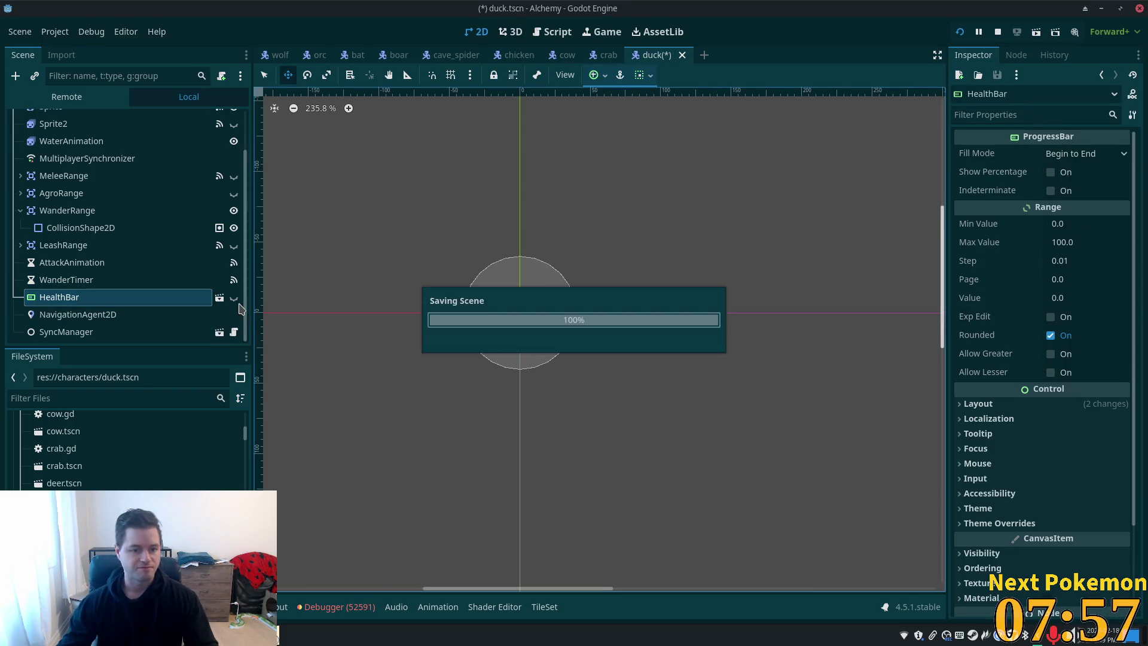
Lower the duck's health bar 9 px, hide it, and save
left_click(234, 298)
left_click_drag(461, 295, 461, 301)
left_click(234, 297)
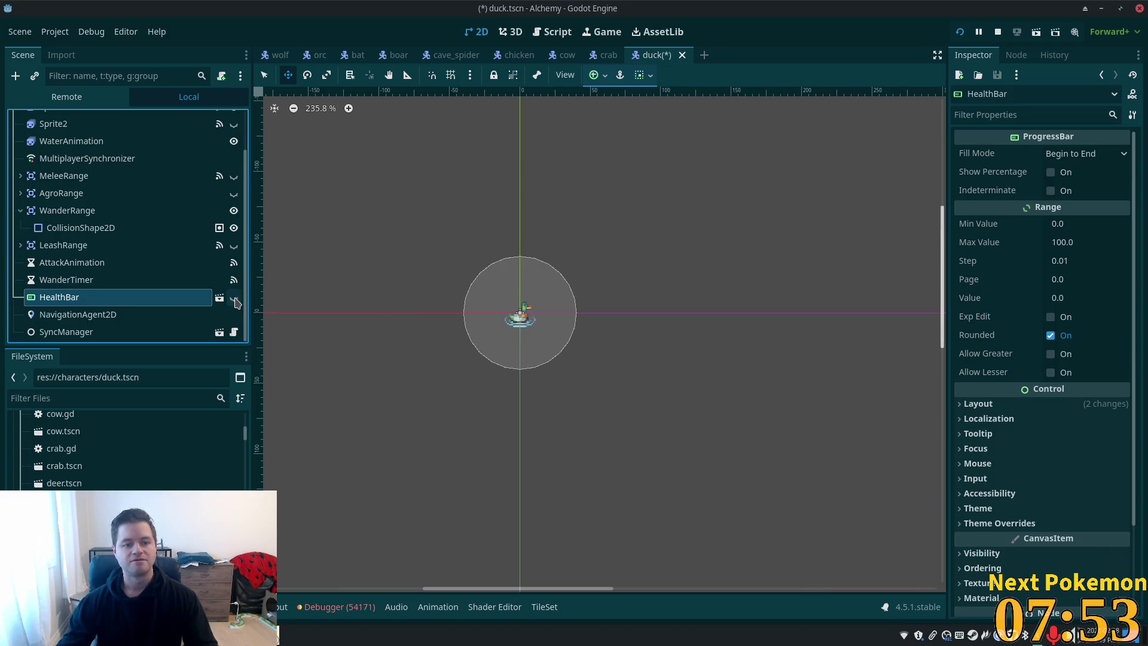
key("ctrl+s")
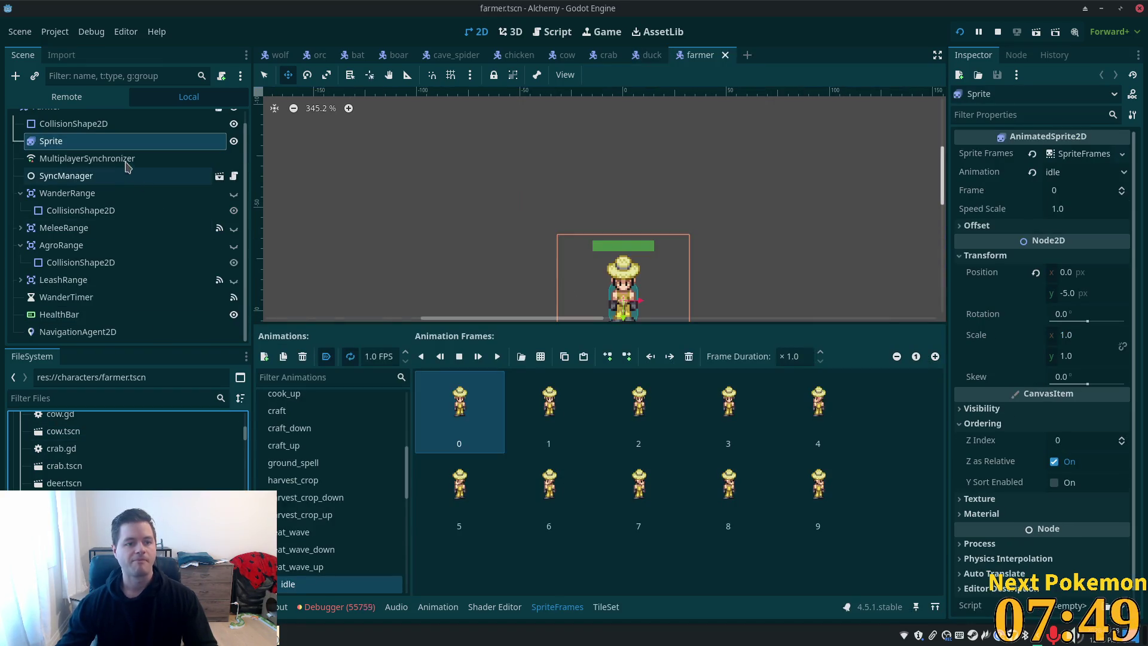
Select the Farmer root node and bring up the instance scene picker
scroll(177, 196, "up", 1)
left_click(90, 119)
key("ctrl+shift+a")
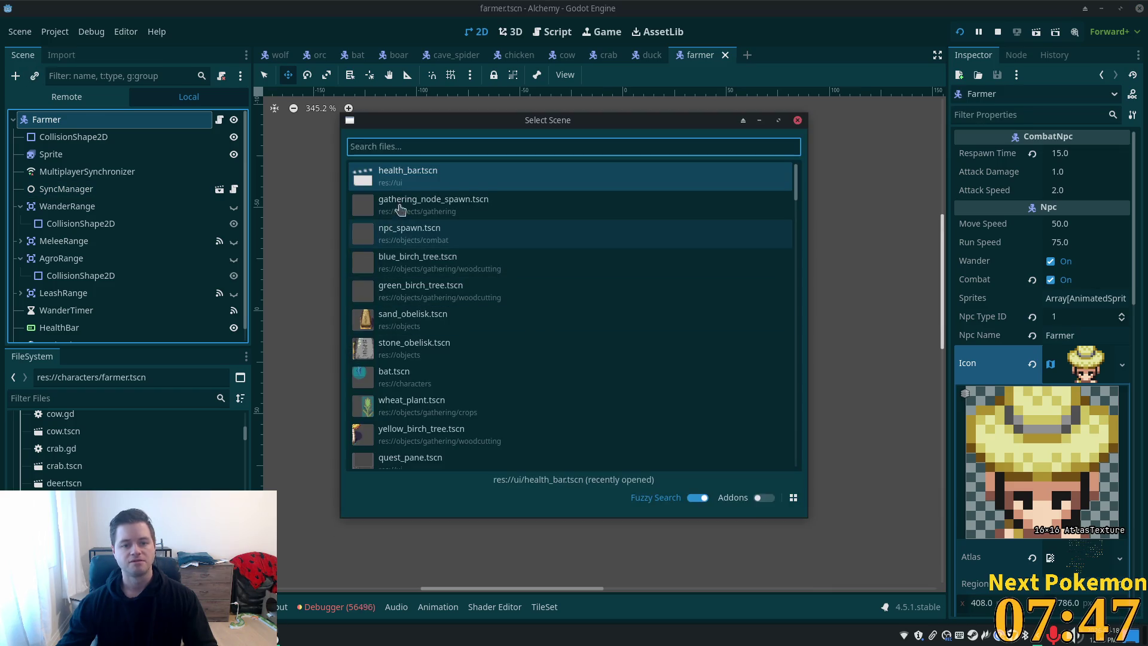
Instance health_bar.tscn under Farmer below the old HealthBar, then delete the old one
key("Return")
left_click_drag(58, 331, 55, 305)
left_click(54, 300)
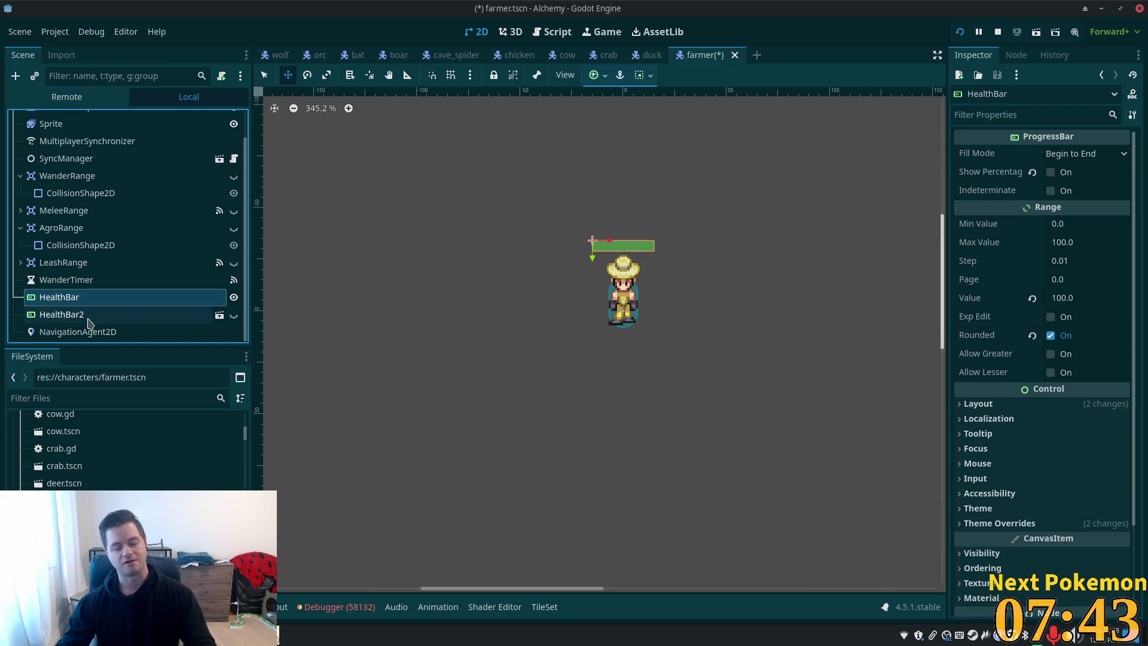
key("Delete")
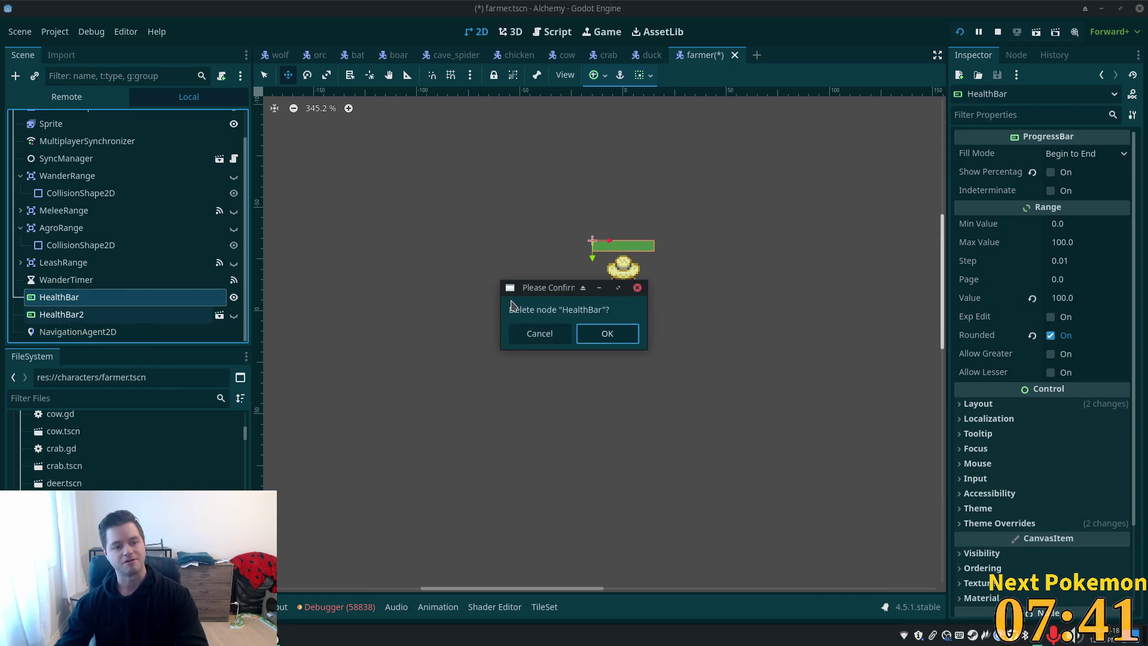
key("Return")
Rename HealthBar2 to HealthBar, show it, raise it 10 px above the farmer, and save
left_click(66, 314)
left_click(103, 330)
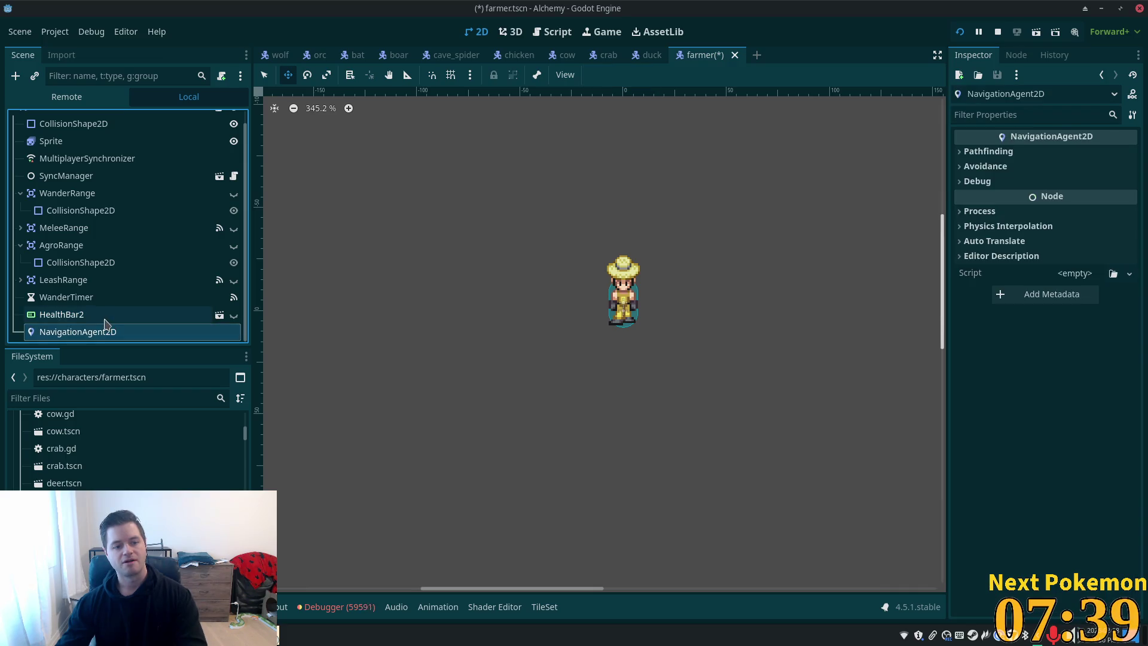
left_click(98, 317)
double_click(101, 316)
type("HealthBar")
key("Return")
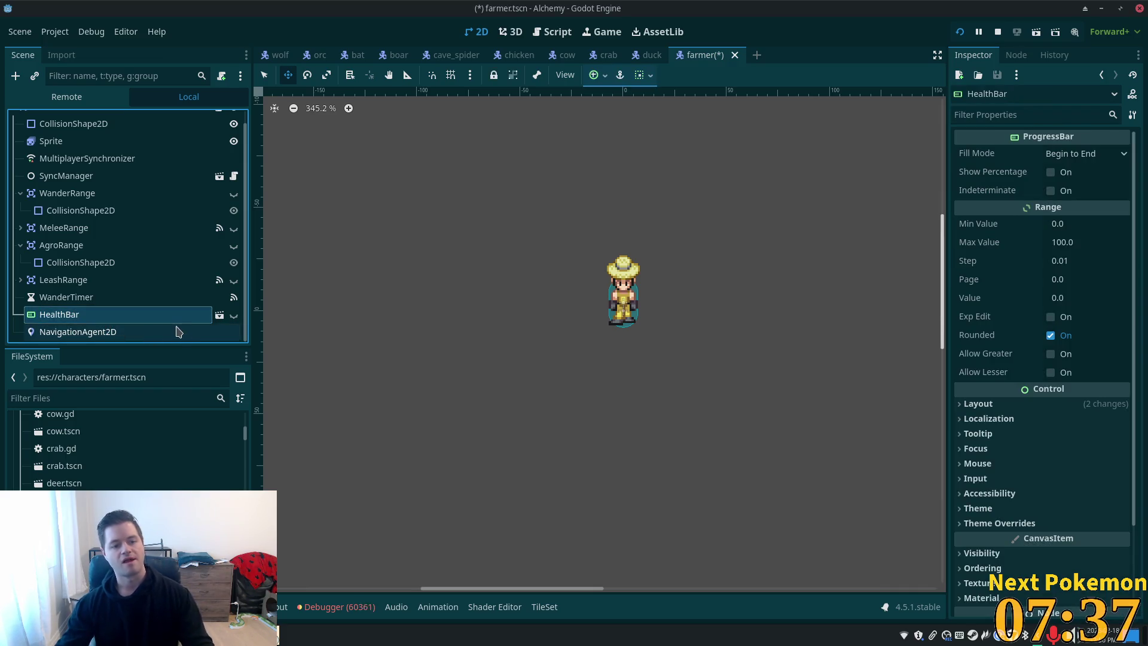
key("ctrl+s")
left_click(233, 314)
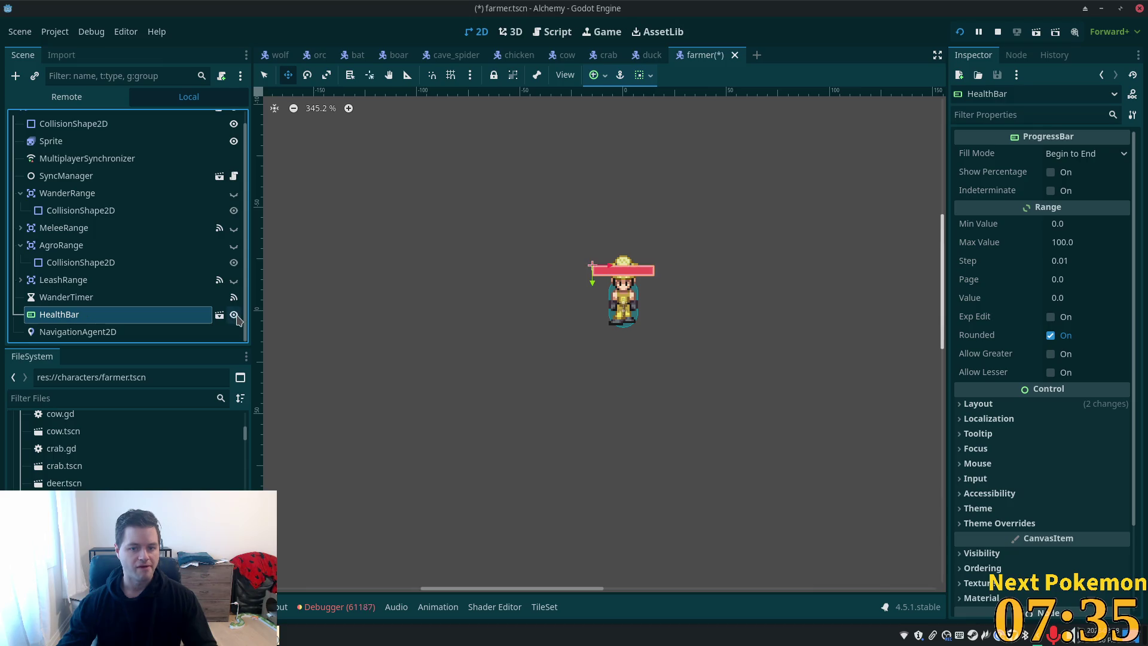
mouse_move(432, 343)
left_mouse_down()
mouse_move(436, 321)
mouse_move(443, 337)
left_mouse_up()
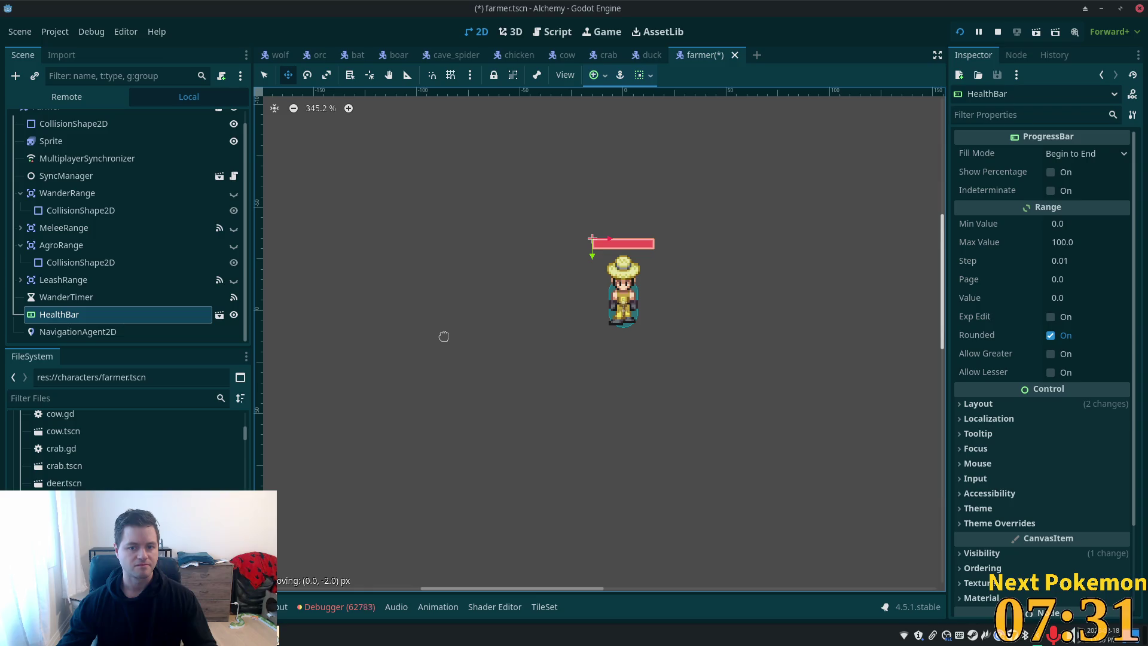
key("ctrl+s")
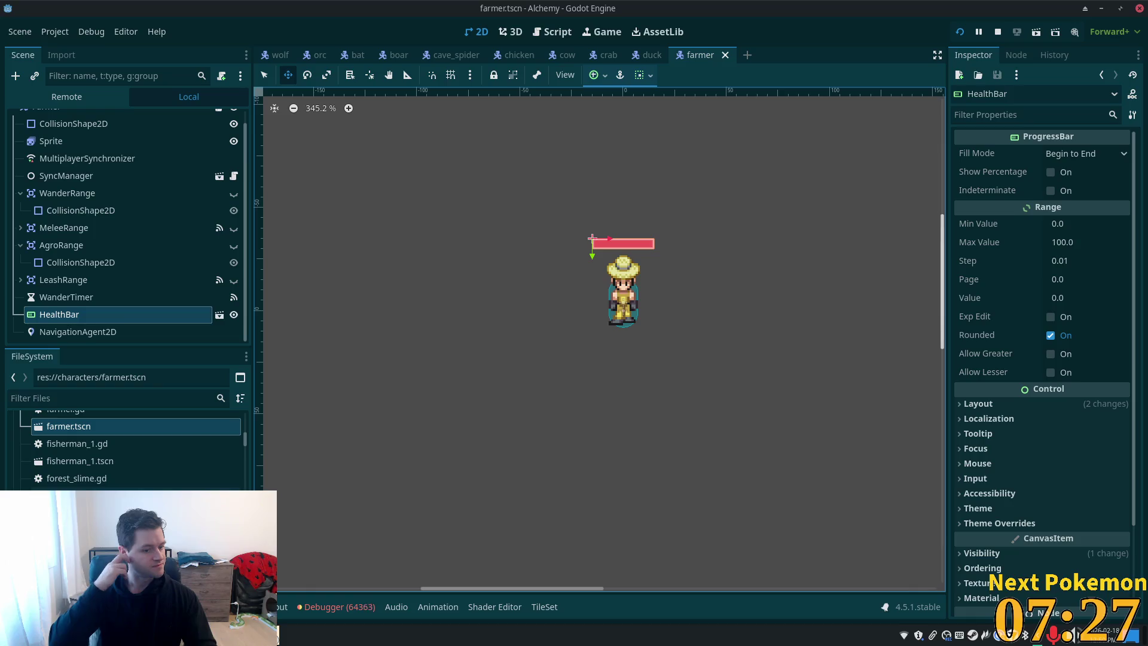
Open forest_slime.tscn from the FileSystem dock
scroll(137, 454, "down", 5)
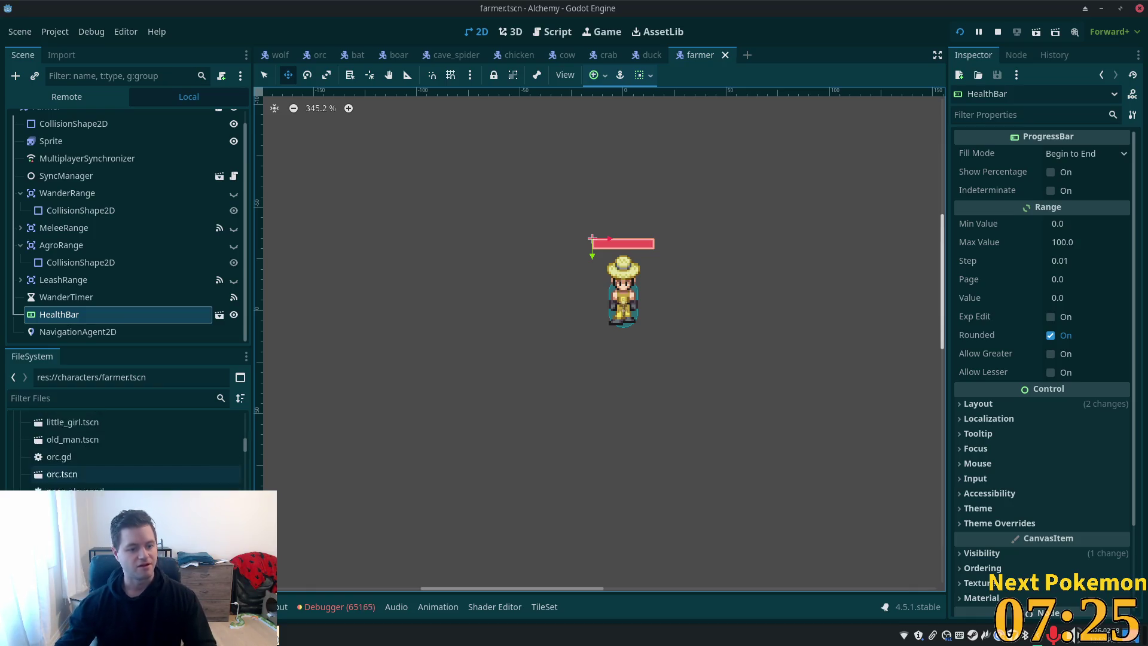
scroll(137, 474, "down", 3)
scroll(137, 475, "up", 8)
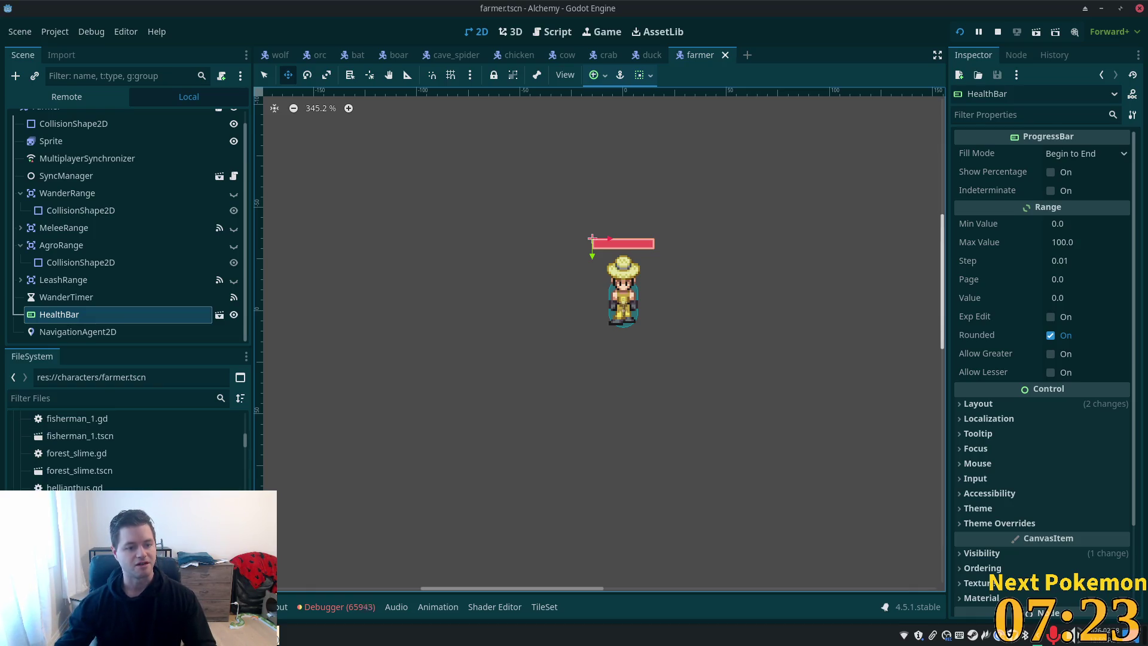
scroll(137, 520, "down", 2)
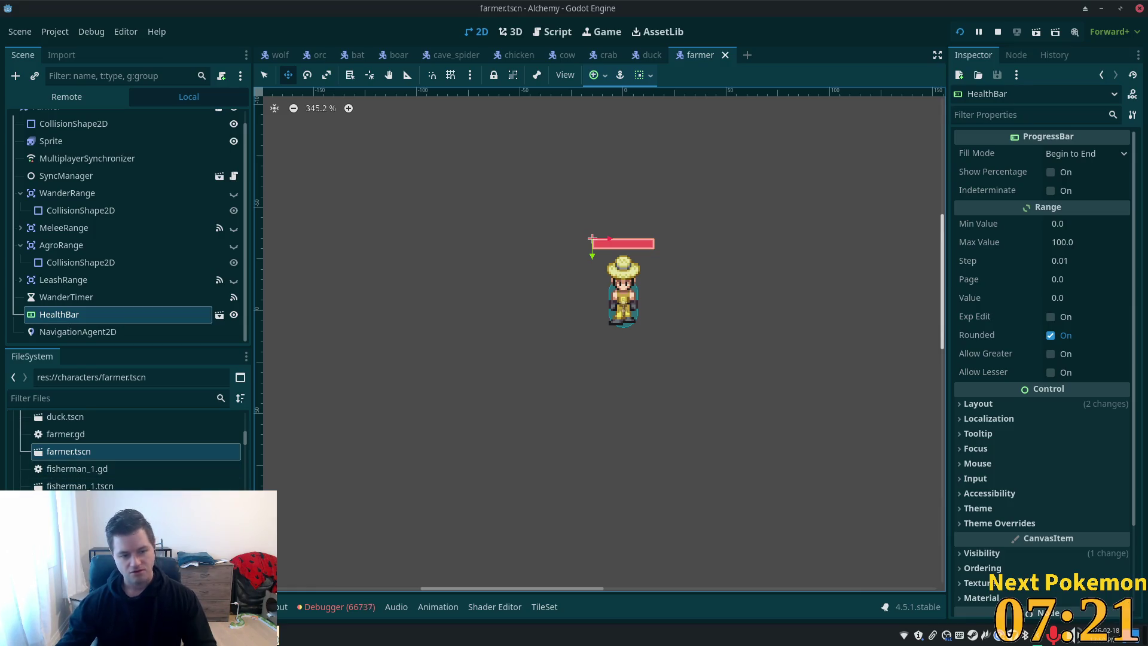
double_click(72, 538)
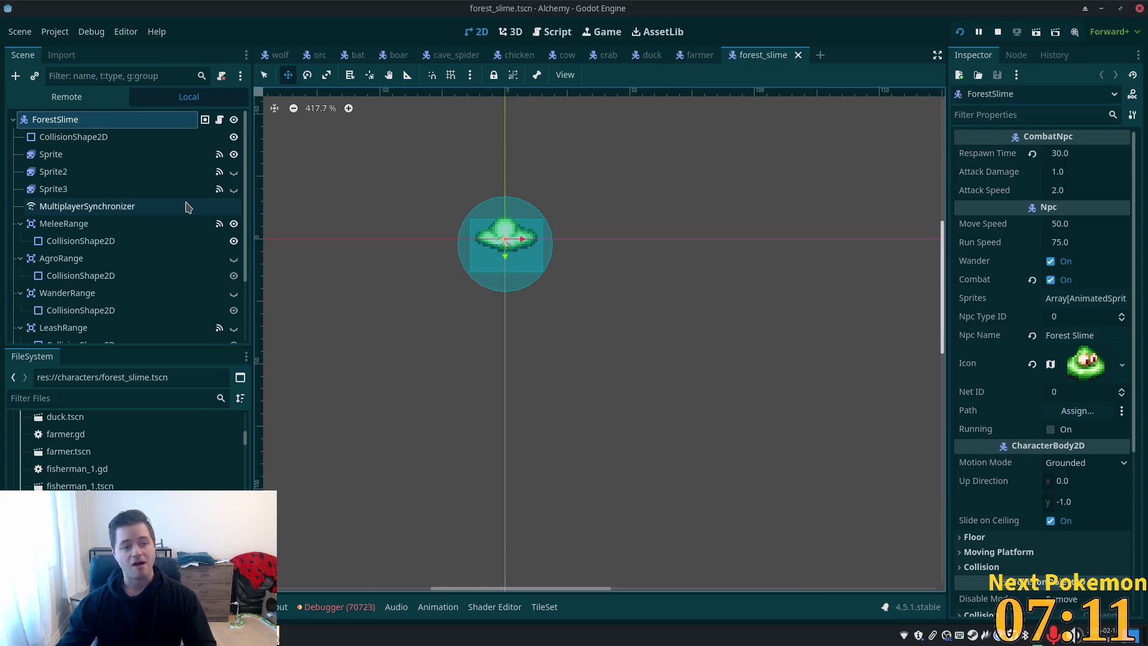
Instance health_bar.tscn under ForestSlime below the old HealthBar, then delete the old one
left_click(56, 136)
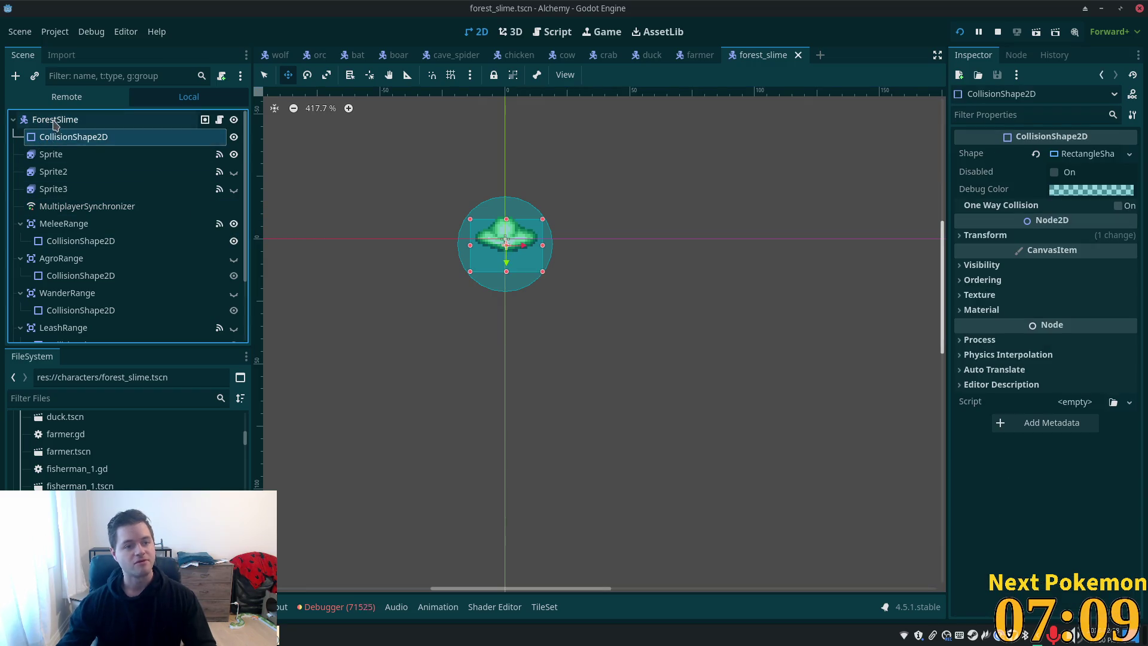
left_click(64, 124)
key("ctrl+shift+a")
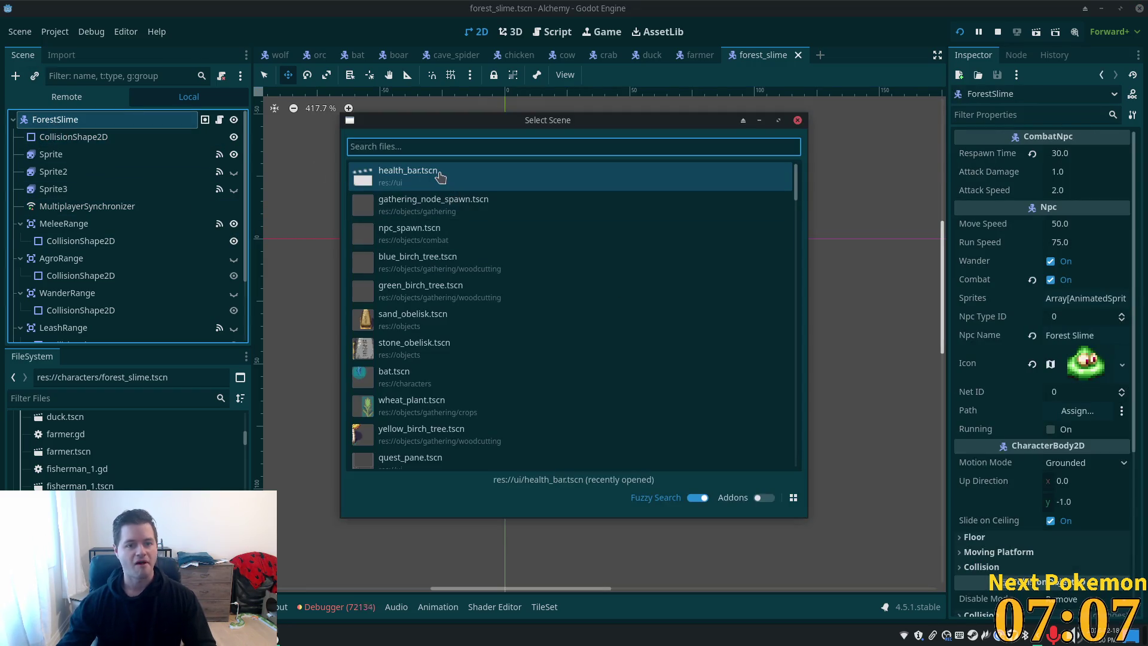
double_click(427, 177)
left_click_drag(72, 334, 73, 285)
left_click(73, 286)
key("Delete")
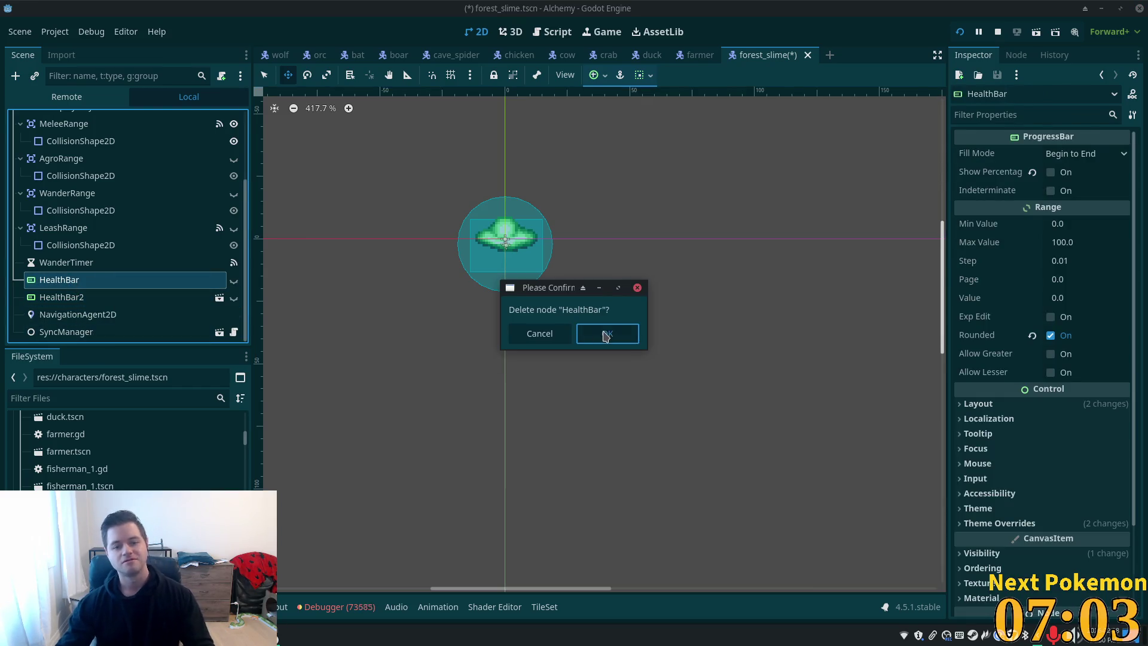
left_click(607, 333)
Rename HealthBar2 to HealthBar, toggle it visible then hidden, and save forest_slime.tscn
left_click(107, 299)
left_click(101, 299)
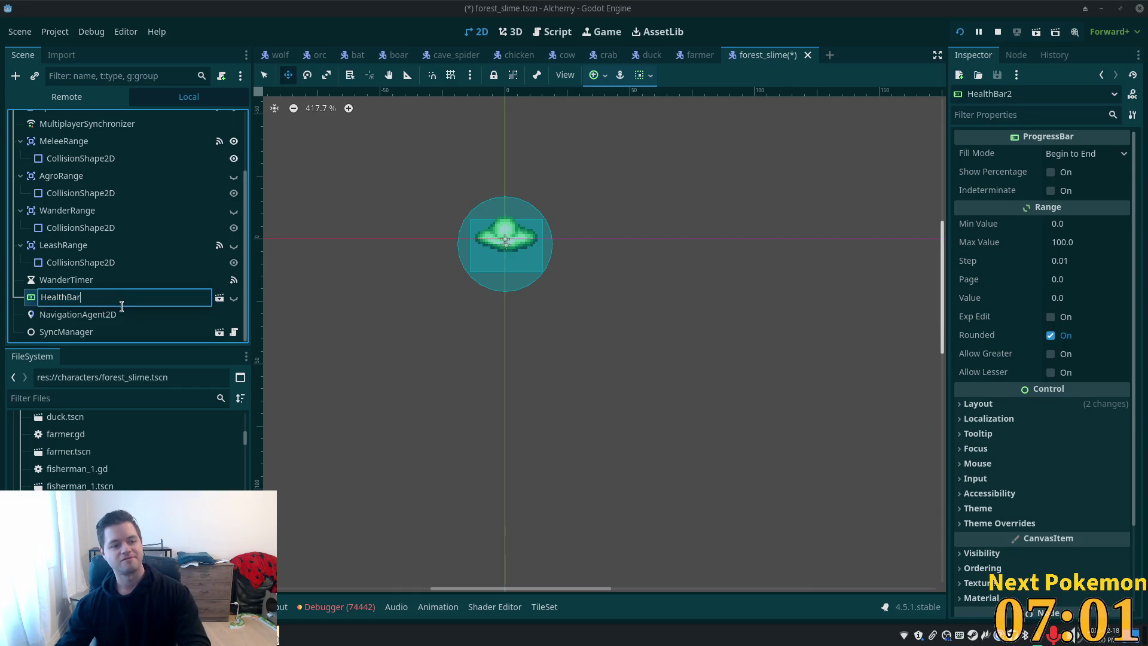
key("Return")
left_click(234, 298)
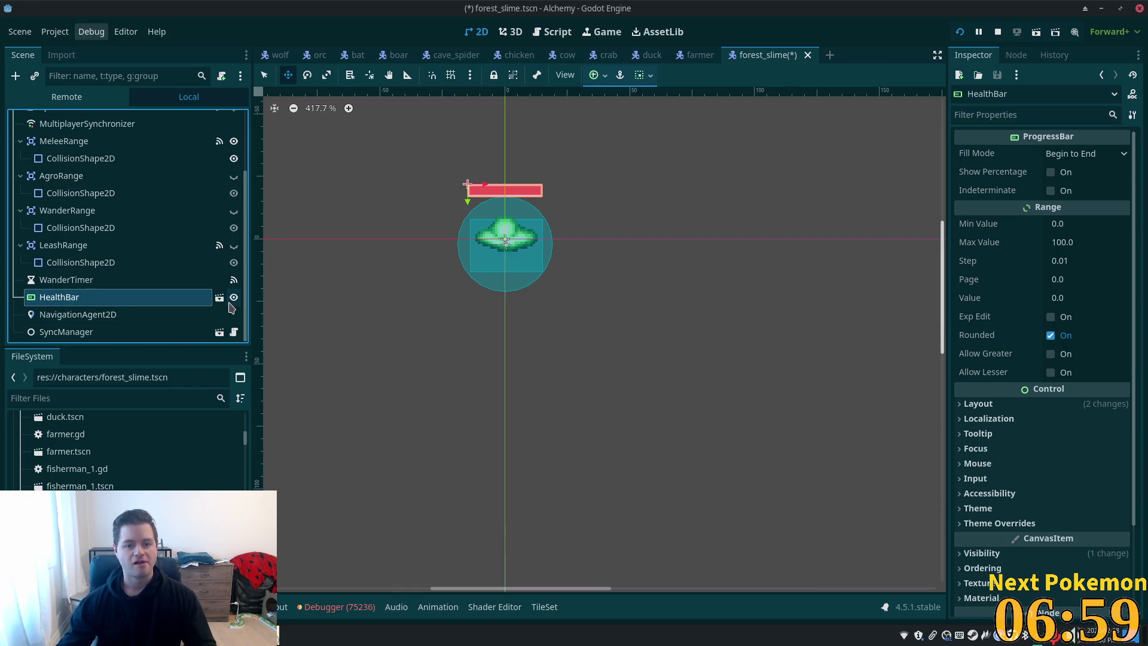
left_click(234, 297)
key("ctrl+s")
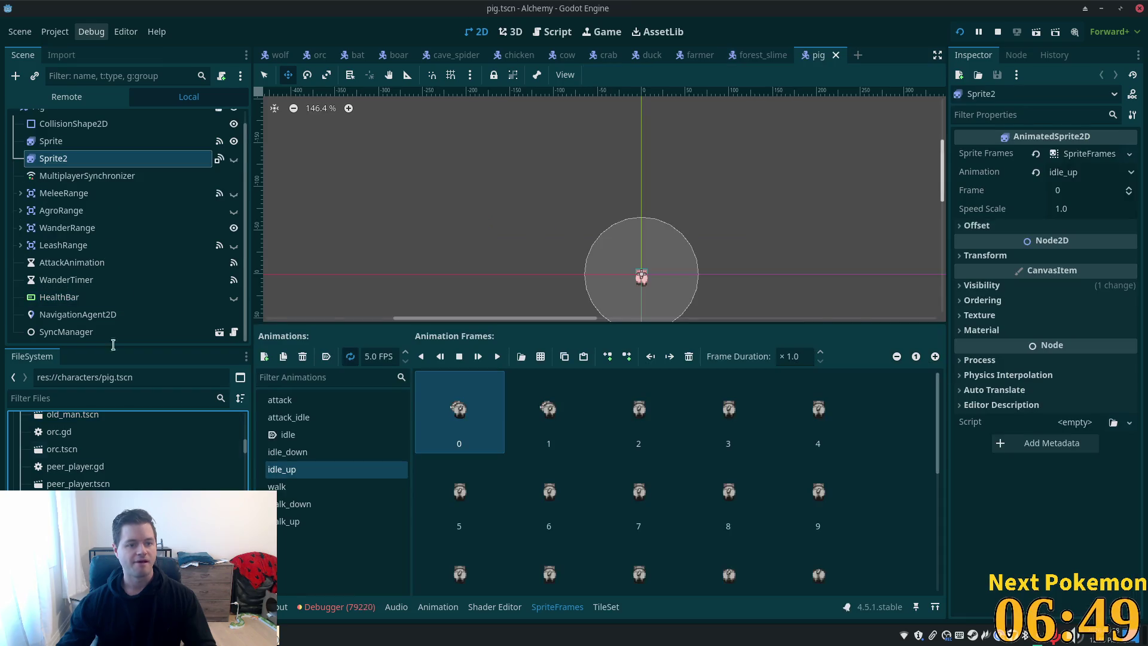
In pig.tscn, instance health_bar.tscn under Pig, delete the old HealthBar, and rename HealthBar2 to HealthBar
left_click(770, 57)
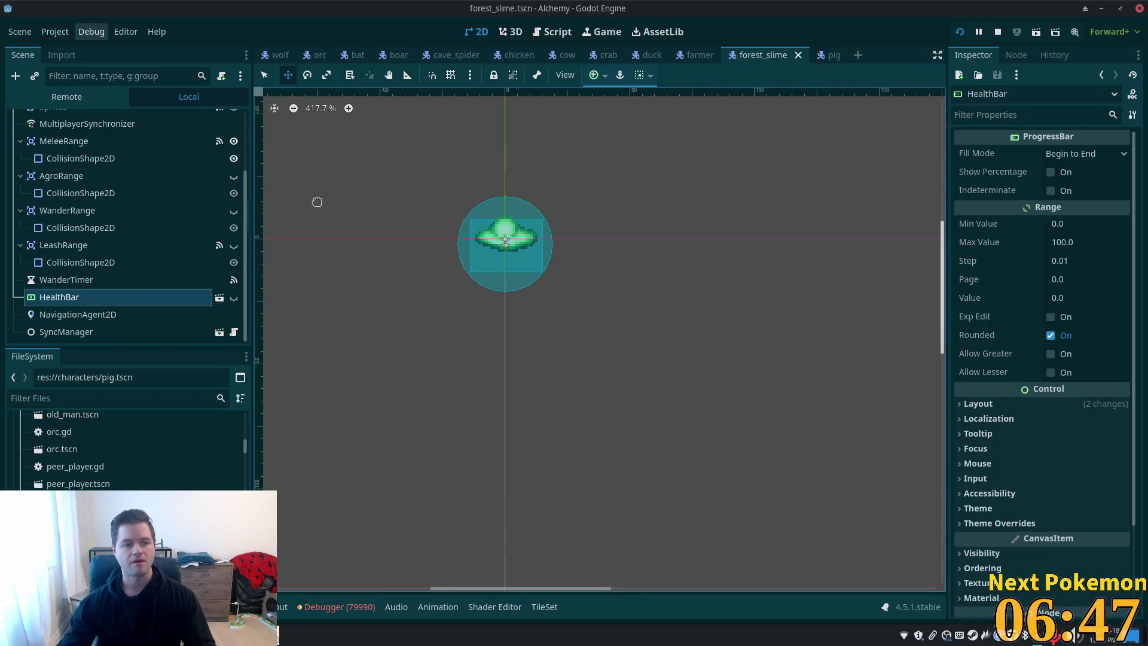
left_click(828, 55)
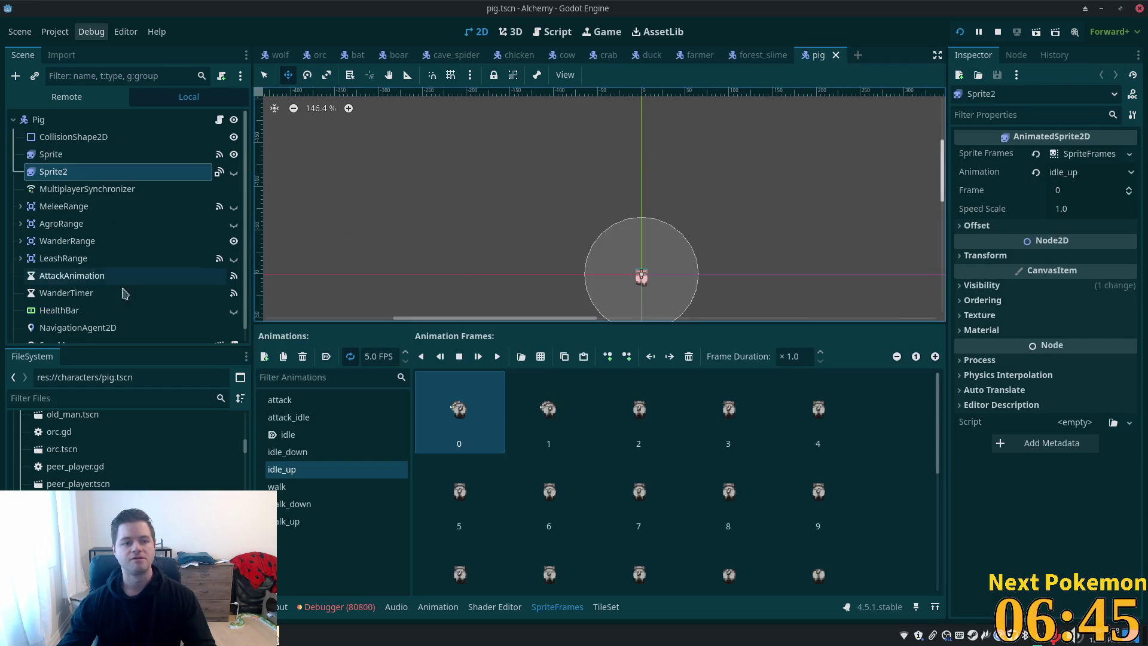
left_click(57, 123)
key("ctrl+shift+a")
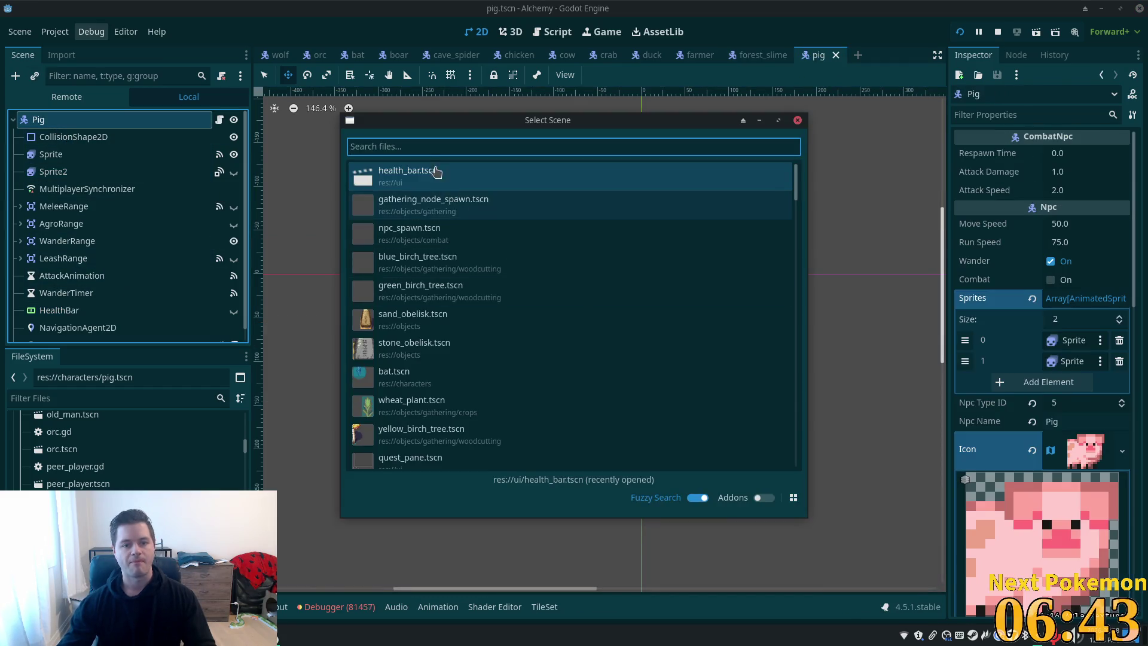
double_click(423, 179)
left_click(59, 280)
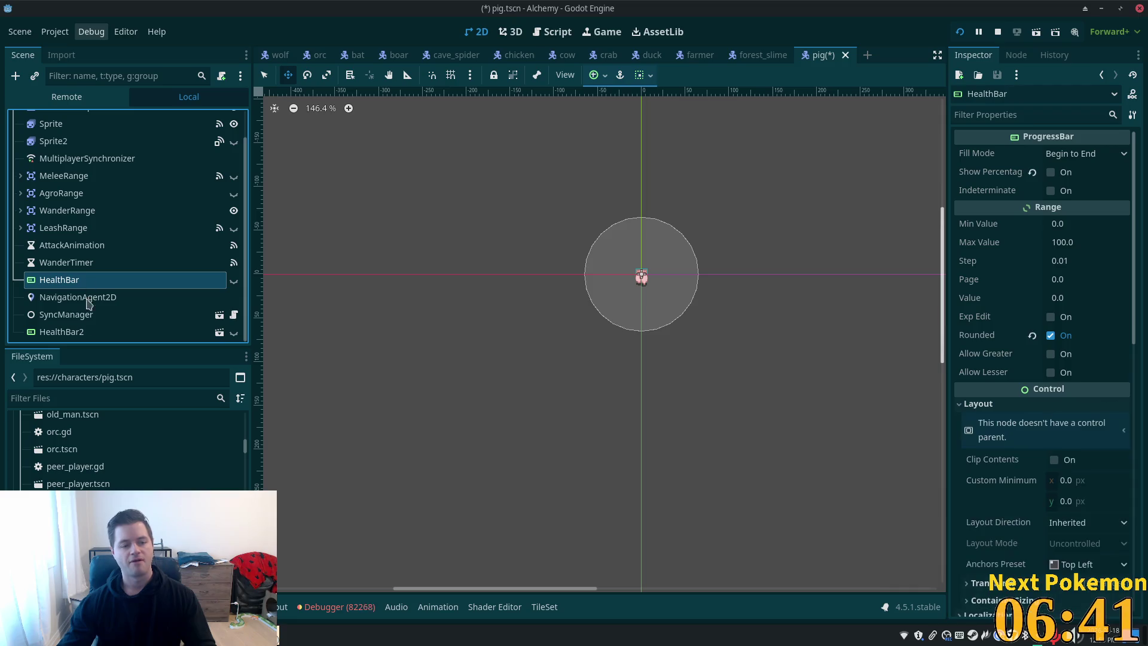
left_click_drag(85, 290, 86, 291)
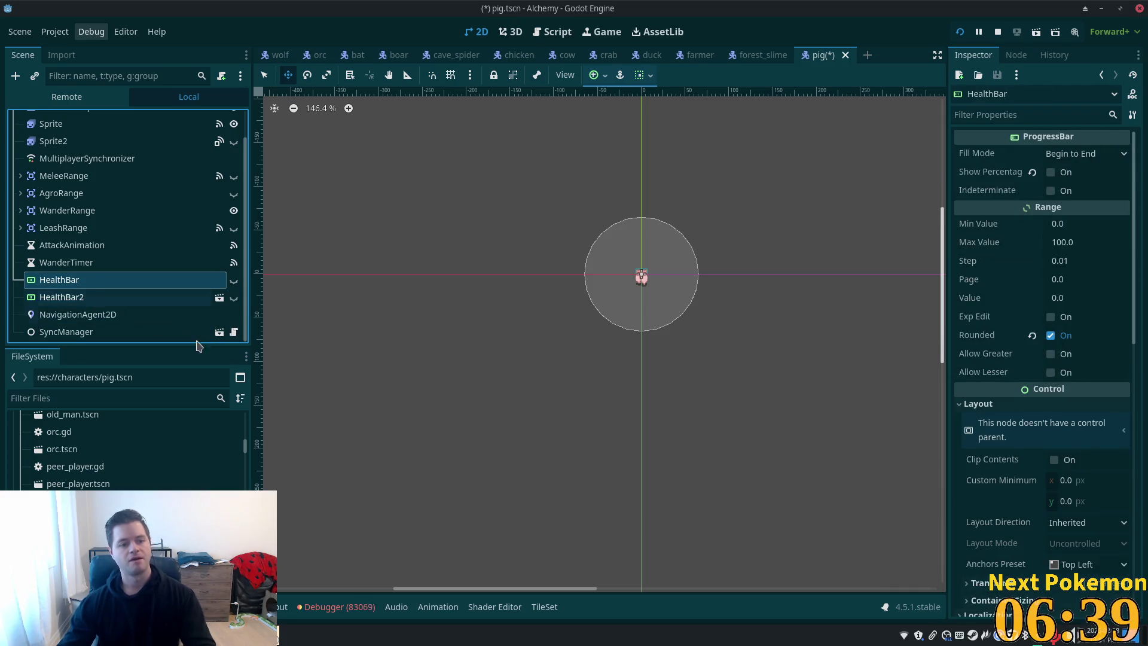
key("Delete")
left_click(601, 336)
left_click(90, 299)
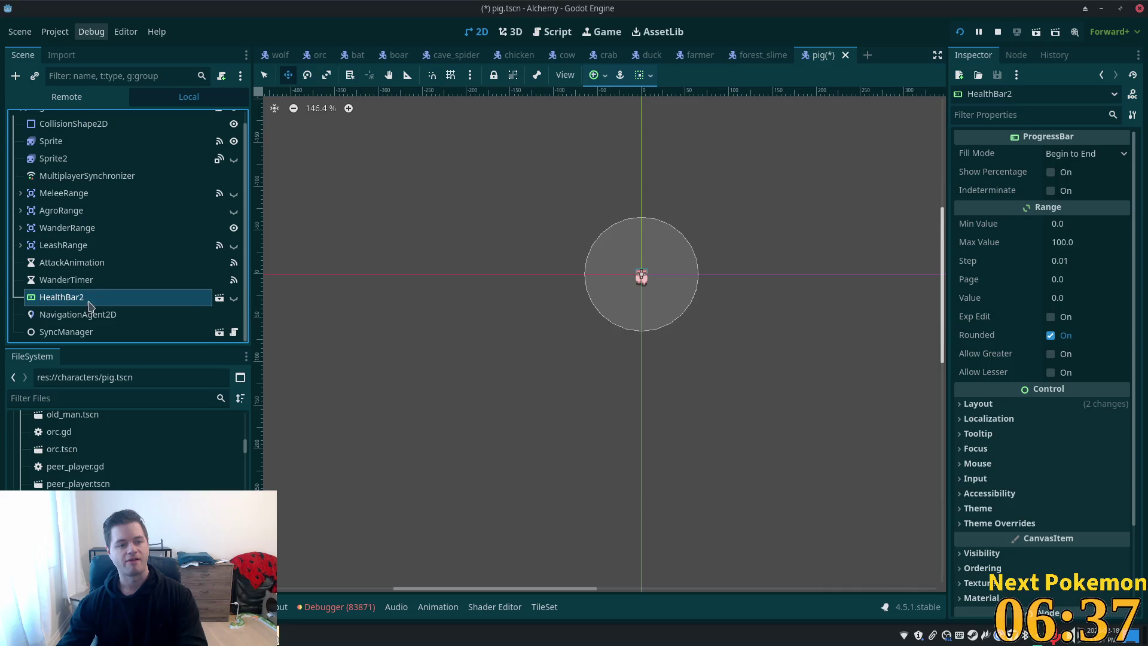
left_click(102, 299)
key("Return")
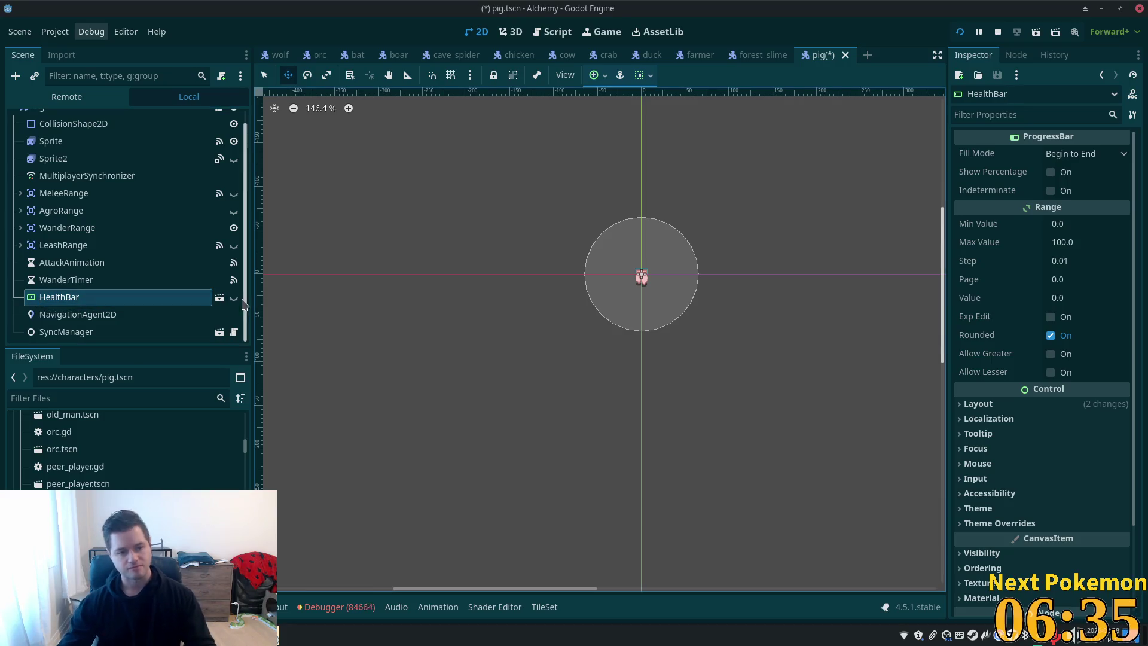
Nudge the new HealthBar slightly lower, save pig.tscn with it hidden, and open player.tscn
left_click(234, 298)
key("Down")
key("Down")
key("Down")
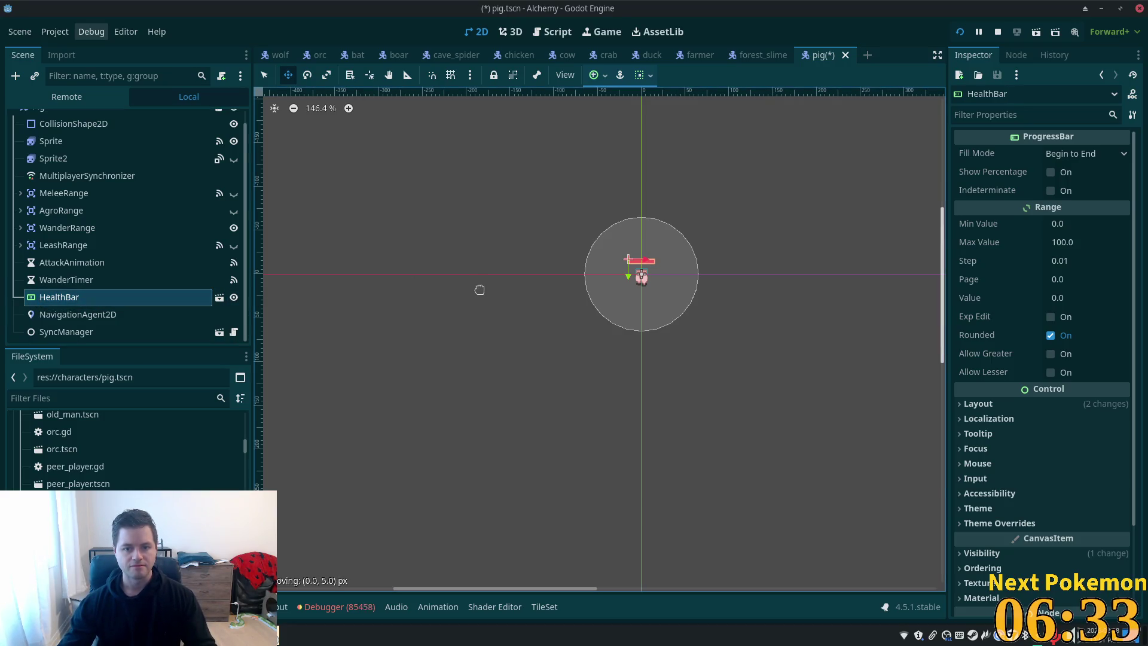
key("ctrl+s")
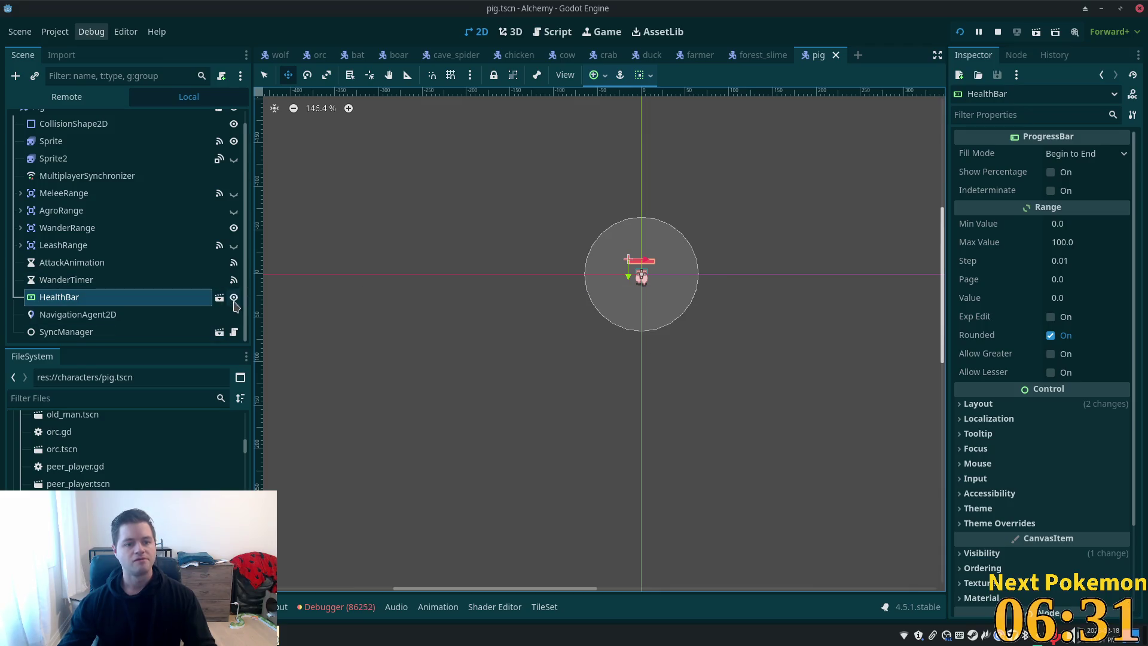
left_click(233, 299)
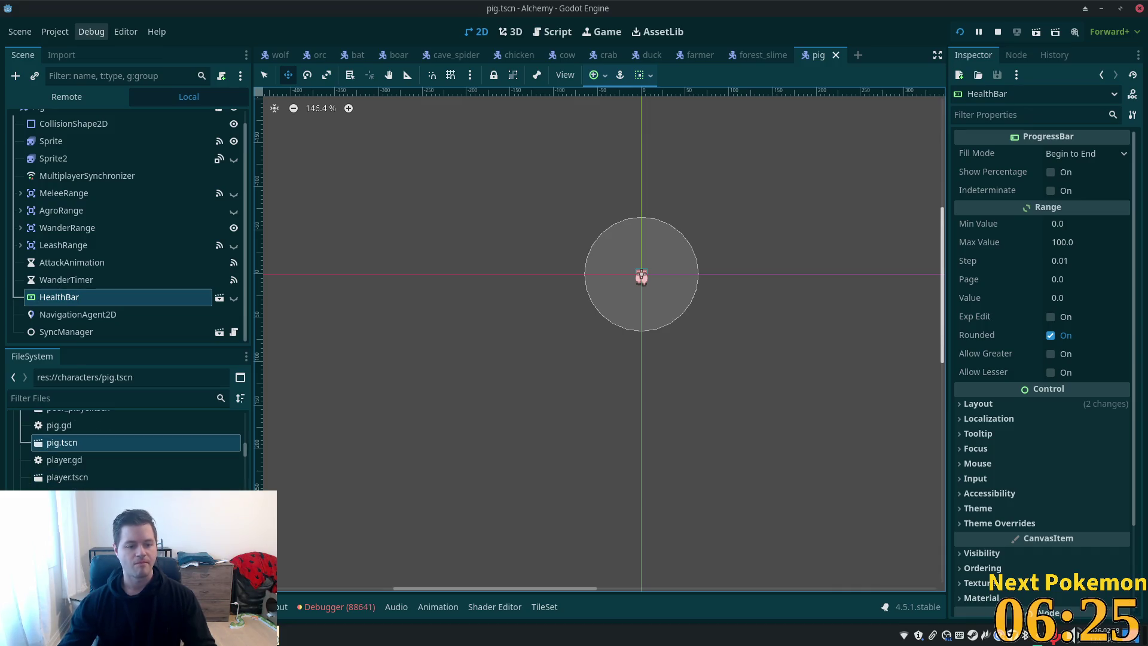
left_click(104, 477)
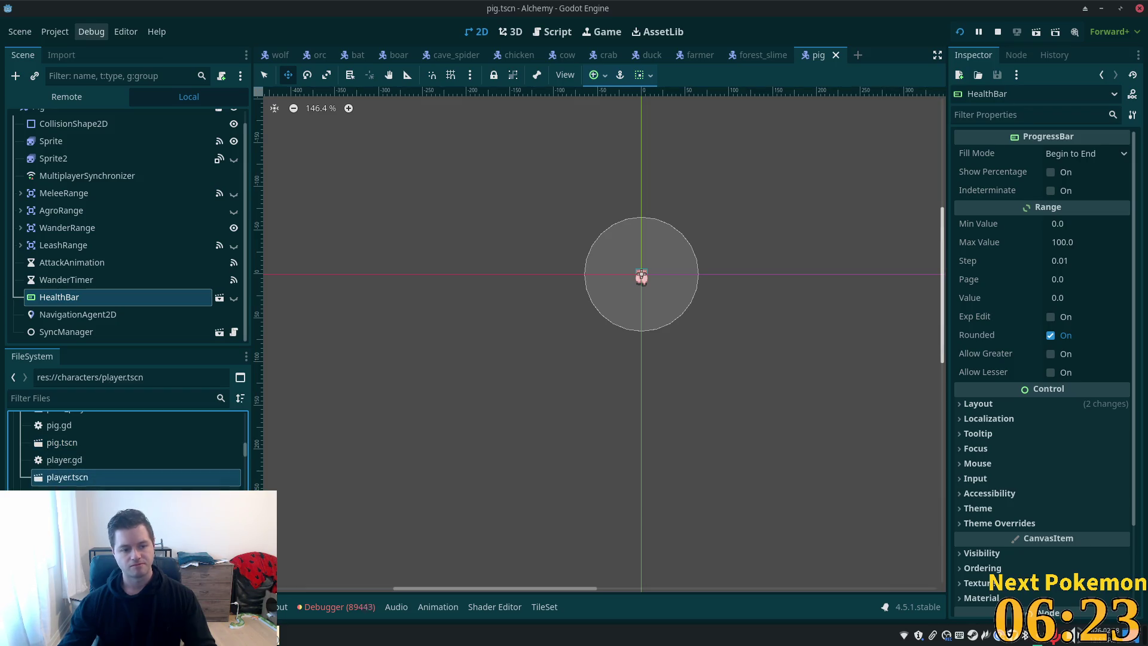
double_click(87, 478)
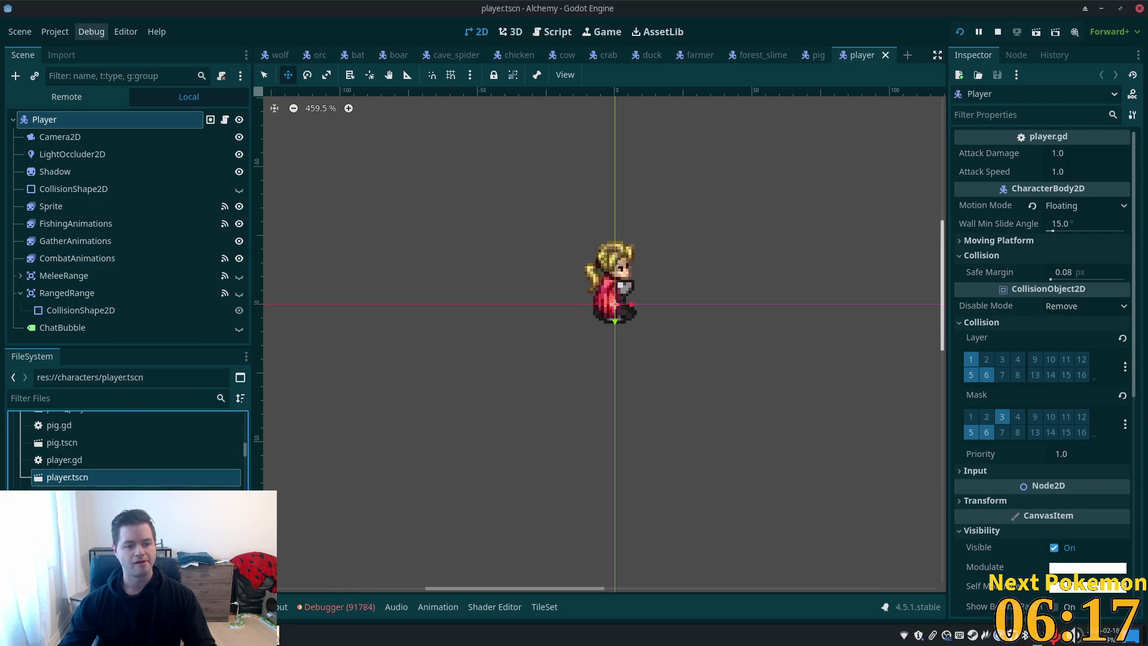
Open proto_golem.tscn, instance health_bar.tscn under ProtoGolem, and delete the old HealthBar
scroll(84, 472, "down", 2)
double_click(83, 461)
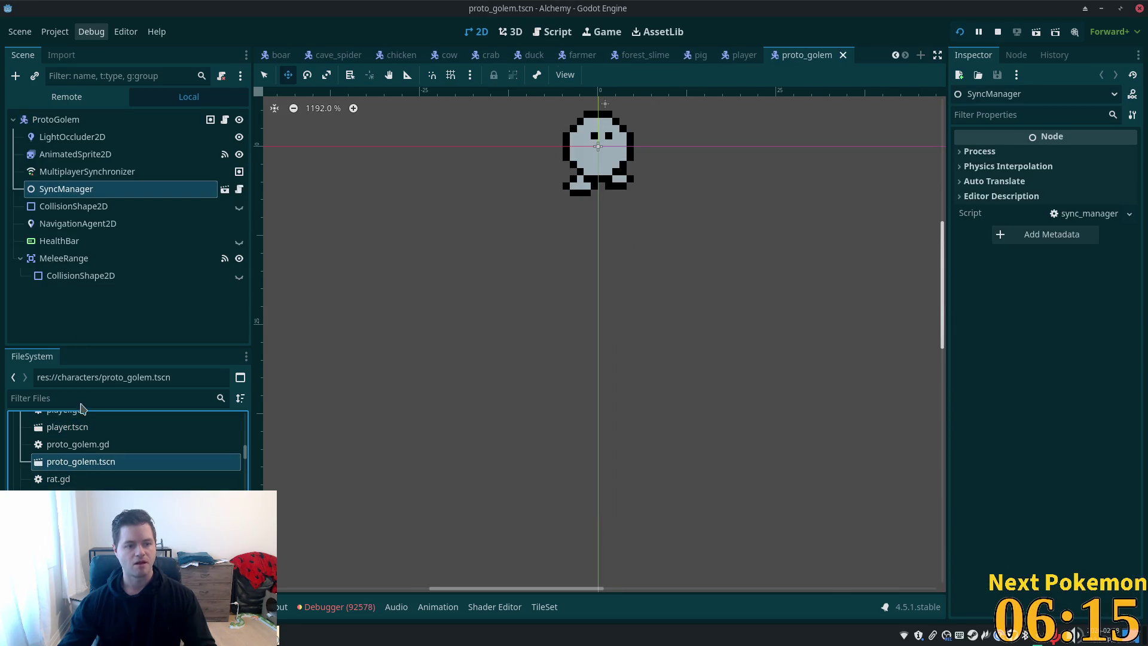
left_click(75, 119)
key("ctrl+shift+a")
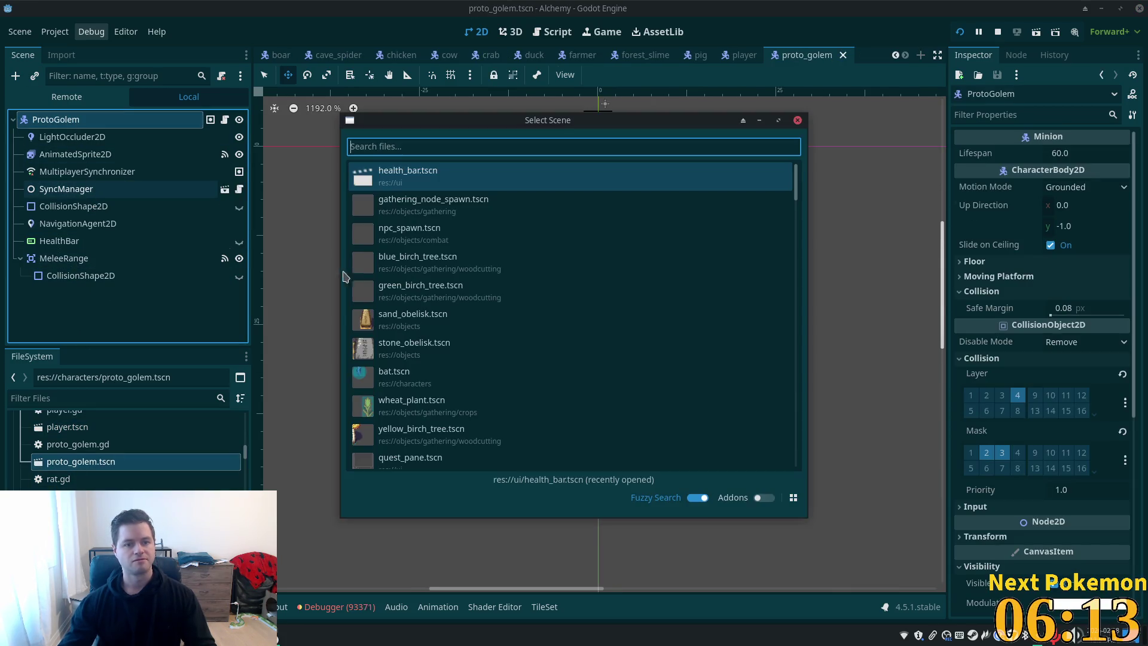
double_click(464, 174)
left_click_drag(42, 294, 47, 252)
left_click(56, 242)
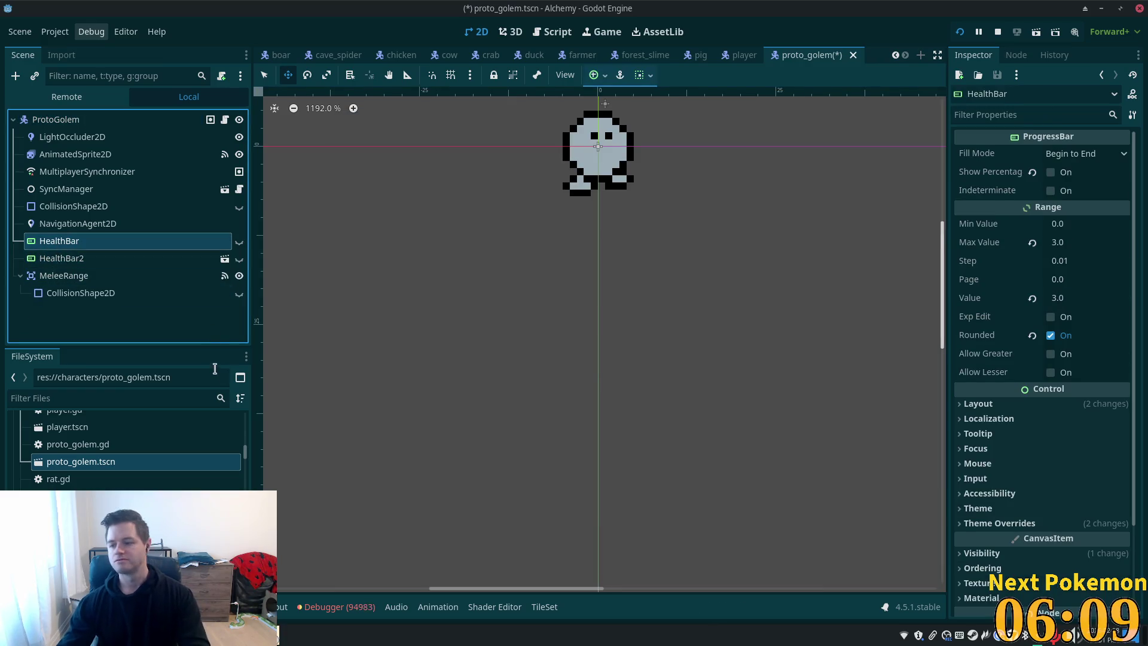
key("Delete")
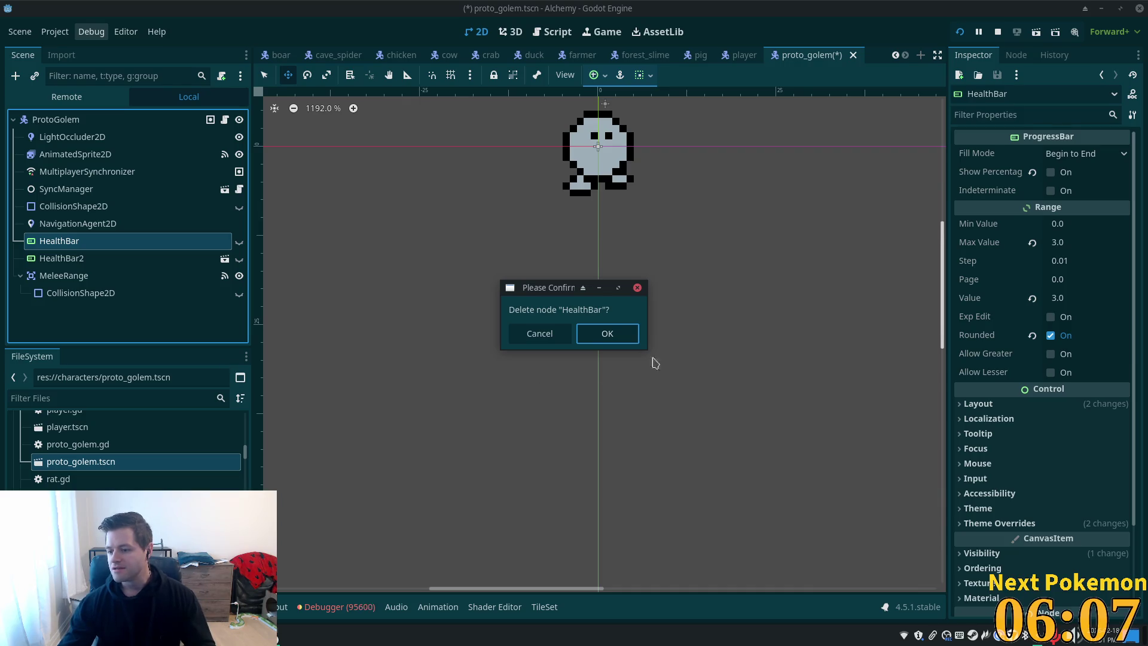
left_click(607, 333)
Rename HealthBar2 to HealthBar, nudge it slightly lower above the golem, and save
left_click(99, 243)
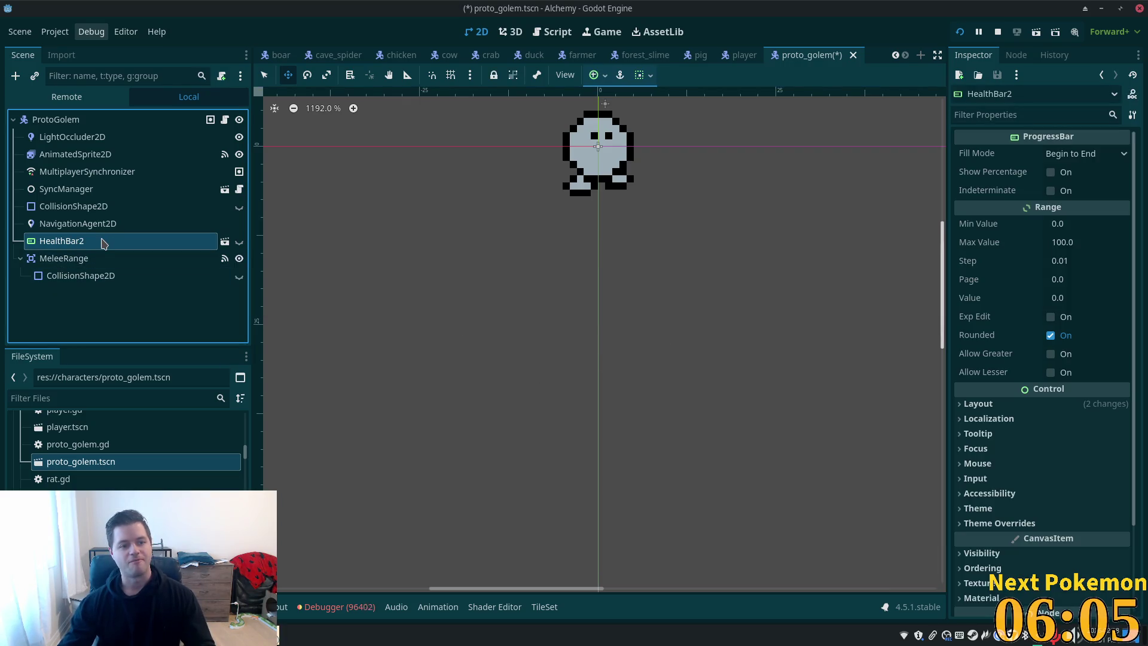
left_click(99, 243)
key("BackSpace")
key("Return")
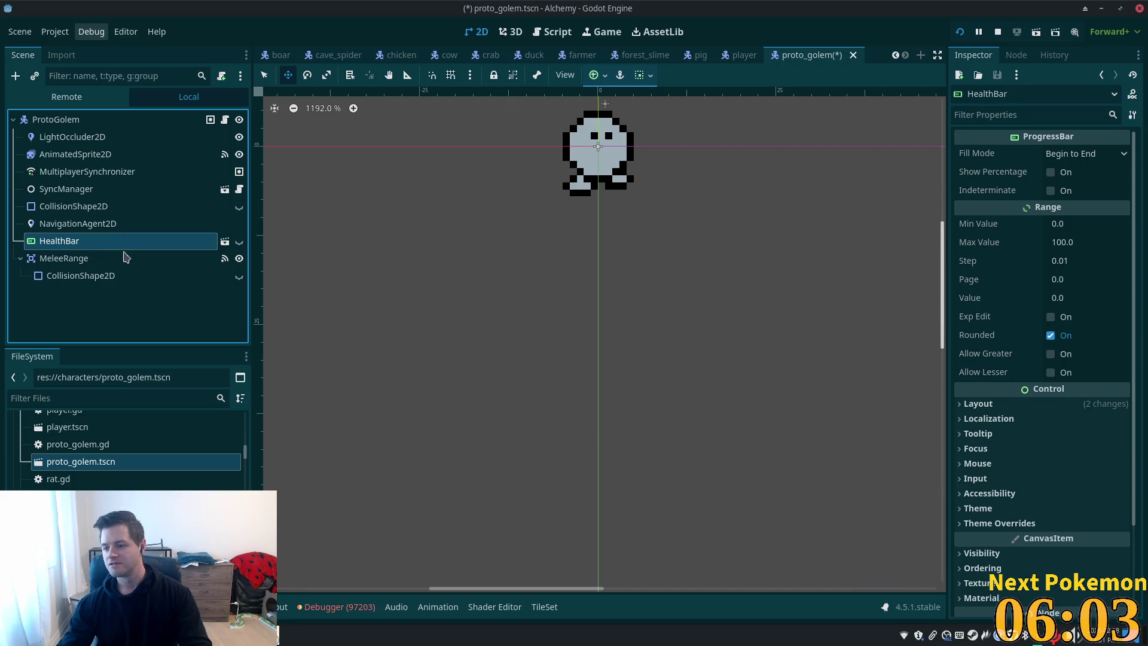
left_click_drag(622, 295, 628, 410)
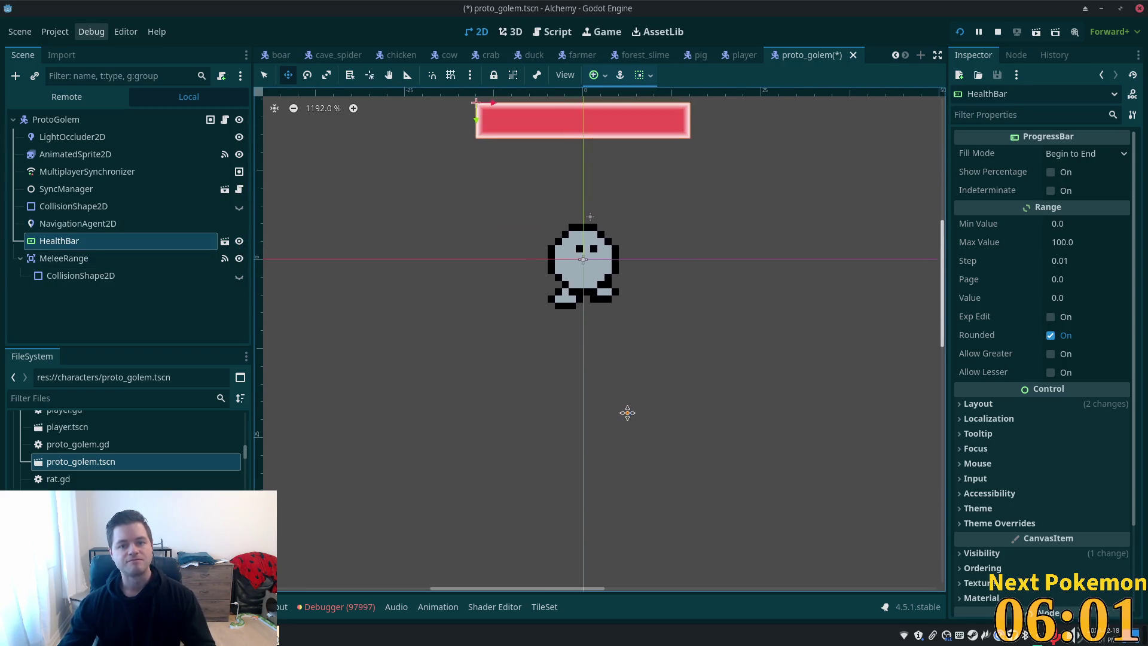
key("Down")
key("Down")
key("Down")
key("Down")
key("ctrl+s")
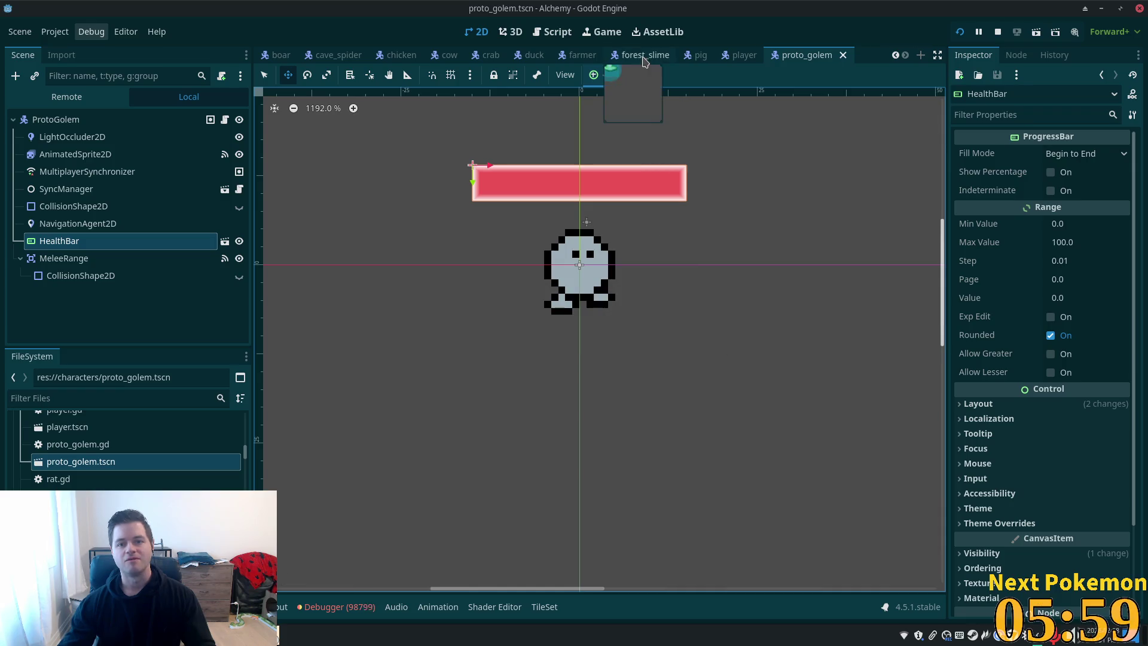
On forest_slime.tscn, preview the Sprite's attack animation, then play its 4-frame idle animation at 5 FPS
left_click(640, 54)
scroll(471, 214, "up", 3)
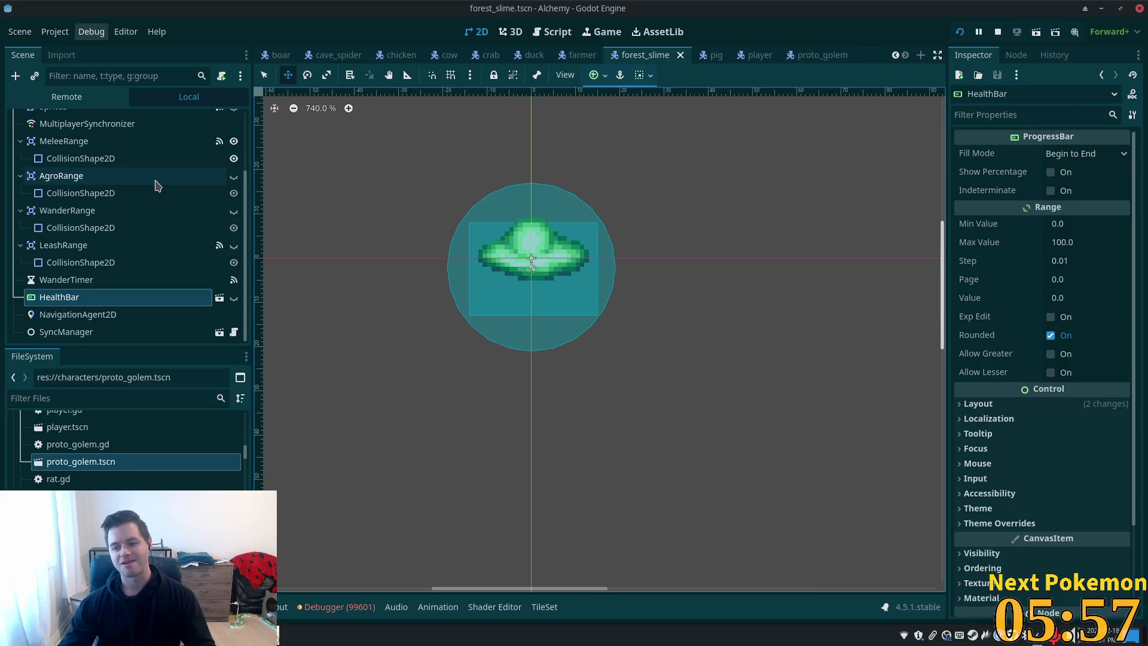
scroll(64, 141, "up", 3)
left_click(60, 154)
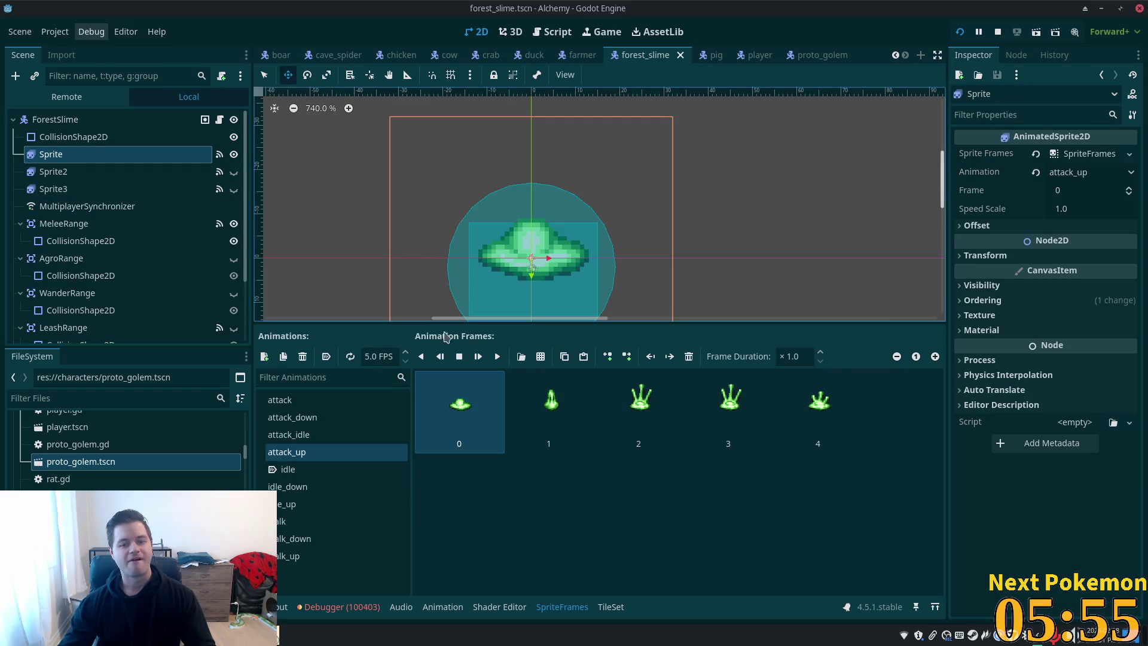
left_click(312, 405)
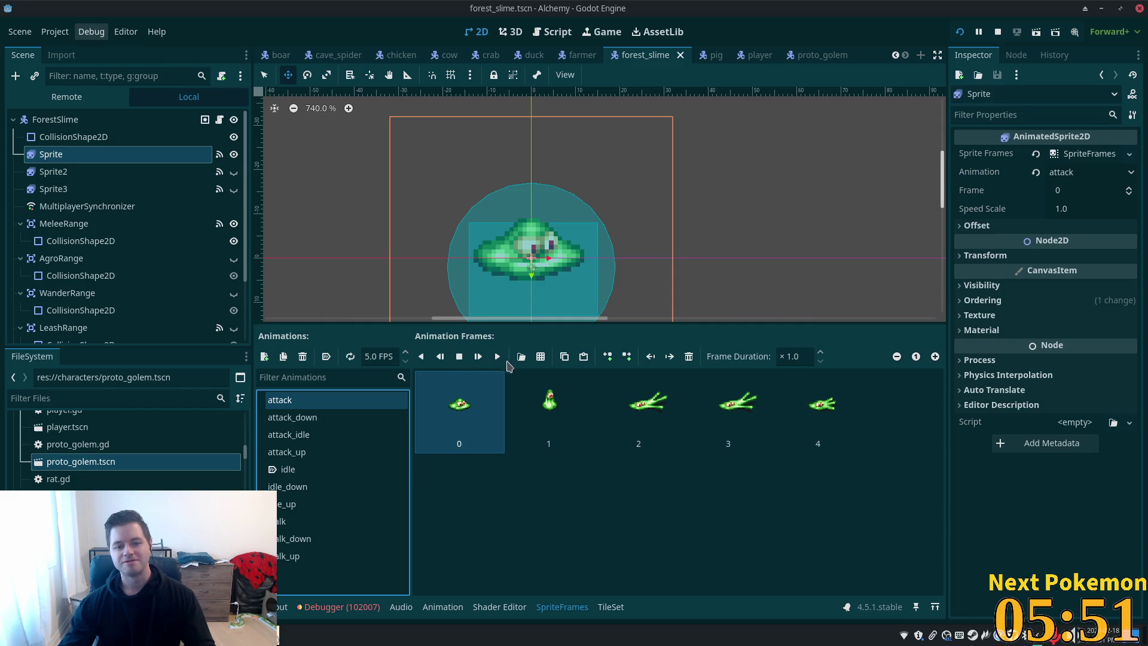
left_click(497, 357)
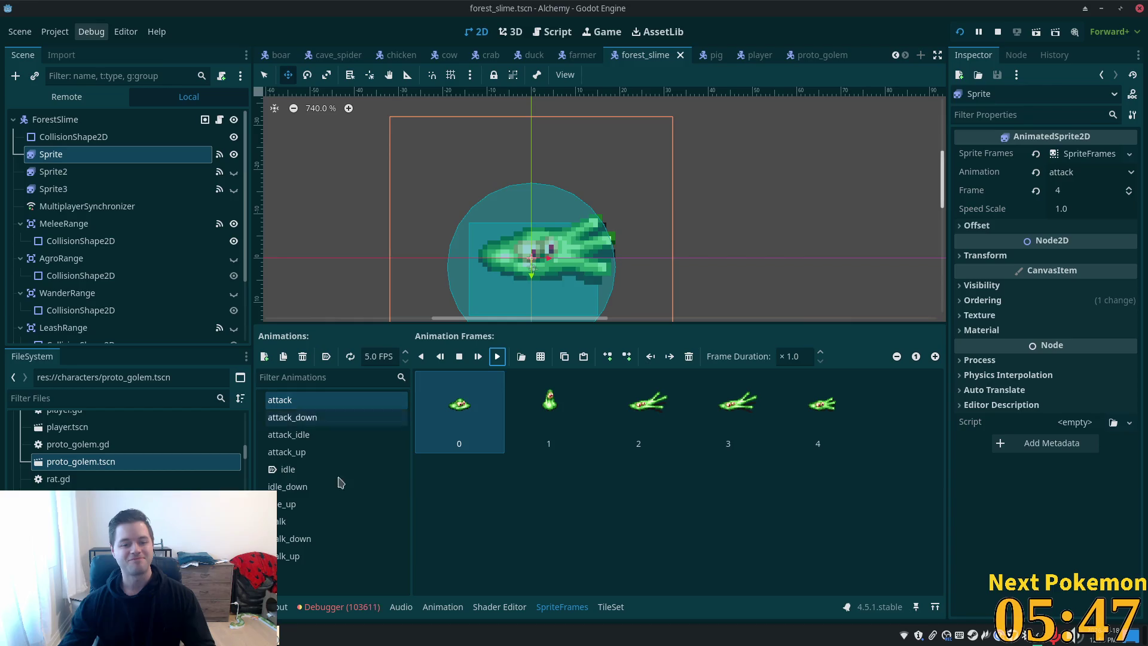
left_click(307, 470)
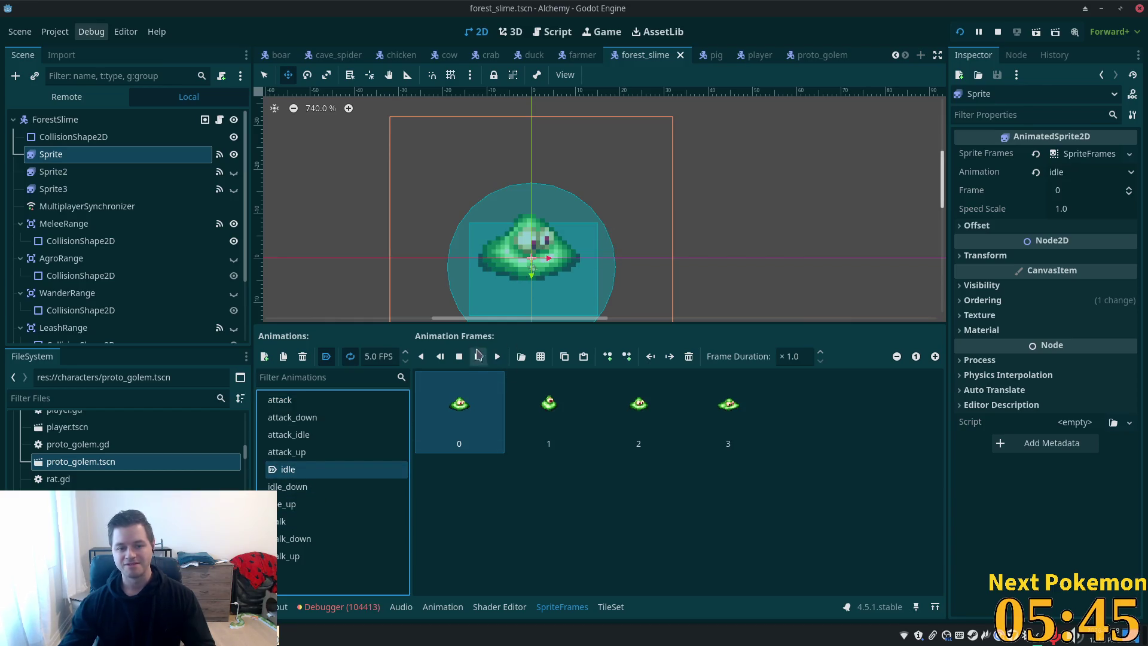
left_click(497, 357)
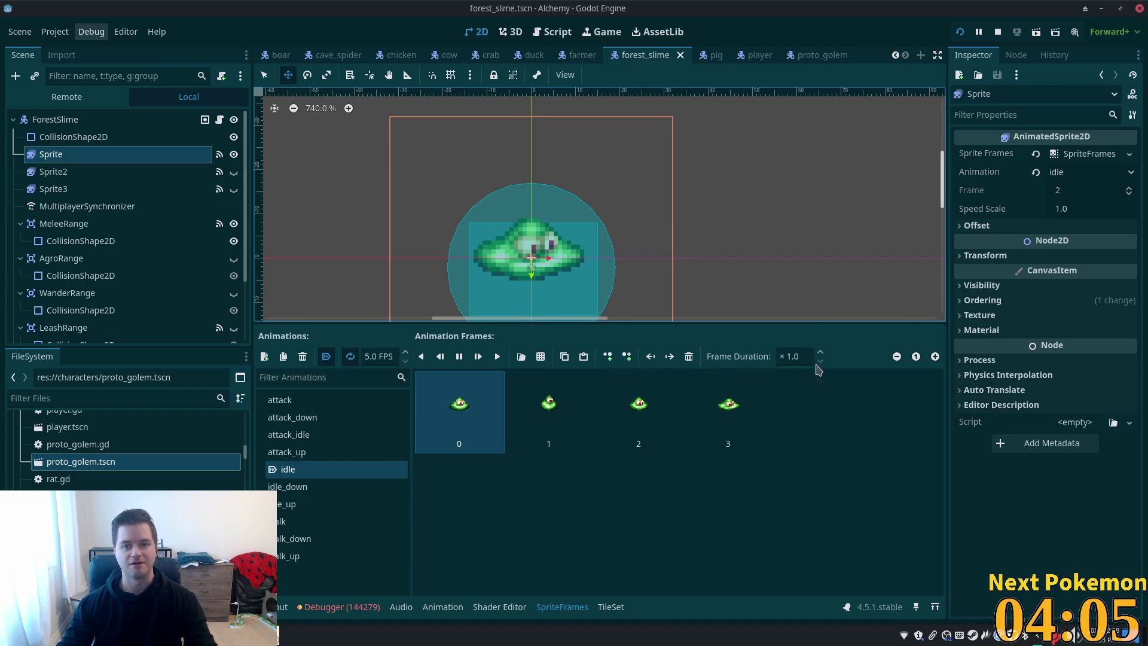
Return to proto_golem.tscn, then open rat.tscn from the FileSystem dock
left_click(810, 55)
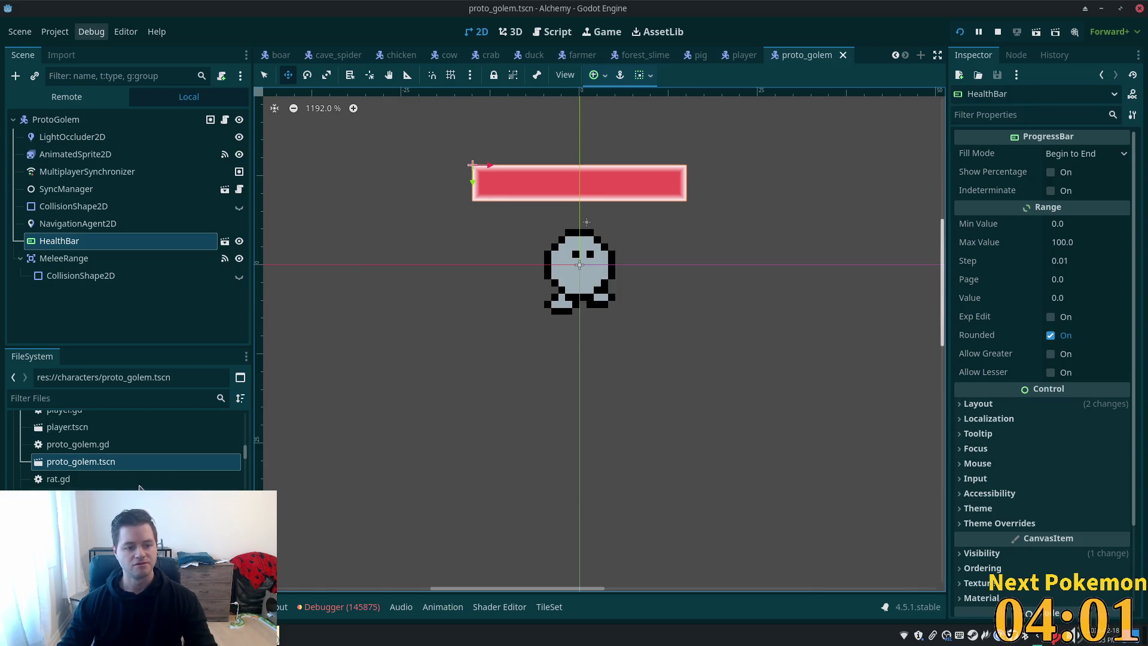
double_click(65, 496)
scroll(159, 205, "down", 4)
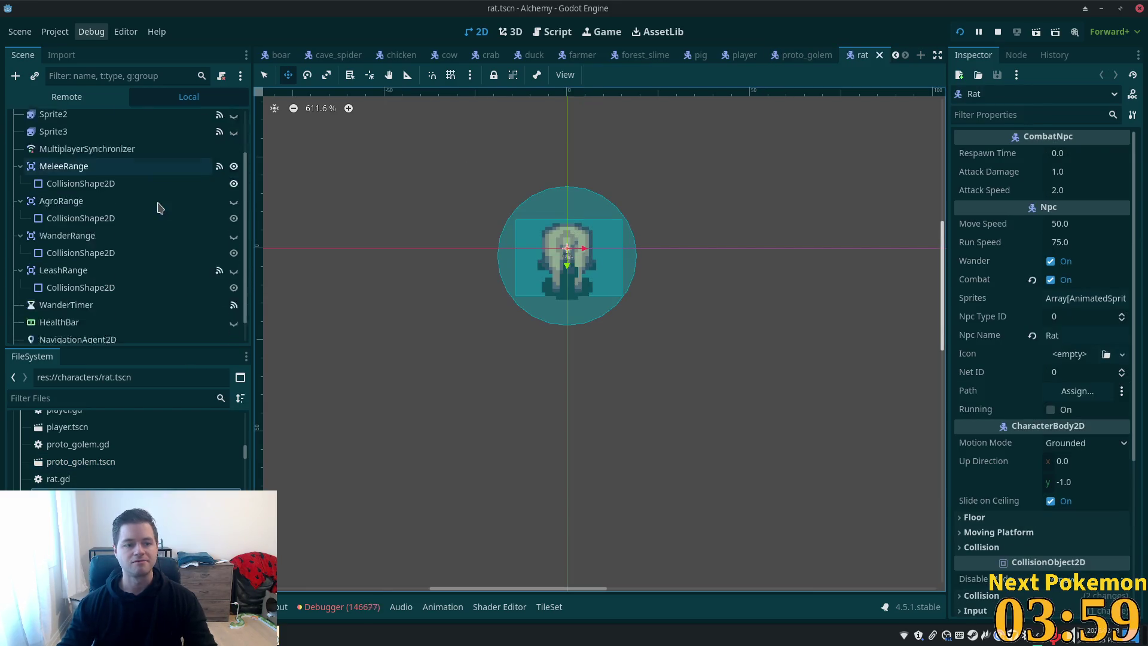
Check the rat's old HealthBar, then instance health_bar.tscn under Rat and delete the old node
left_click(117, 298)
left_click(233, 299)
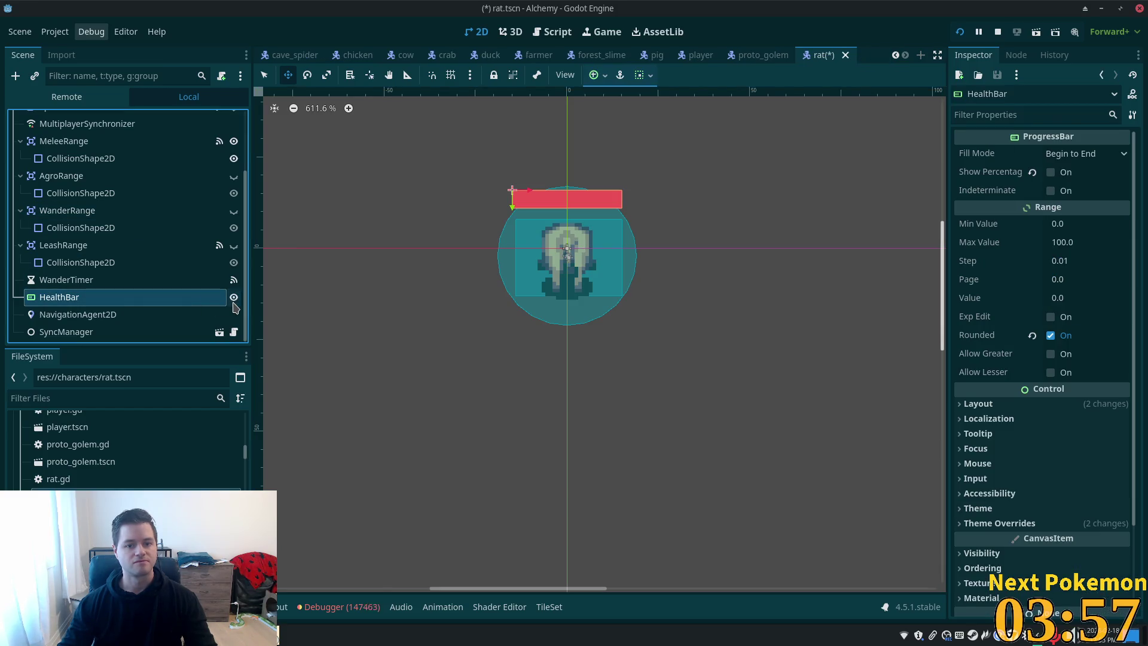
left_click(233, 299)
scroll(111, 132, "up", 5)
left_click(111, 120)
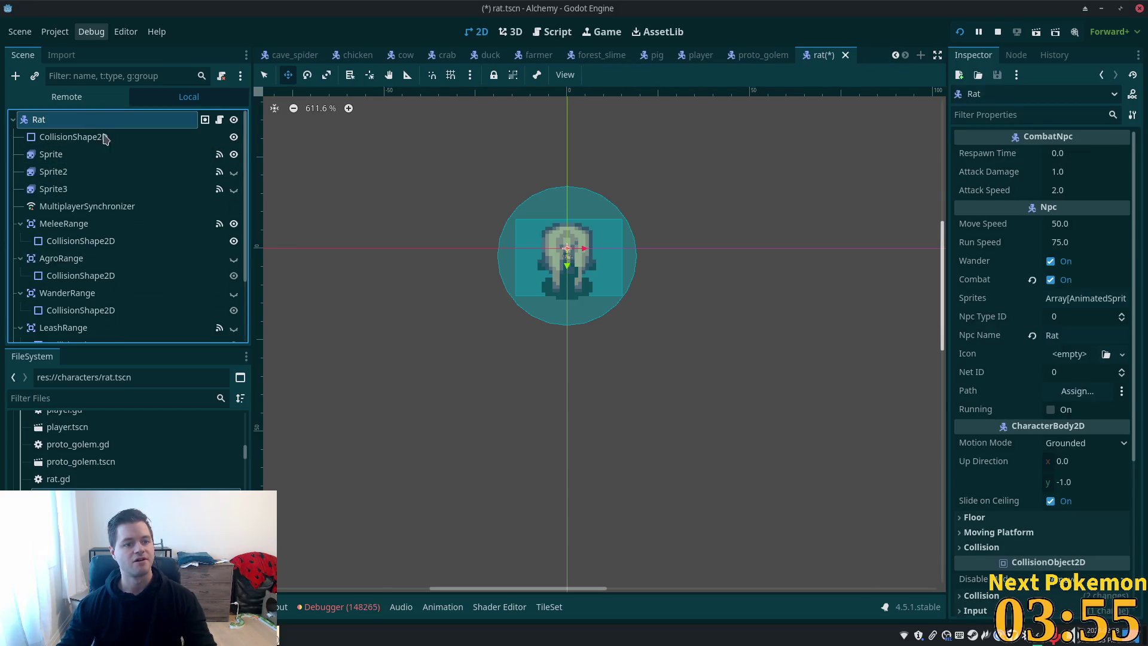
key("ctrl+shift+a")
double_click(491, 183)
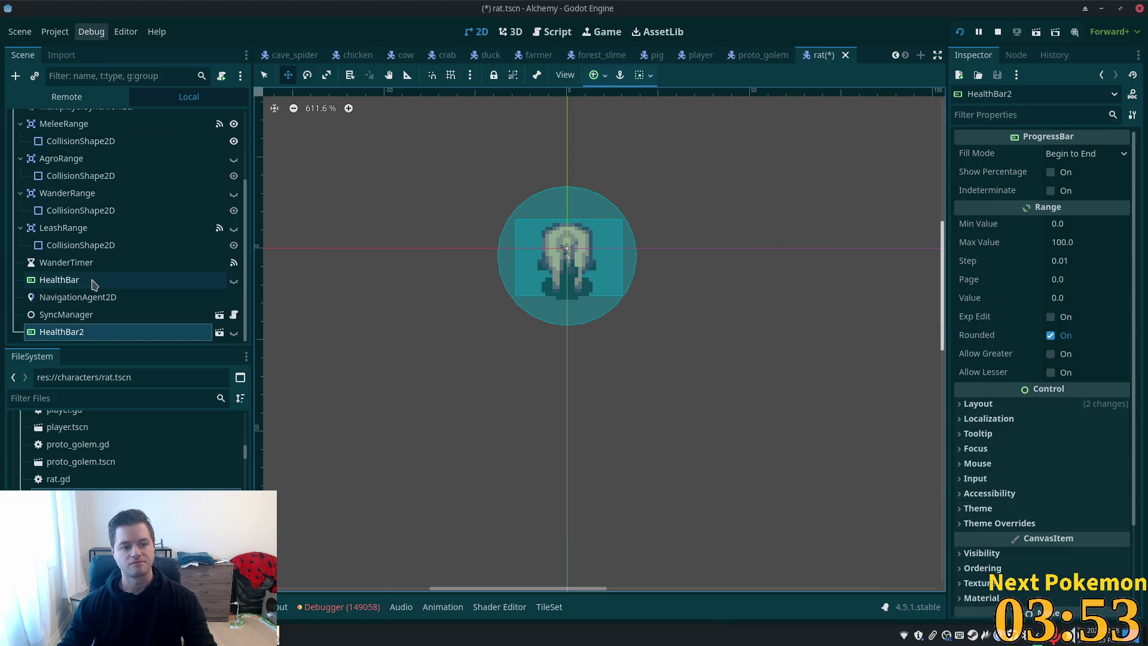
left_click_drag(62, 332, 64, 290)
left_click(65, 281)
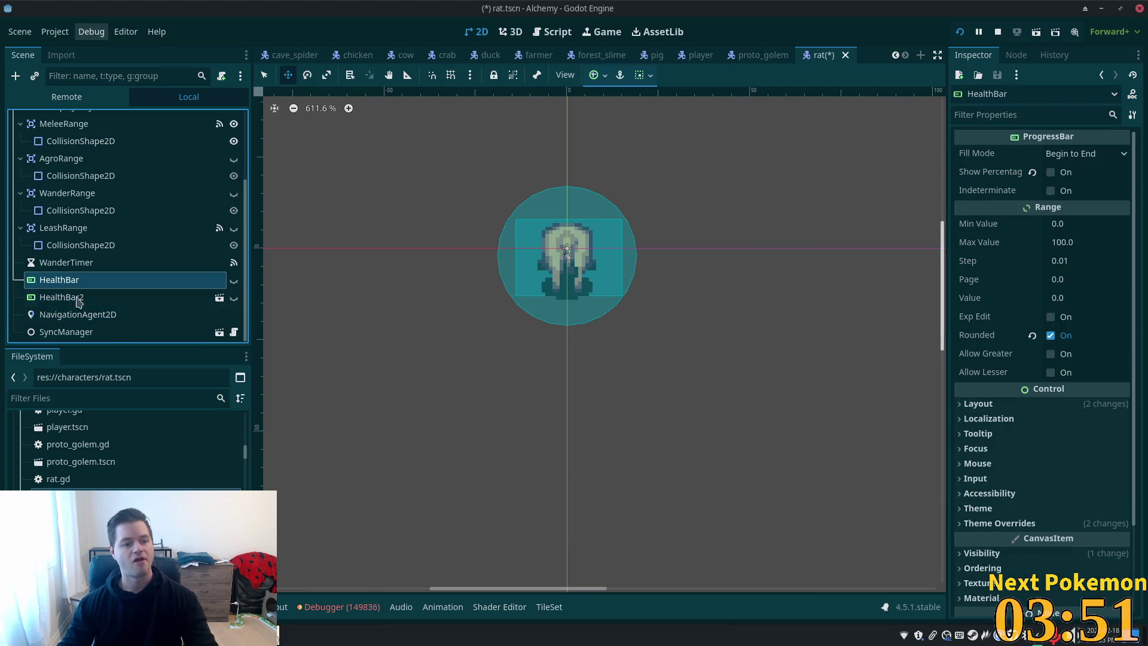
key("Delete")
left_click(575, 329)
Rename HealthBar2 to HealthBar, nudge it toward the rat, save, hide it, and open scorpion.tscn
left_click(132, 297)
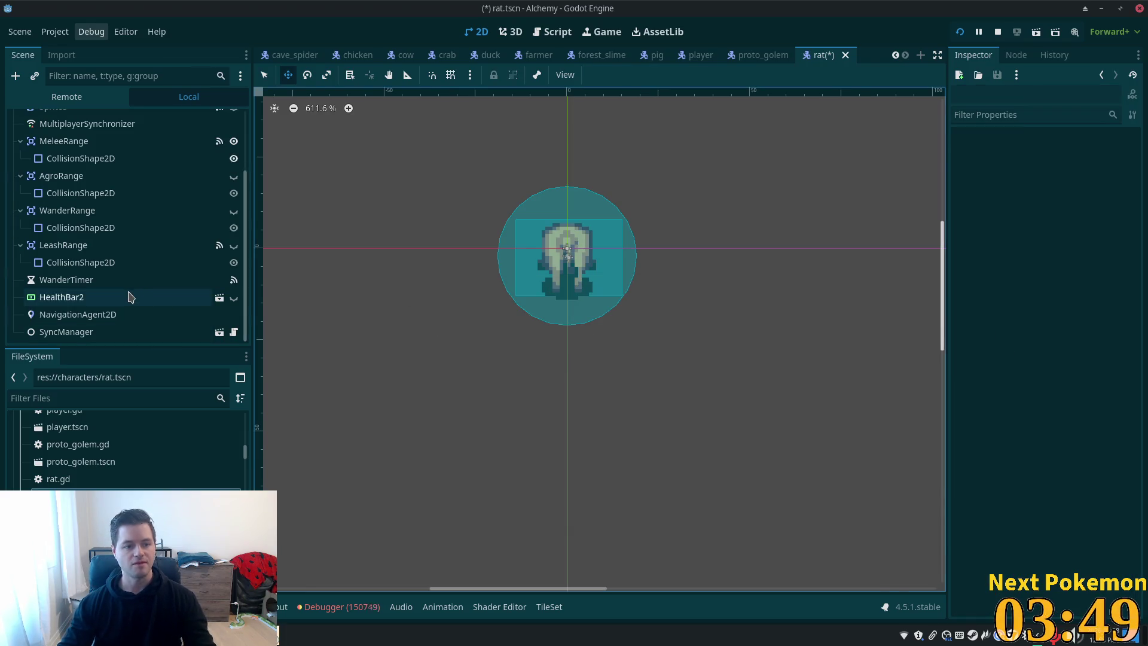
left_click(106, 298)
key("BackSpace")
key("Return")
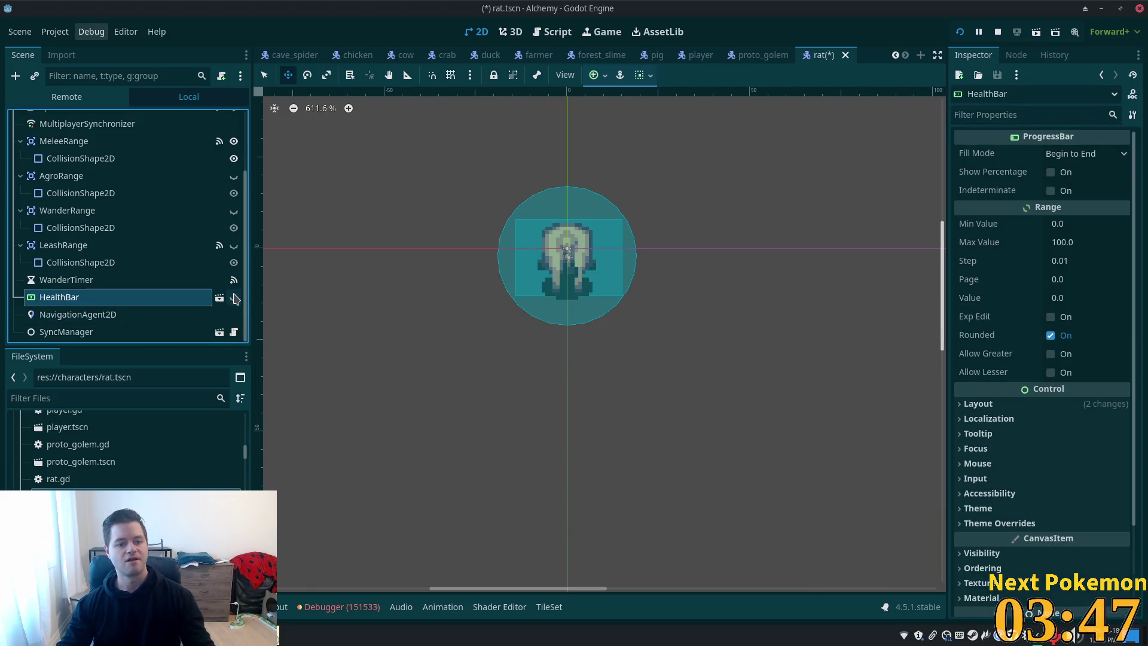
left_click(234, 297)
left_click(234, 297)
left_click(234, 298)
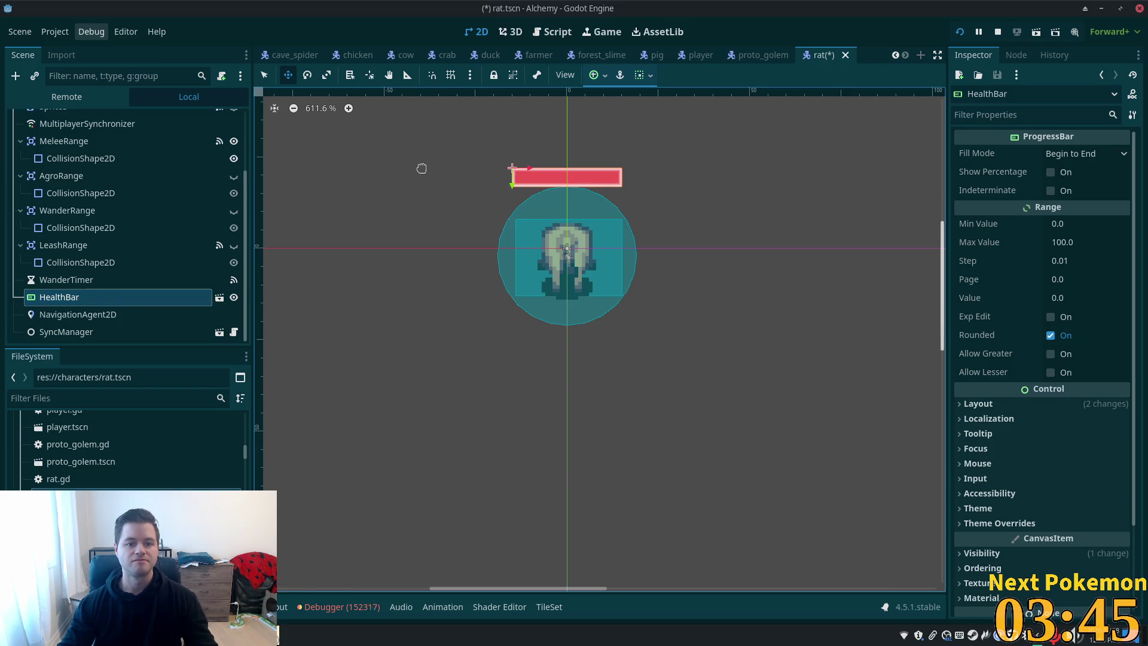
key("Down")
key("Down")
key("Down")
key("ctrl+s")
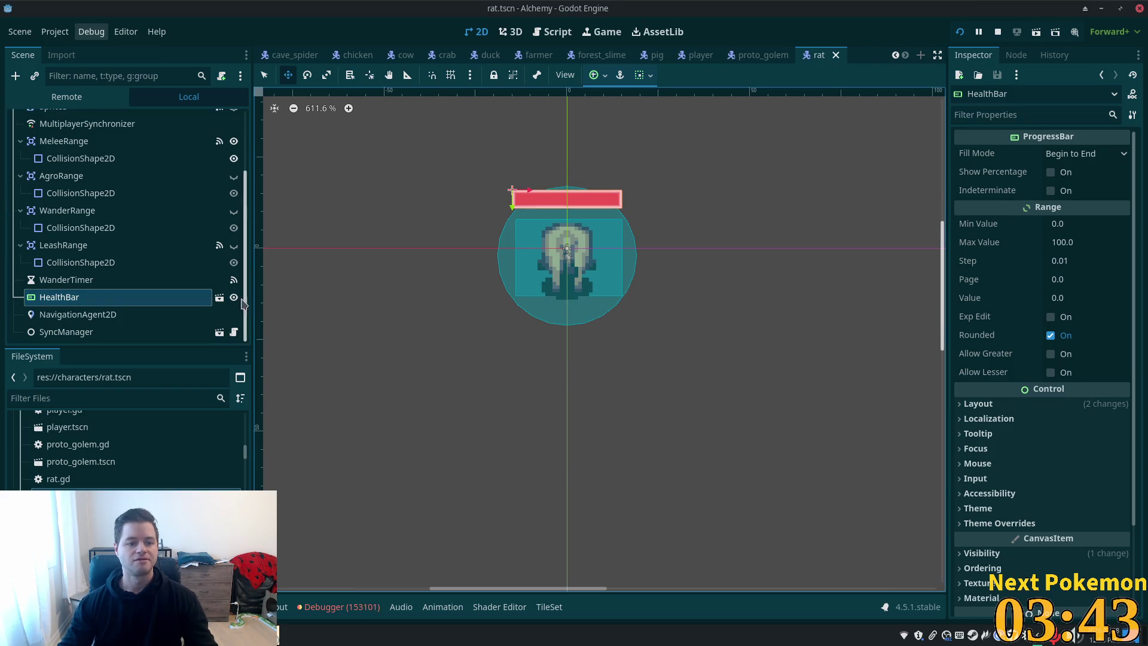
left_click(234, 298)
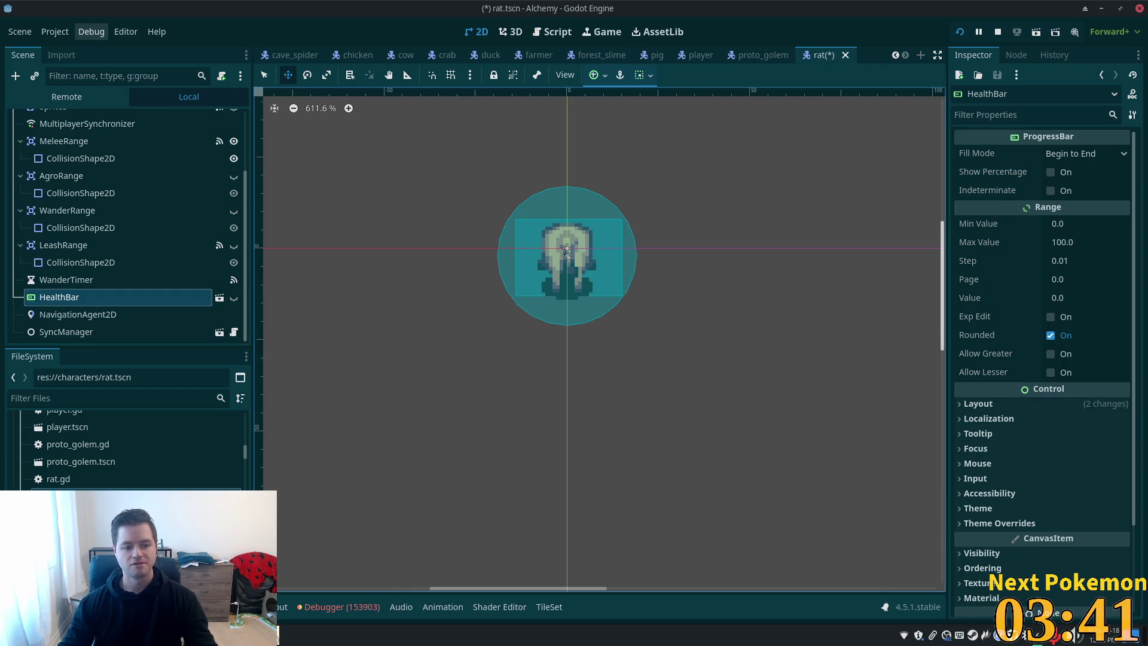
double_click(72, 531)
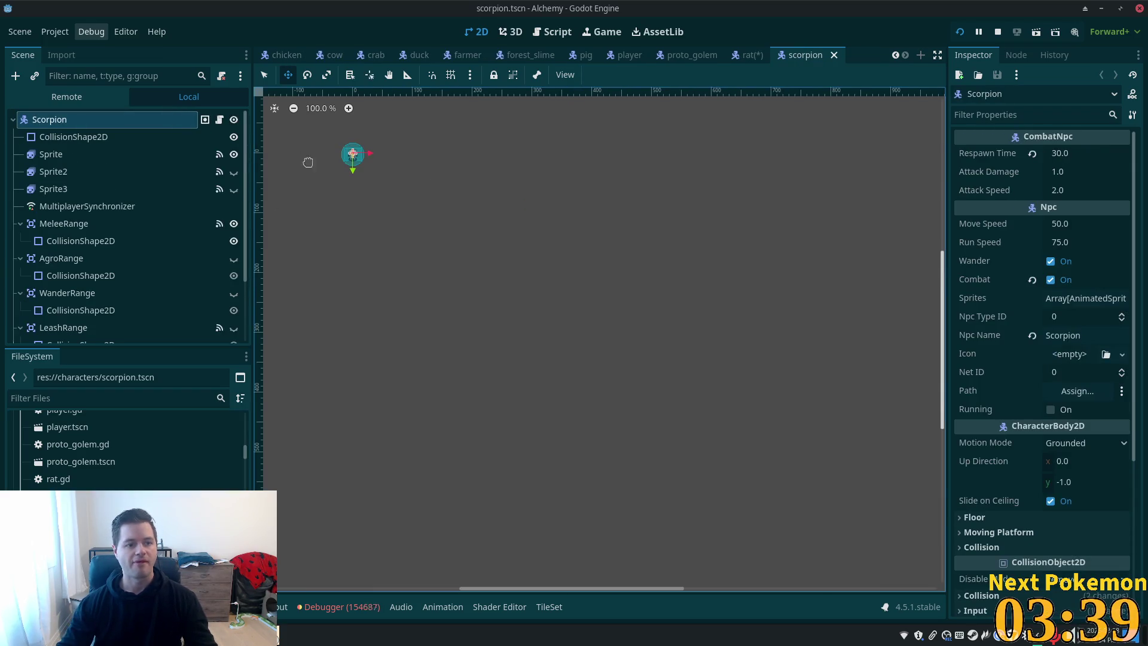
Instance health_bar.tscn into the scorpion scene and delete the old HealthBar node
key("ctrl+shift+a")
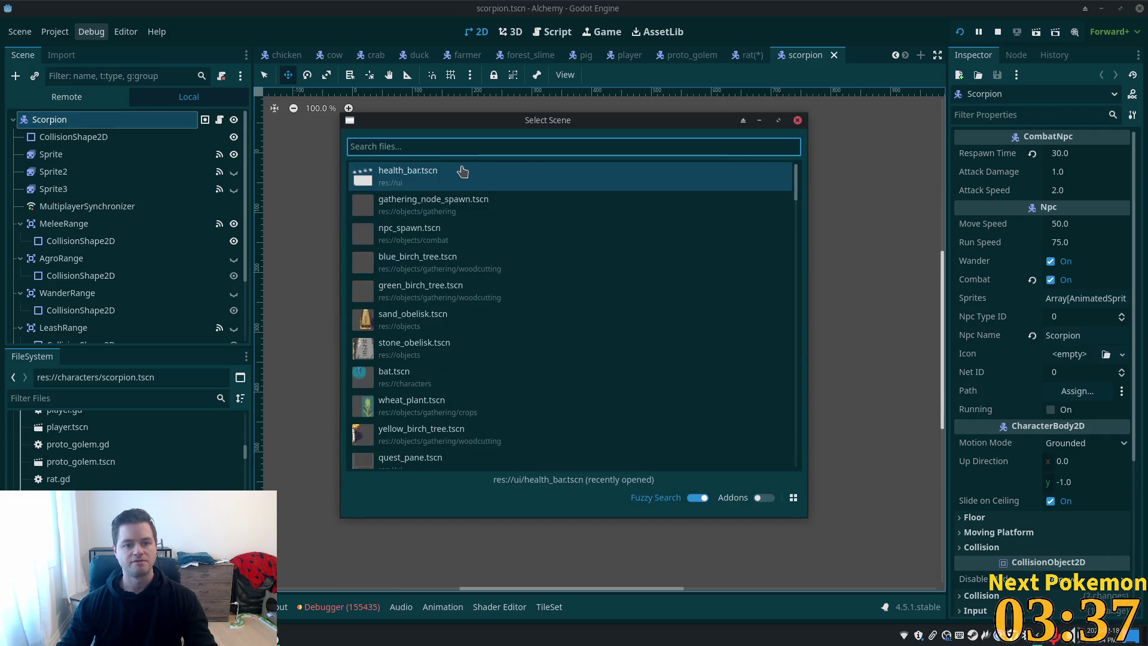
double_click(462, 172)
left_click_drag(81, 329, 83, 297)
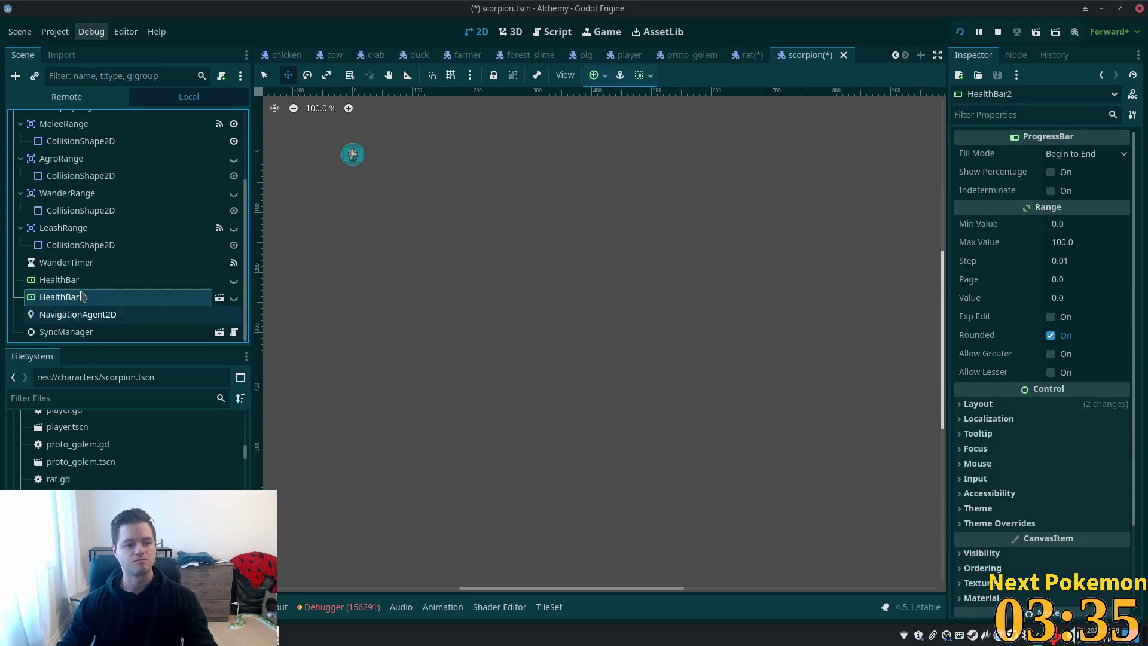
left_click(82, 280)
key("Delete")
key("Return")
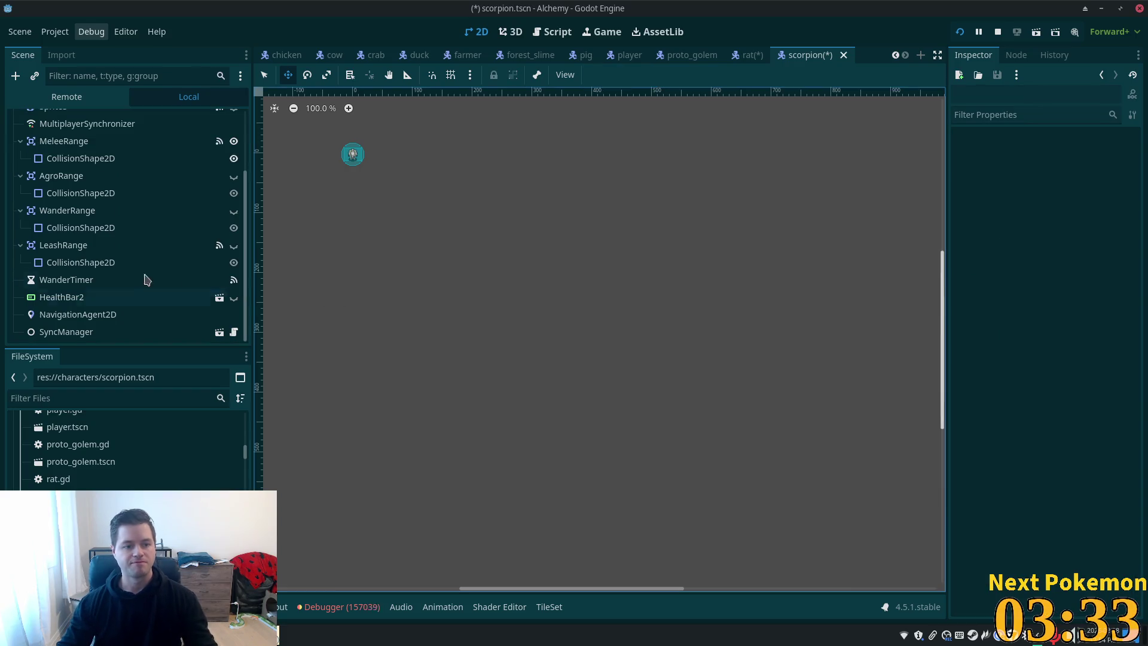
Rename the new node HealthBar, make it visible 2 px lower above the scorpion, and save
left_click(107, 297)
left_click(108, 298)
key("Return")
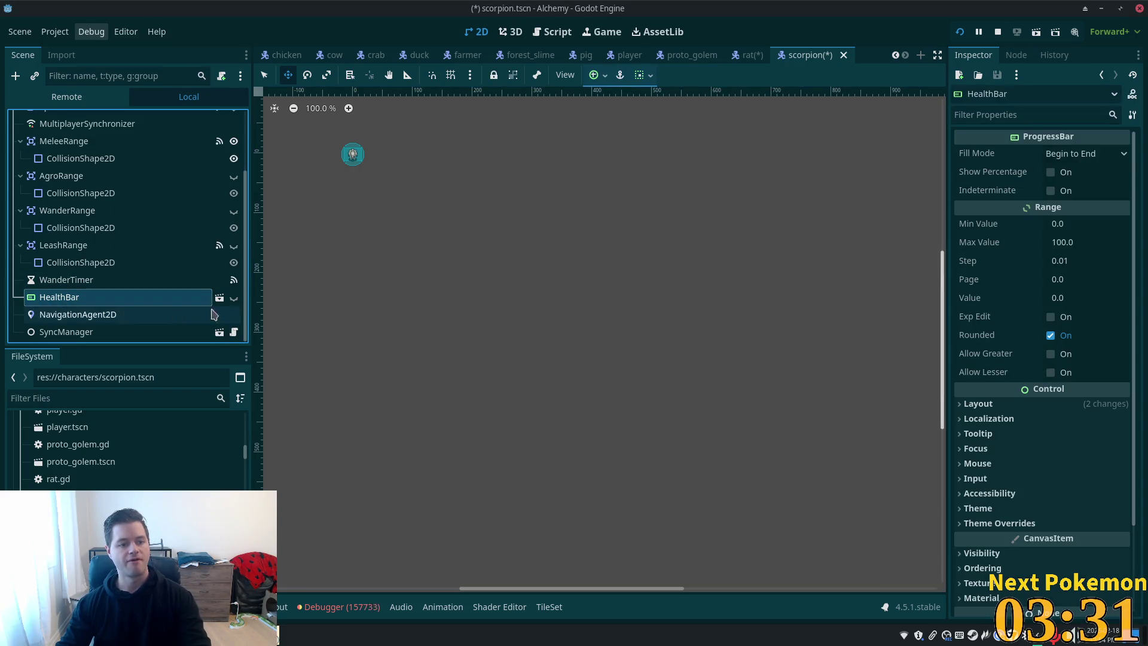
left_click(234, 297)
scroll(357, 174, "up", 3)
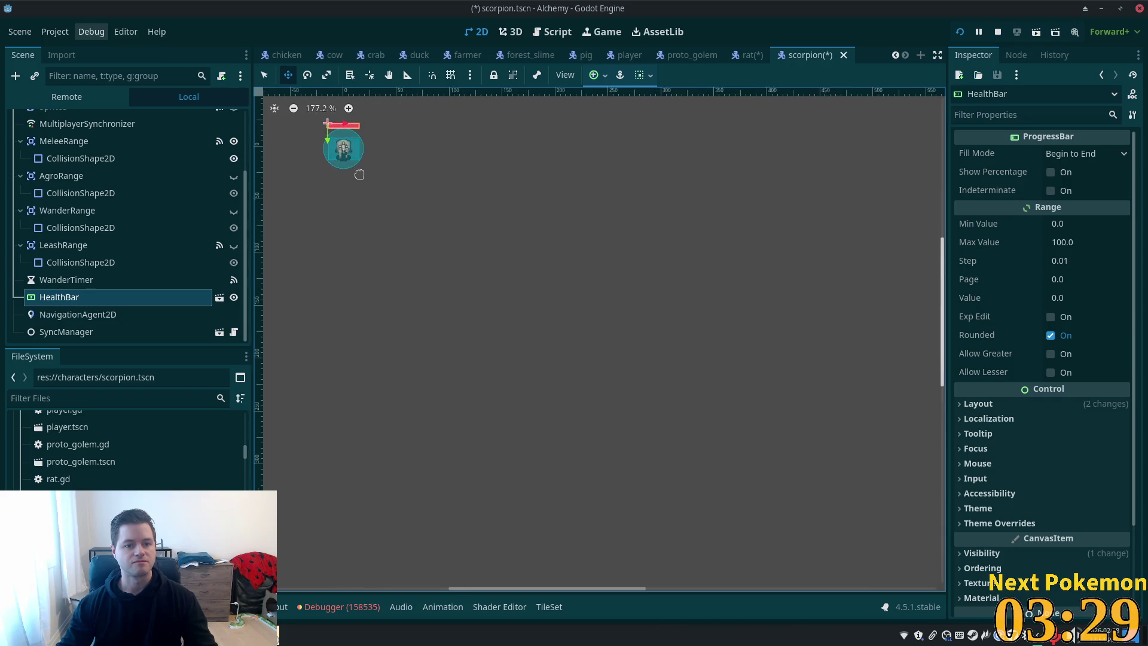
scroll(357, 174, "up", 5)
left_click_drag(377, 239, 377, 244)
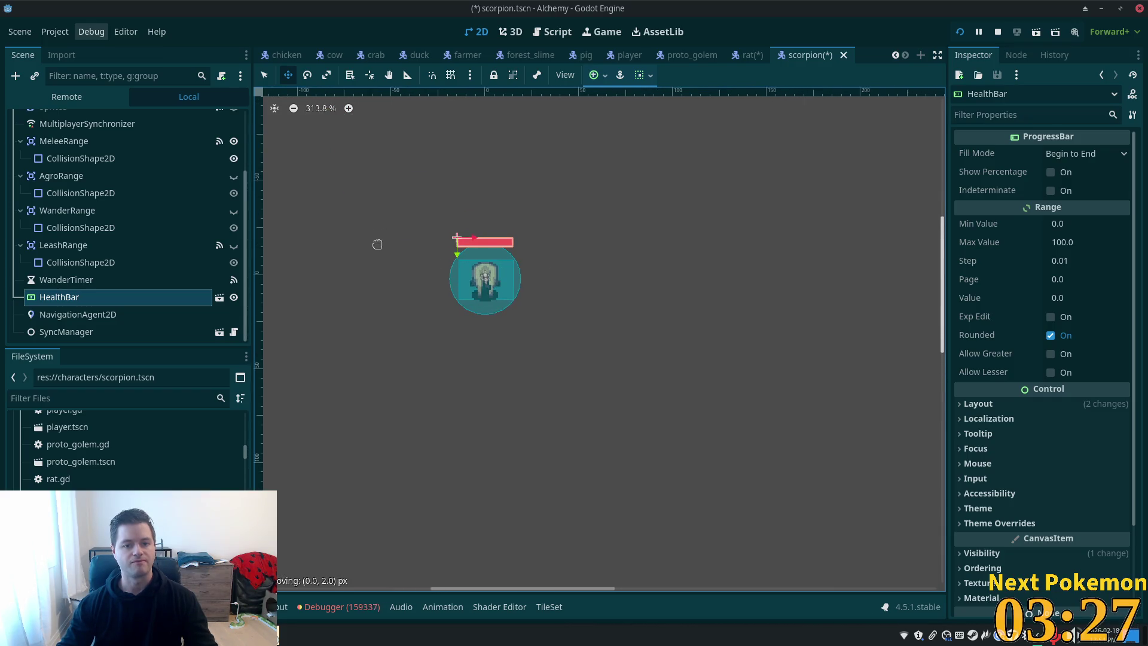
key("ctrl+s")
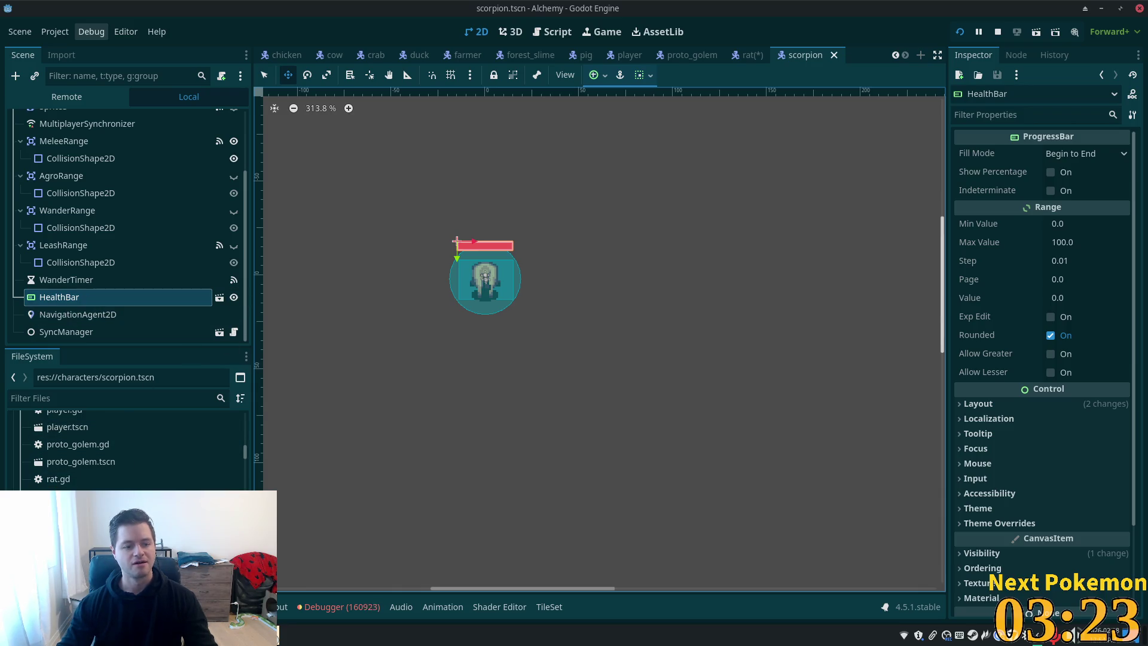
left_click(72, 498)
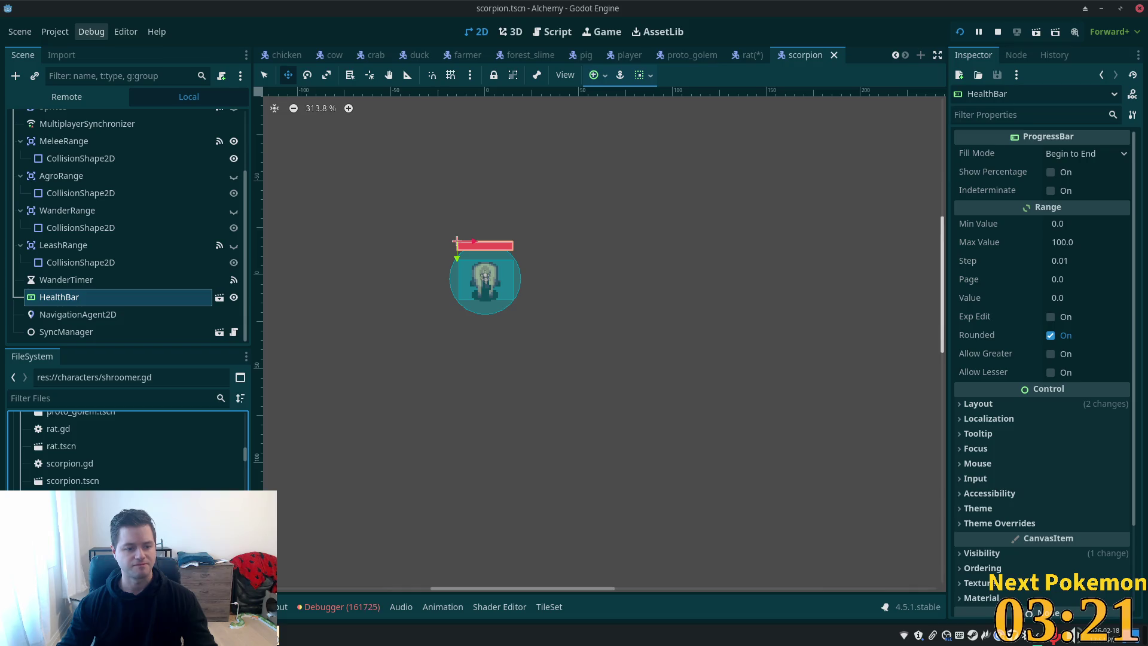
Open shroomer.tscn, instance health_bar.tscn under Shroomer, and delete the old HealthBar
double_click(71, 499)
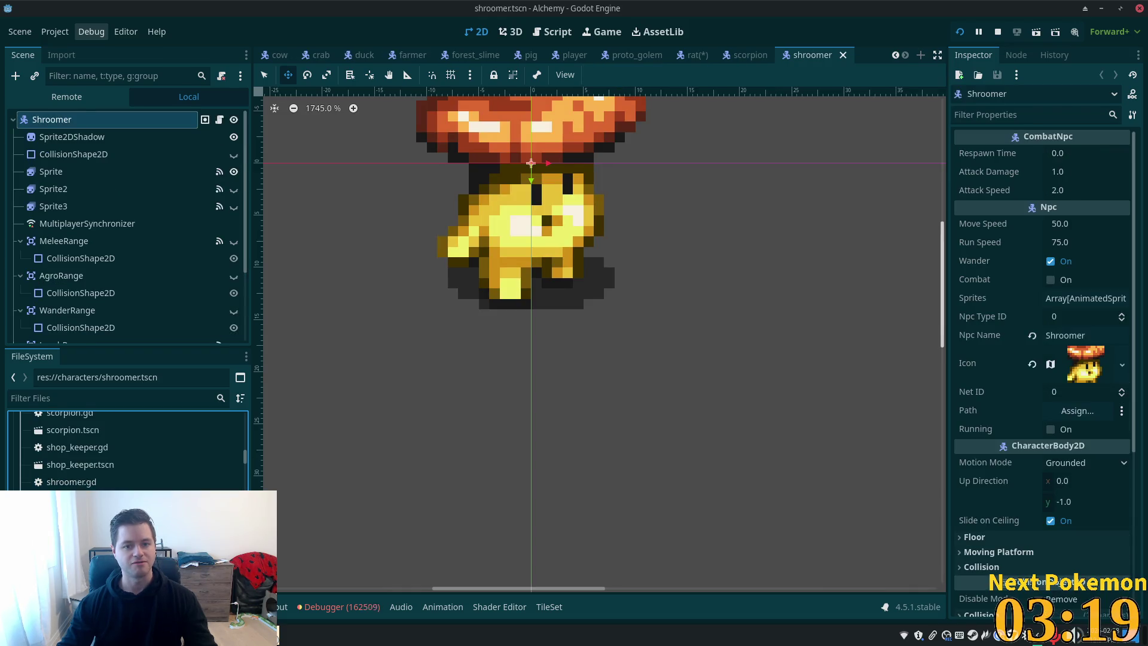
left_click_drag(453, 416, 507, 486)
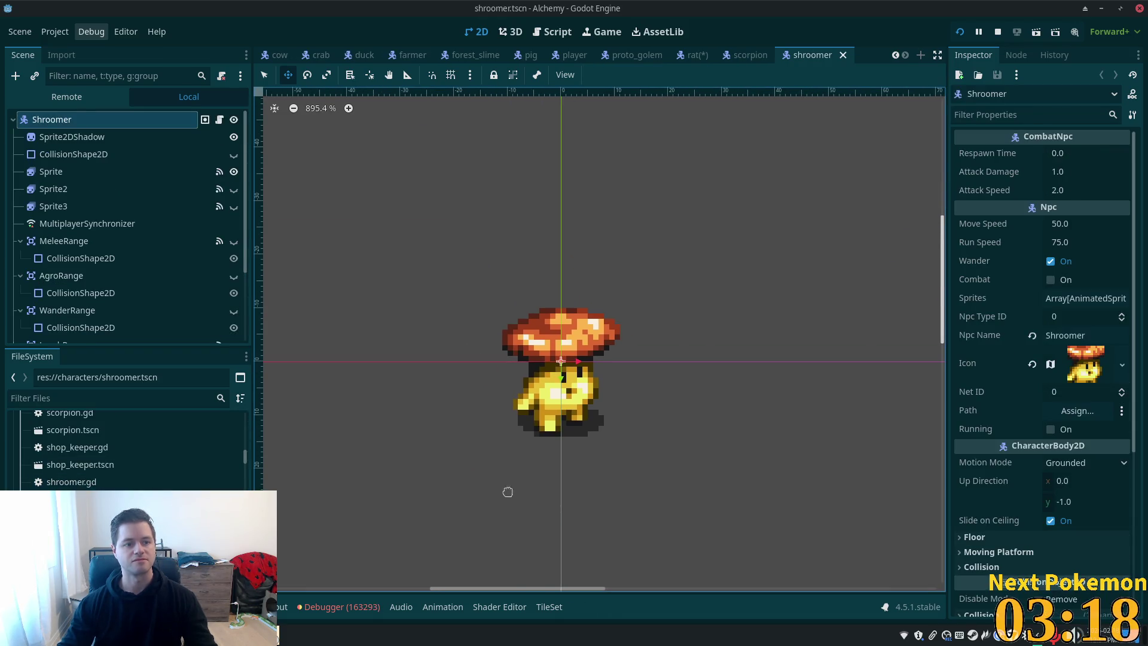
left_click(36, 121)
left_click(34, 75)
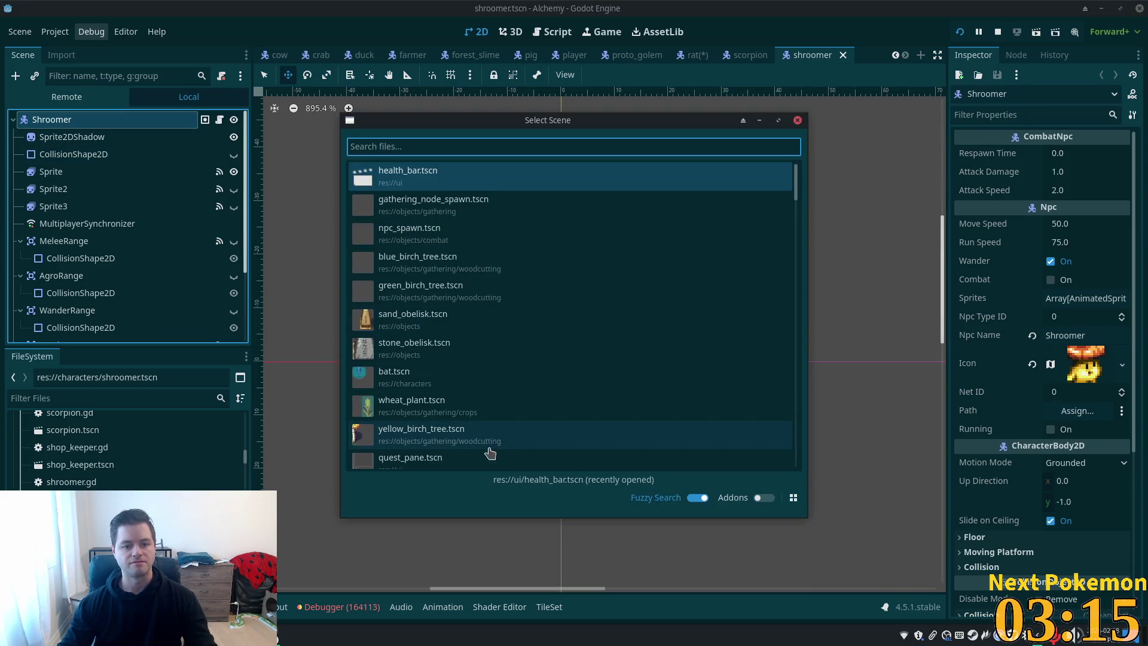
double_click(412, 168)
left_click_drag(60, 331, 56, 290)
left_click(53, 284)
key("Delete")
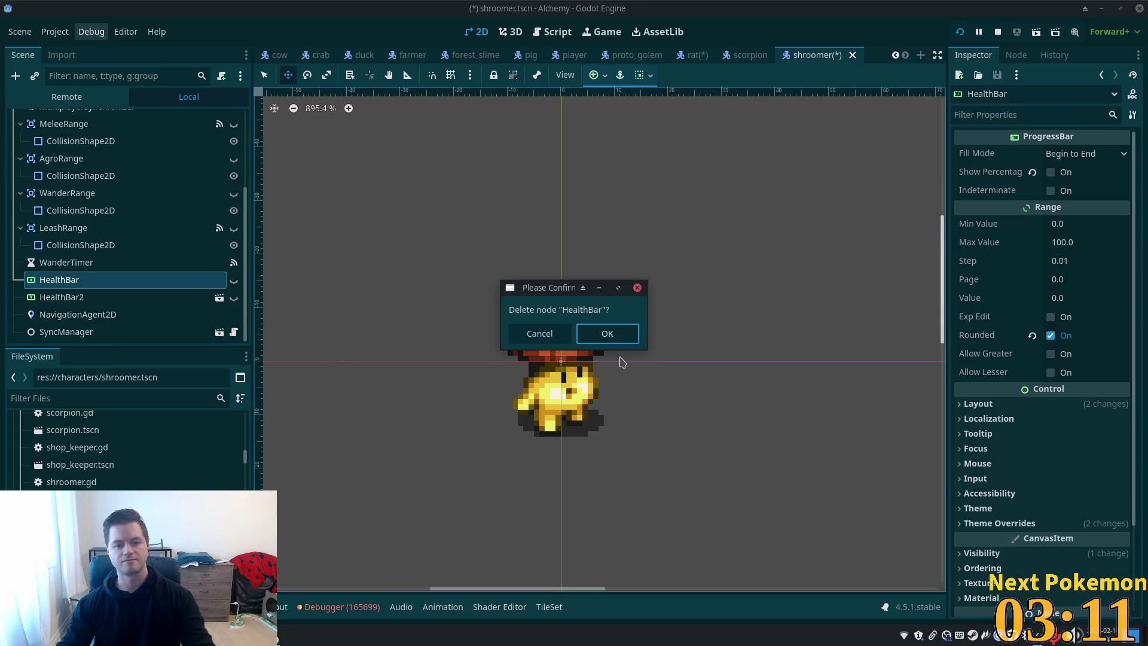
key("Return")
Rename the new node HealthBar, show it 2 px lower above the mushroom, and save
left_click(82, 304)
double_click(117, 297)
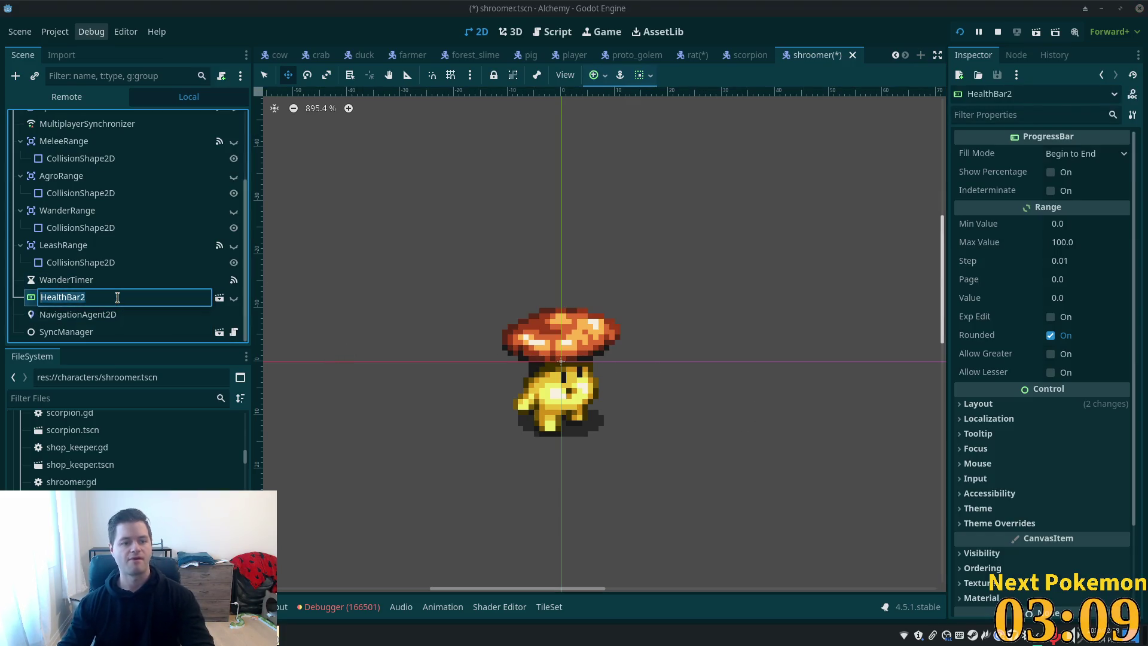
key("Return")
left_click(233, 297)
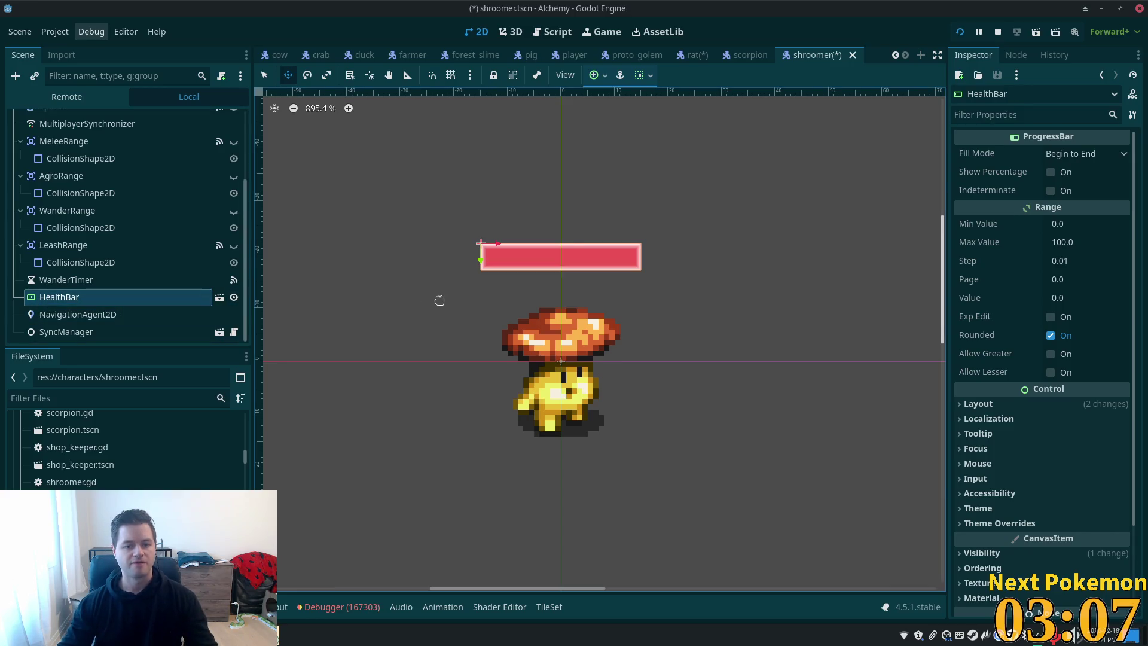
left_click_drag(441, 299, 438, 315)
key("ctrl+s")
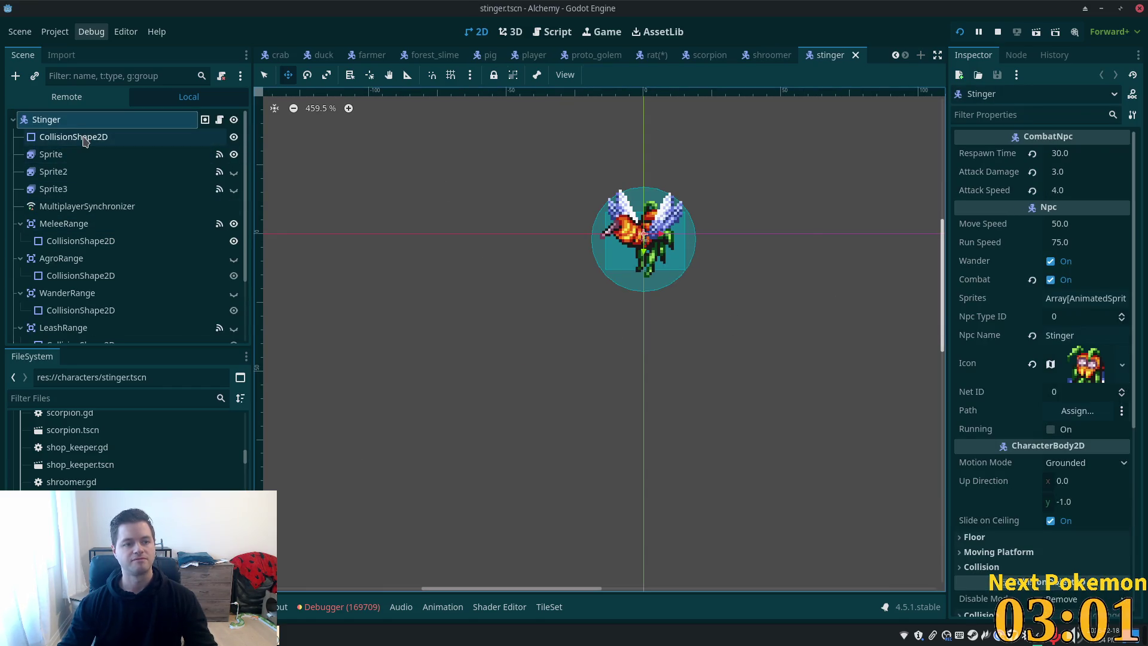
Instance health_bar.tscn into the stinger scene and delete its old HealthBar node
left_click(34, 75)
double_click(407, 172)
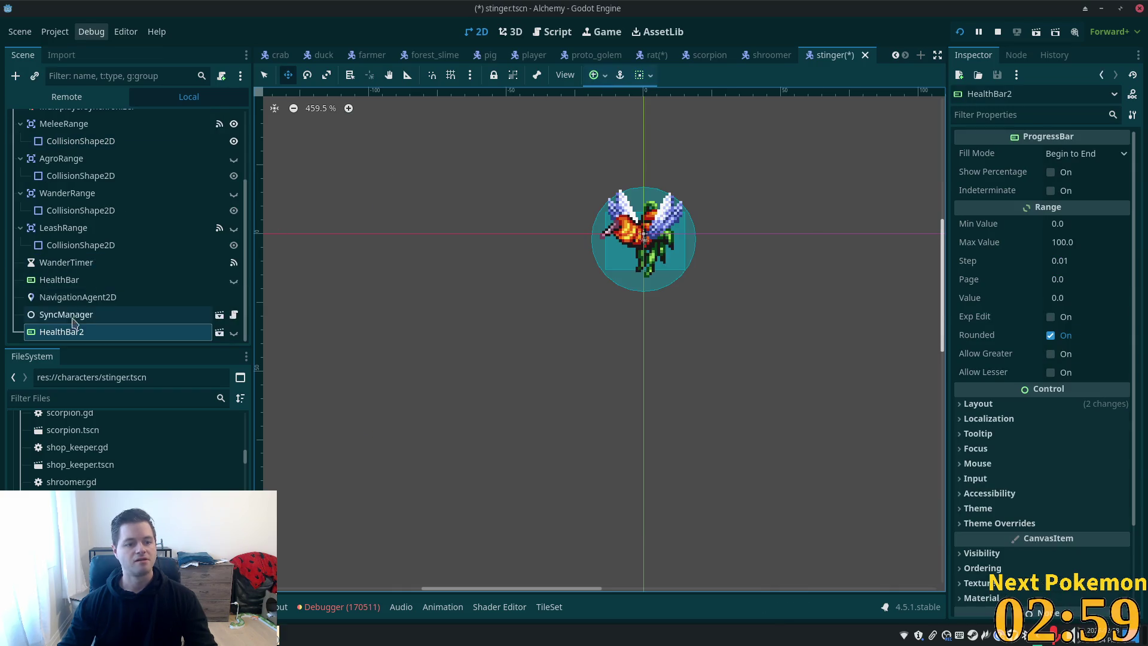
left_click_drag(62, 331, 77, 292)
left_click(84, 281)
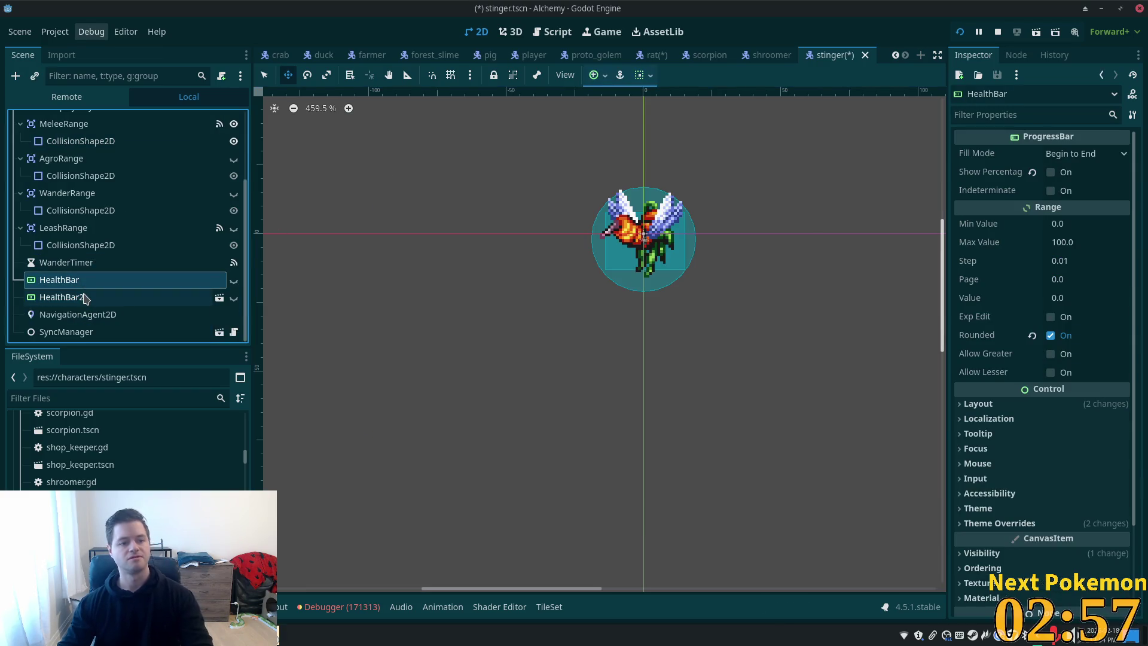
key("Delete")
left_click(618, 333)
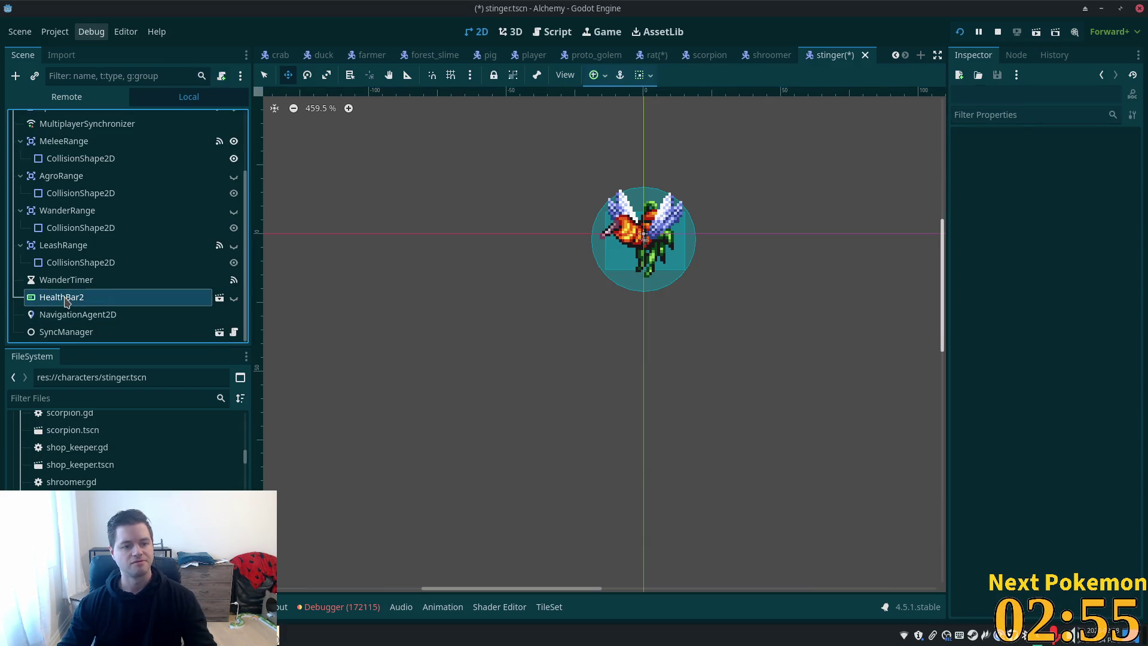
Rename the node HealthBar, make it visible above the stinger, save, and run the game with F5
double_click(112, 298)
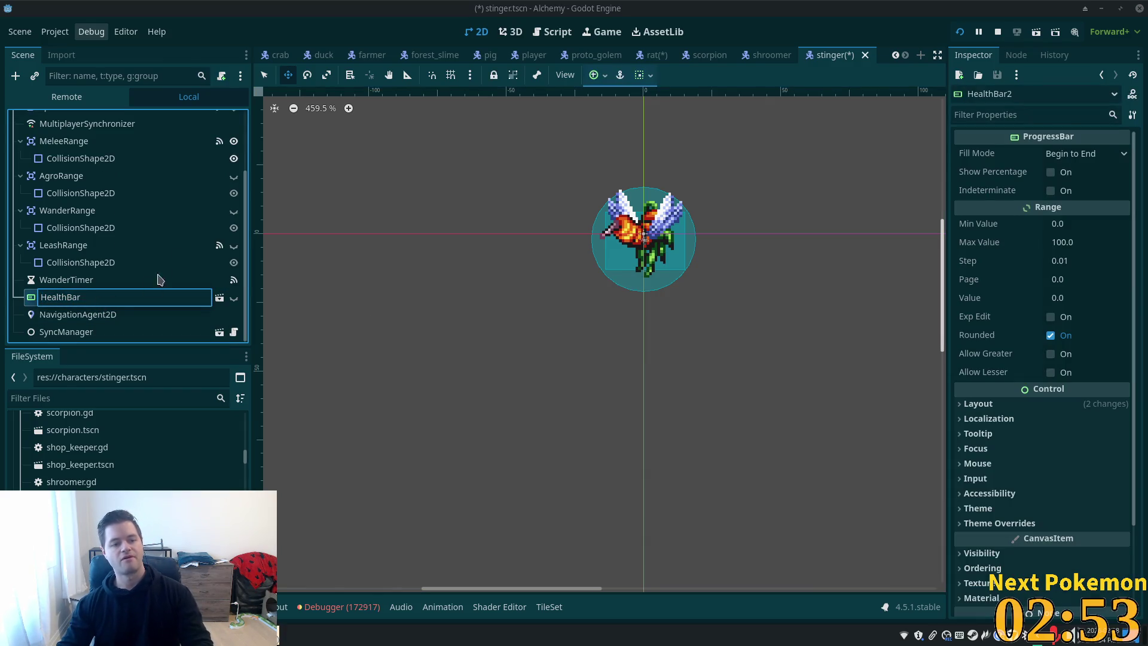
left_click(181, 241)
key("ctrl+s")
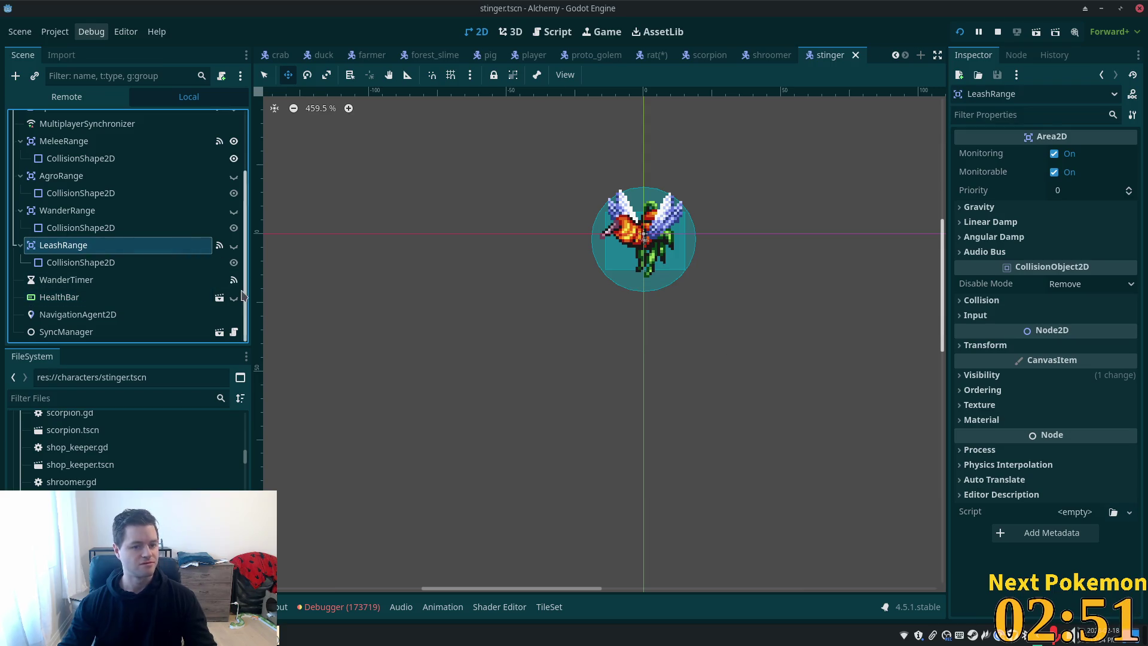
left_click(233, 297)
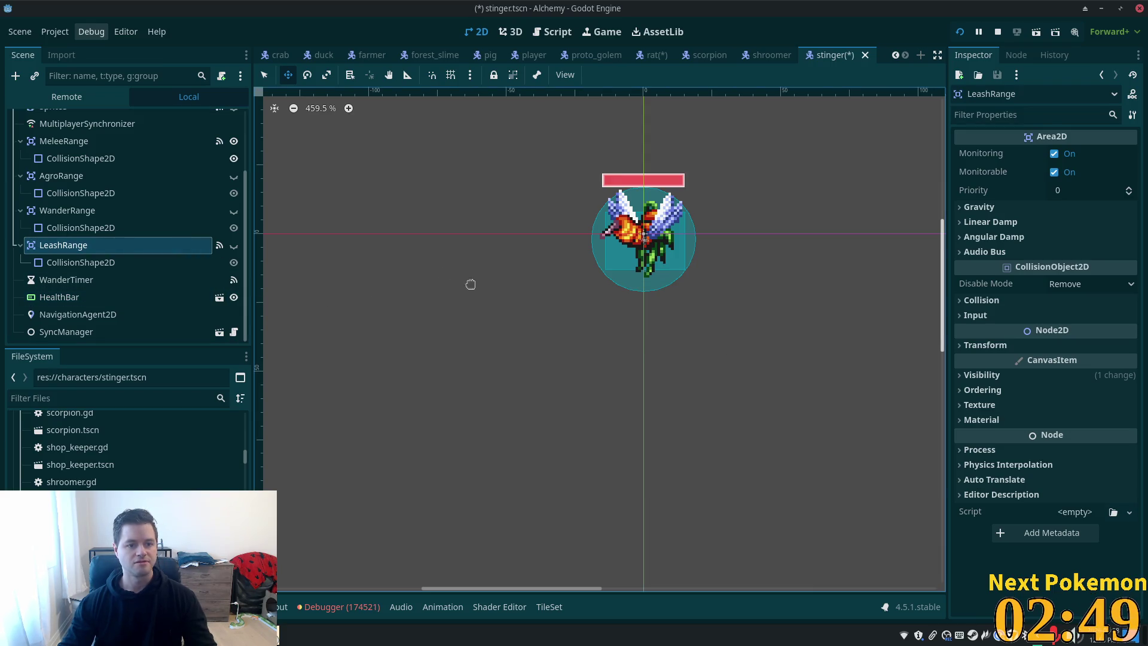
scroll(180, 179, "up", 3)
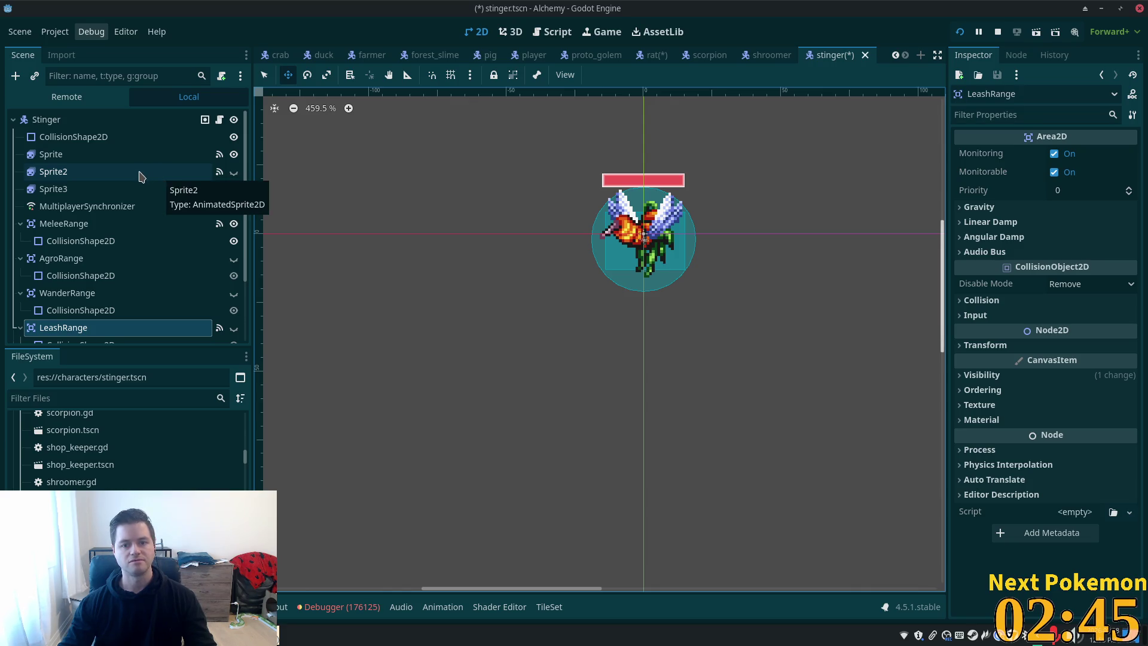
key("ctrl+s")
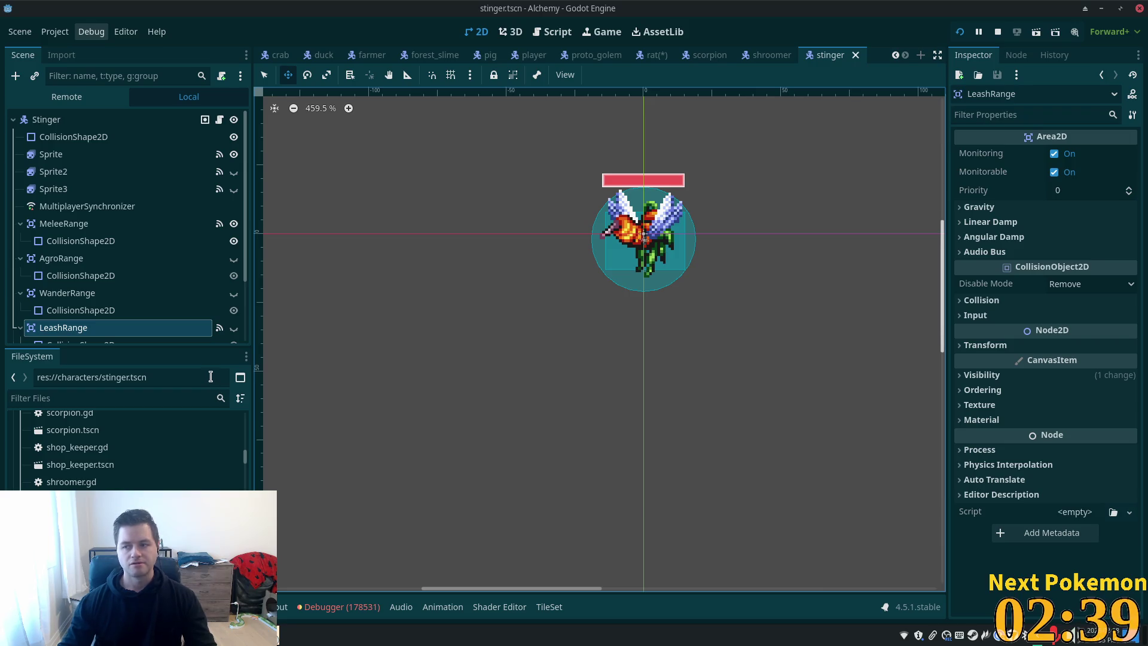
key("F5")
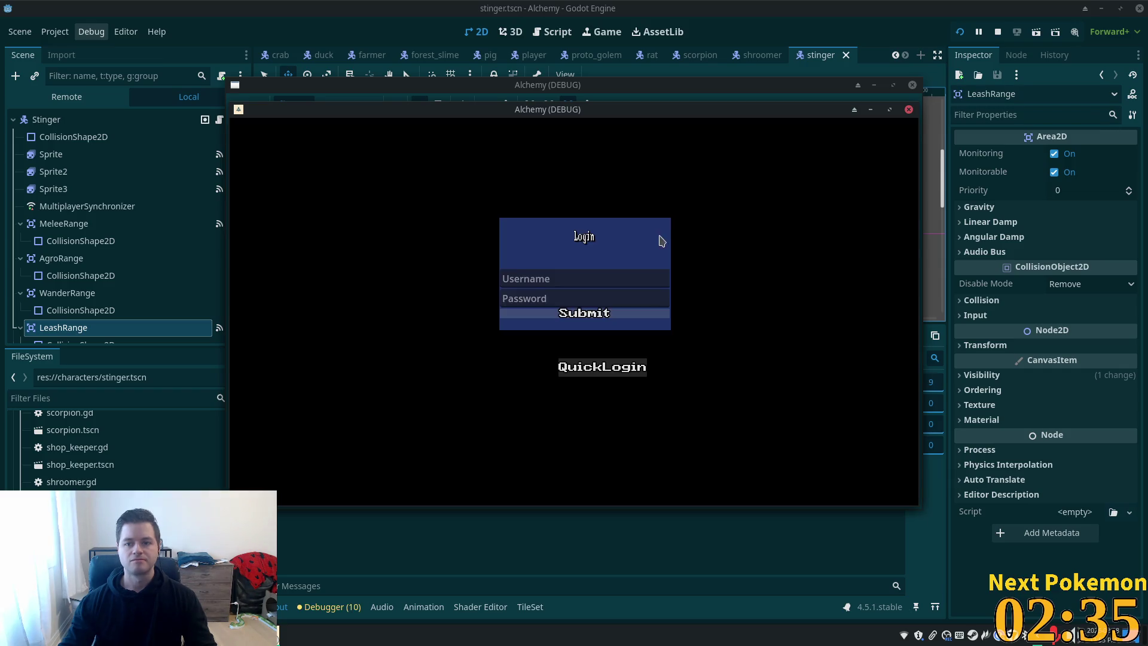
Move the login window aside and walk Delric out of the cave north into the Ouros Highlands
left_click_drag(506, 115, 389, 174)
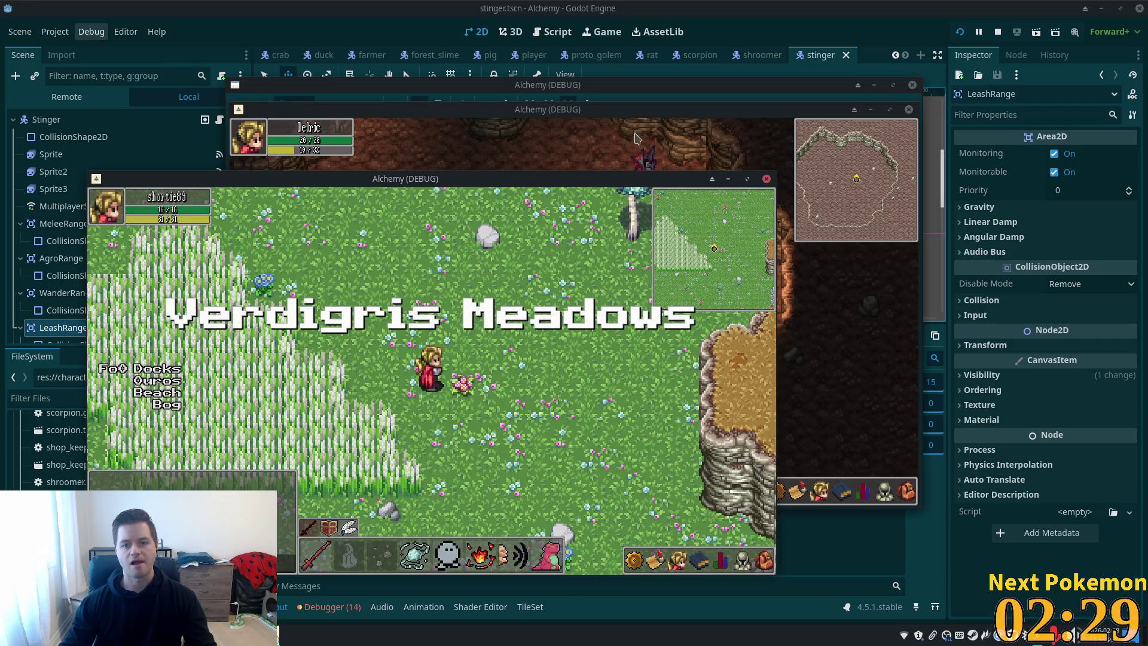
left_click(637, 152)
key("s")
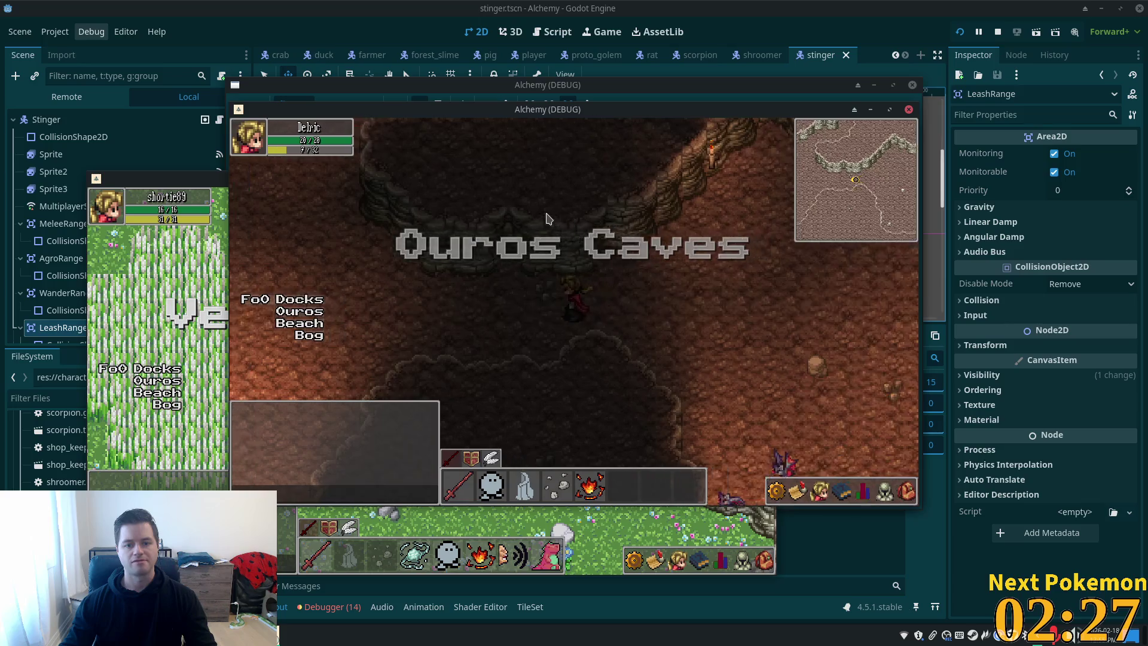
key("s")
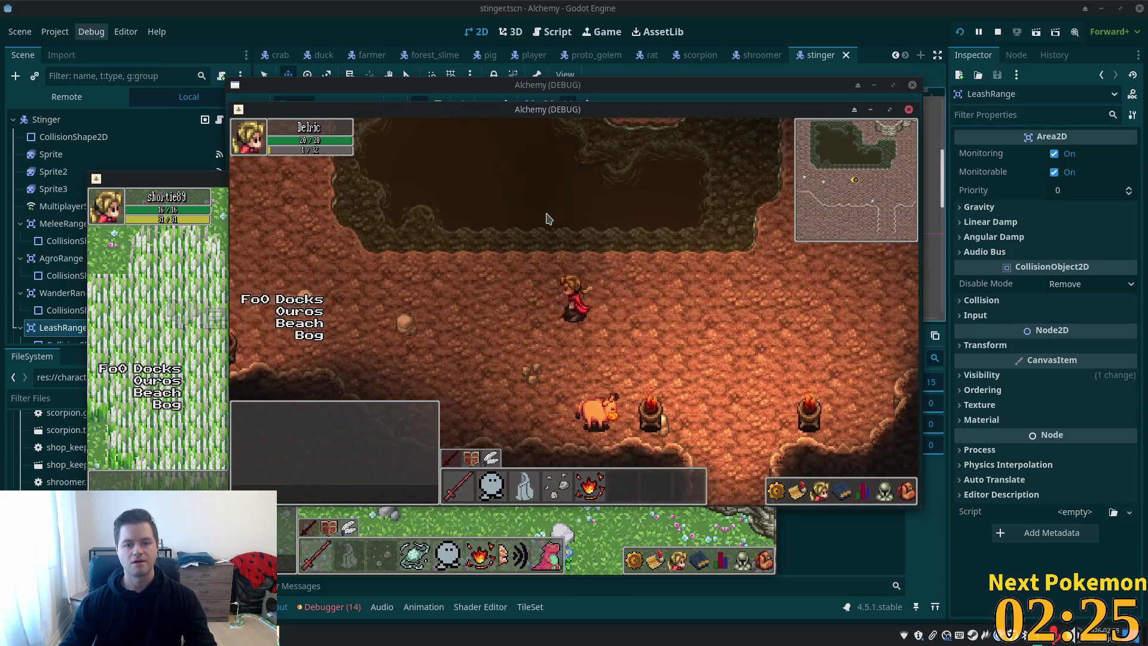
key("w")
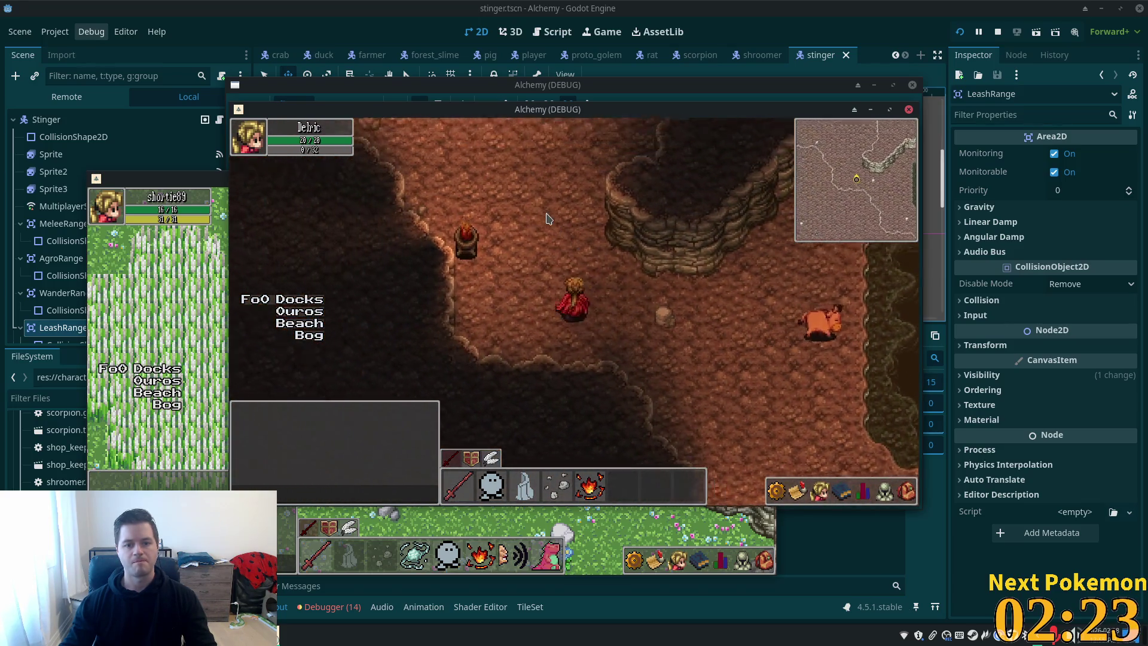
key("w")
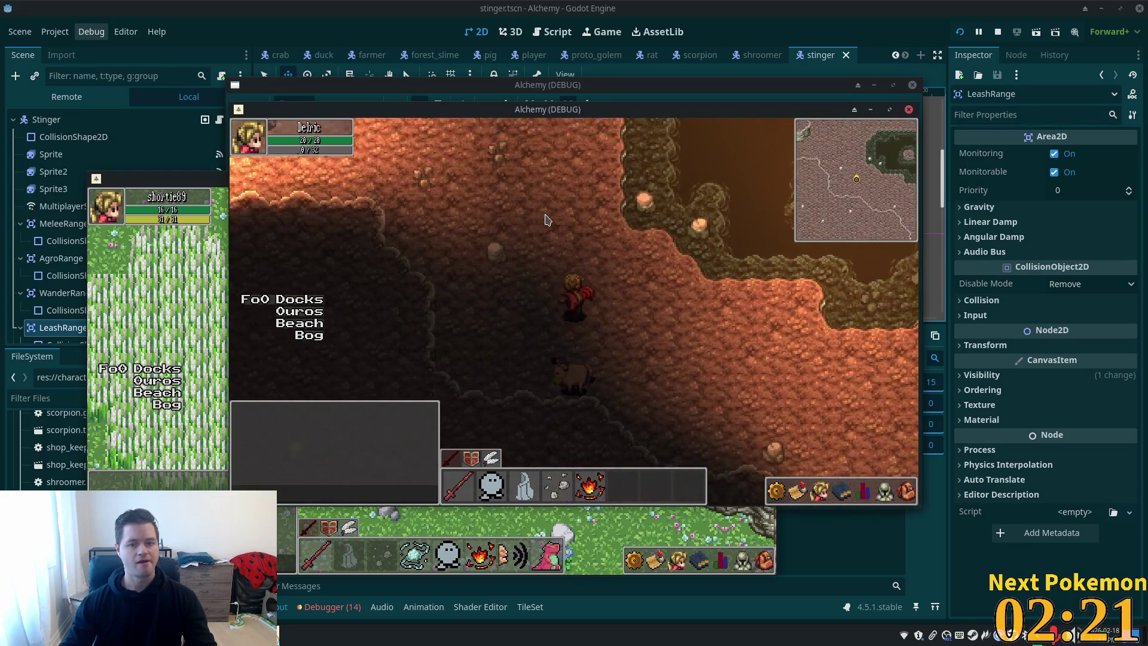
key("a")
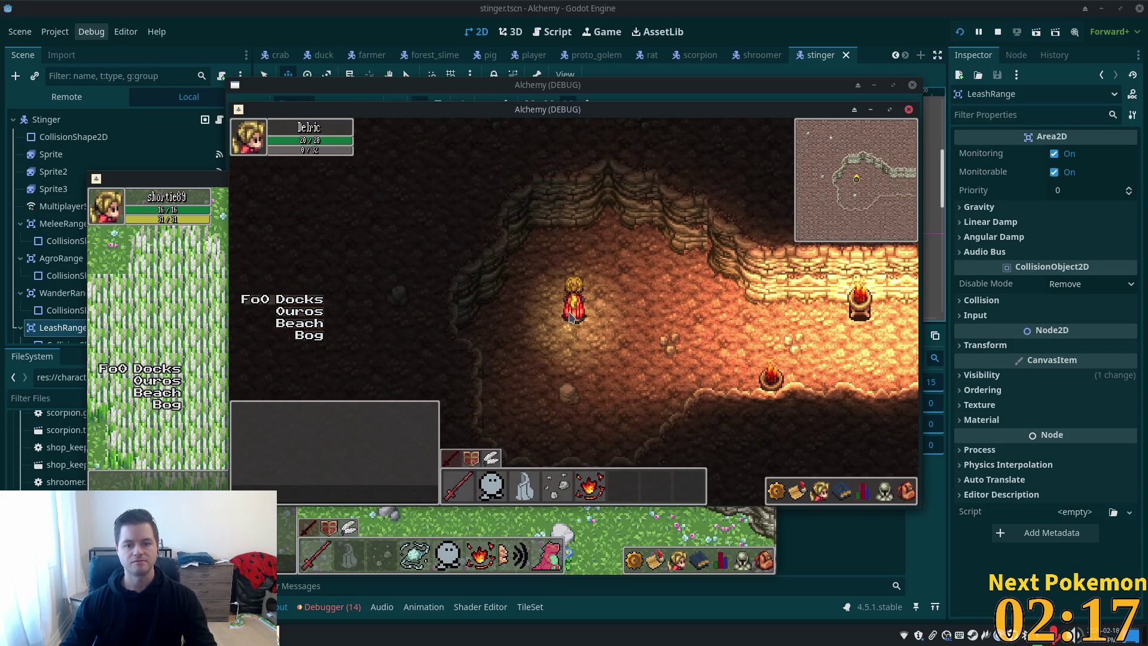
key("d")
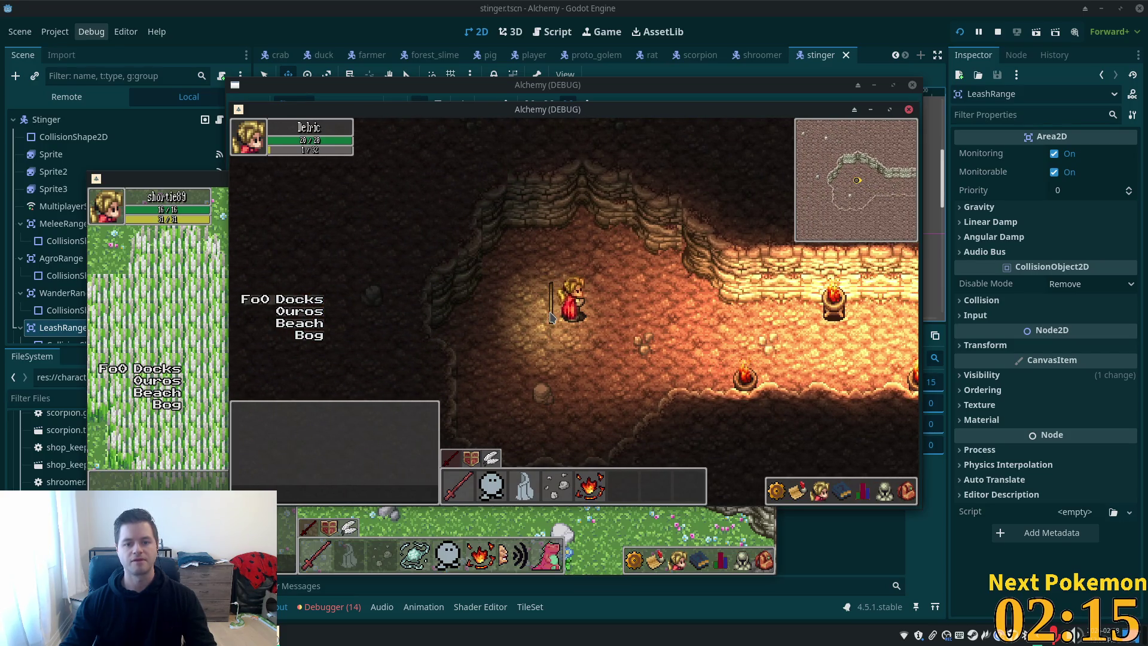
key("s")
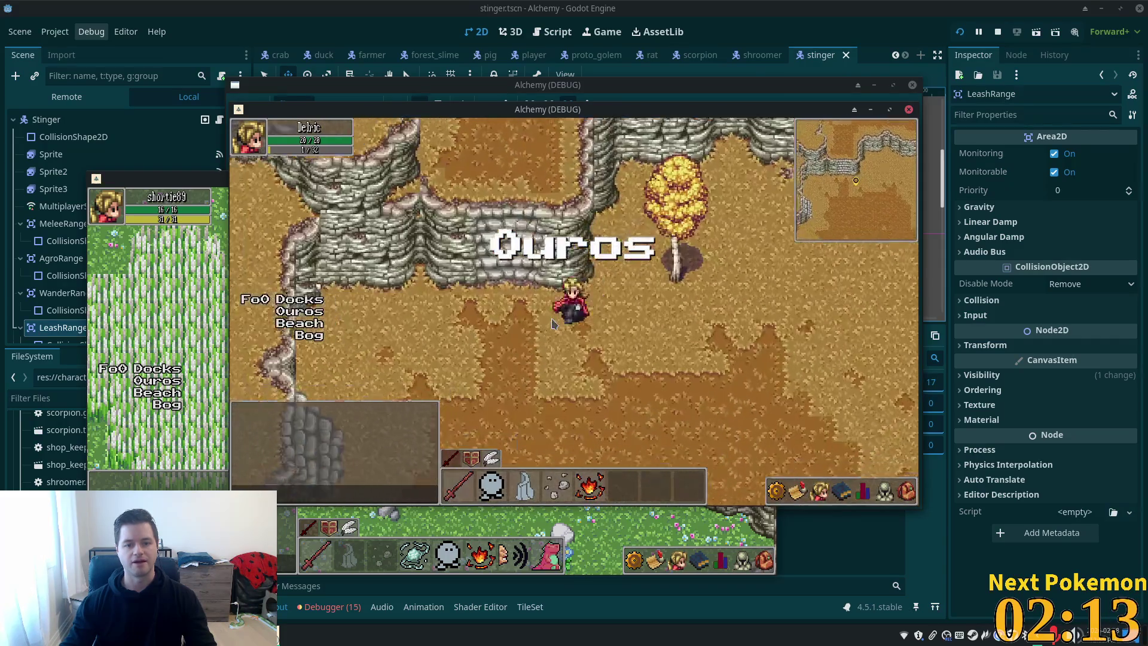
key("a")
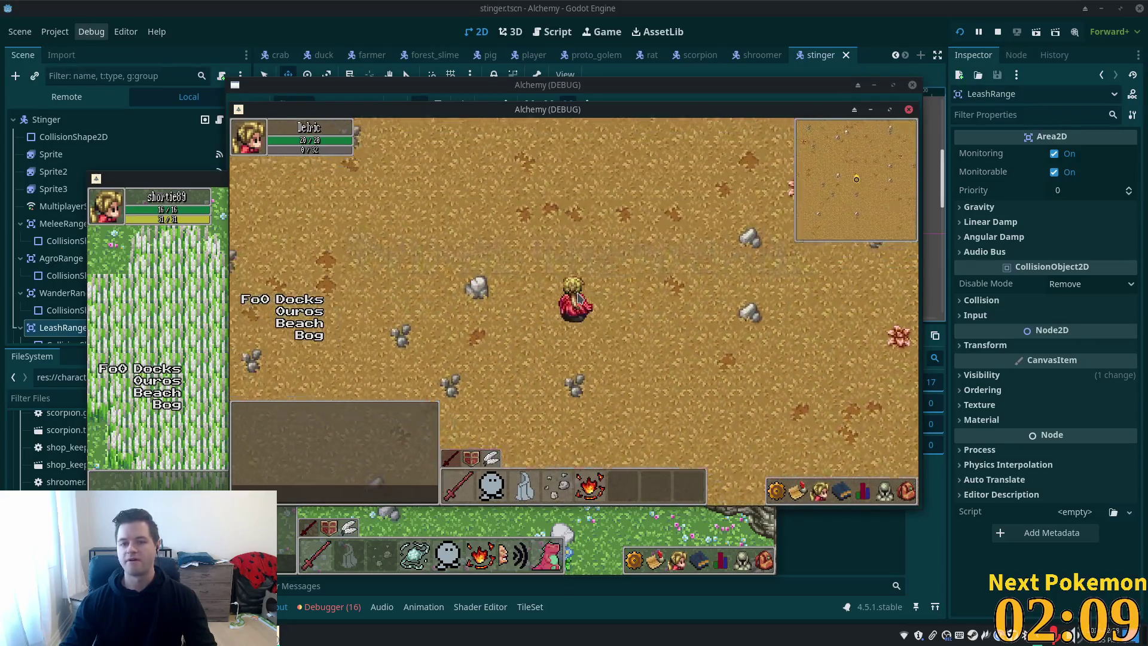
key("w")
key("w")
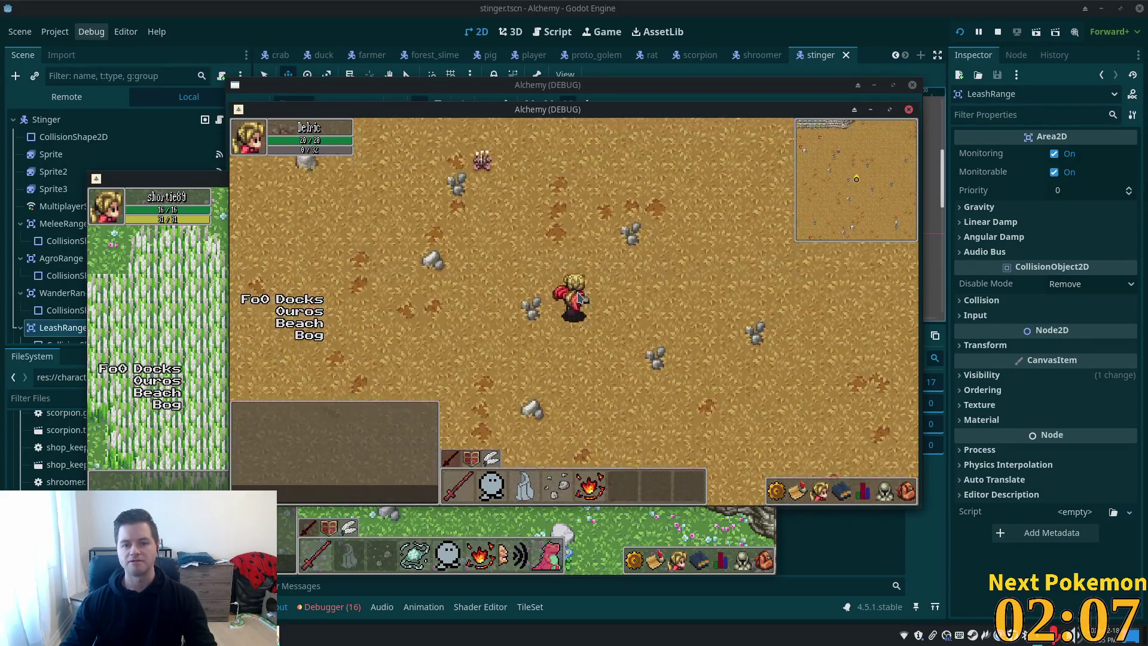
key("w")
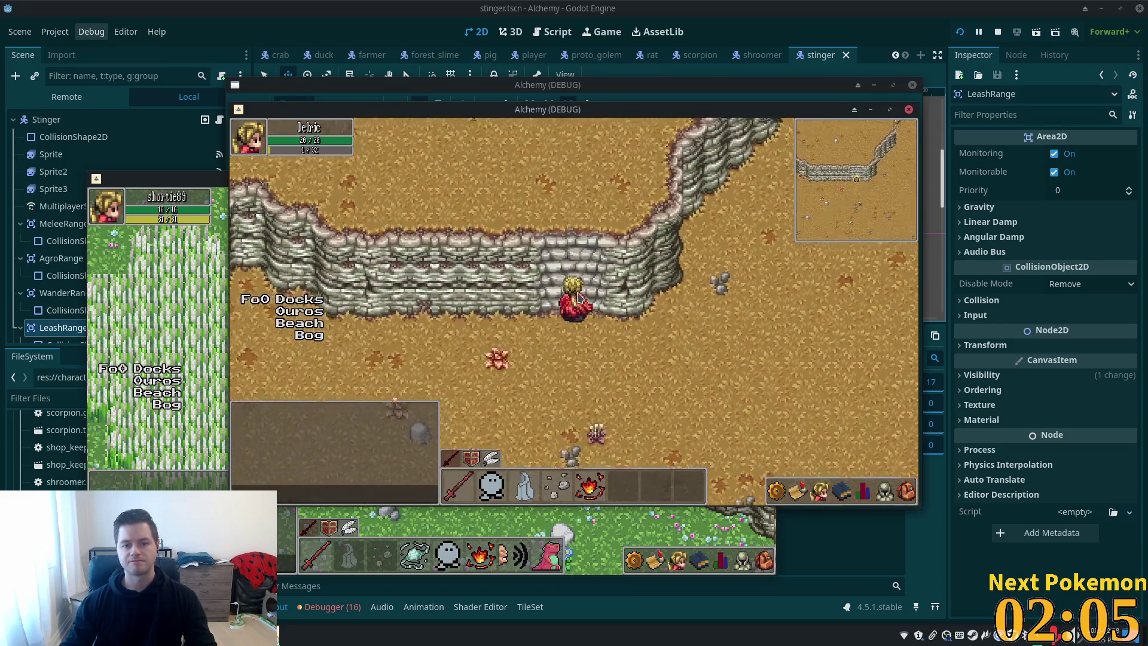
key("w")
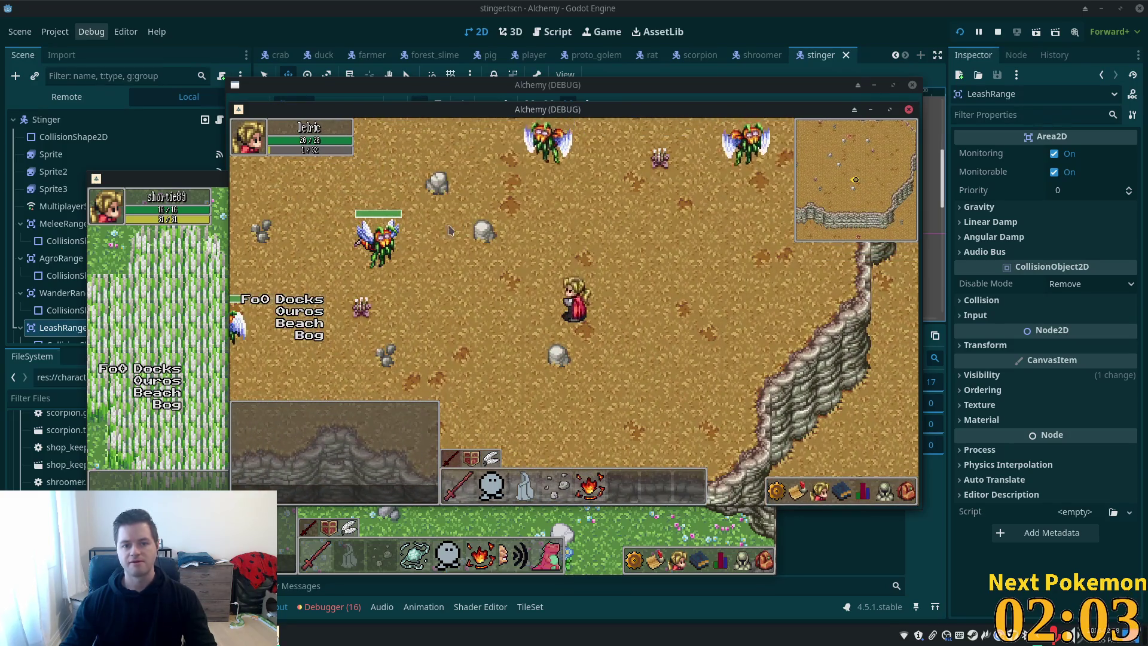
Attack two stingers to check their health bars drain, then close the game with F8
left_click(402, 254)
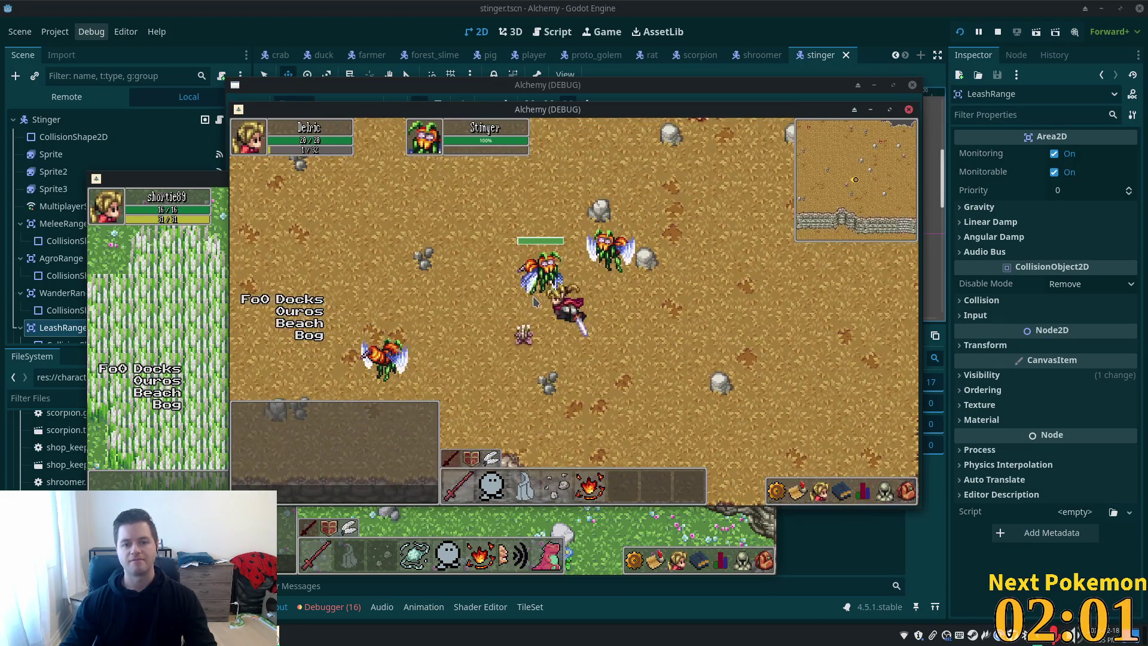
key("s")
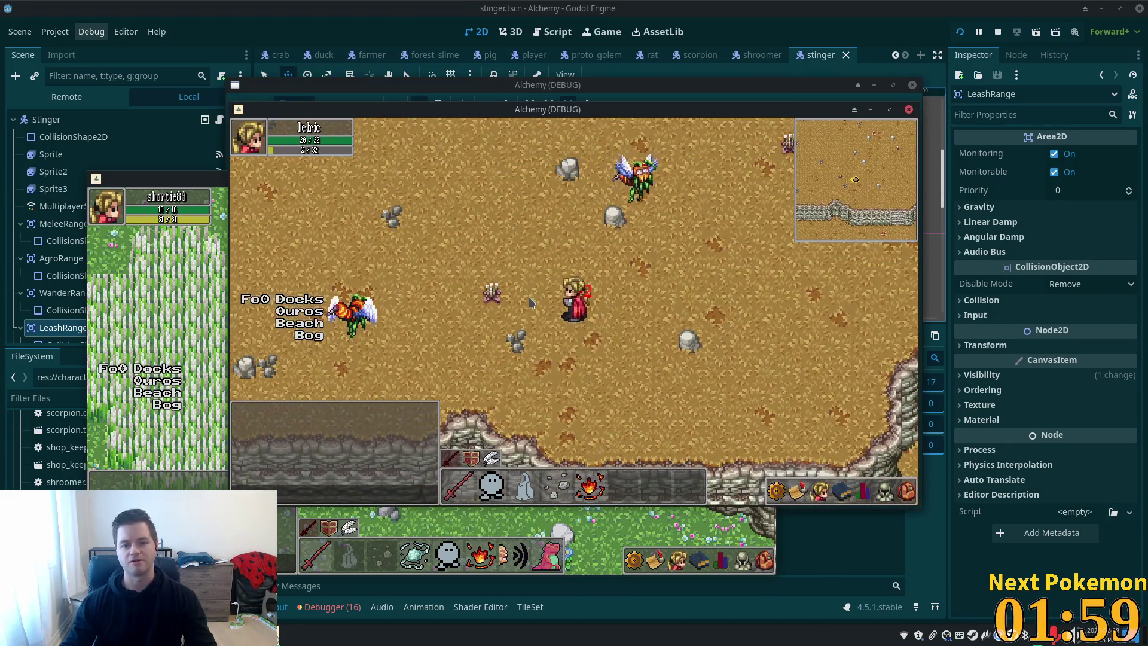
left_click(411, 314)
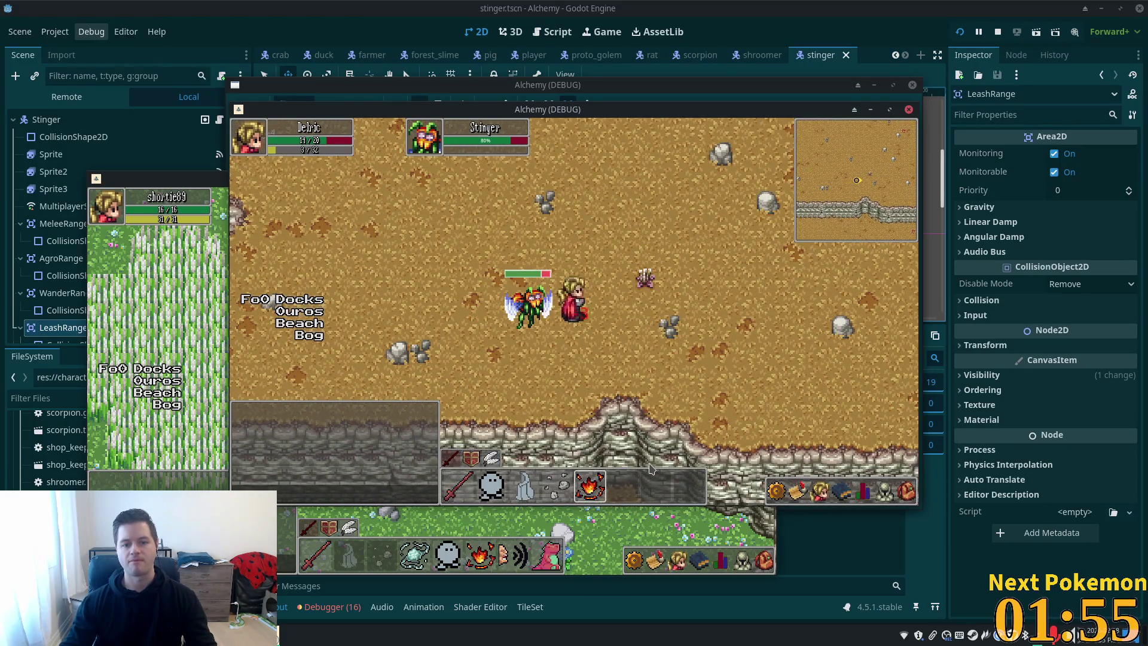
key("d")
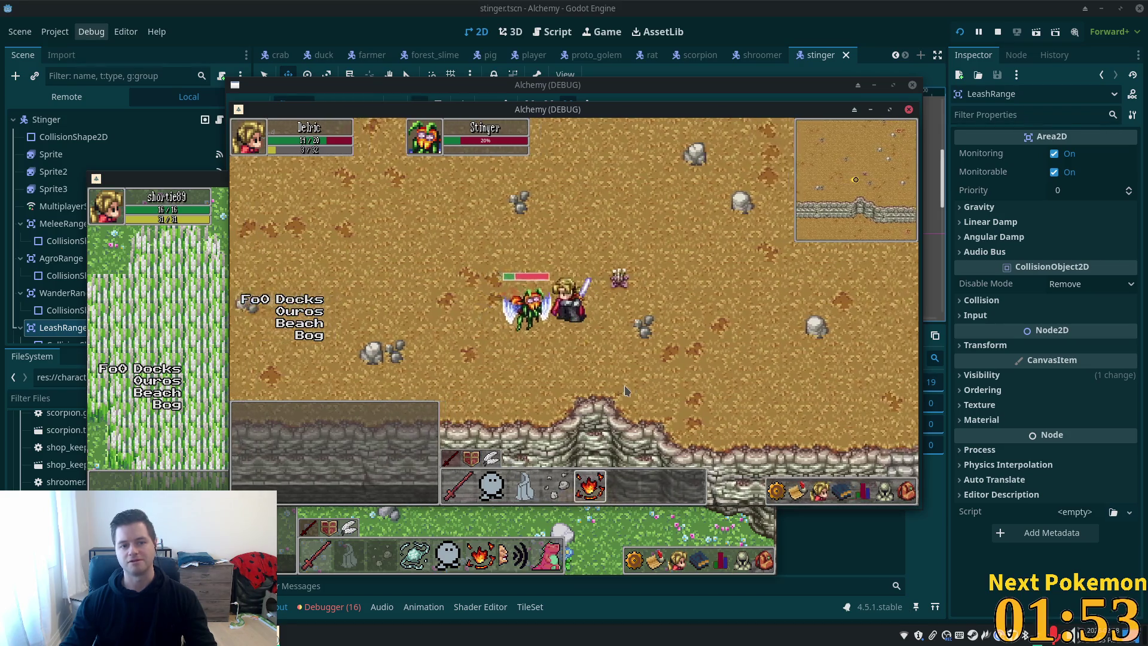
key("F8")
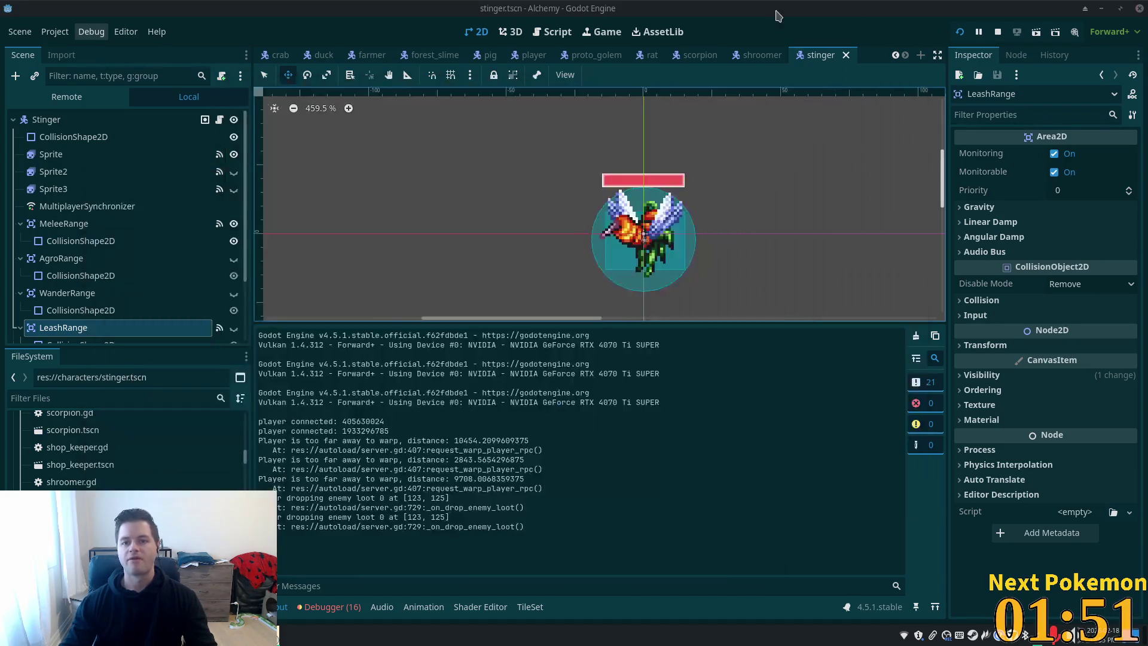
Briefly toggle the LeashRange area, then hide the stinger's old HealthBar and save the scene
left_click(234, 327)
left_click(233, 328)
scroll(234, 281, "down", 3)
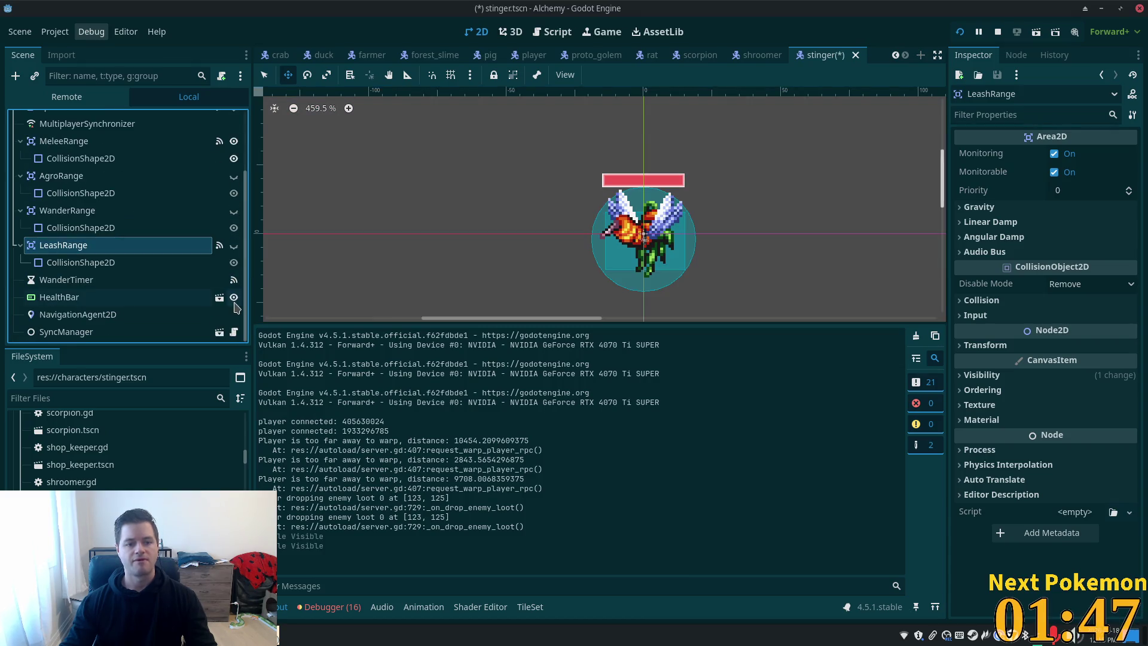
left_click(234, 297)
key("ctrl+s")
Hide the old HealthBar in the scorpion and shroomer scenes, saving each
left_click(688, 55)
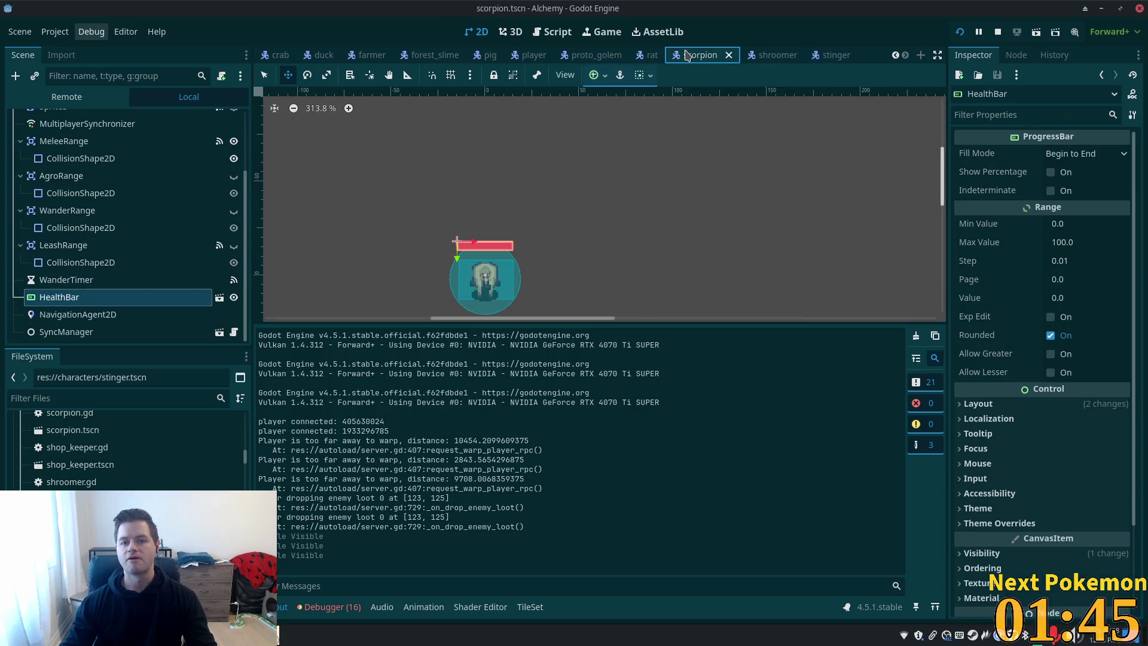
left_click(234, 298)
key("ctrl+s")
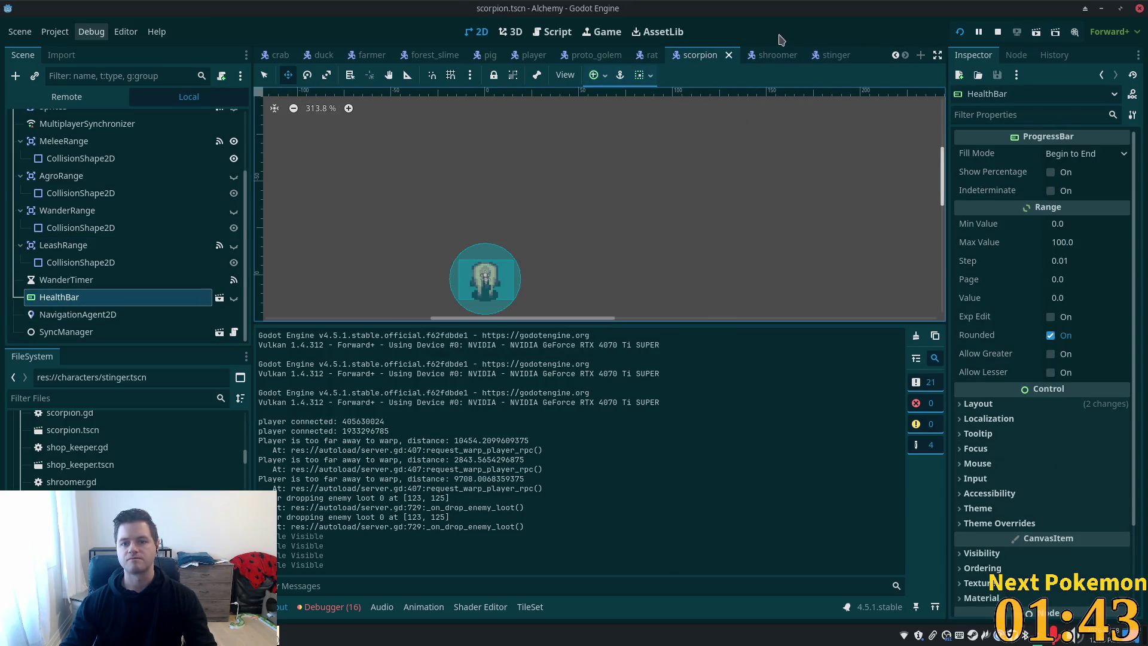
left_click(771, 56)
left_click(234, 297)
key("ctrl+s")
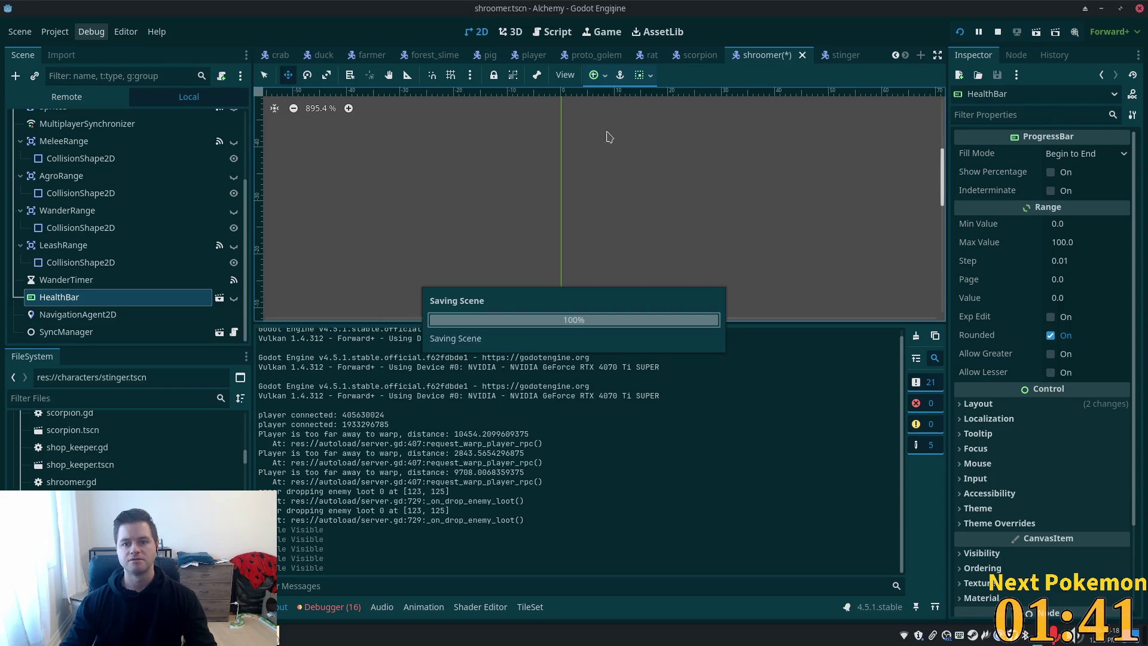
Hide and save proto_golem's old HealthBar, check player, pig and forest_slime, and hide farmer's HealthBar
left_click(572, 57)
left_click(239, 241)
key("ctrl+s")
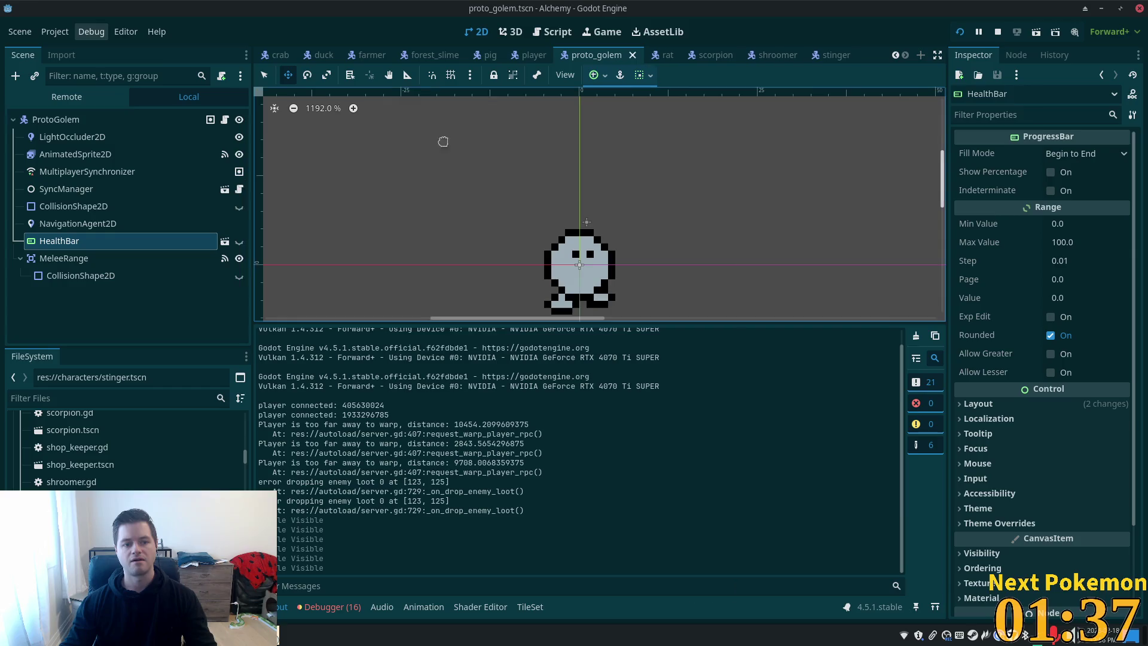
left_click(533, 55)
left_click(492, 55)
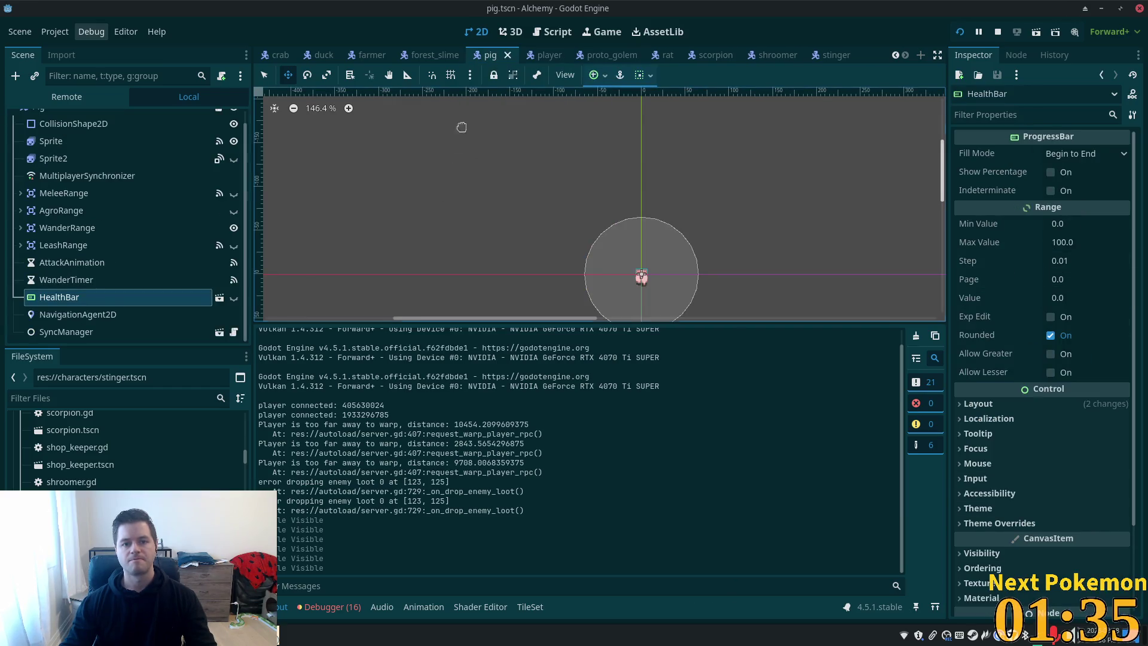
left_click(428, 55)
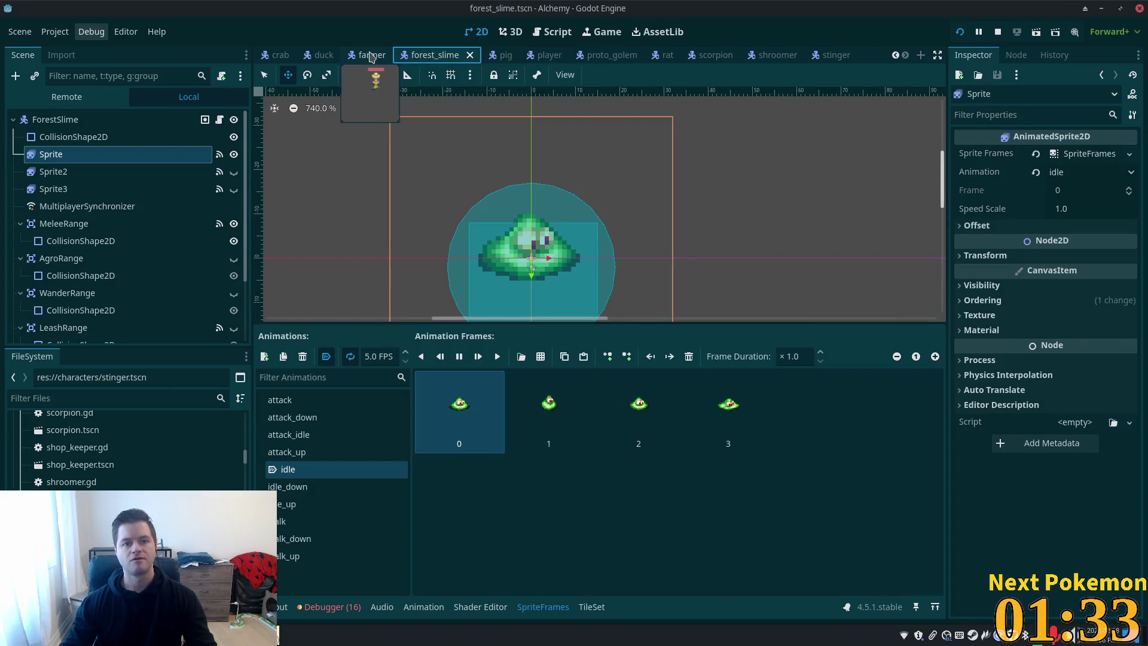
left_click(362, 56)
left_click(234, 315)
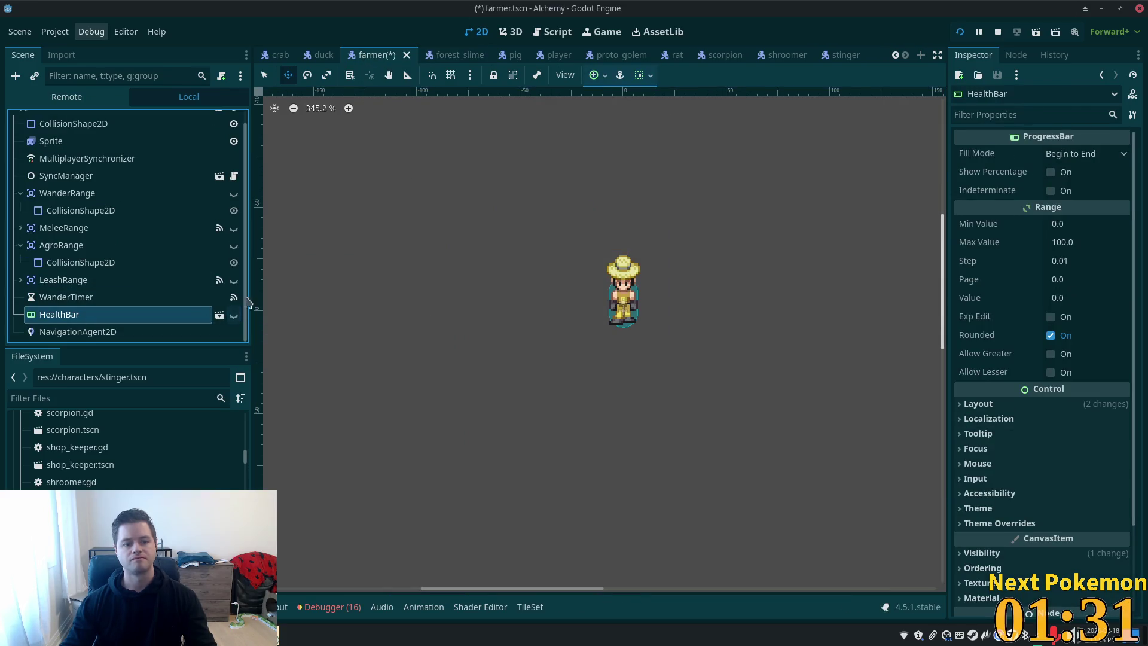
Check the duck, crab, cow, chicken, cave_spider and boar scenes for old HealthBars
left_click(322, 55)
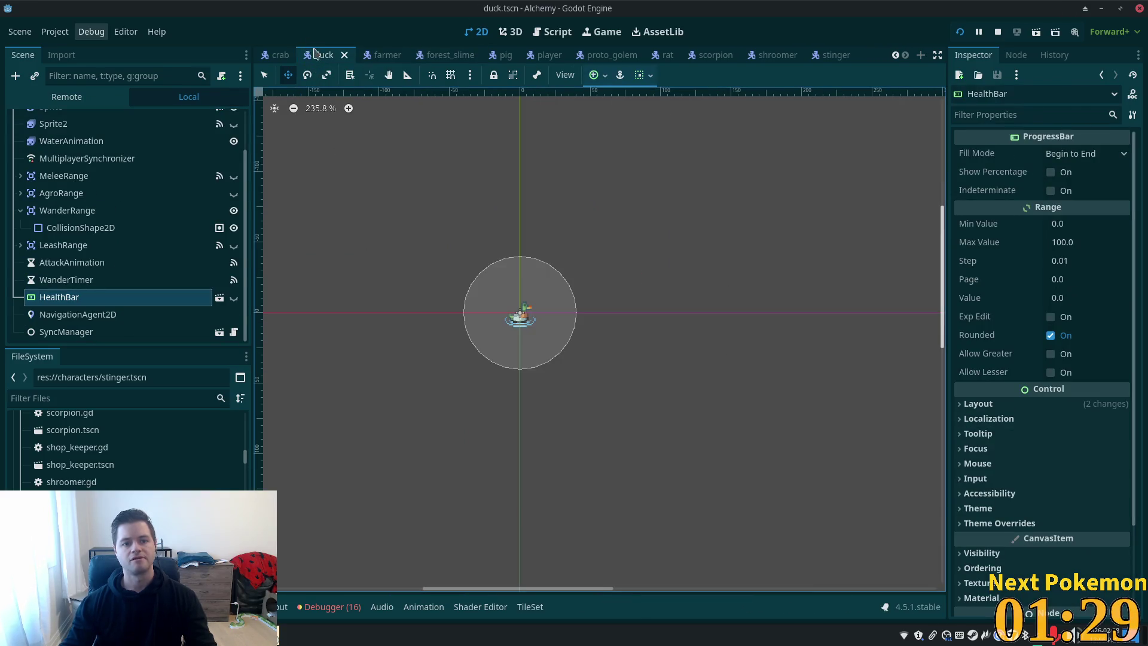
scroll(321, 57, "up", 4)
left_click(471, 56)
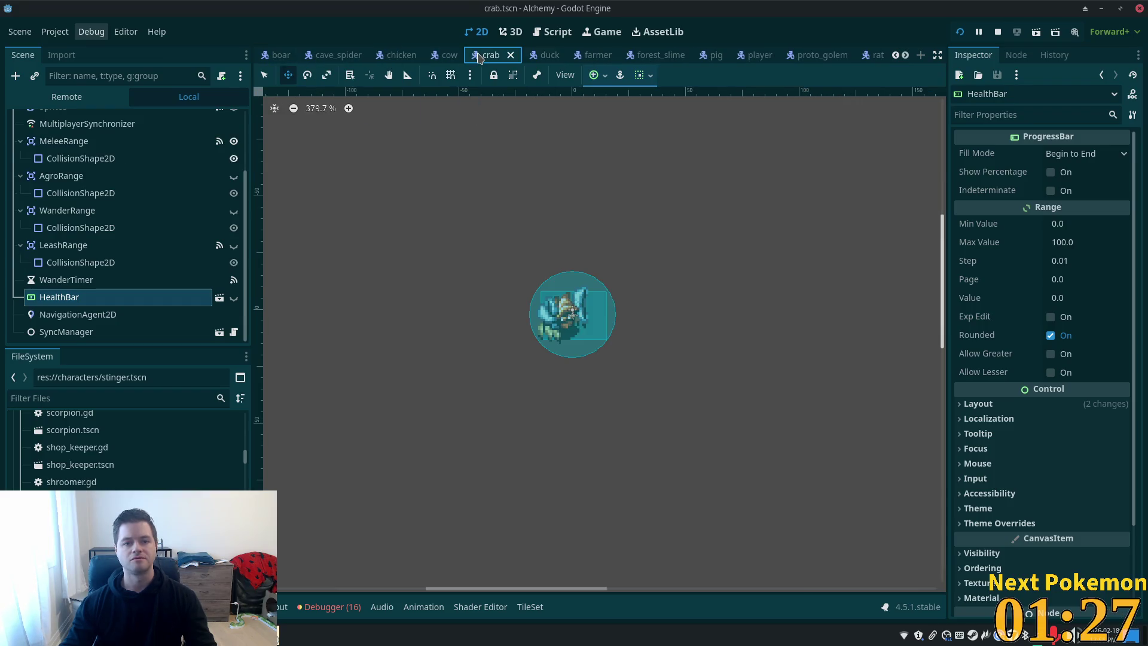
left_click(454, 57)
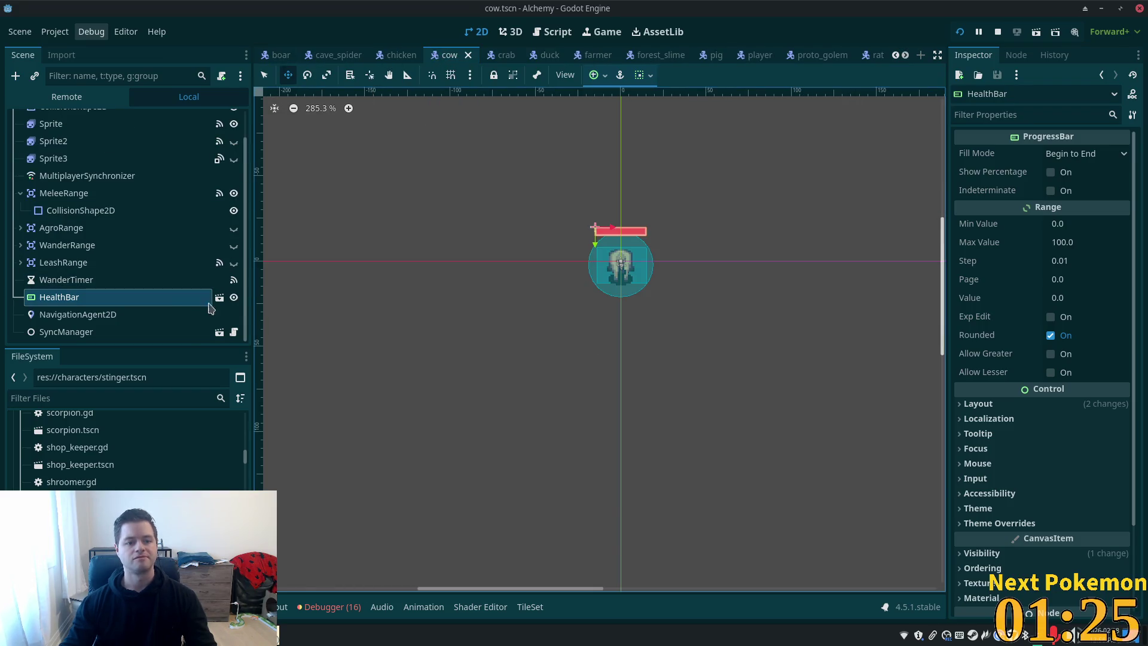
left_click(400, 57)
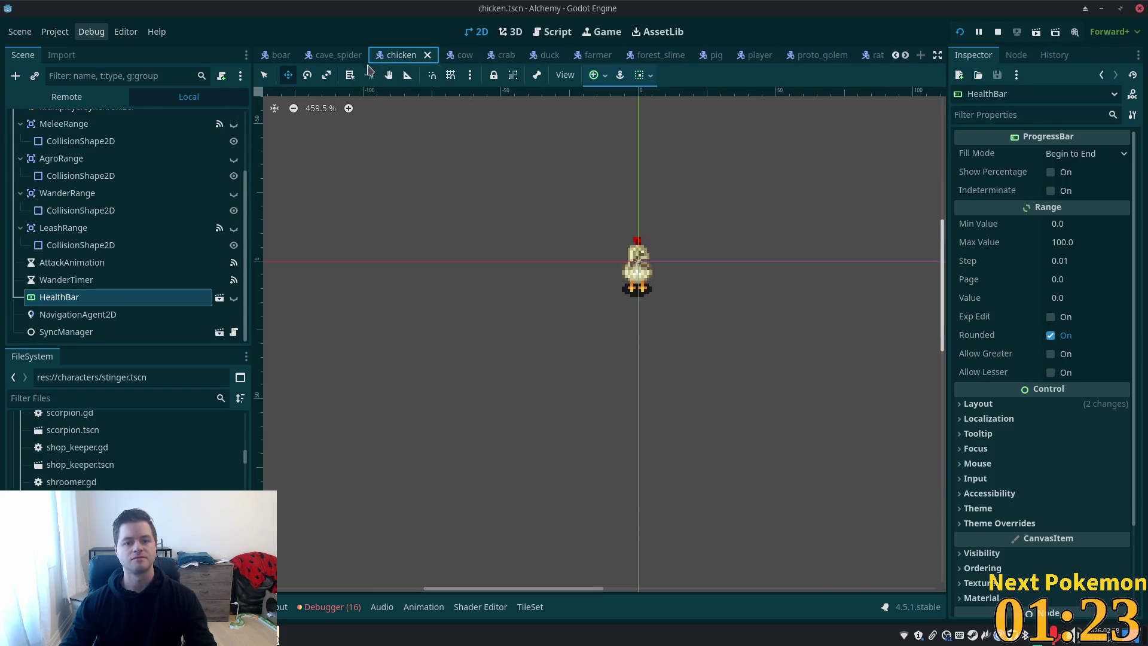
left_click(343, 56)
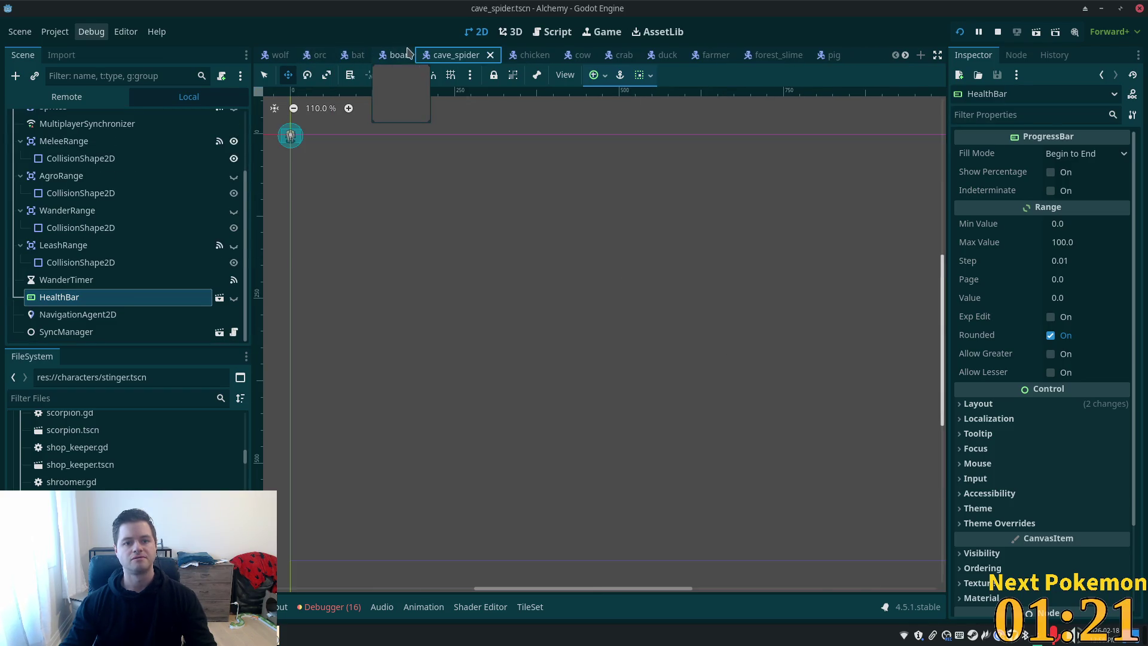
left_click(352, 56)
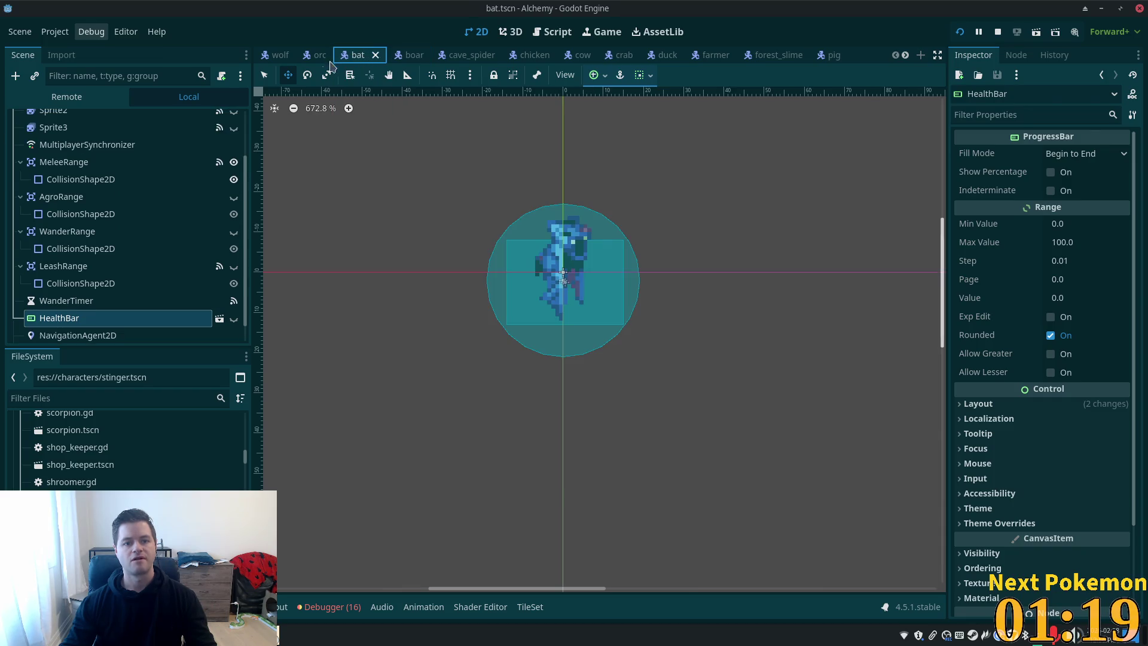
Hide the old HealthBar nodes in the orc and wolf scenes
left_click(317, 55)
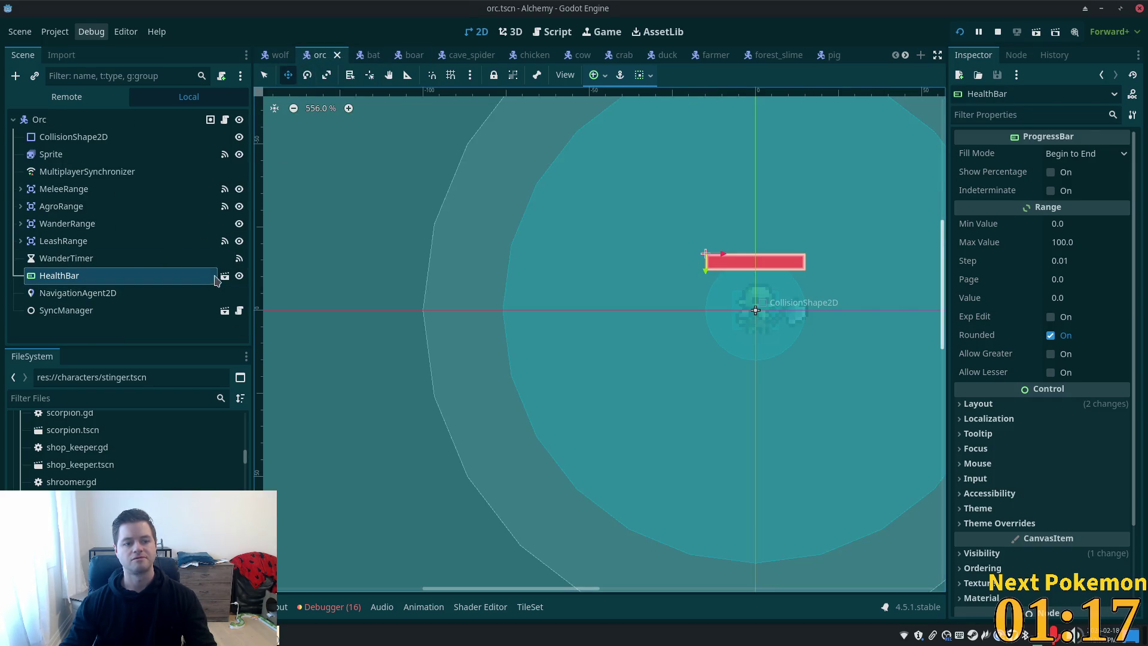
left_click(240, 276)
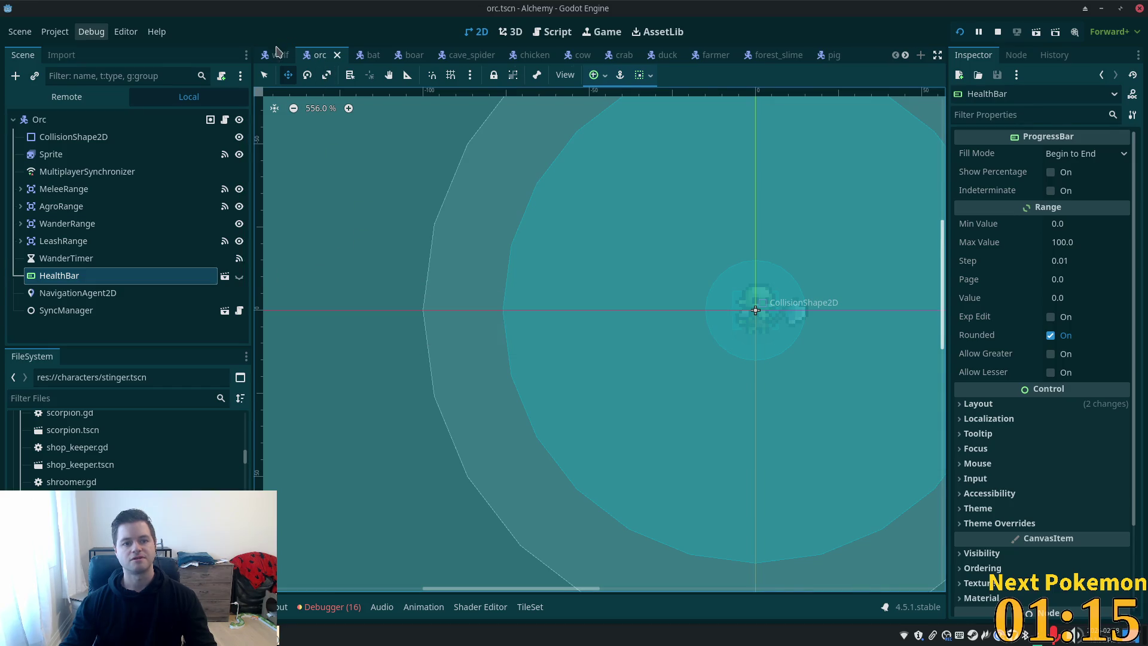
left_click(278, 54)
left_click_drag(489, 234, 702, 404)
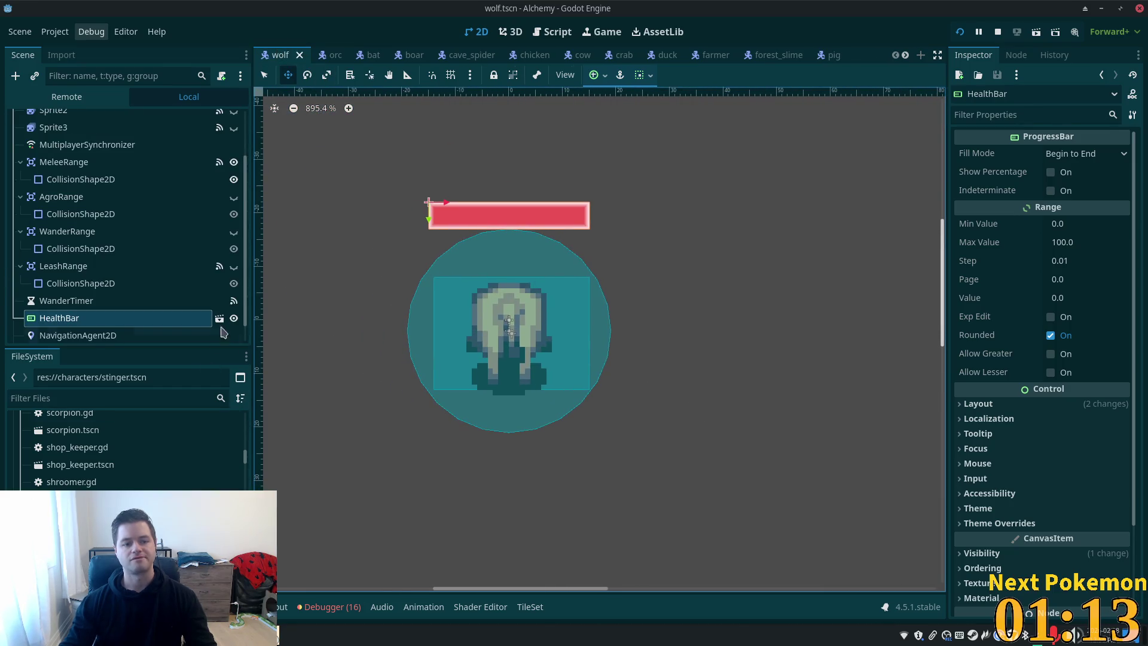
left_click(233, 318)
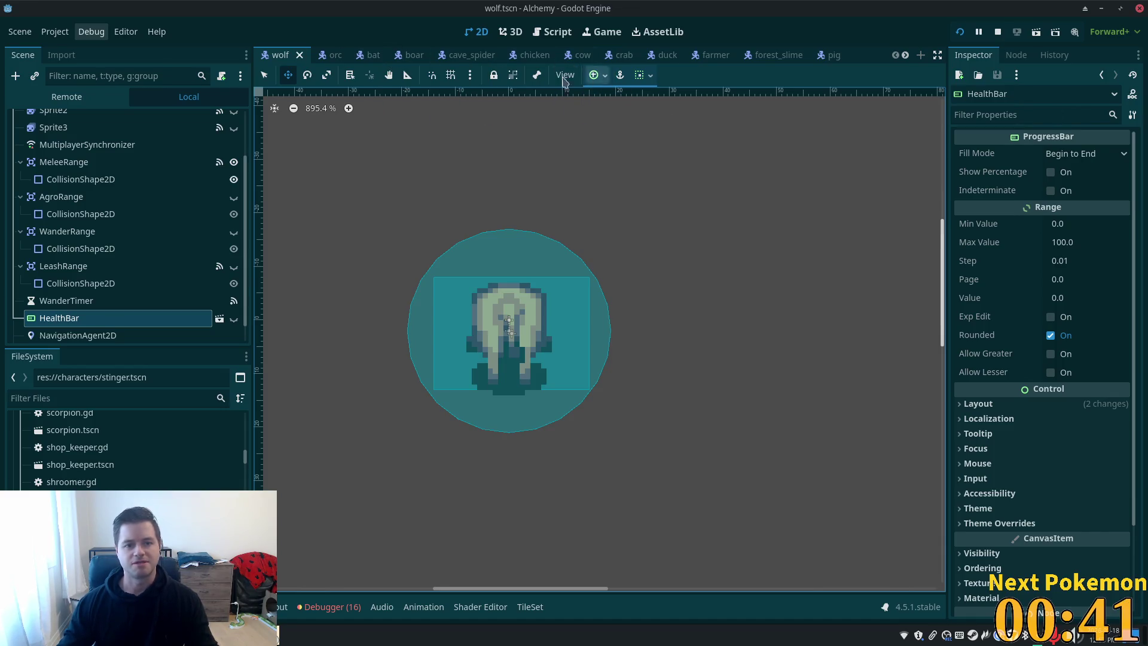
right_click(277, 57)
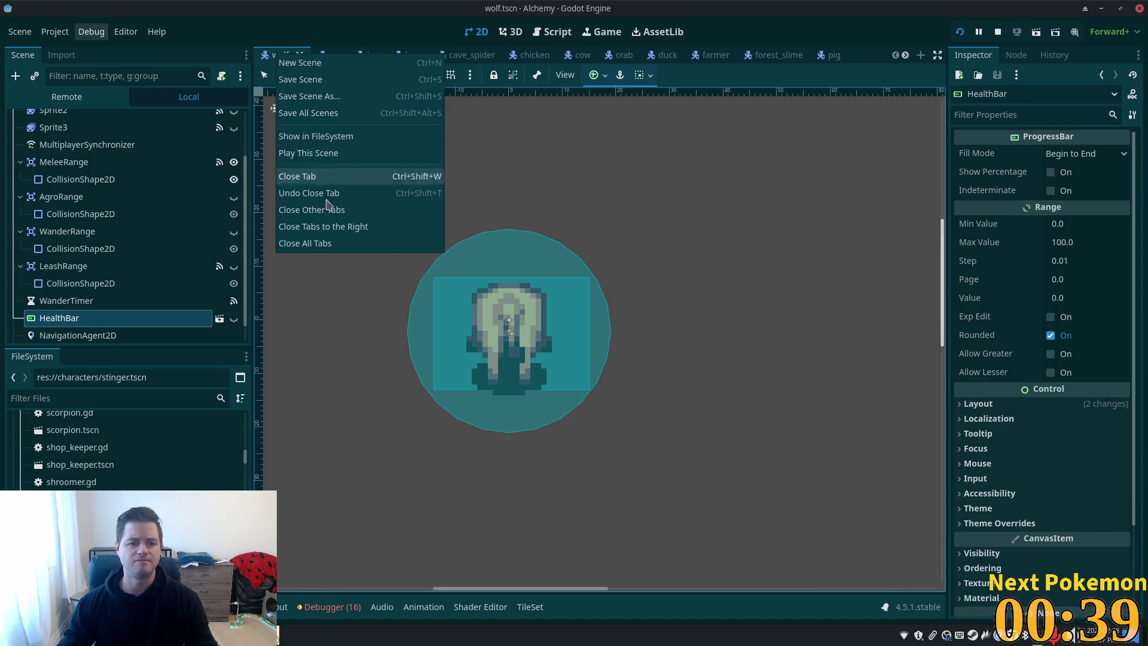
Close the wolf scene tab and all remaining open scene tabs
left_click(317, 178)
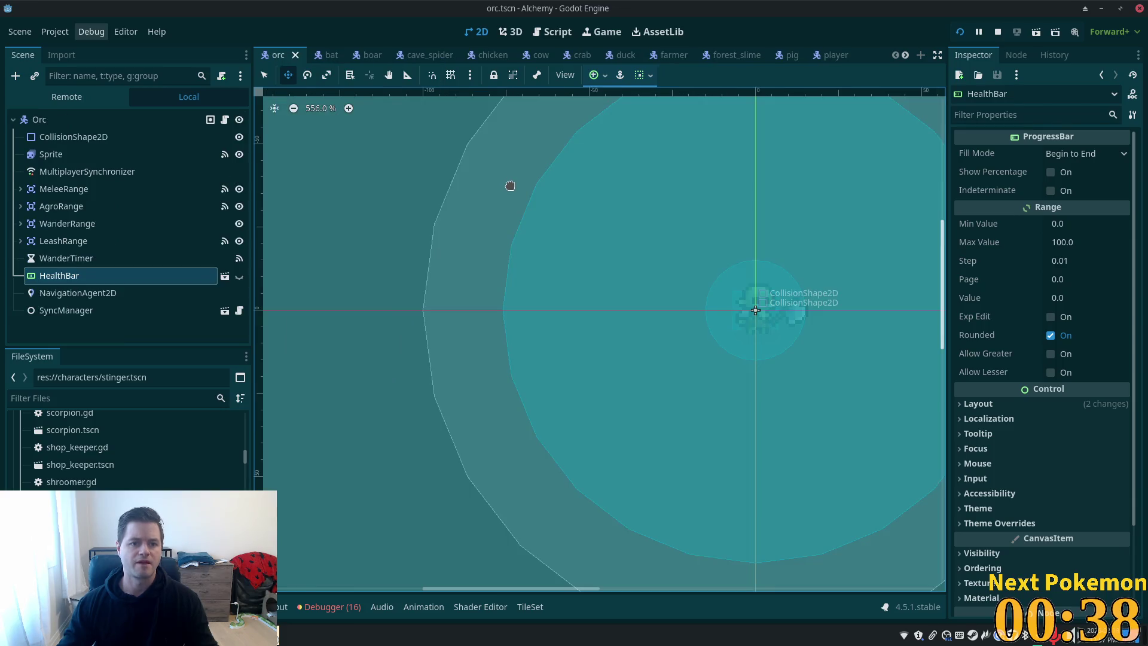
right_click(277, 55)
left_click(328, 245)
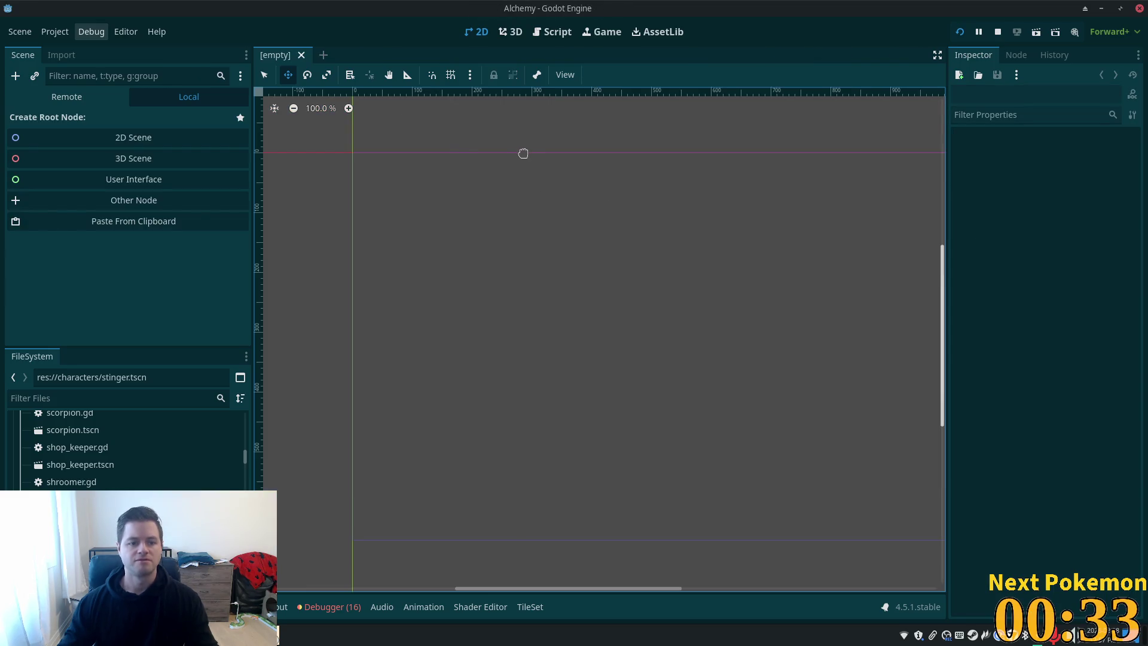
Open bog_cave.tscn through quick search by typing 'bog_'
key("alt+shift+o")
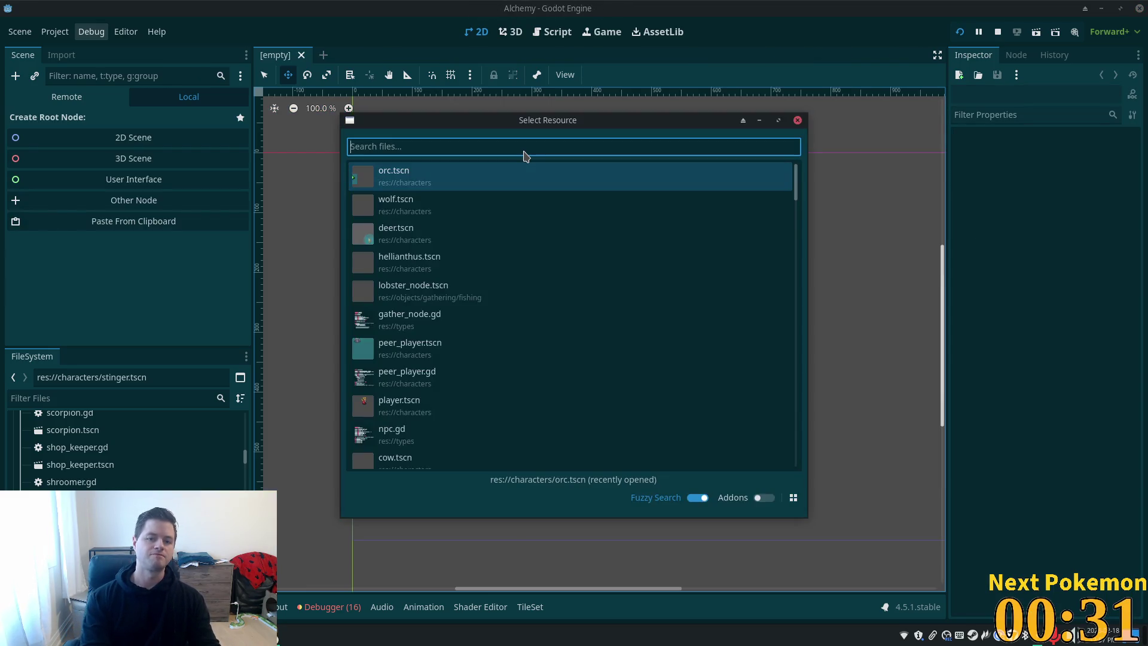
type("bog_")
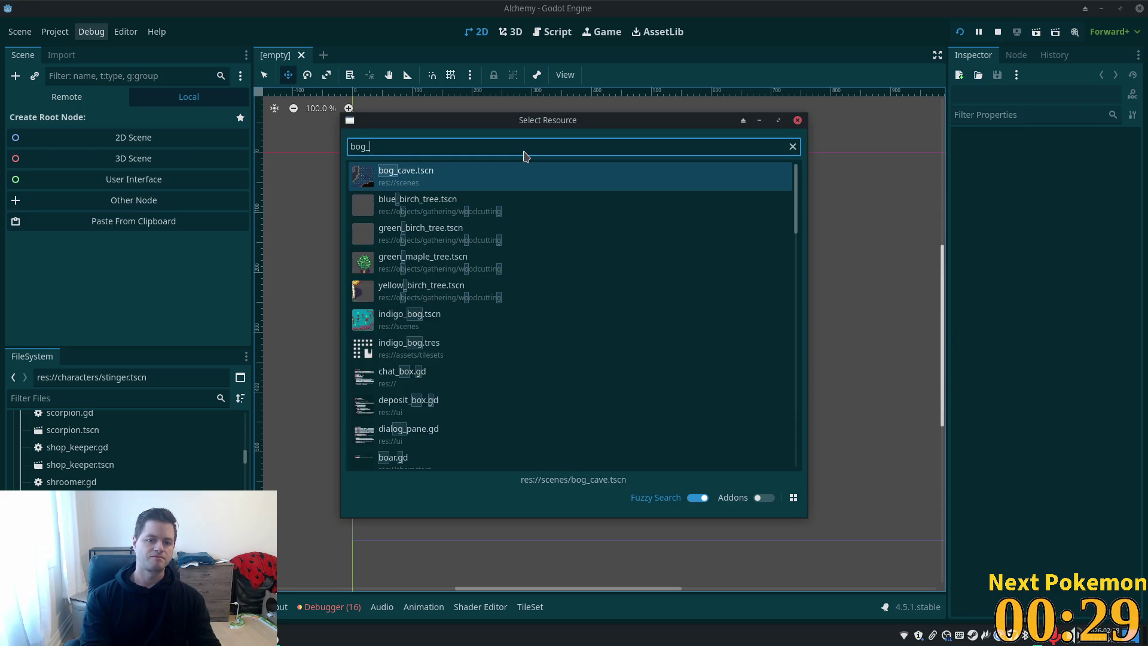
key("Return")
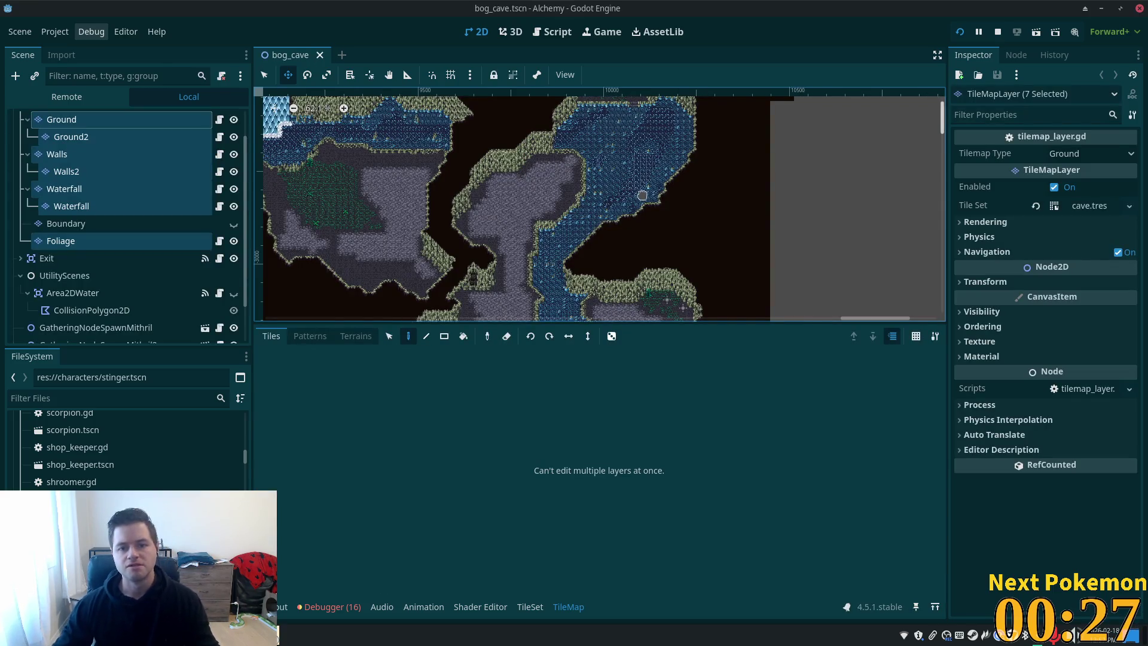
Zoom around the bog_cave map and select the UtilityScenes node
scroll(639, 211, "down", 1)
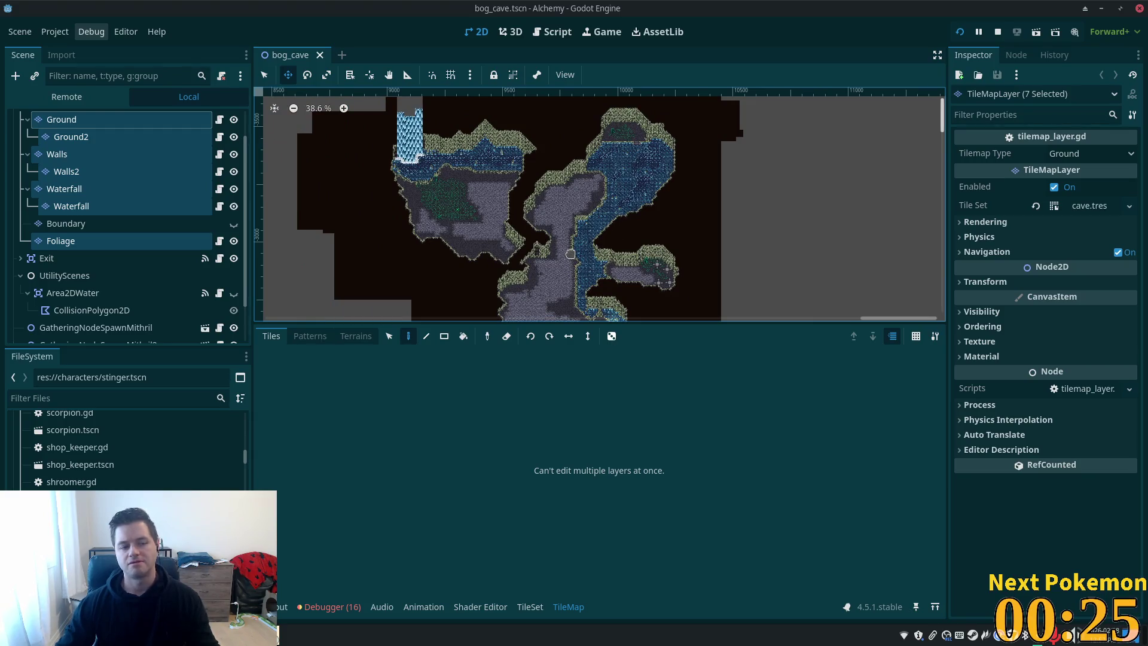
left_click(64, 276)
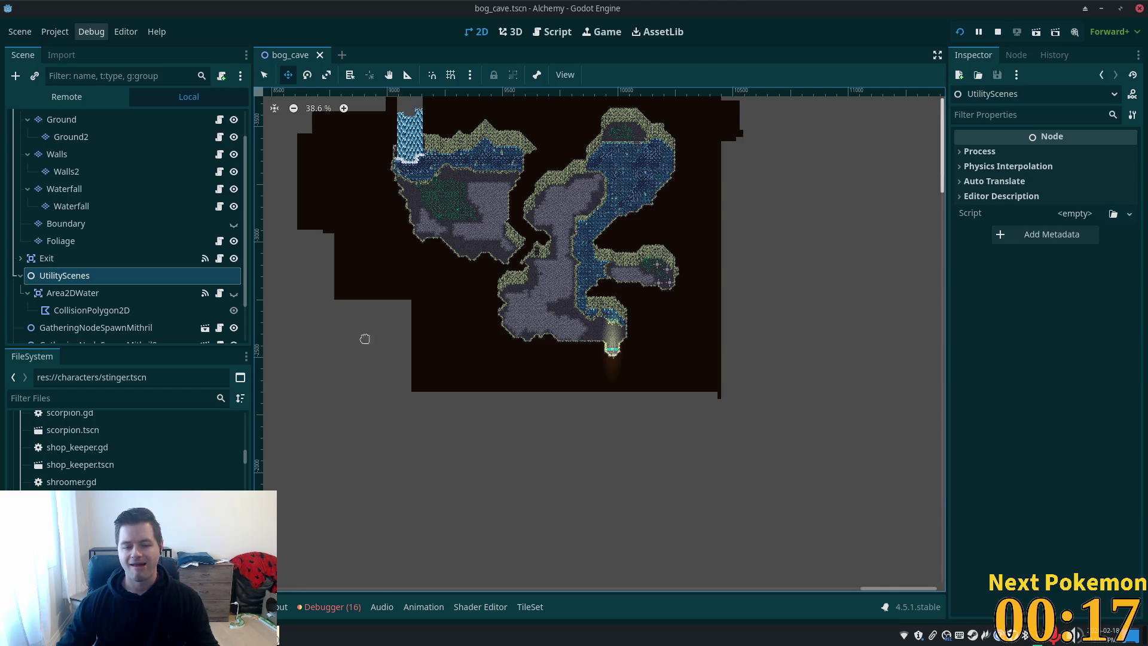
scroll(120, 482, "up", 10)
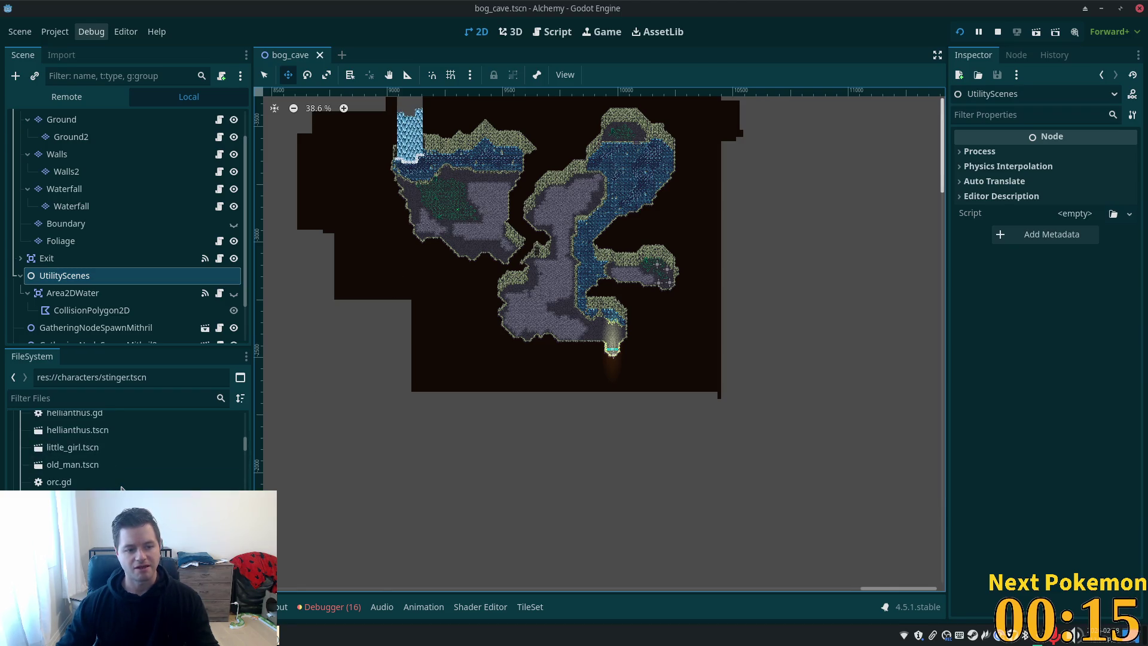
scroll(122, 484, "up", 1)
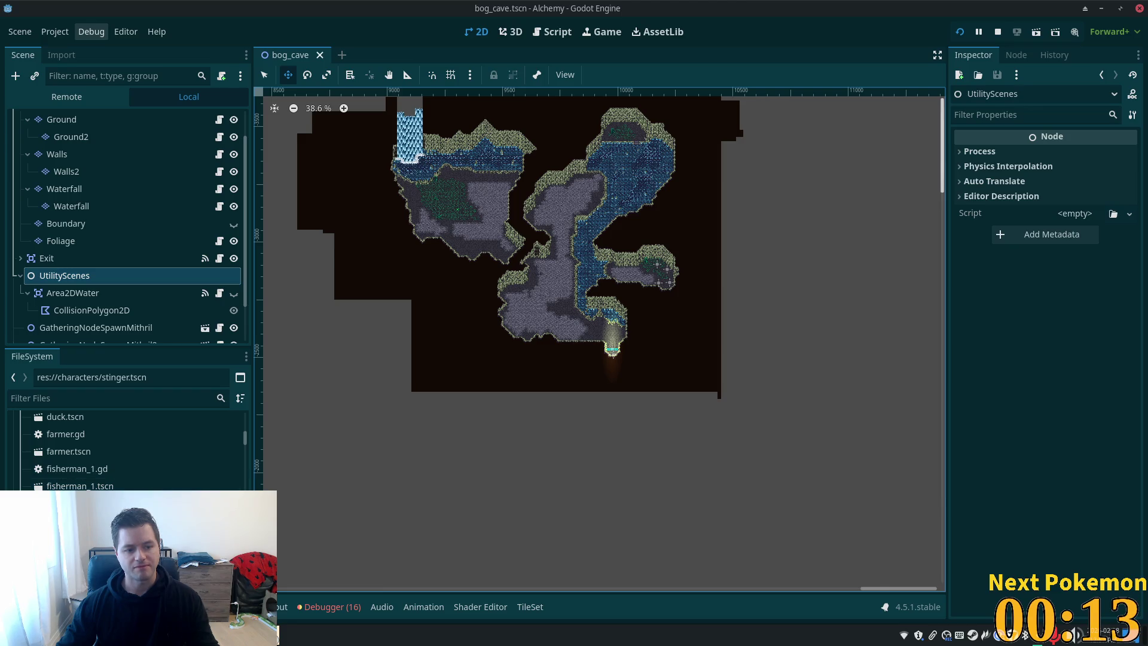
scroll(204, 489, "up", 3)
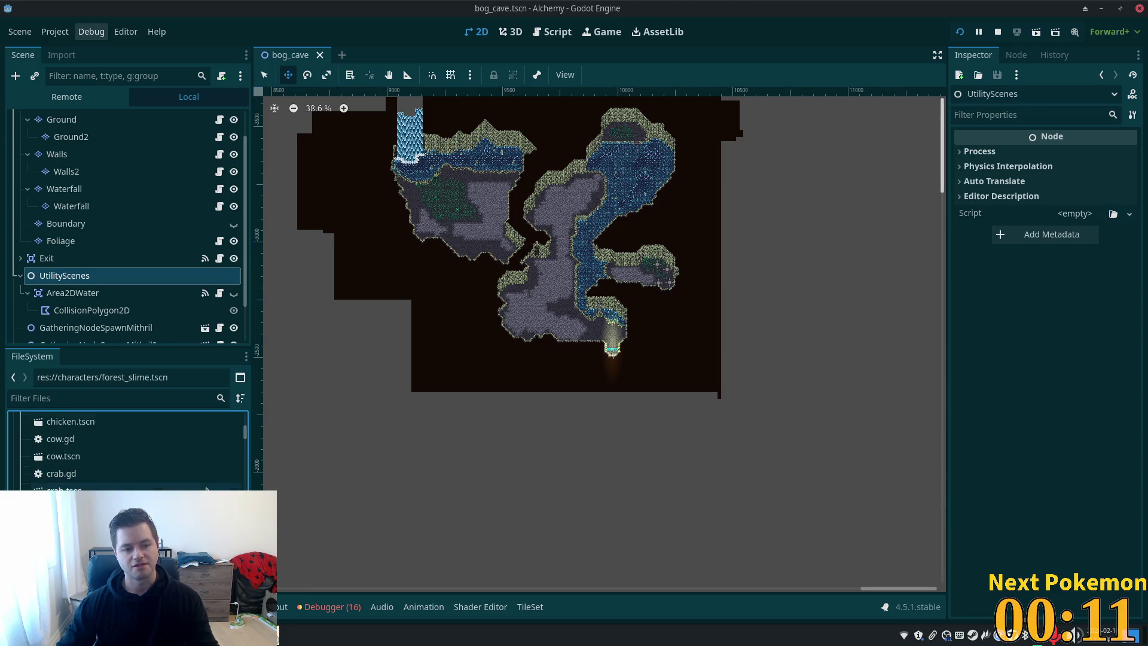
scroll(204, 489, "down", 3)
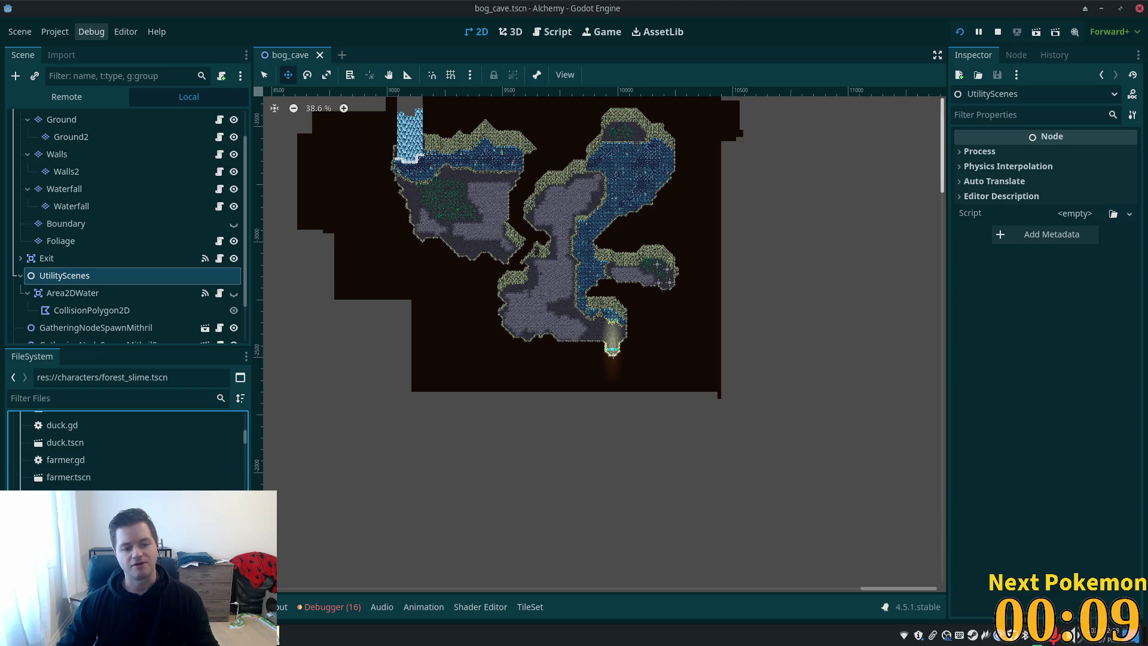
scroll(83, 473, "down", 3)
Select forest_slime.tscn in FileSystem, then edit firefly.gd in the external code editor
left_click(76, 454)
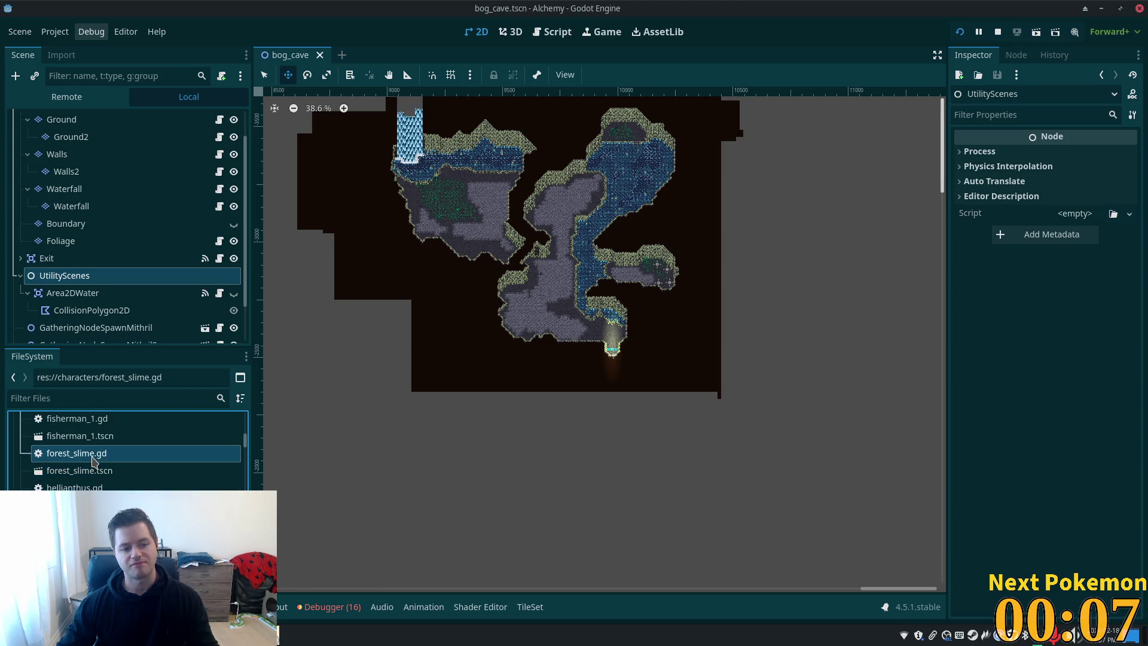
left_click(89, 470)
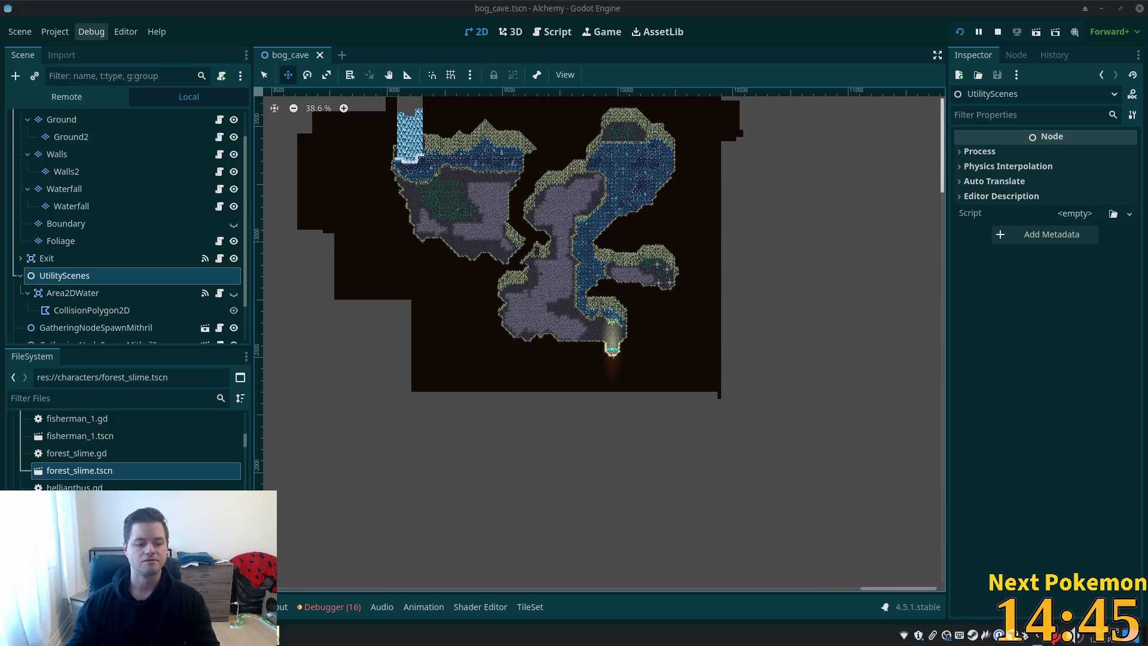
key("alt+Tab")
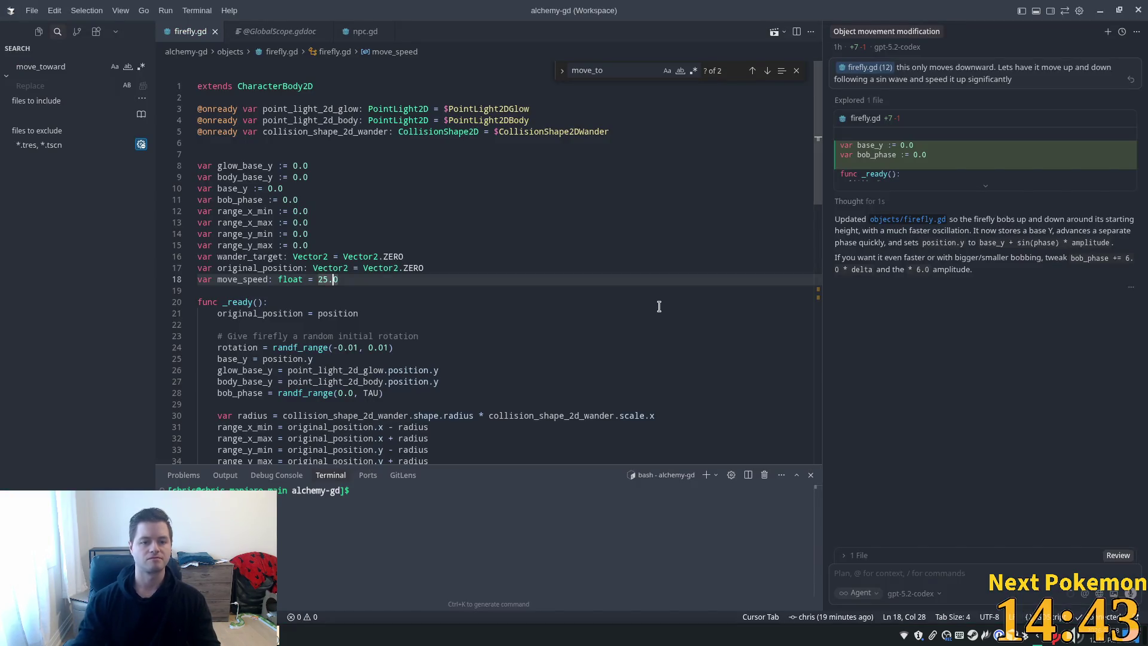
type(" ;")
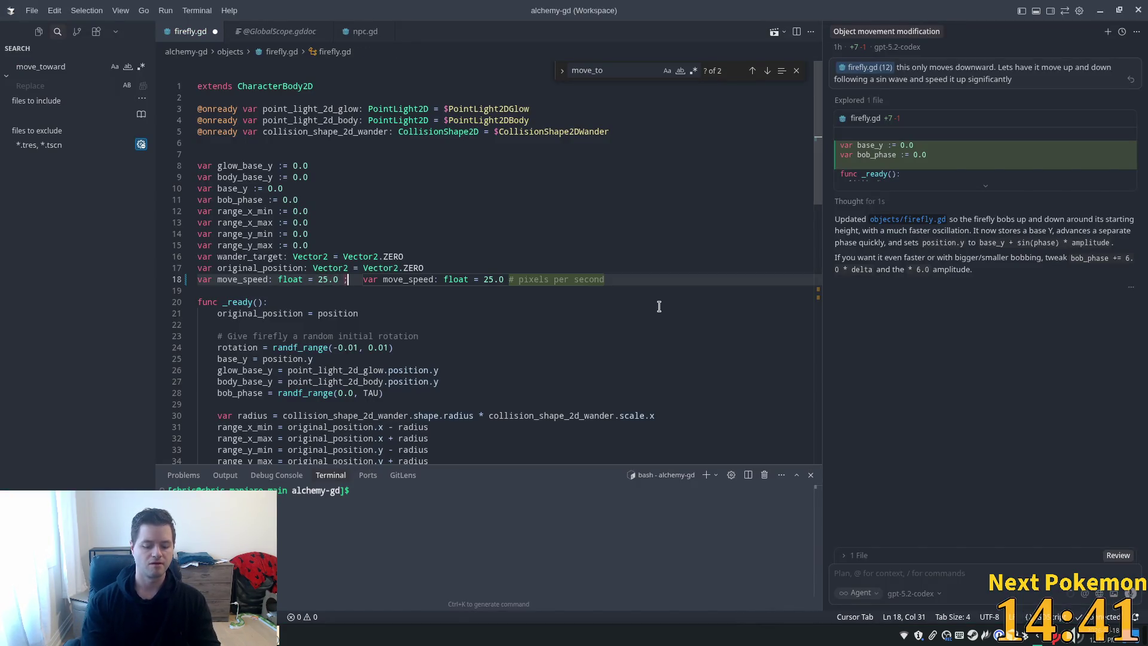